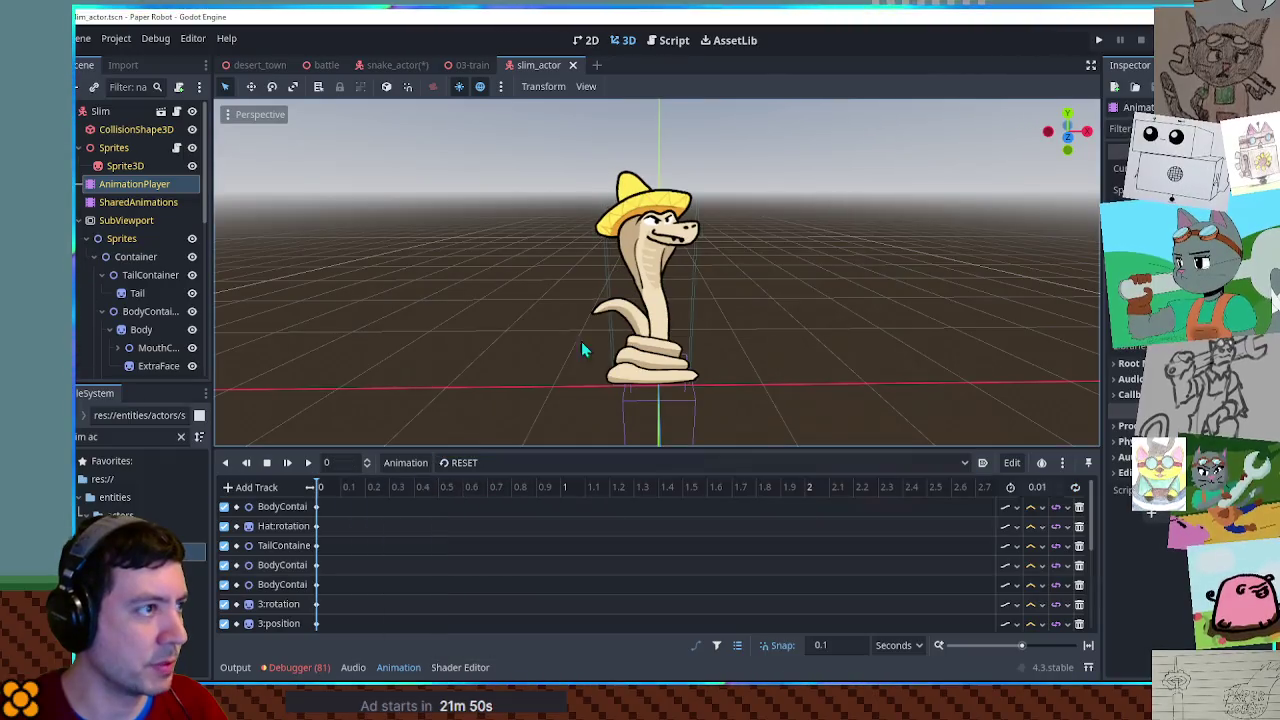
Open the snake_actor scene in 2D, select its AnimationPlayer and load the RESET animation.
left_click(392, 65)
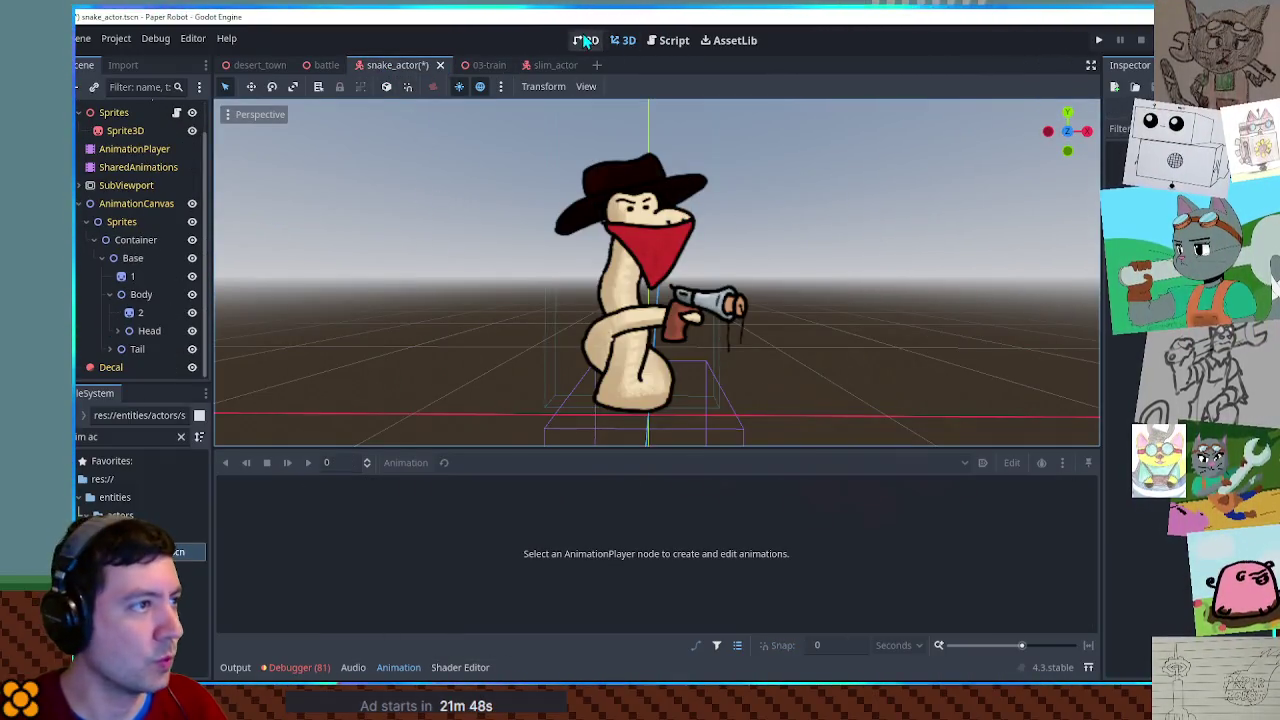
left_click(586, 40)
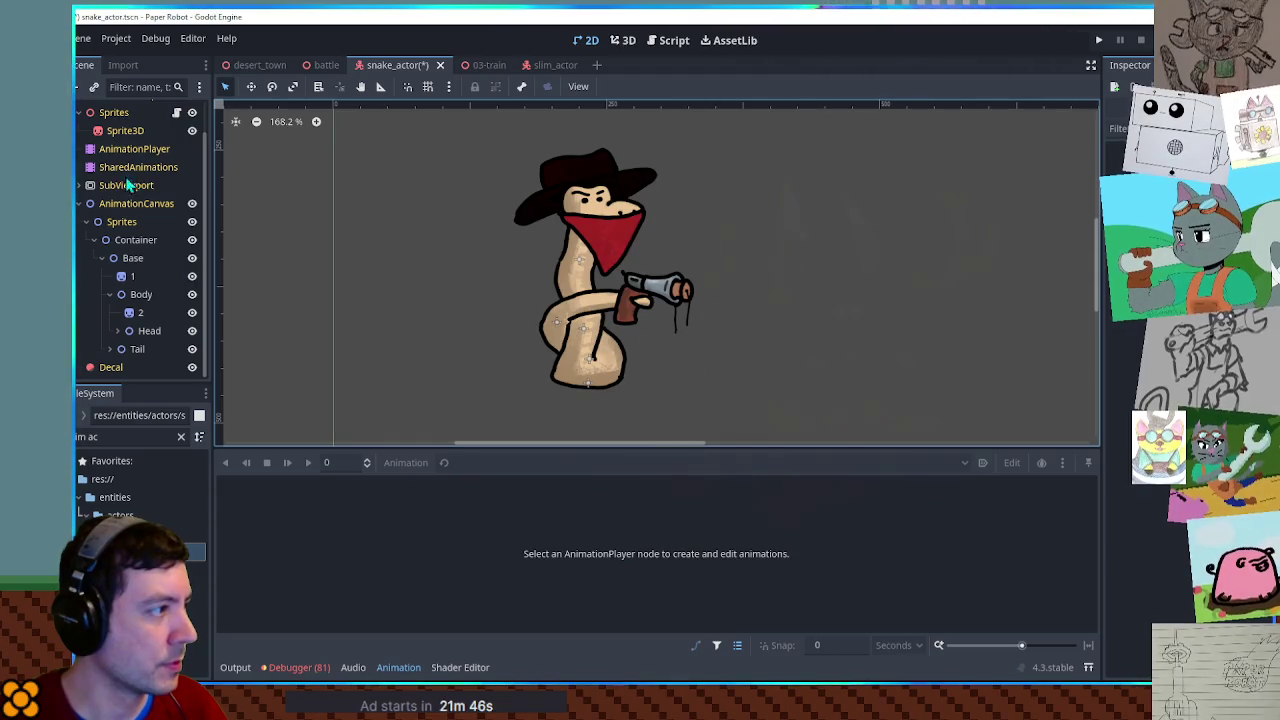
left_click(132, 149)
left_click(405, 462)
left_click(458, 466)
left_click(458, 466)
left_click(470, 485)
Create a new animation named jump with a length of 0.4 seconds.
left_click(405, 462)
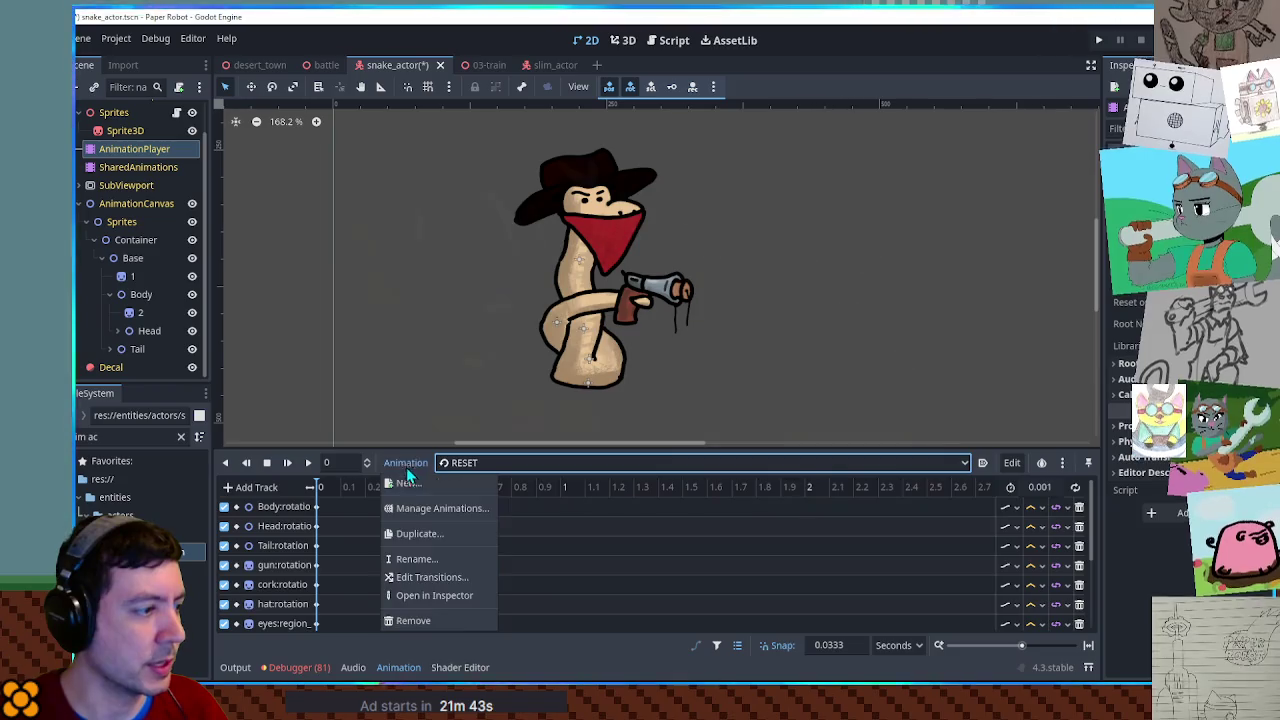
left_click(410, 487)
type("jump")
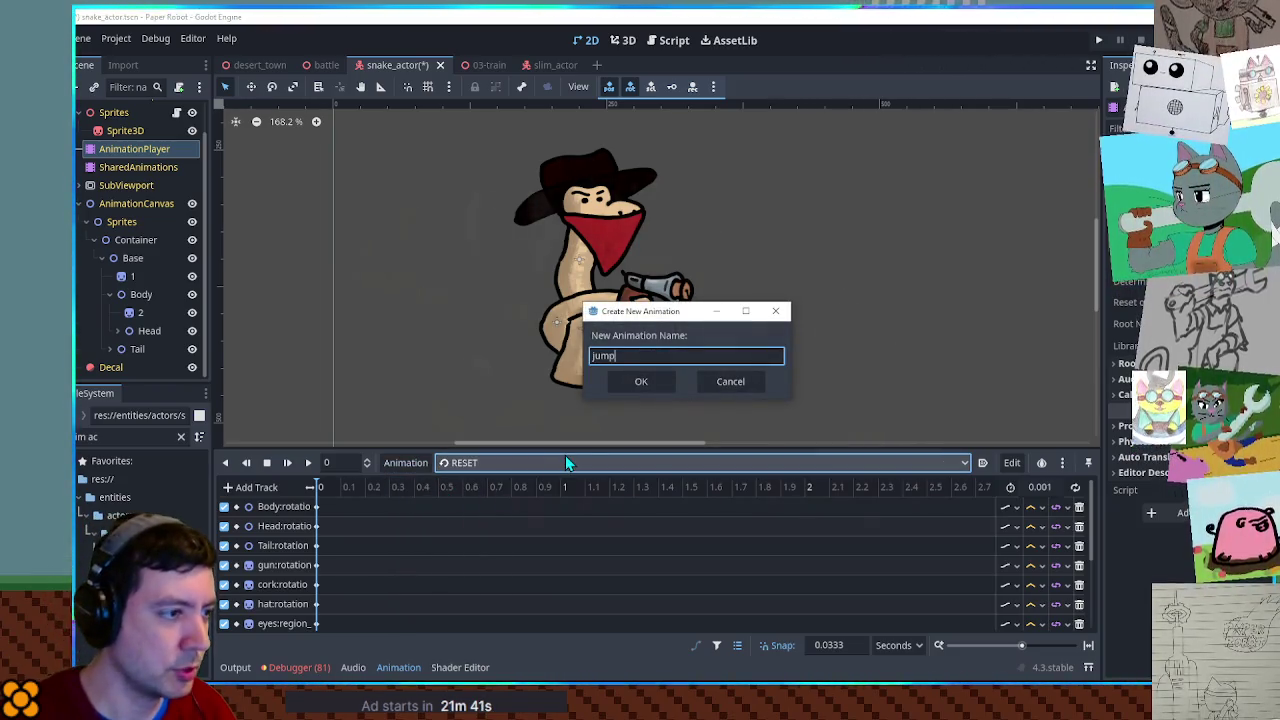
key("Return")
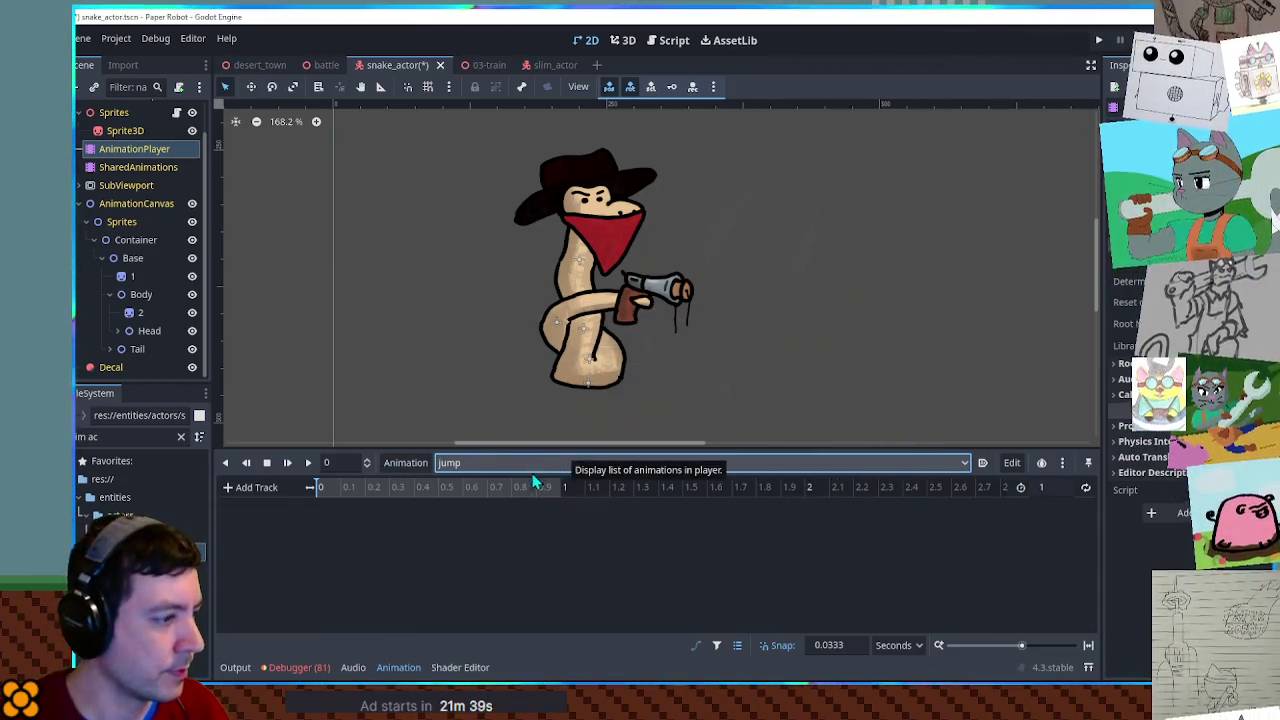
left_click(1055, 488)
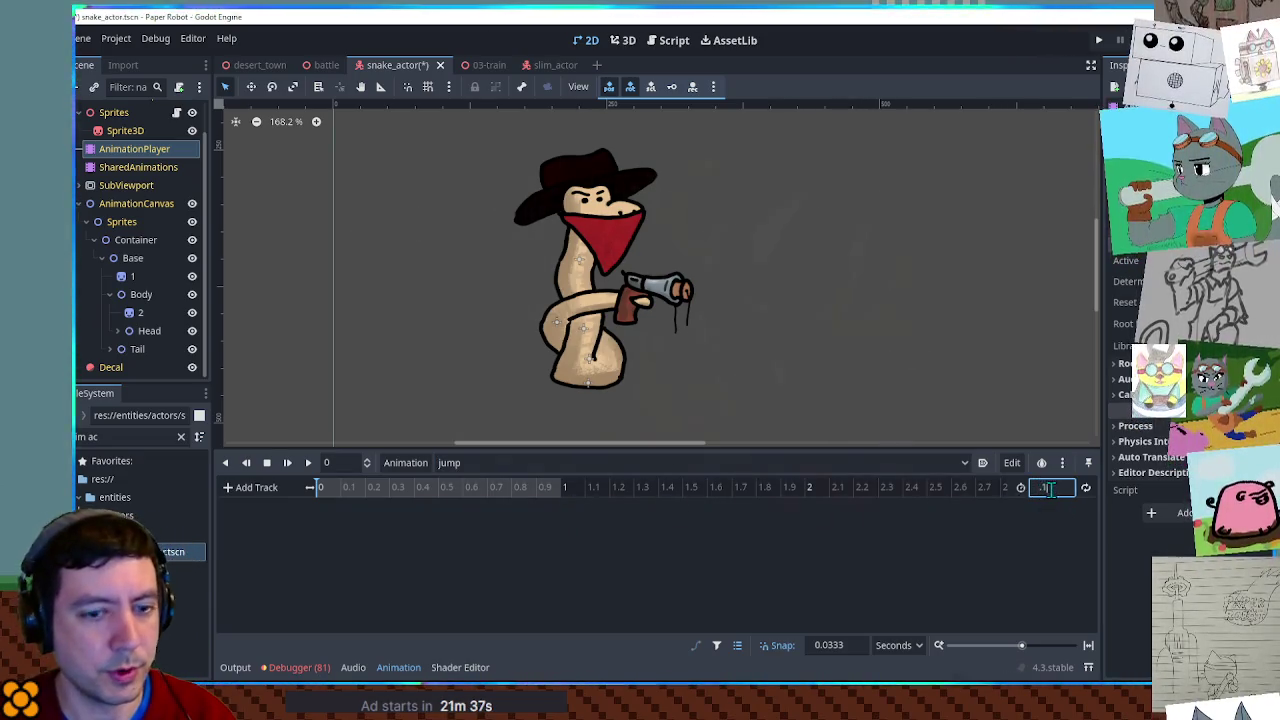
type(".4")
key("Return")
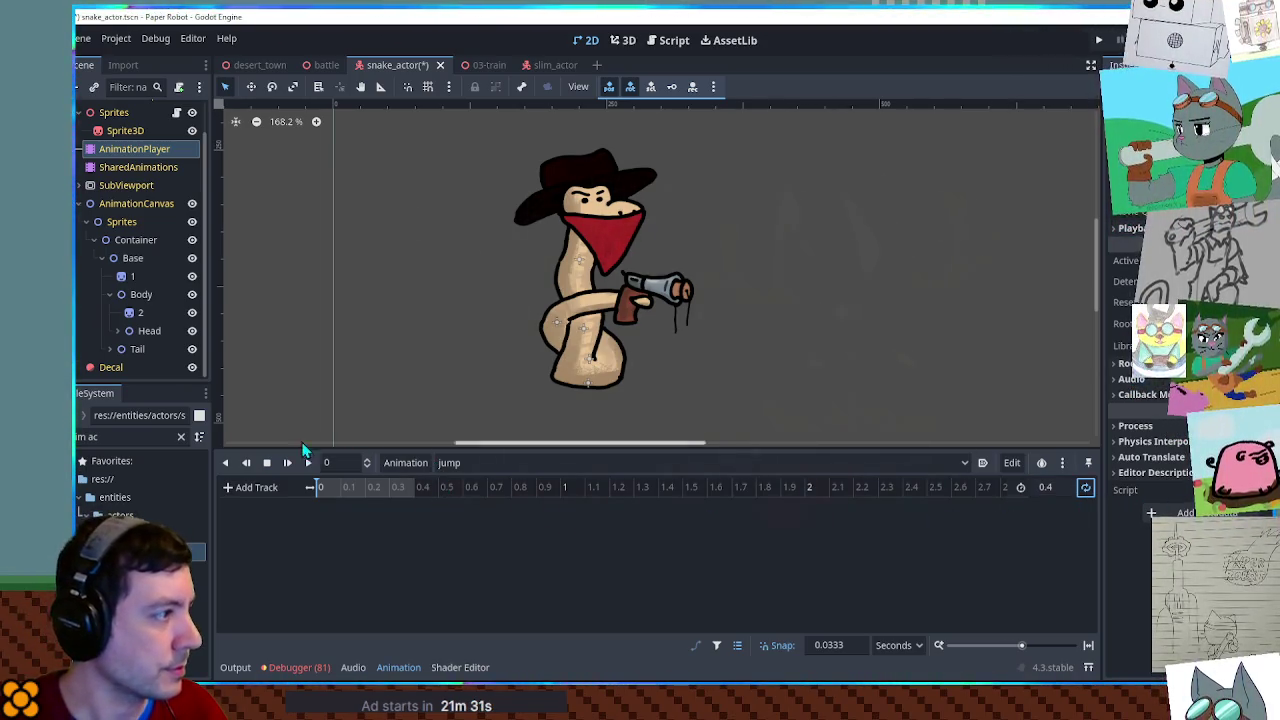
Select the Tail node, key its rotation, and preview the jump animation.
left_click(192, 295)
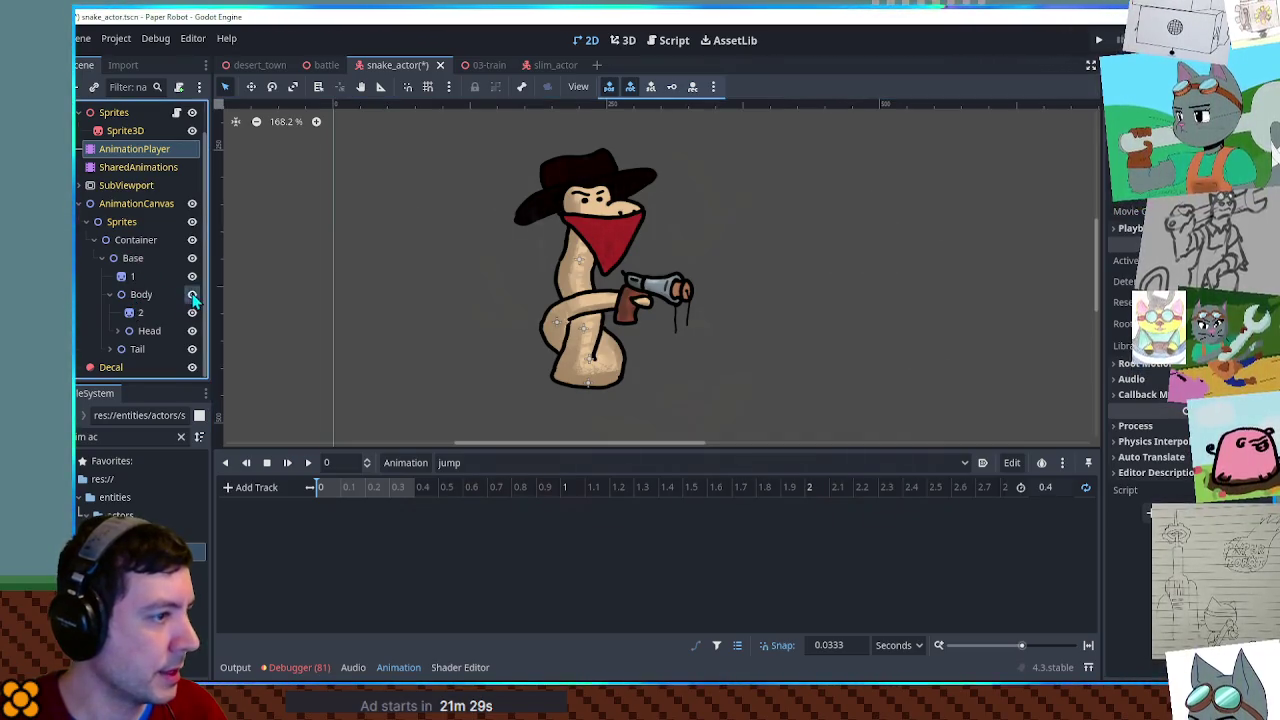
left_click(134, 277)
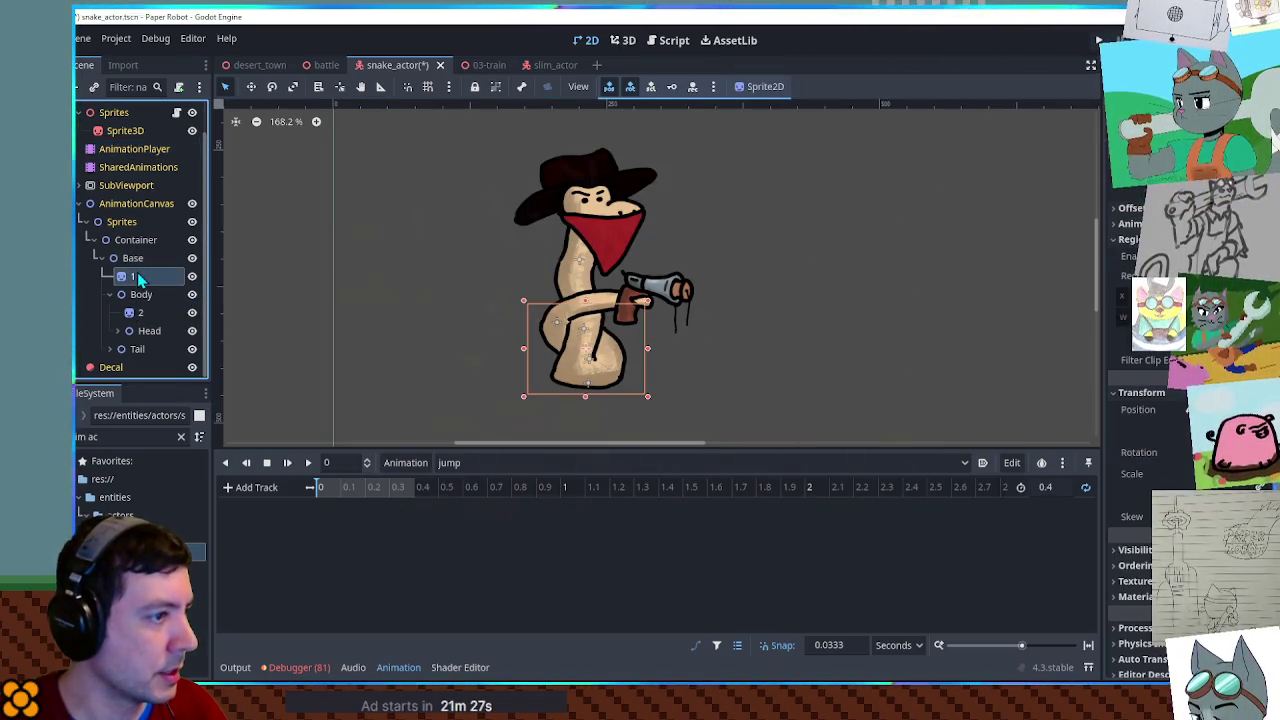
left_click(141, 348)
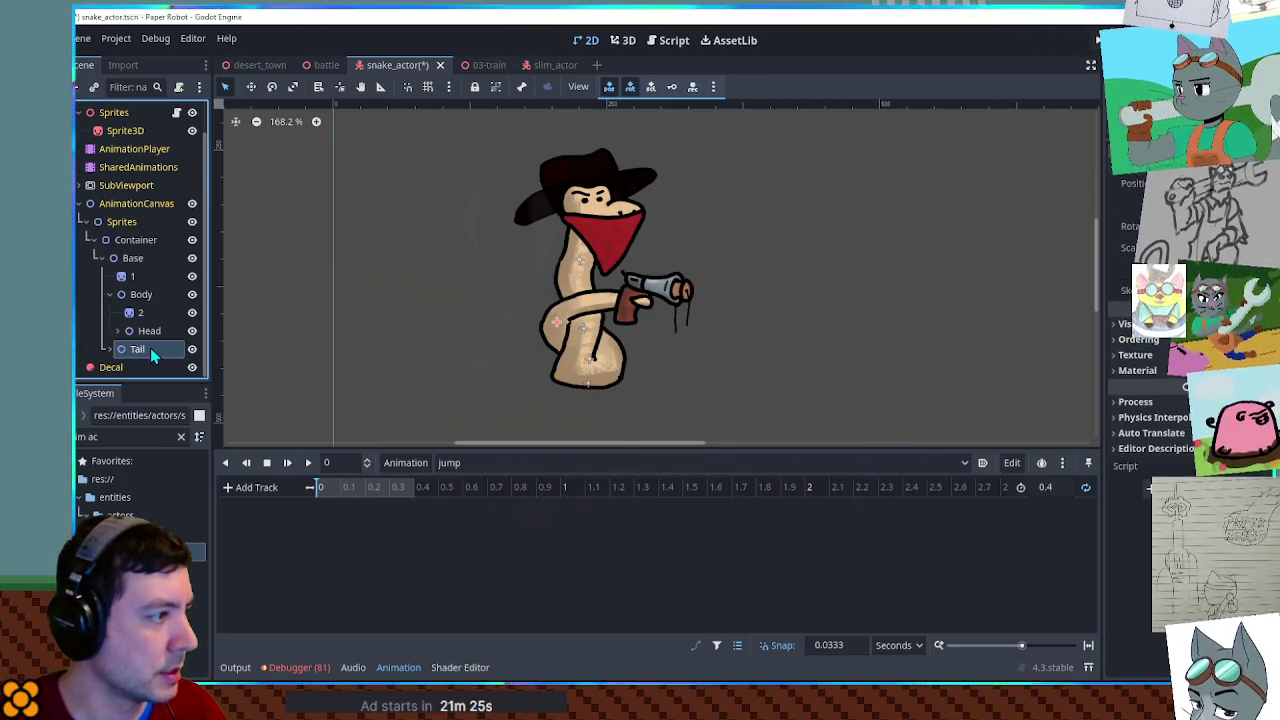
left_click(477, 380)
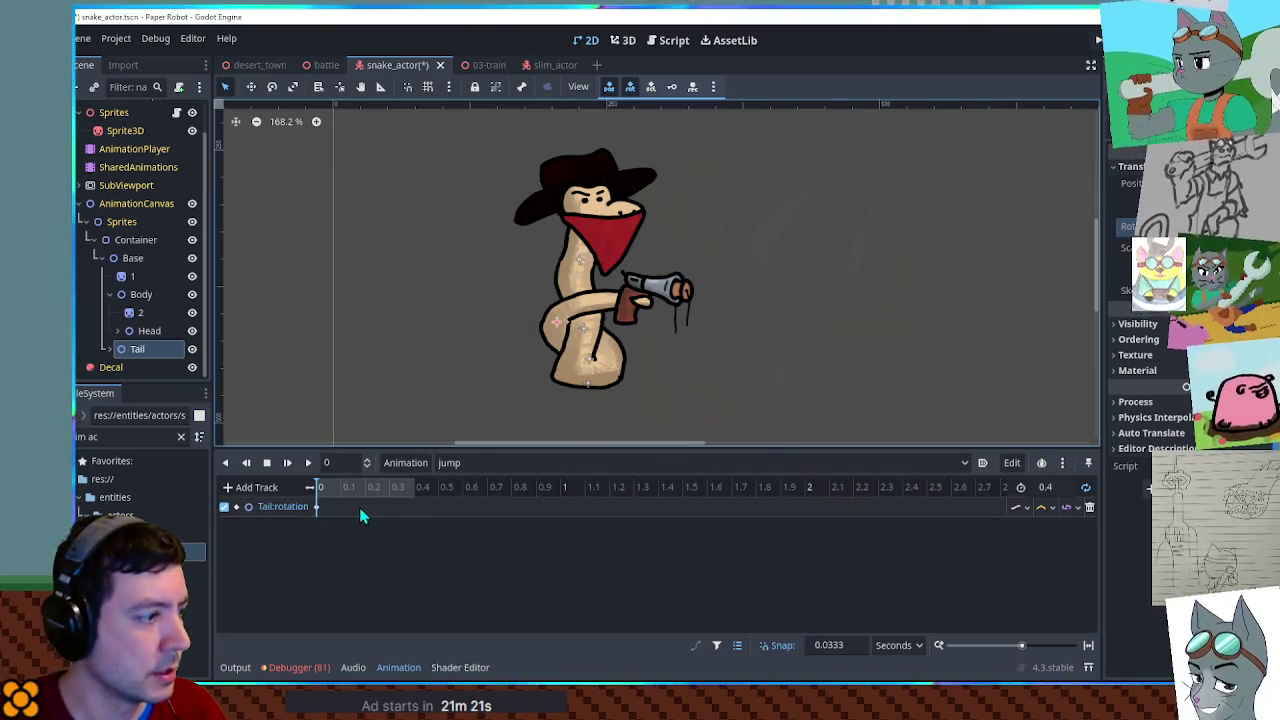
left_click(317, 507)
left_click(308, 462)
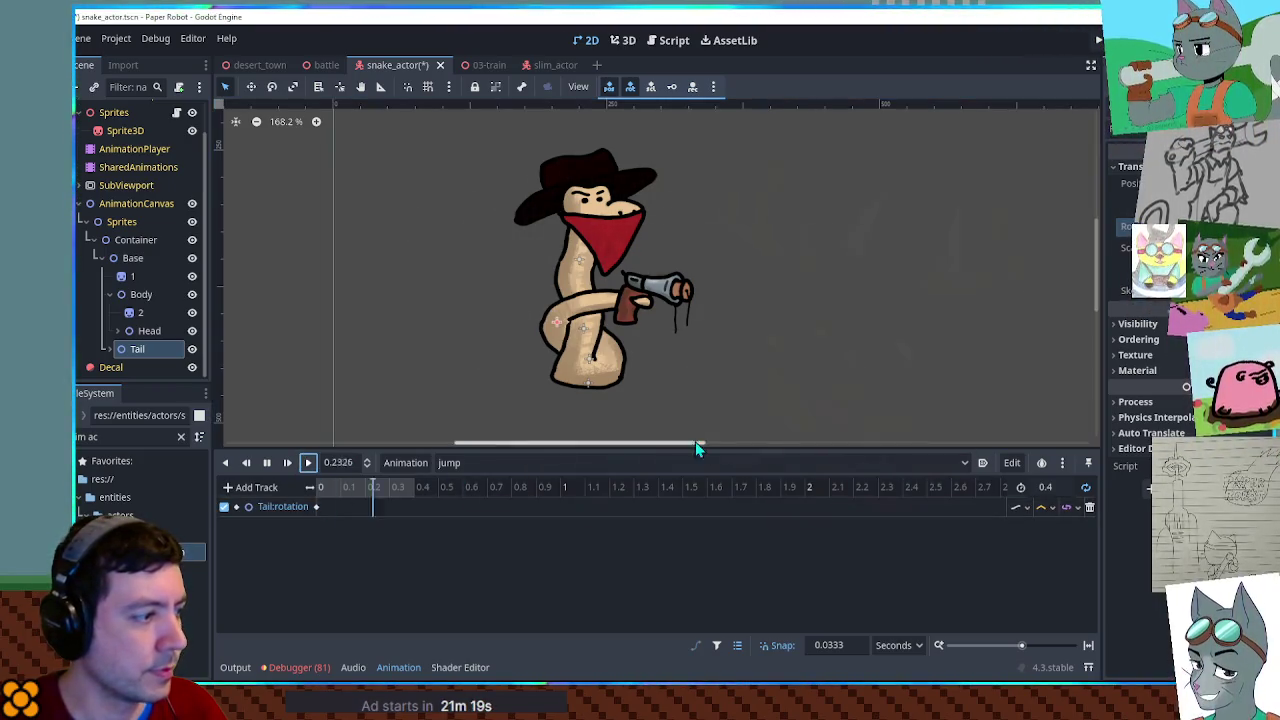
left_click(315, 507)
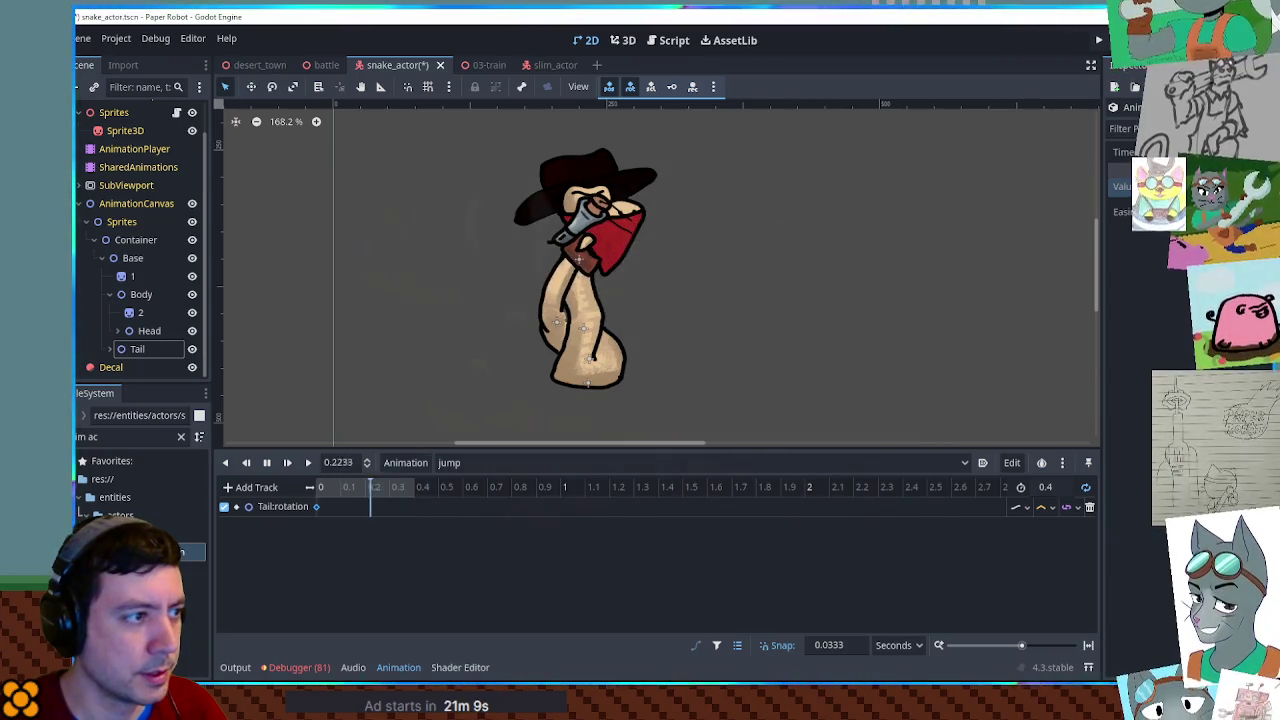
Insert a second Tail:rotation keyframe and set the track's interpolation mode.
right_click(364, 510)
left_click(398, 527)
left_click(1045, 507)
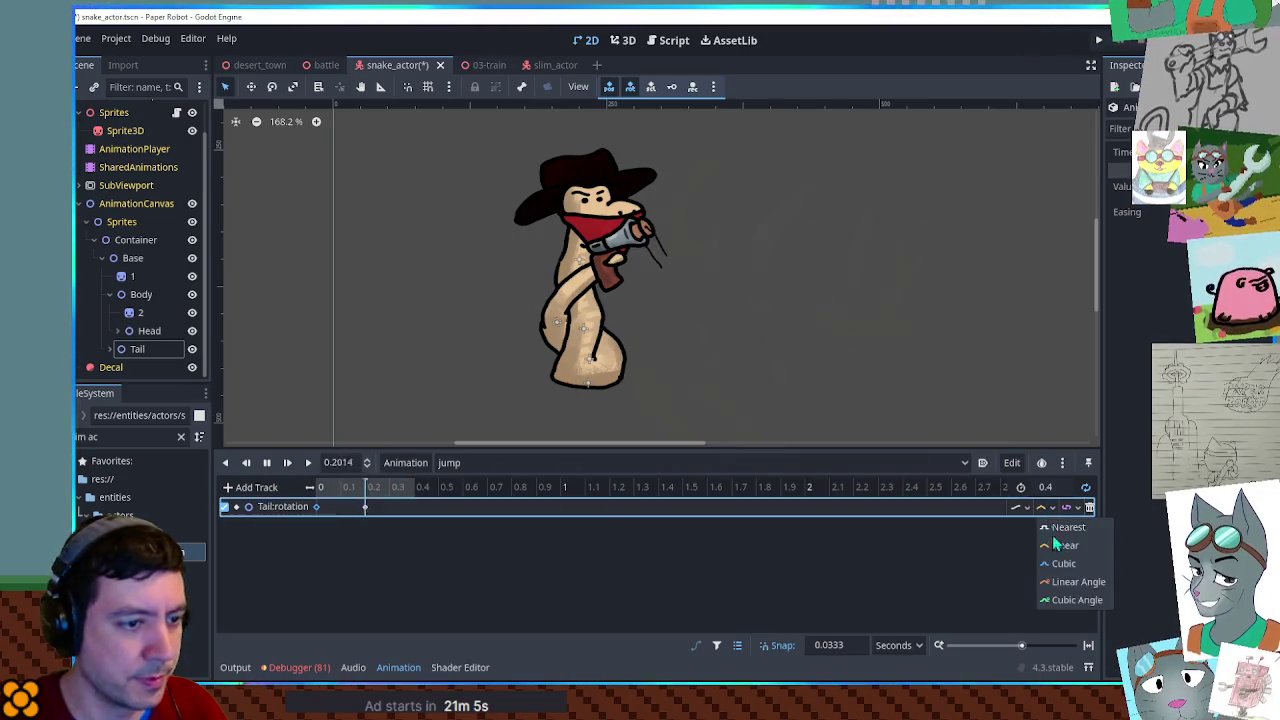
left_click(1066, 578)
left_click(367, 507)
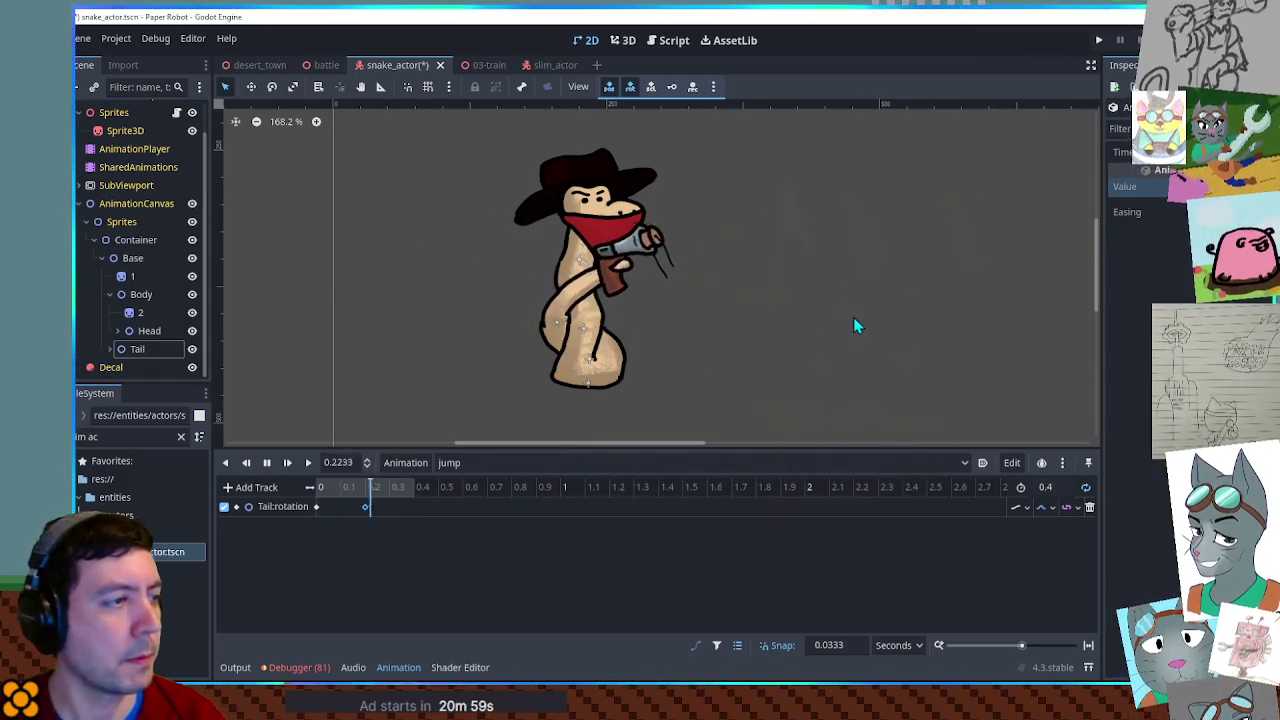
Key the Base node's rotation at time 0 and insert a second Base:rotation key near 0.25 s.
left_click(133, 258)
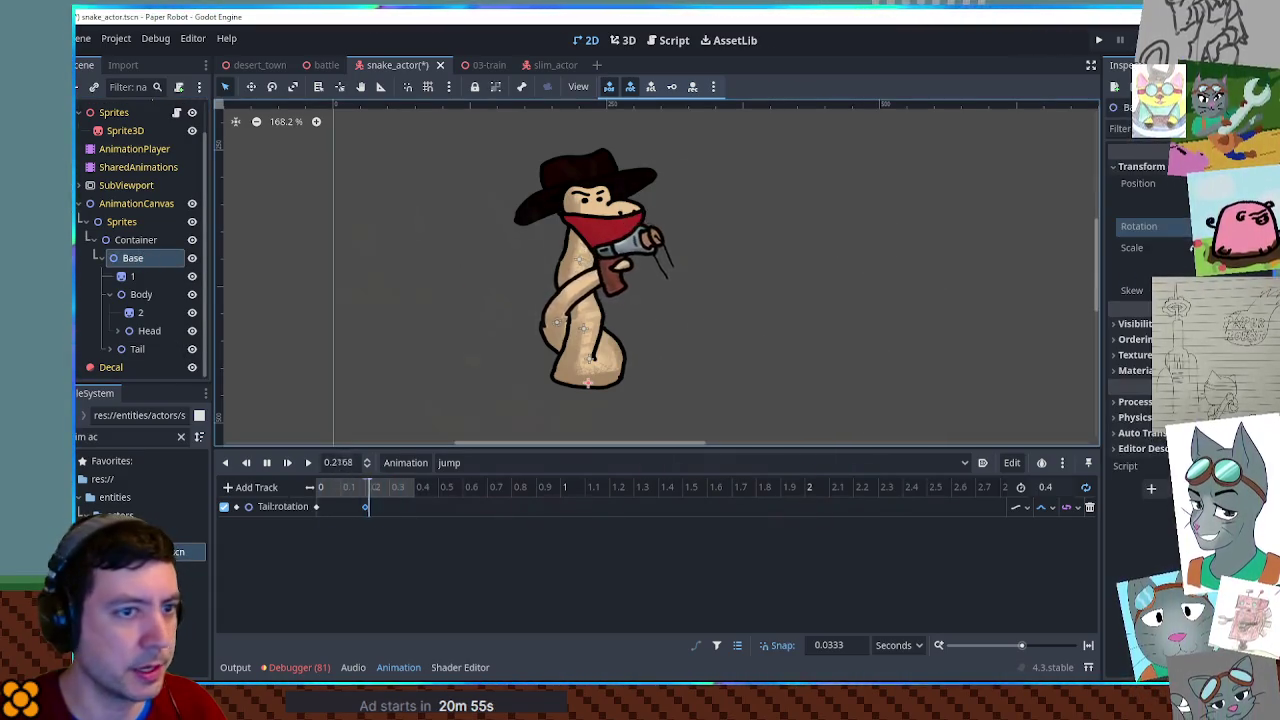
left_click(1262, 226)
left_click(1022, 527)
left_click(1070, 590)
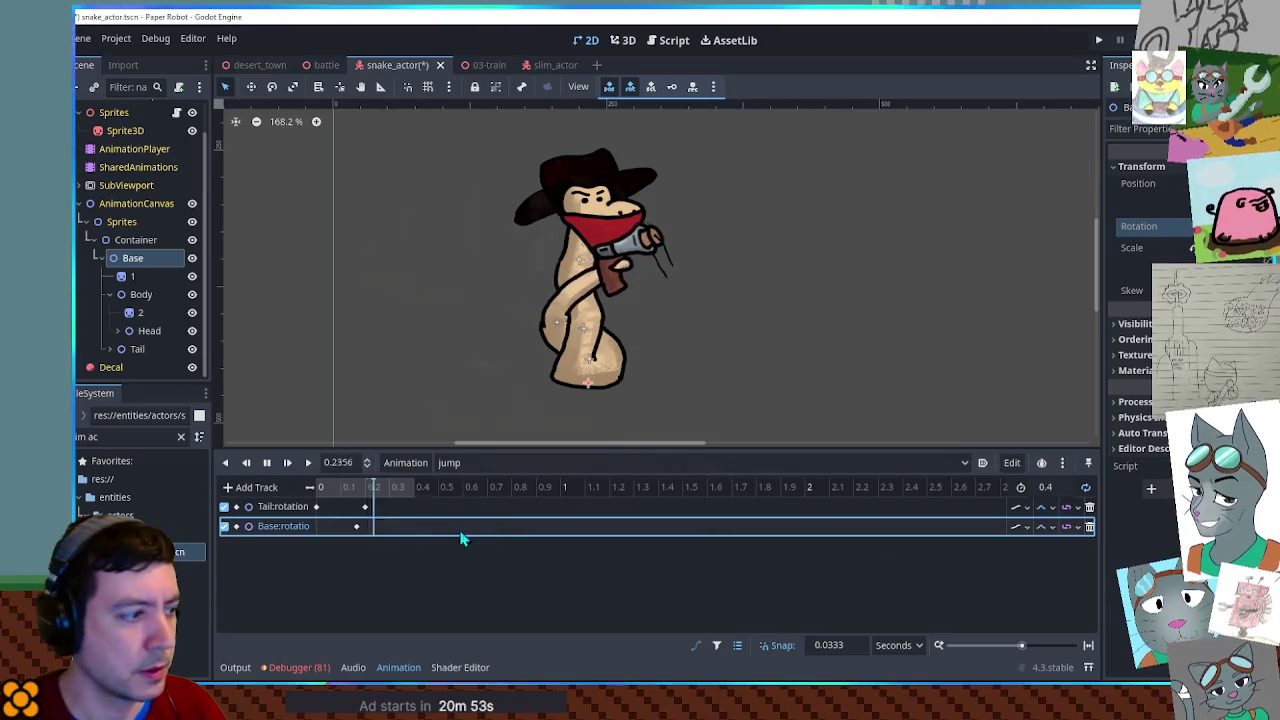
left_click_drag(356, 527, 316, 527)
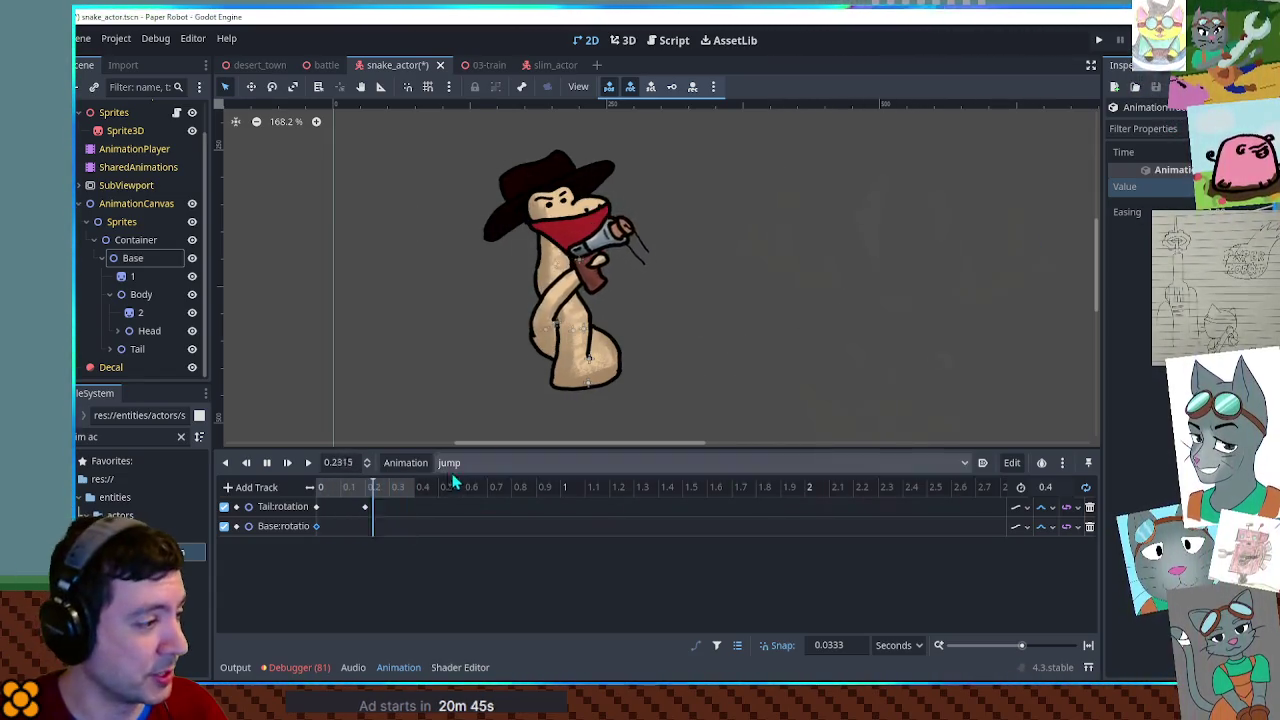
right_click(349, 527)
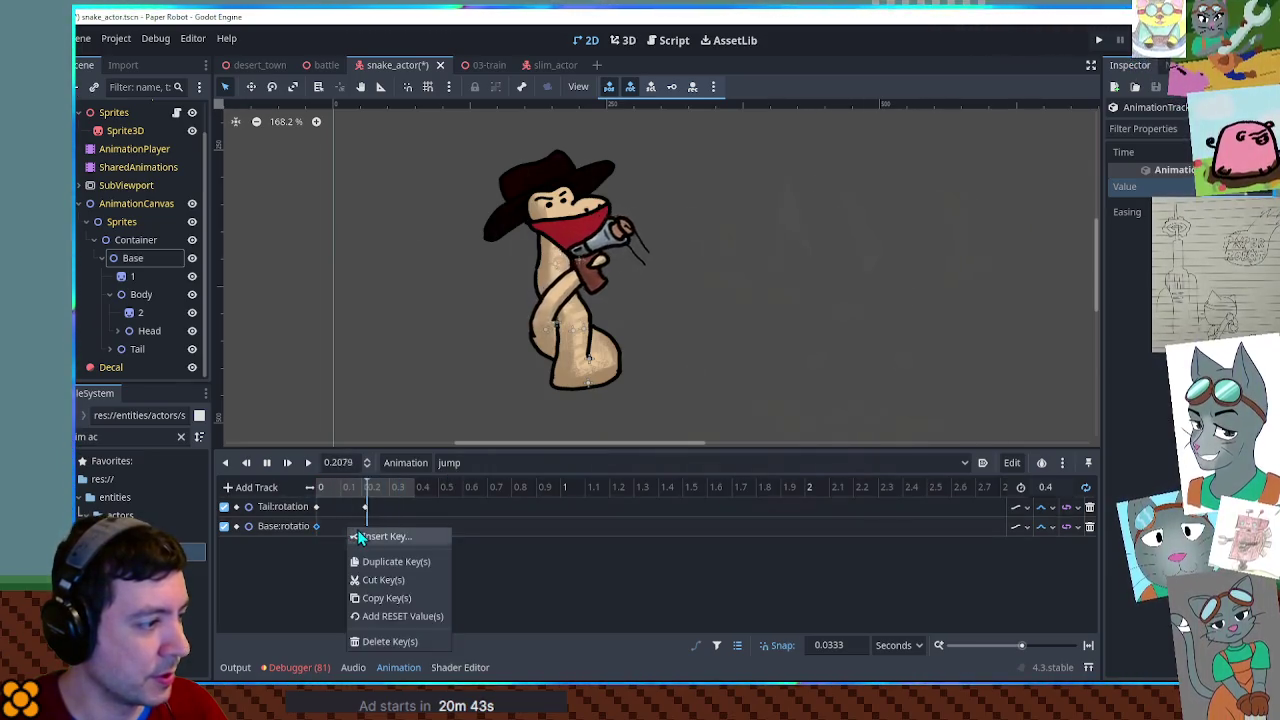
left_click(351, 538)
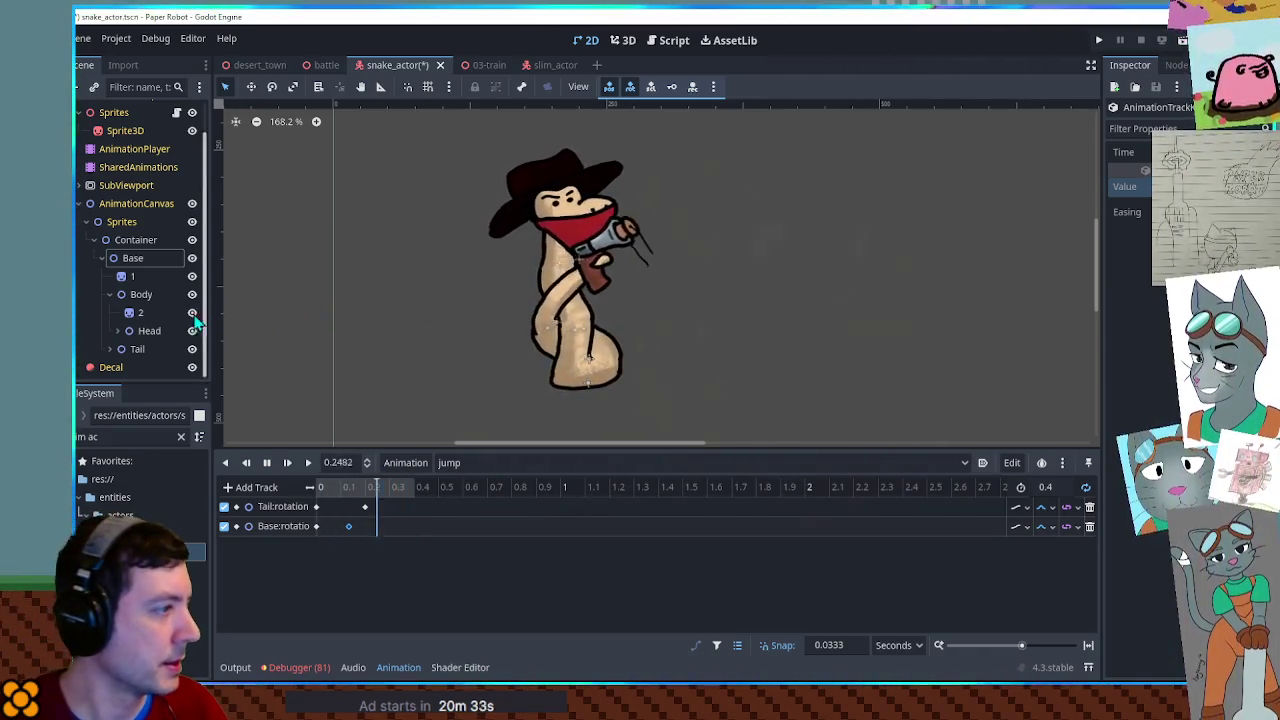
left_click(146, 331)
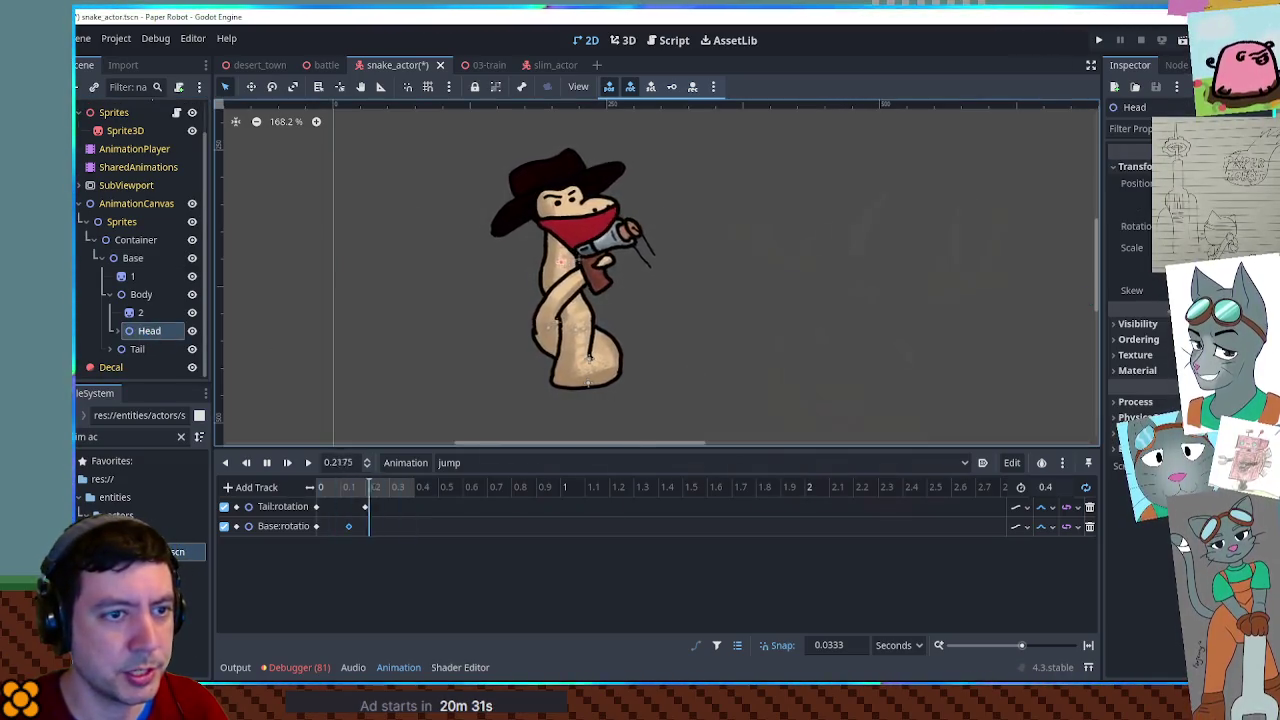
Add a Head:rotation track with two keyframes and set its interpolation mode.
left_click(1170, 226)
left_click(348, 546)
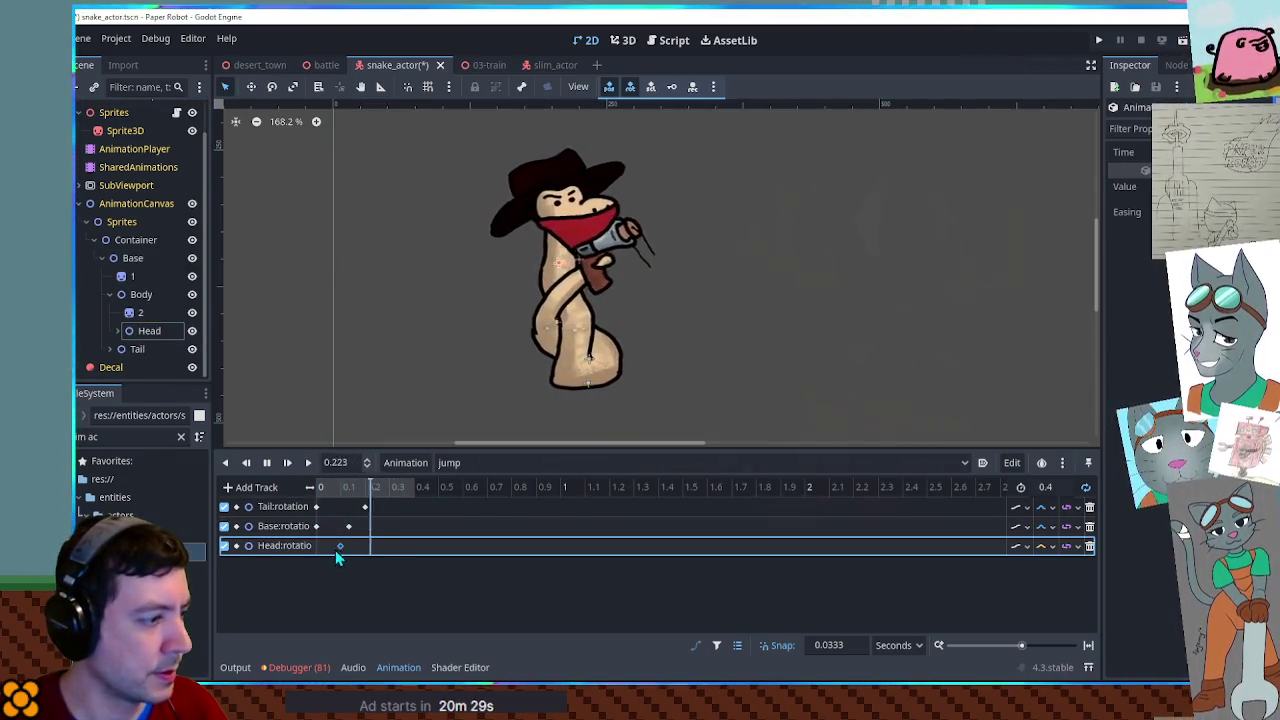
right_click(356, 548)
left_click(372, 556)
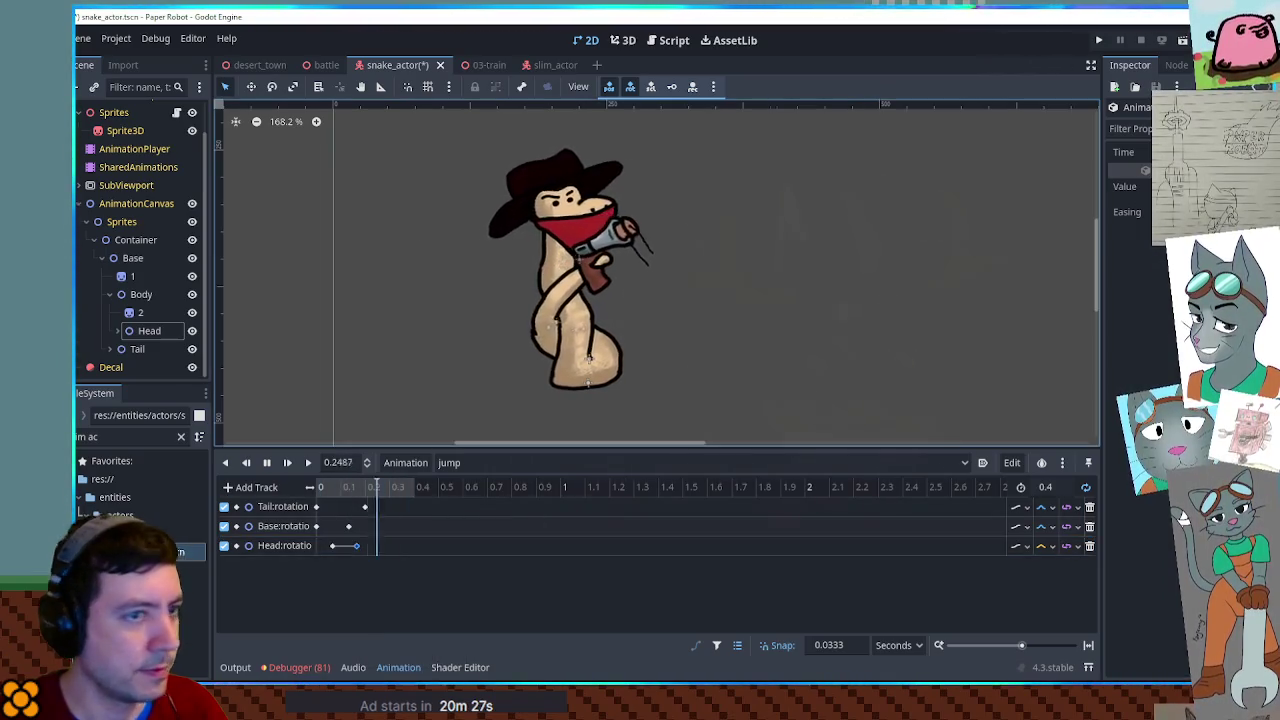
left_click_drag(398, 487, 321, 487)
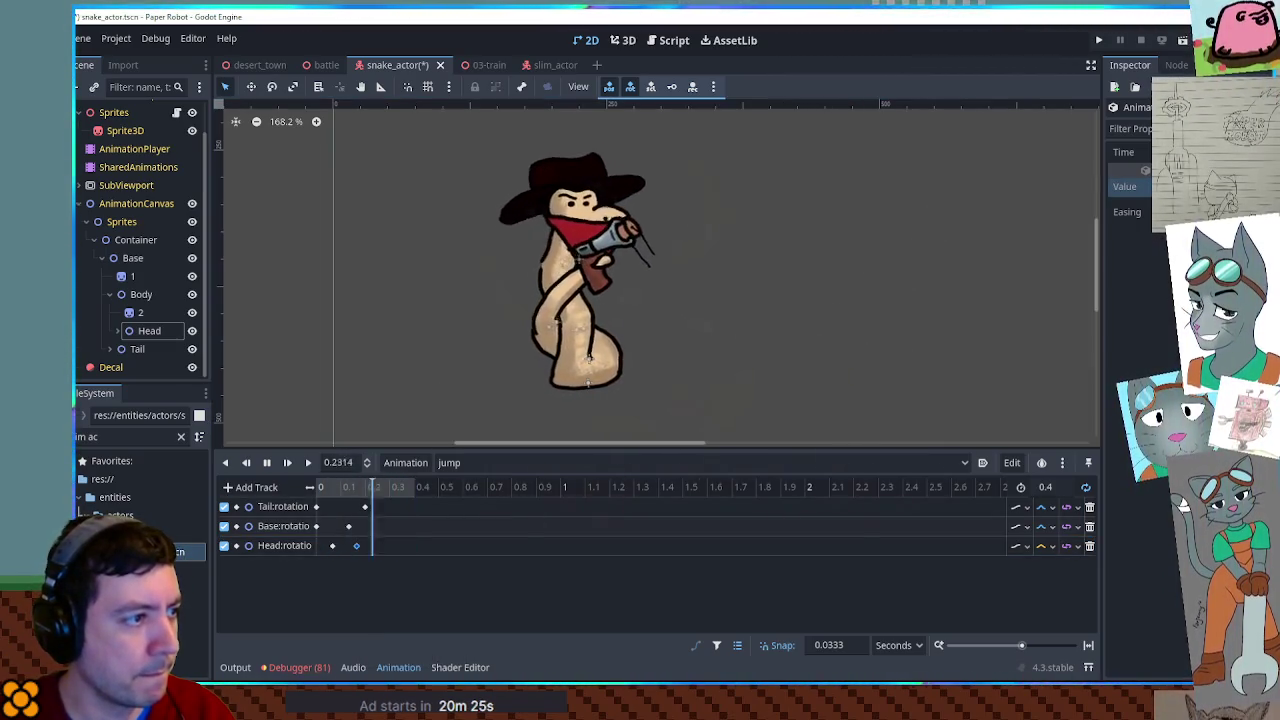
left_click(1045, 546)
left_click(1060, 620)
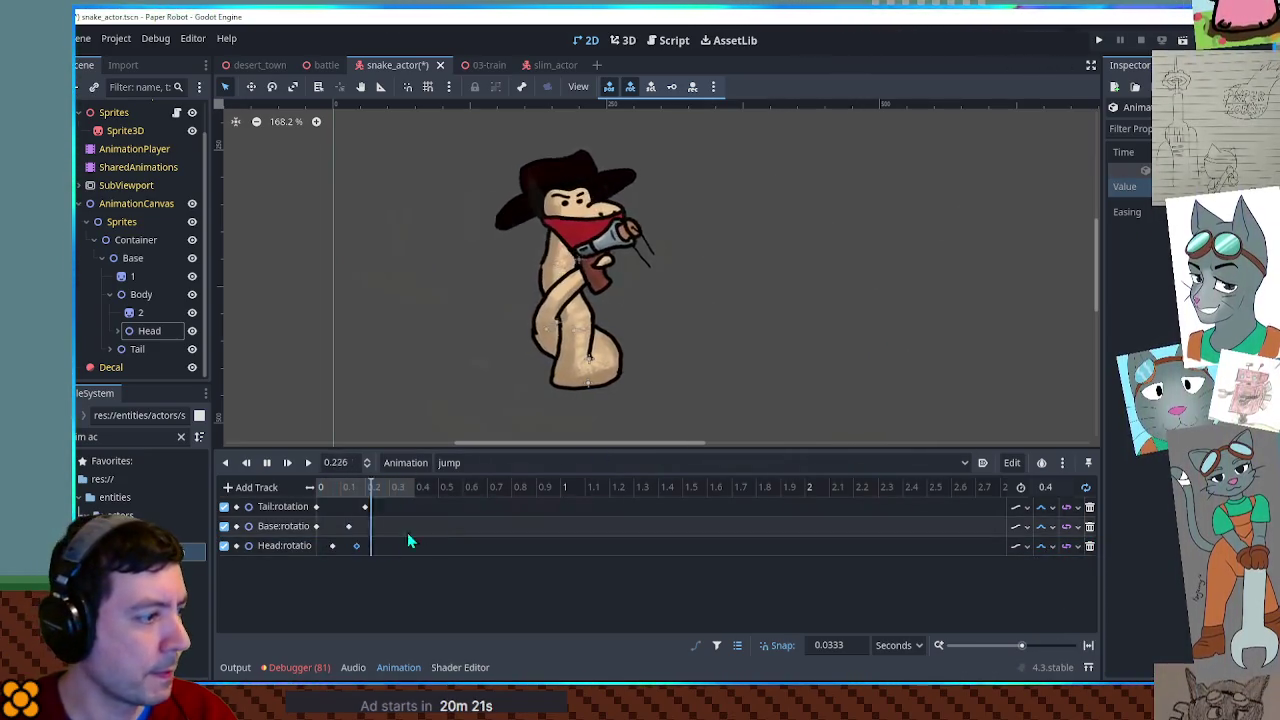
left_click(334, 546)
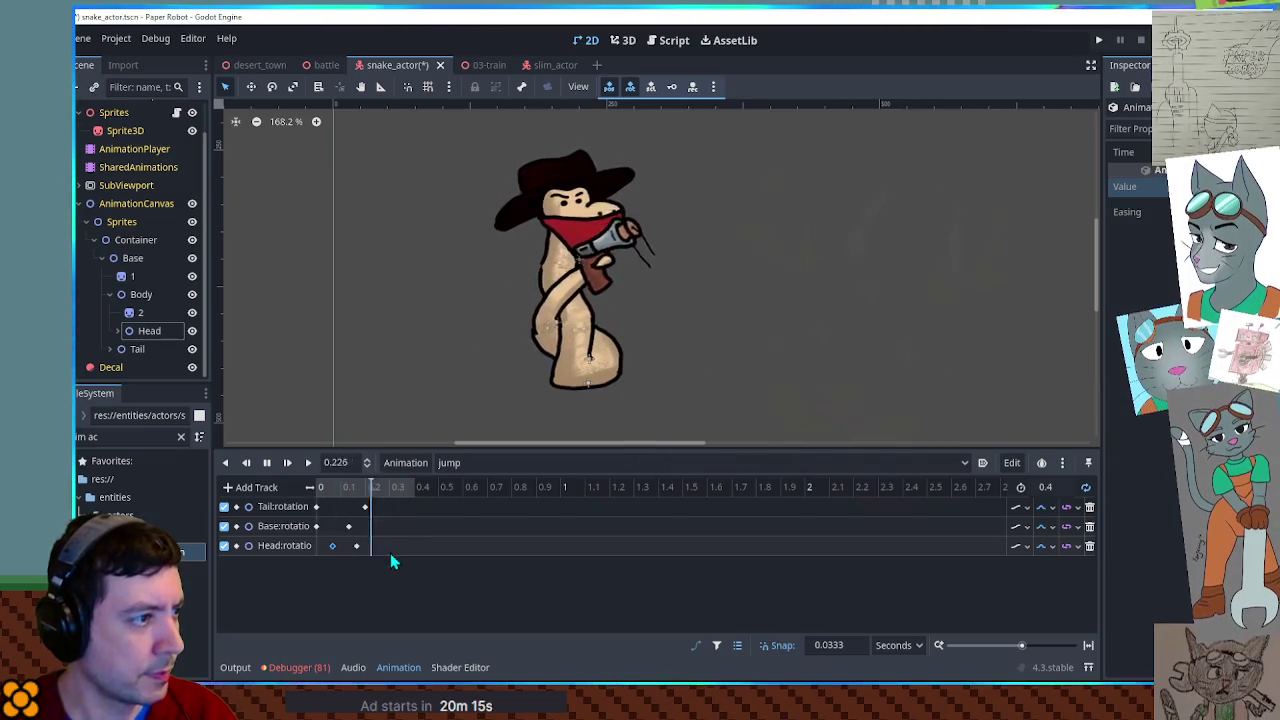
Add a hat:rotation track with a keyframe at the start and set its interpolation mode.
left_click(112, 331)
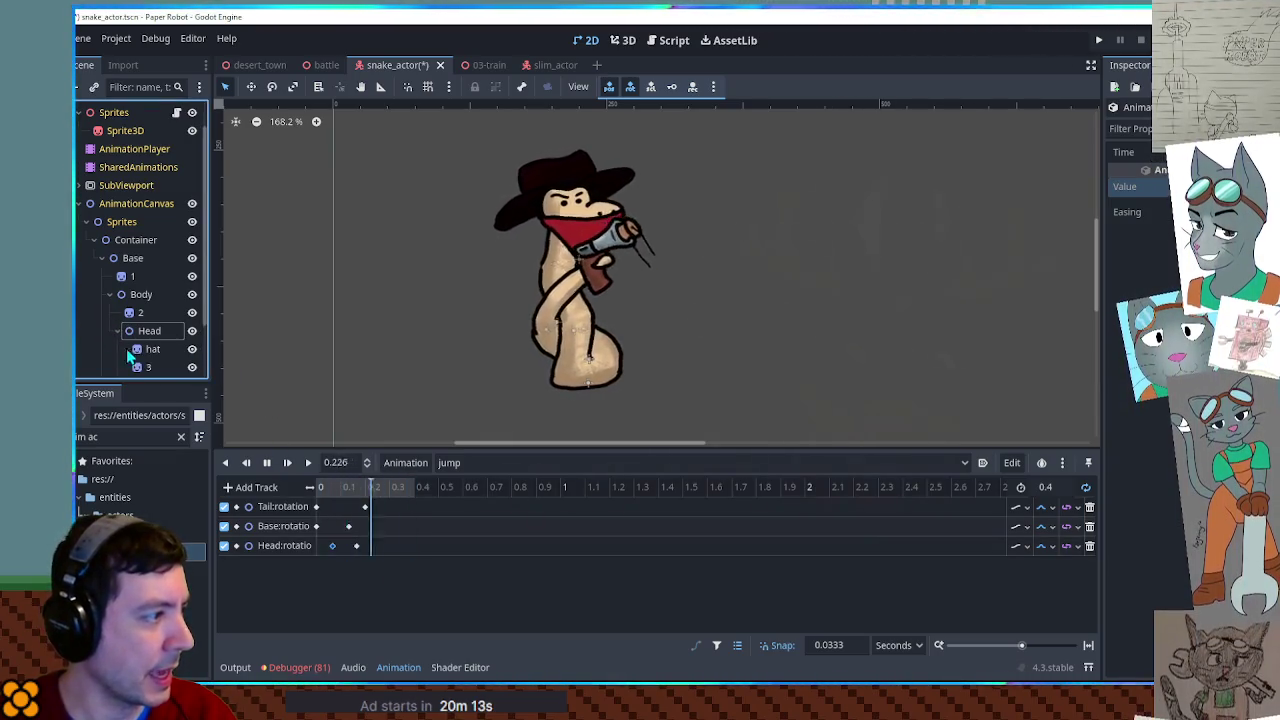
left_click(565, 188)
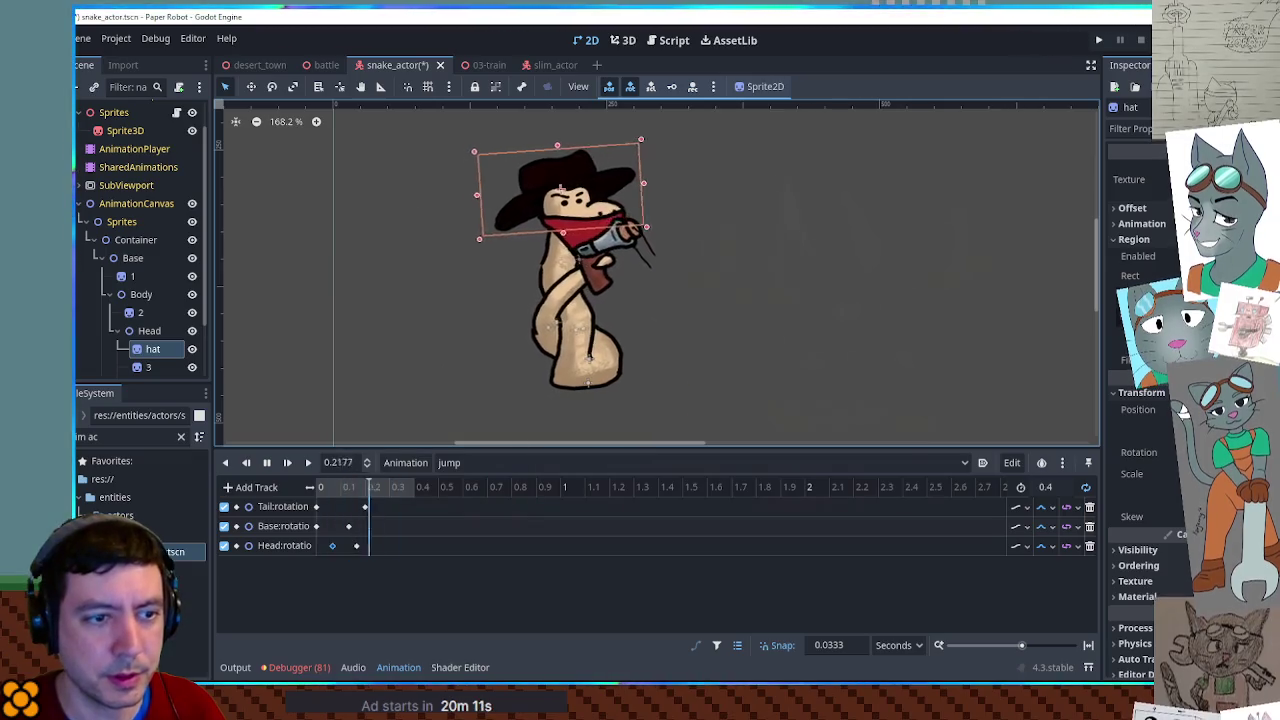
key("k")
left_click(1041, 566)
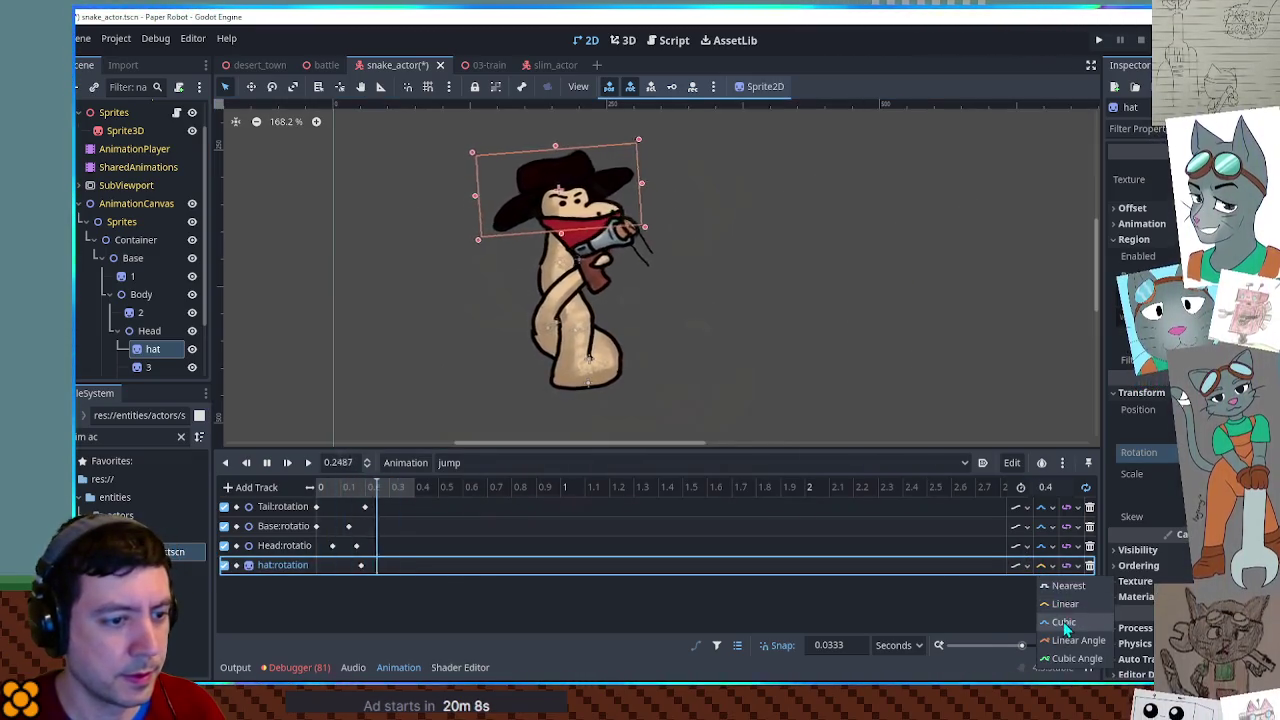
left_click(306, 572)
right_click(324, 566)
left_click(333, 572)
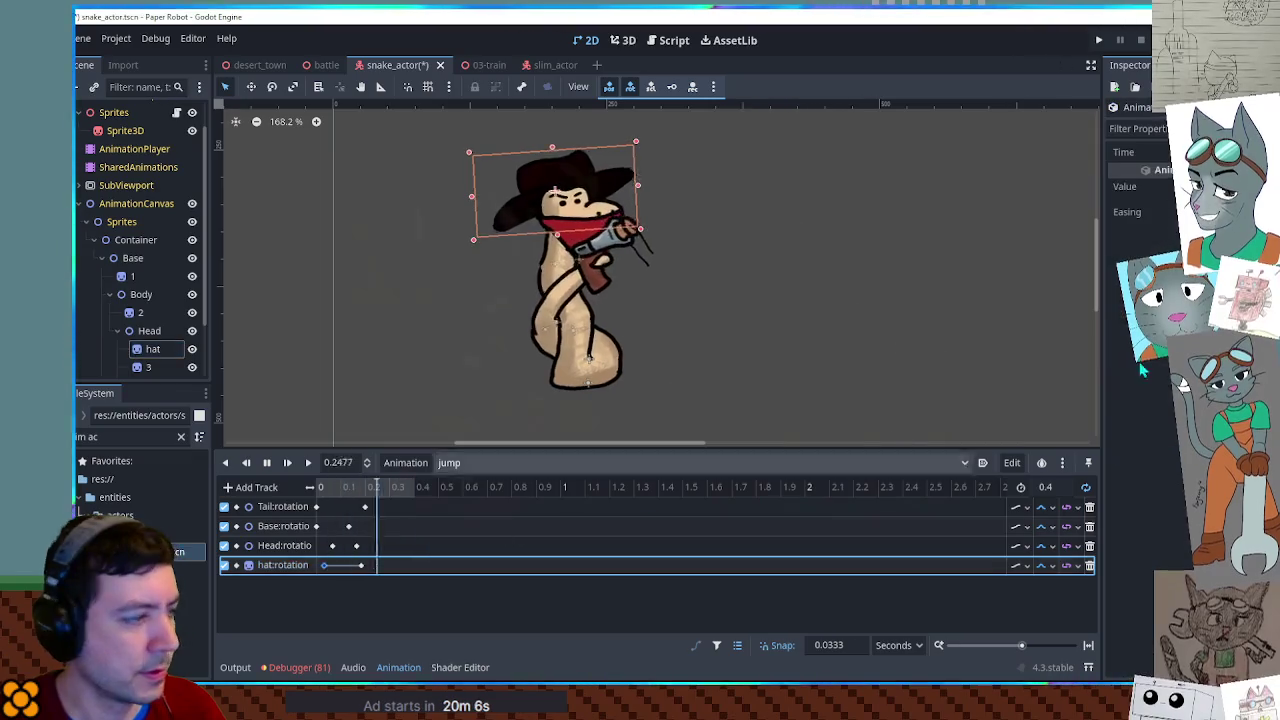
left_click(324, 566)
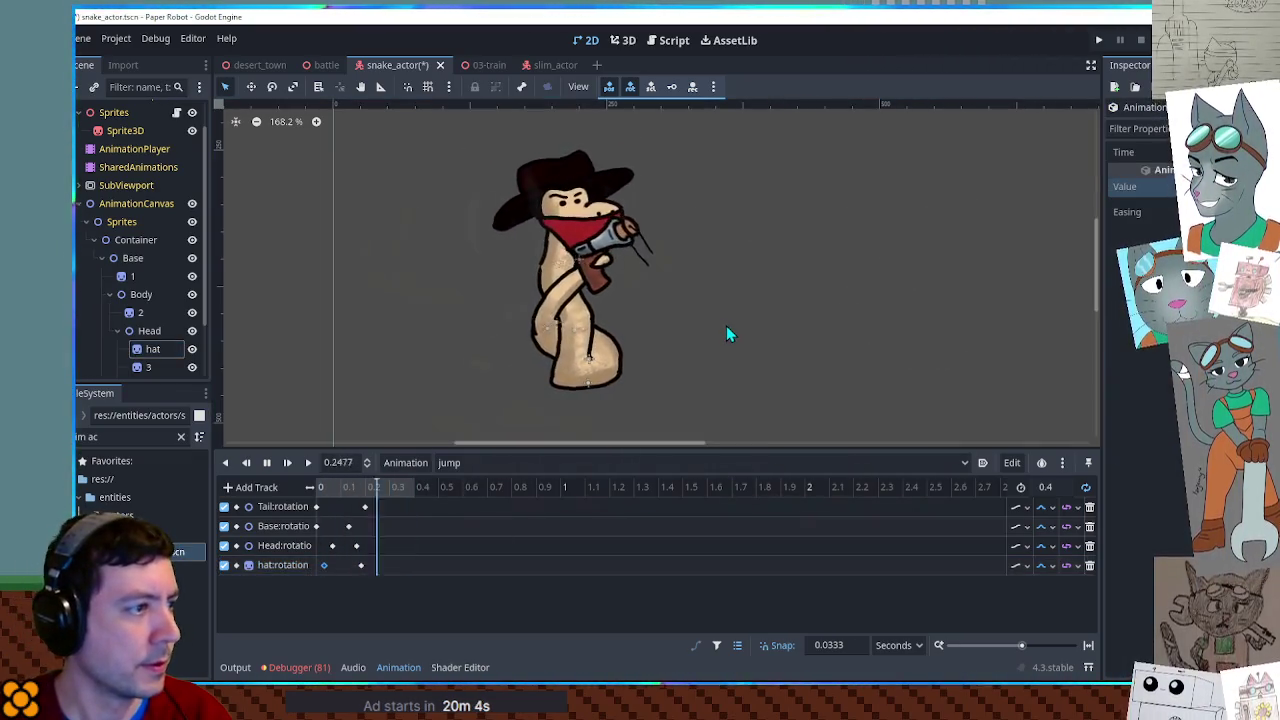
Pause the jump preview and load the RESET pose from the animation list.
left_click(266, 464)
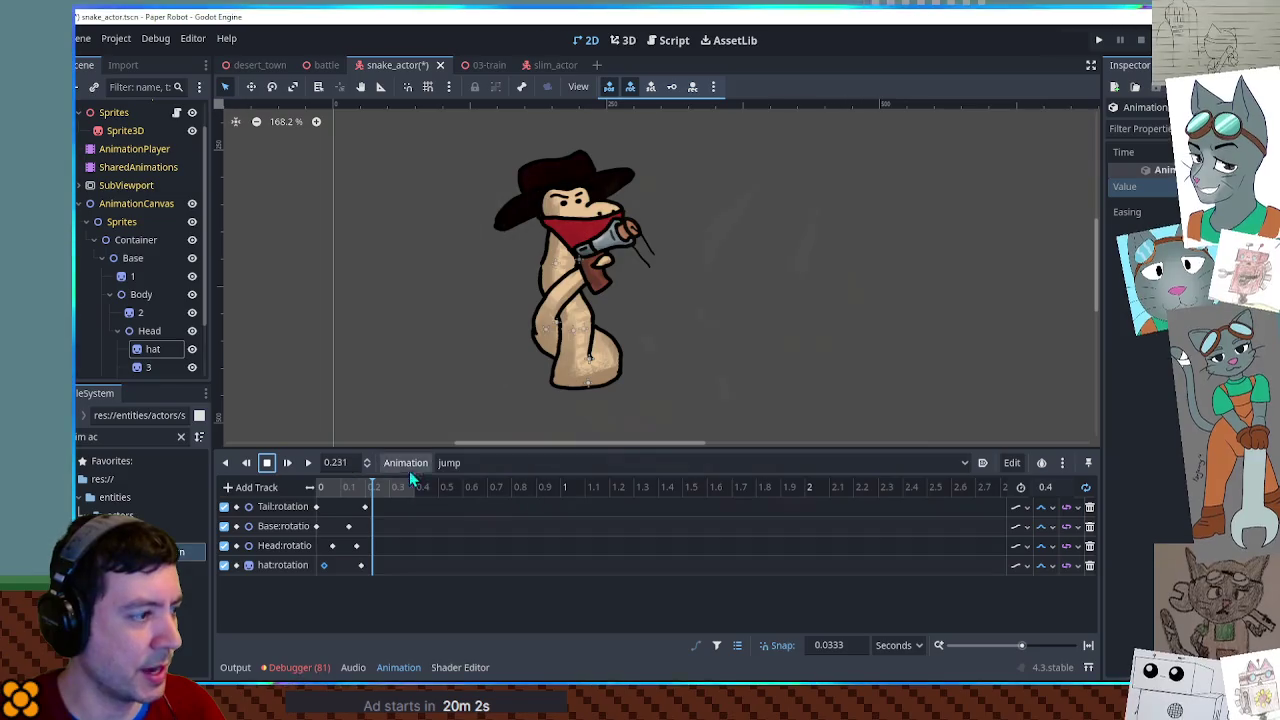
left_click(478, 464)
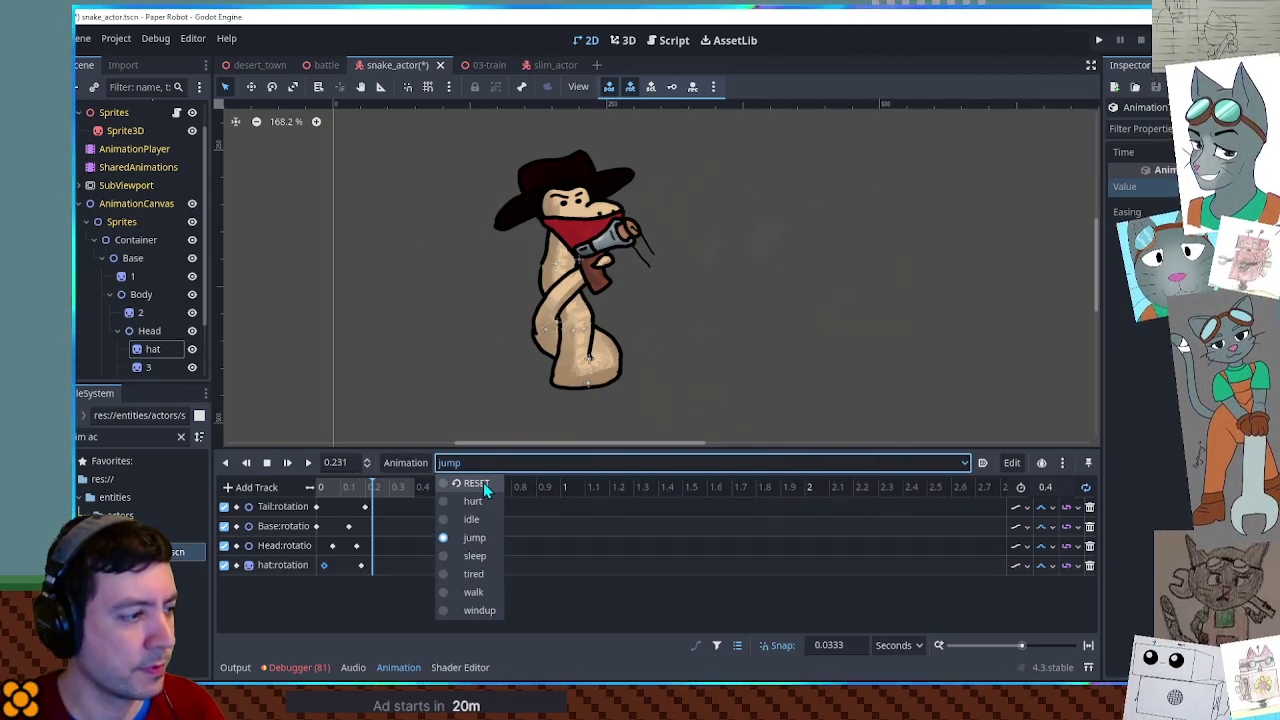
left_click(483, 482)
left_click(555, 66)
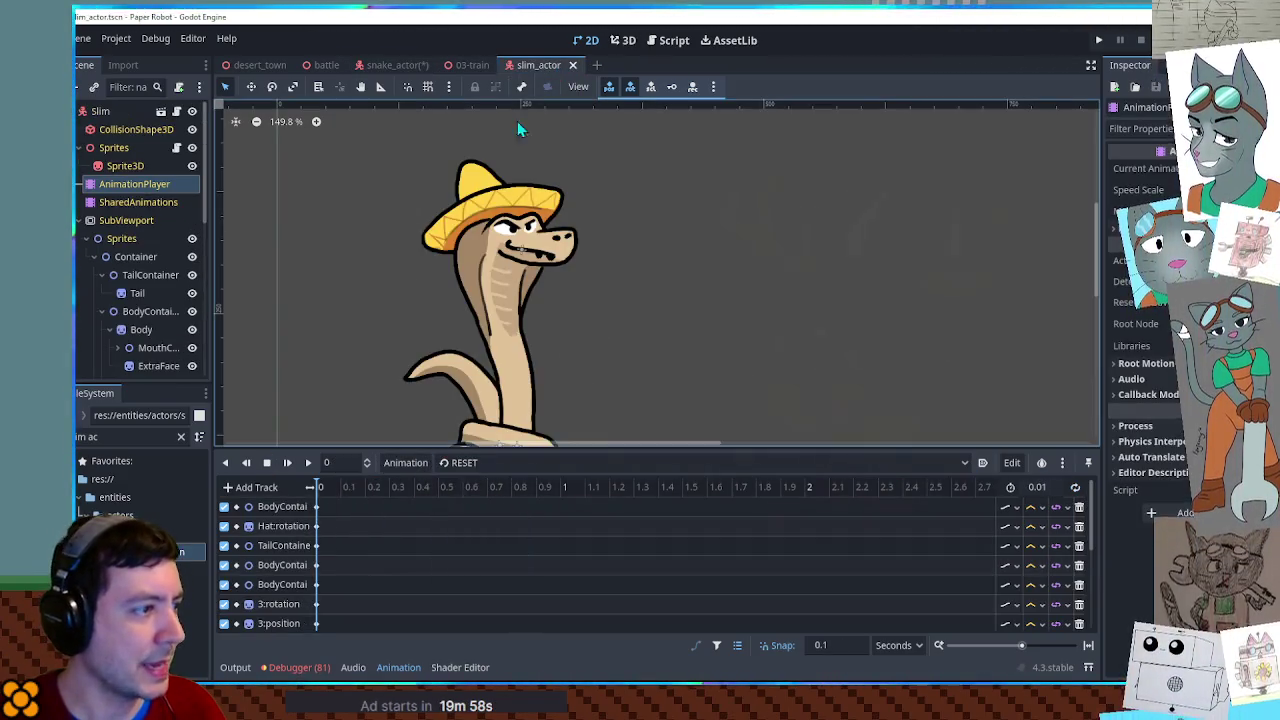
left_click(466, 462)
left_click(470, 545)
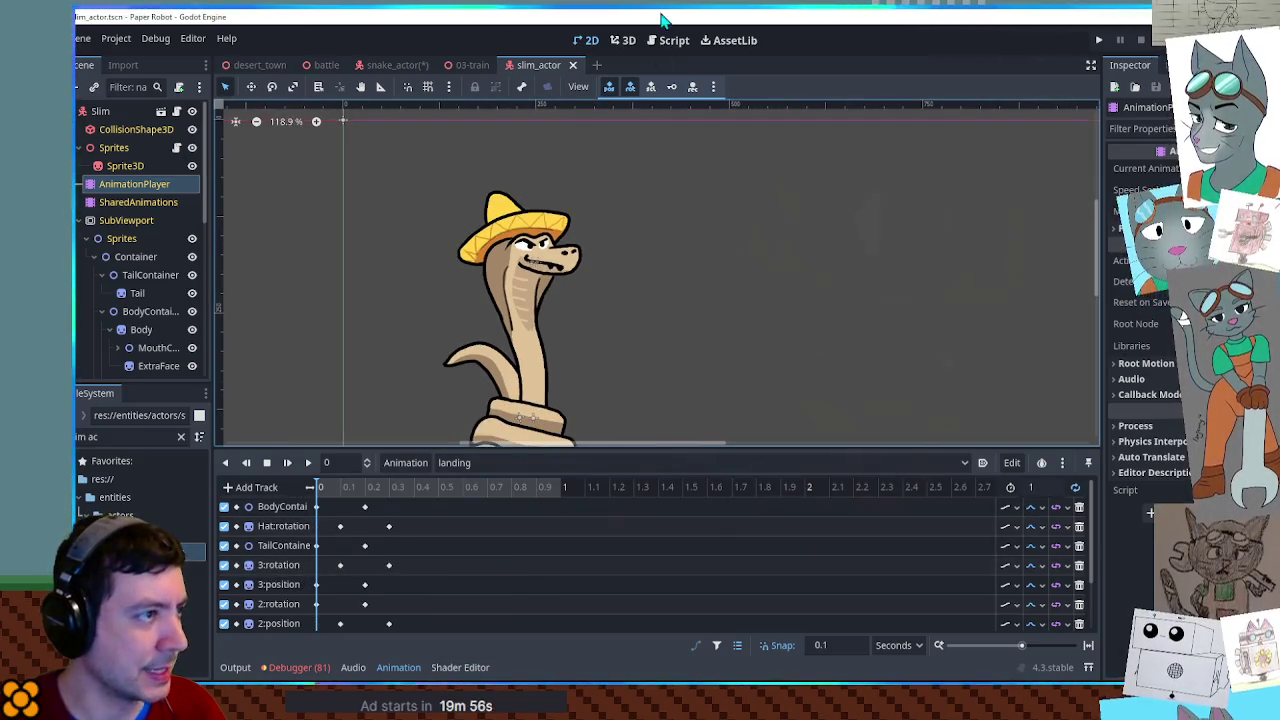
left_click(622, 40)
scroll(415, 546, "down", 3)
scroll(526, 568, "down", 2)
scroll(409, 613, "up", 2)
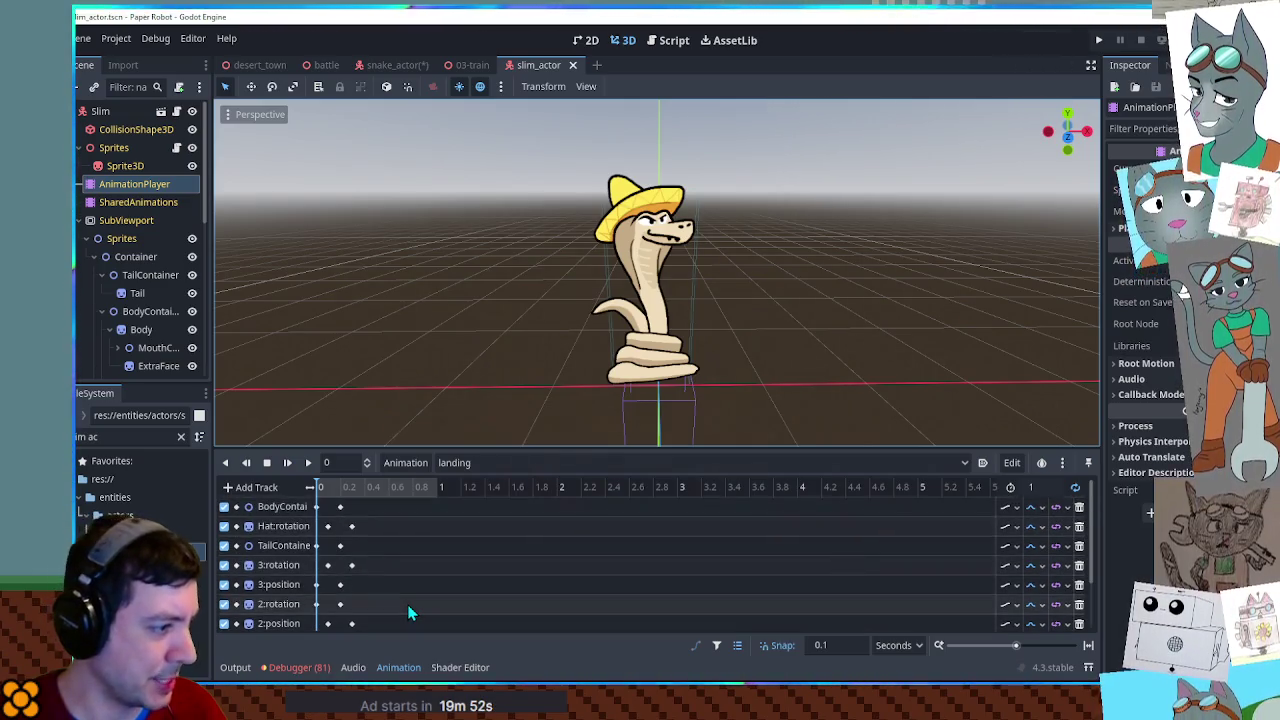
scroll(406, 603, "down", 3)
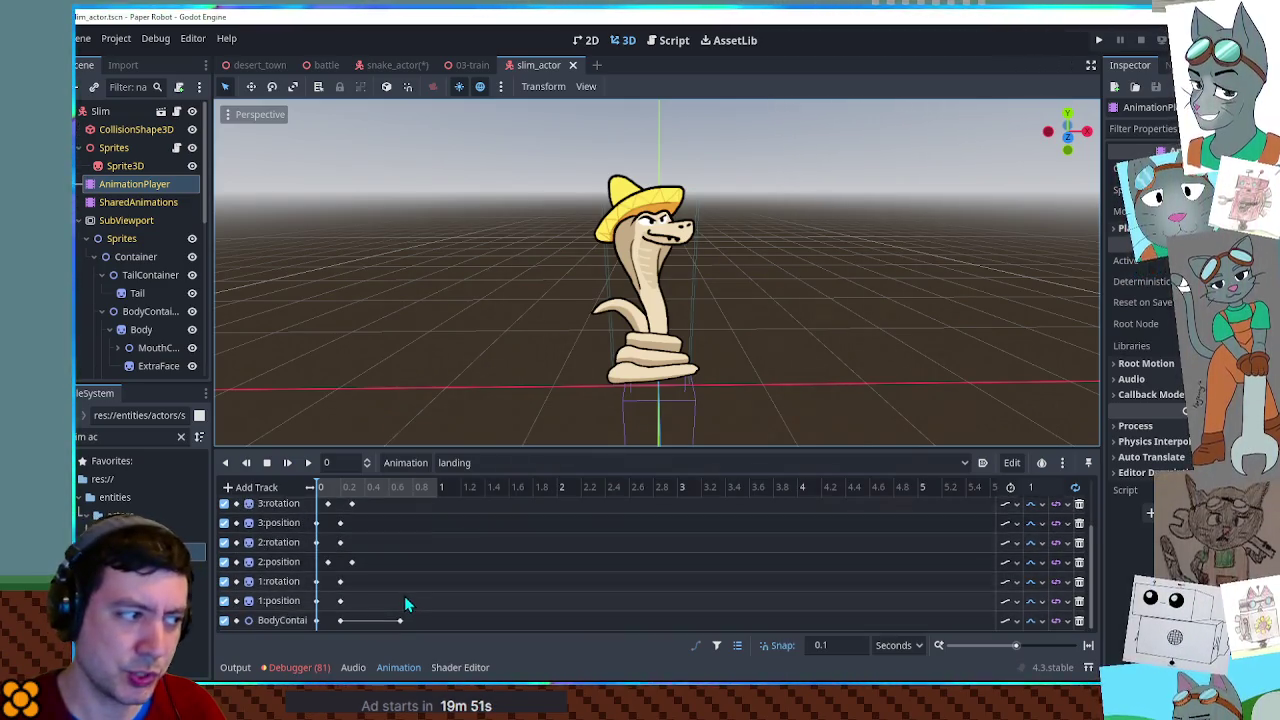
left_click(349, 488)
left_click_drag(351, 497, 316, 488)
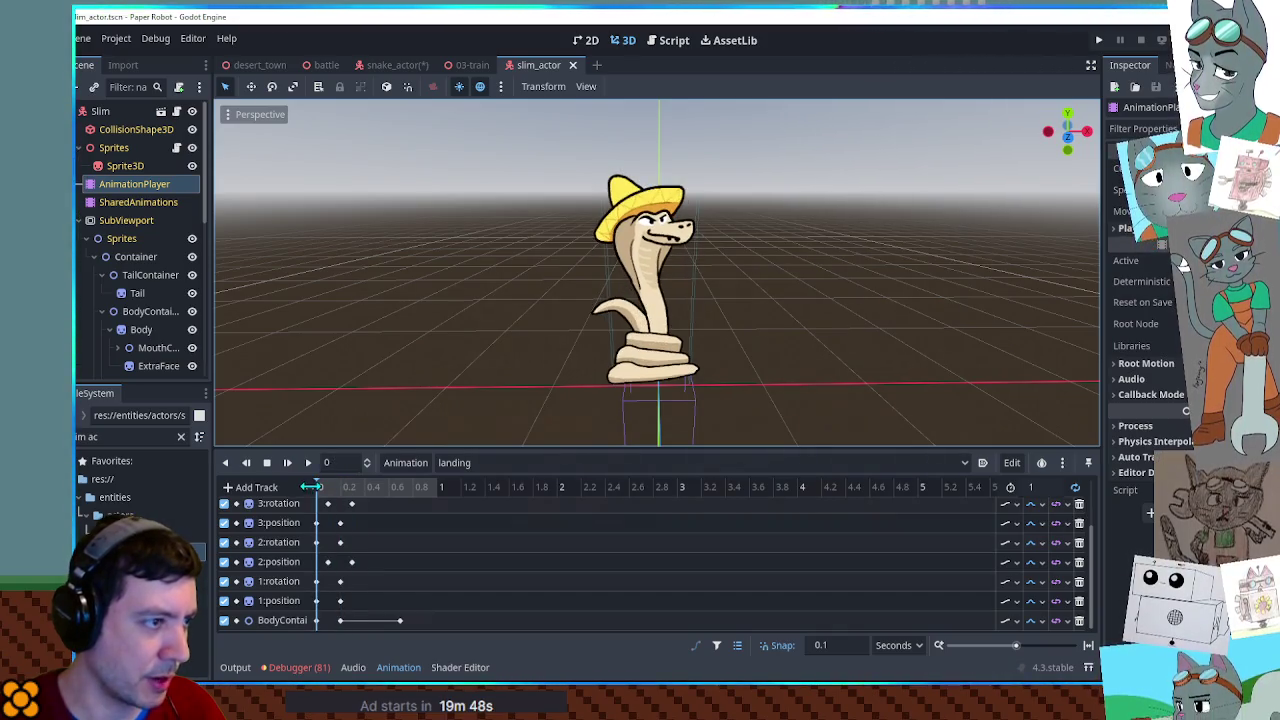
left_click(307, 462)
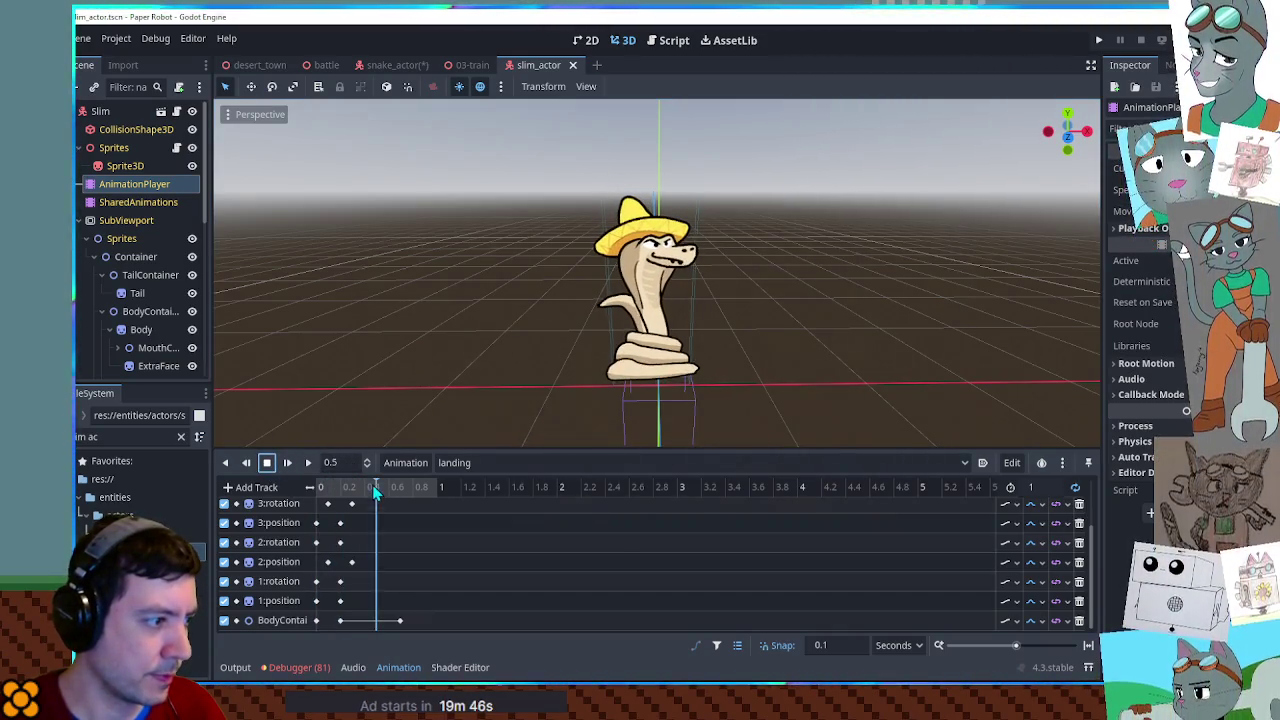
left_click_drag(441, 490, 263, 490)
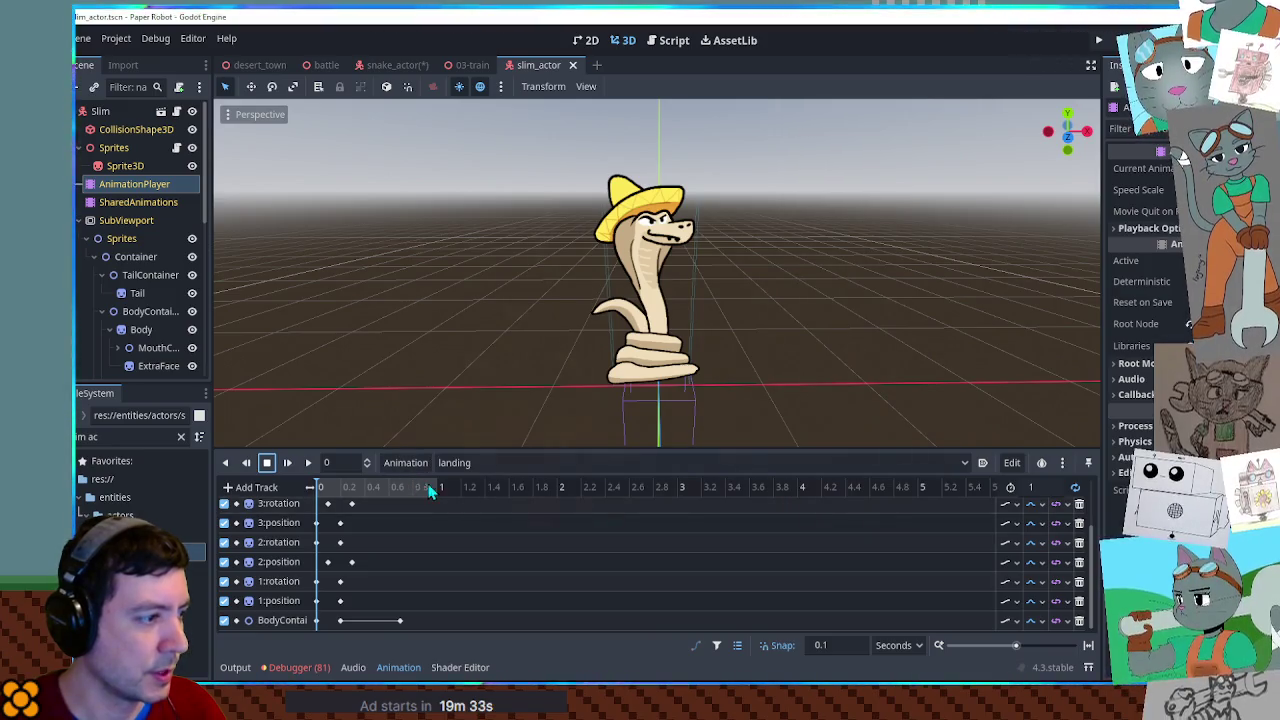
left_click(398, 64)
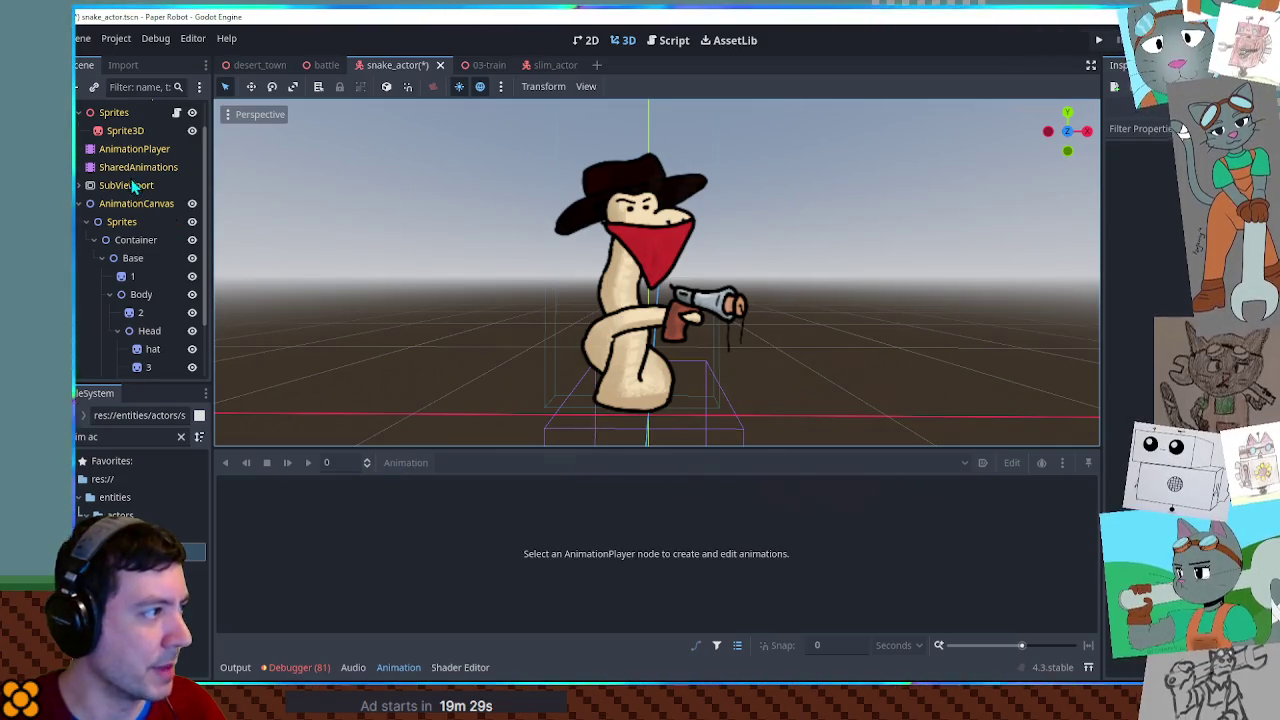
left_click(134, 149)
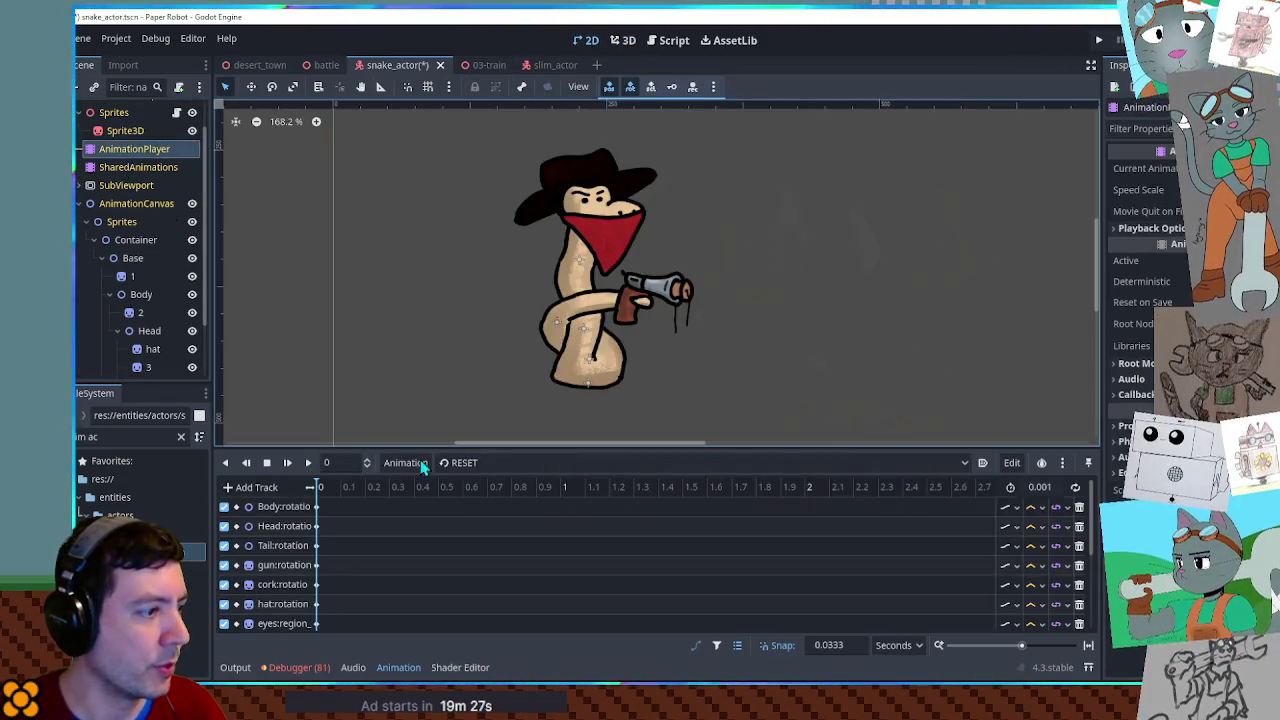
Duplicate the windup animation as a new animation named landing.
left_click(476, 464)
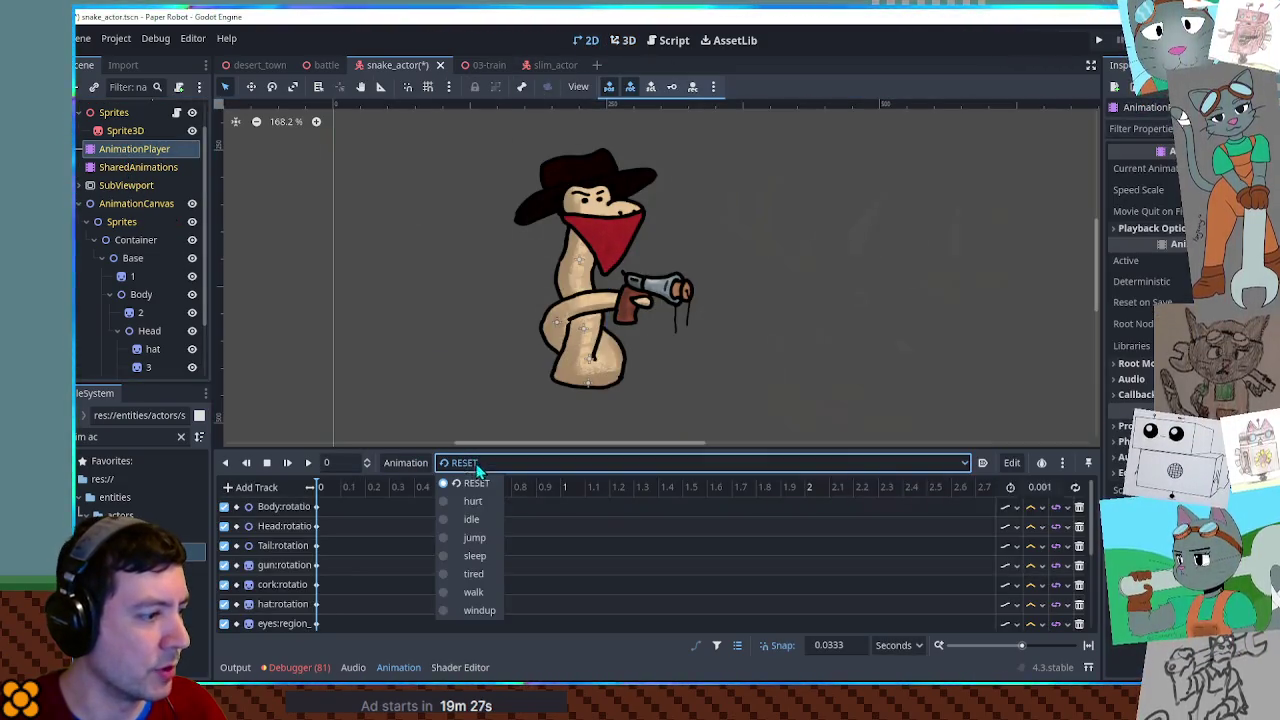
left_click(479, 610)
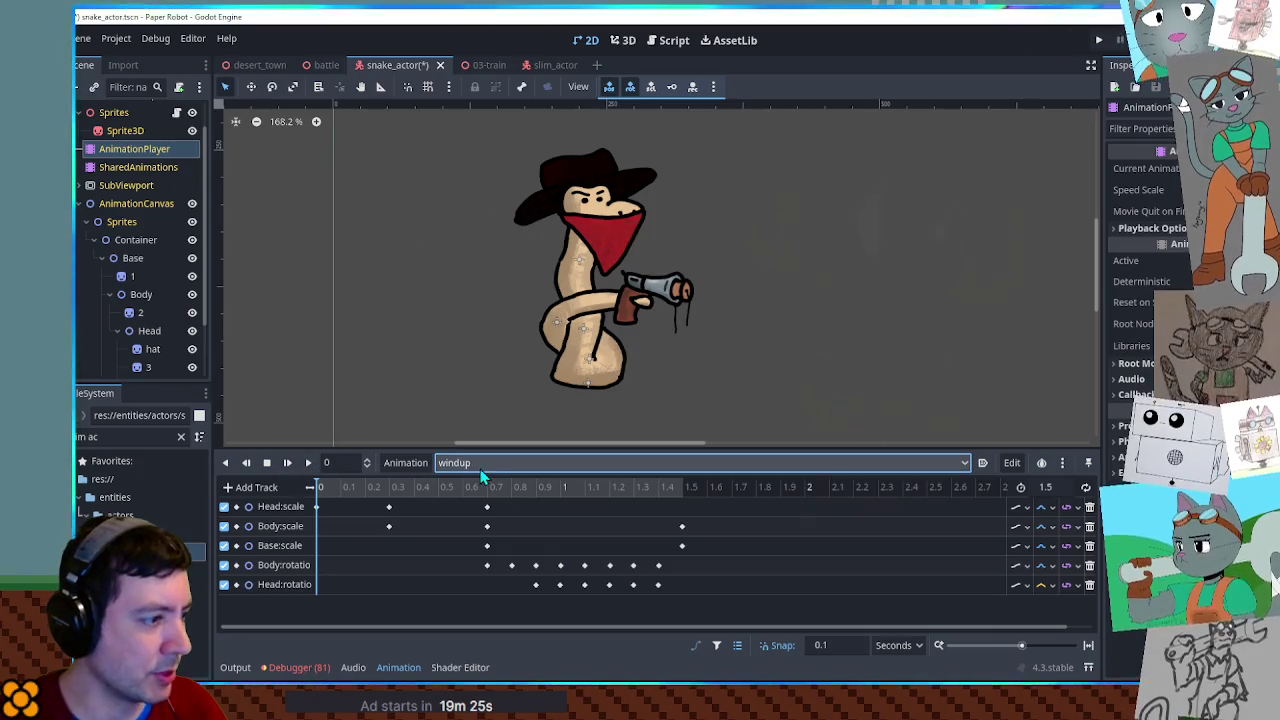
left_click(405, 462)
left_click(430, 534)
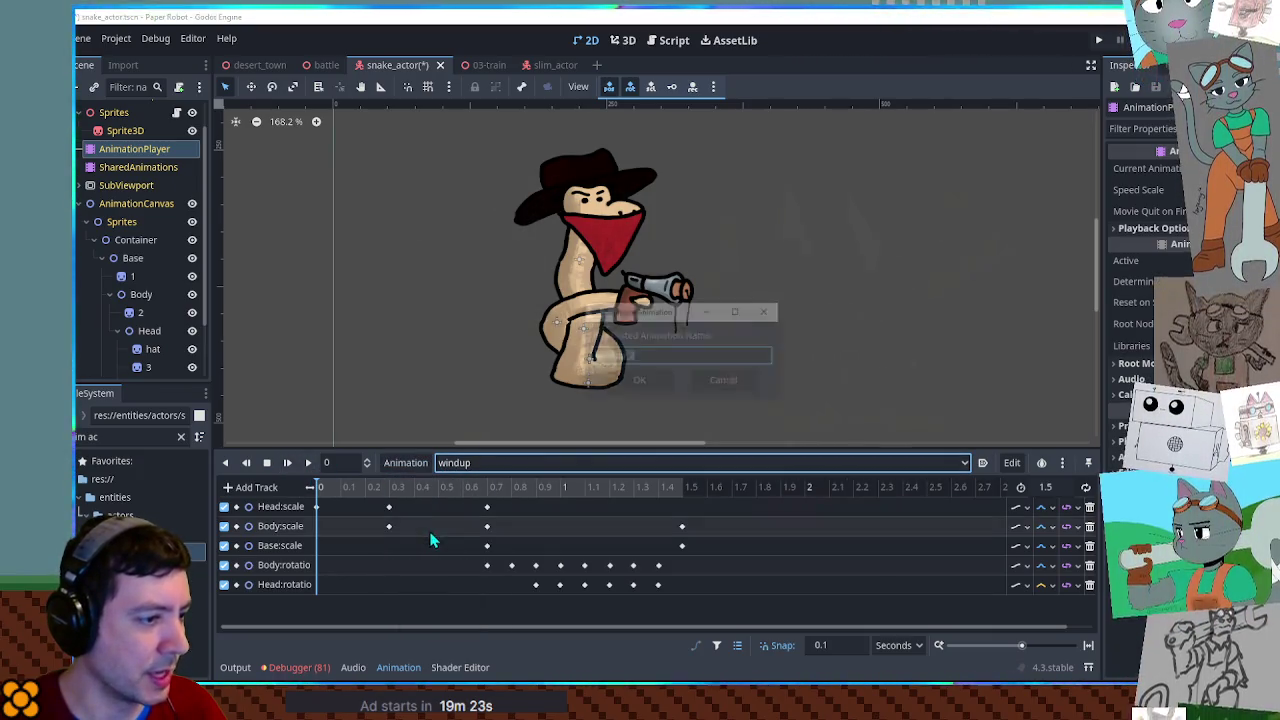
type("landing")
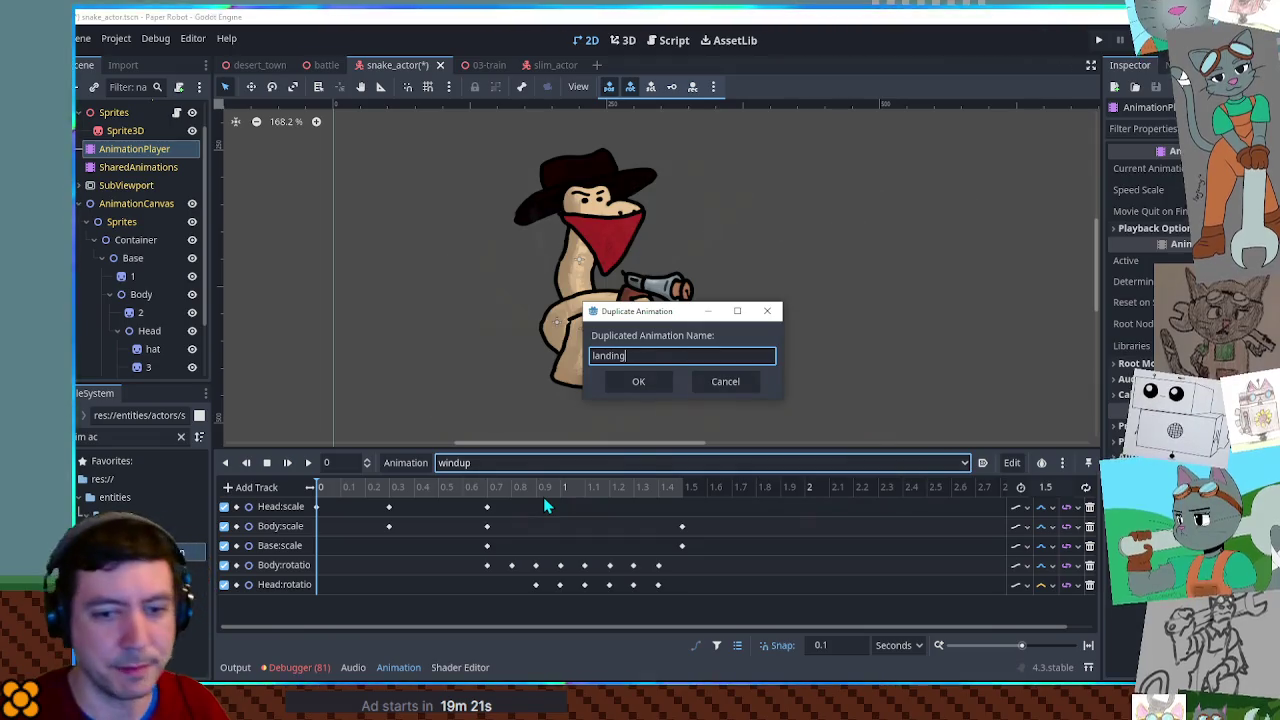
key("Return")
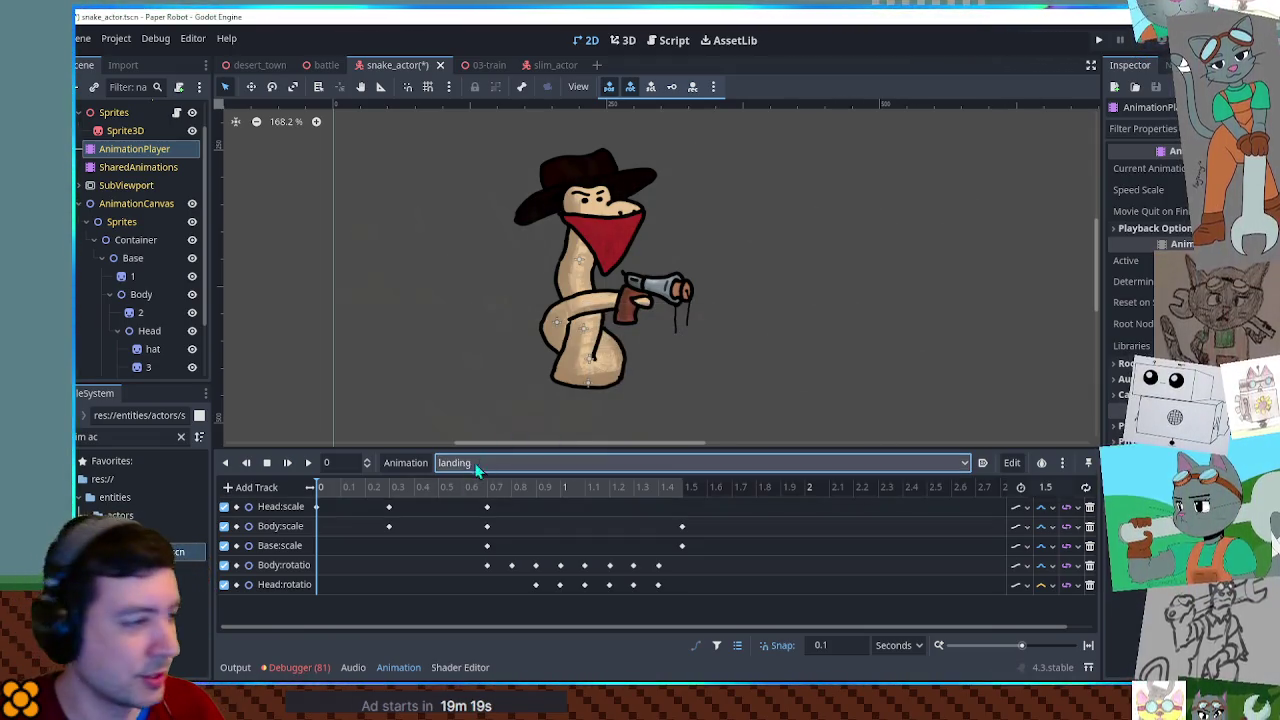
Box-select the Body and Head rotation keys in the landing timeline.
right_click(674, 545)
left_click(712, 558)
mouse_move(460, 564)
left_mouse_down()
mouse_move(537, 587)
mouse_move(688, 596)
left_mouse_up()
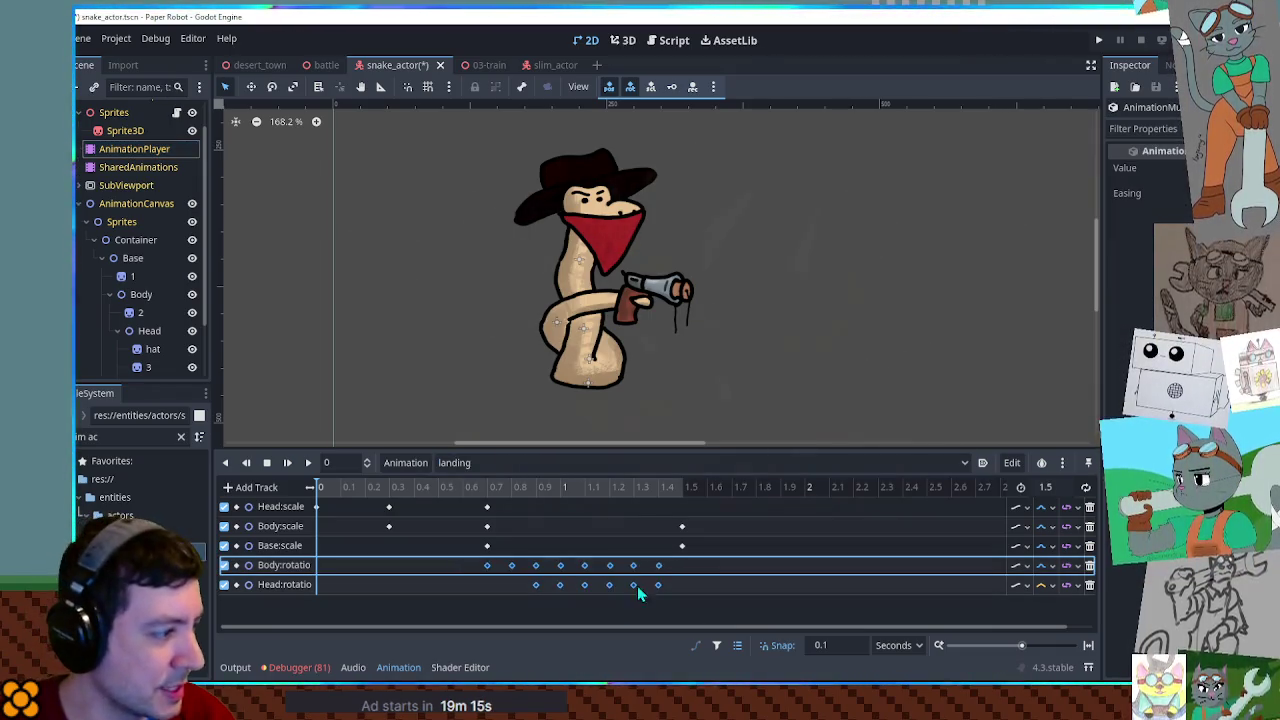
left_click(515, 600)
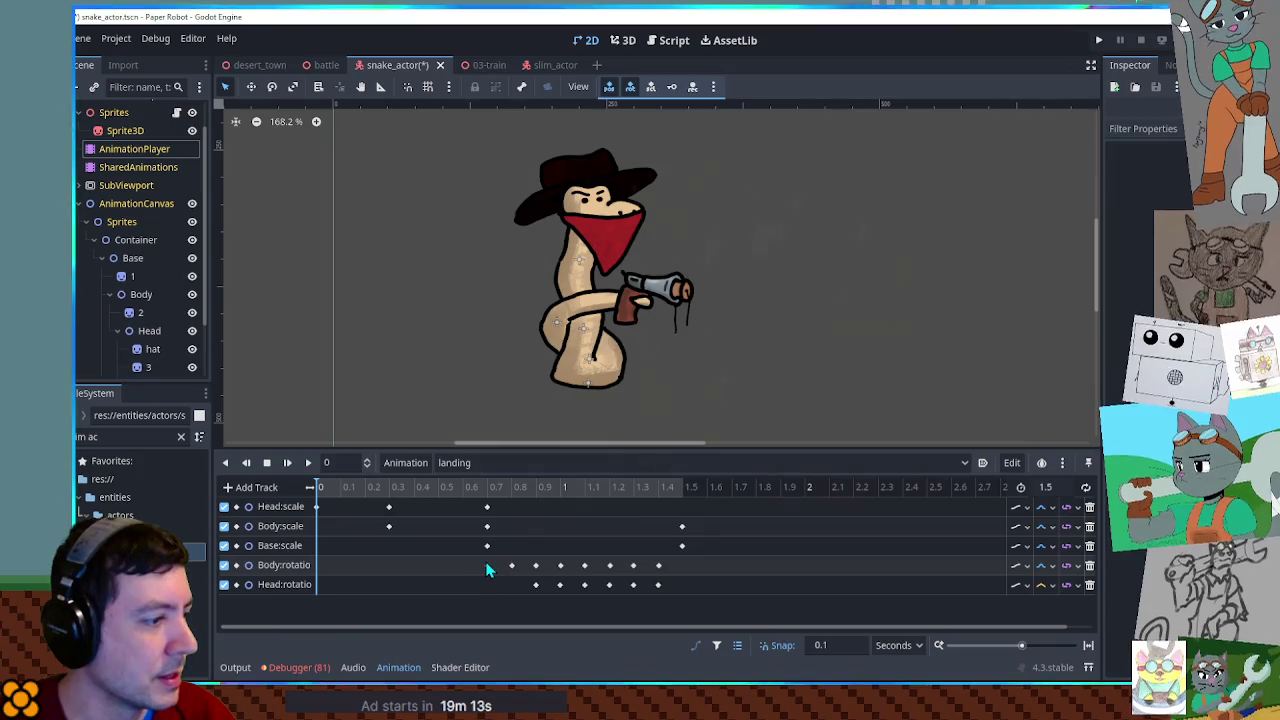
Delete landing's Body and Head rotation keys and shorten the animation to 1 second.
left_click_drag(471, 565, 691, 603)
key("Delete")
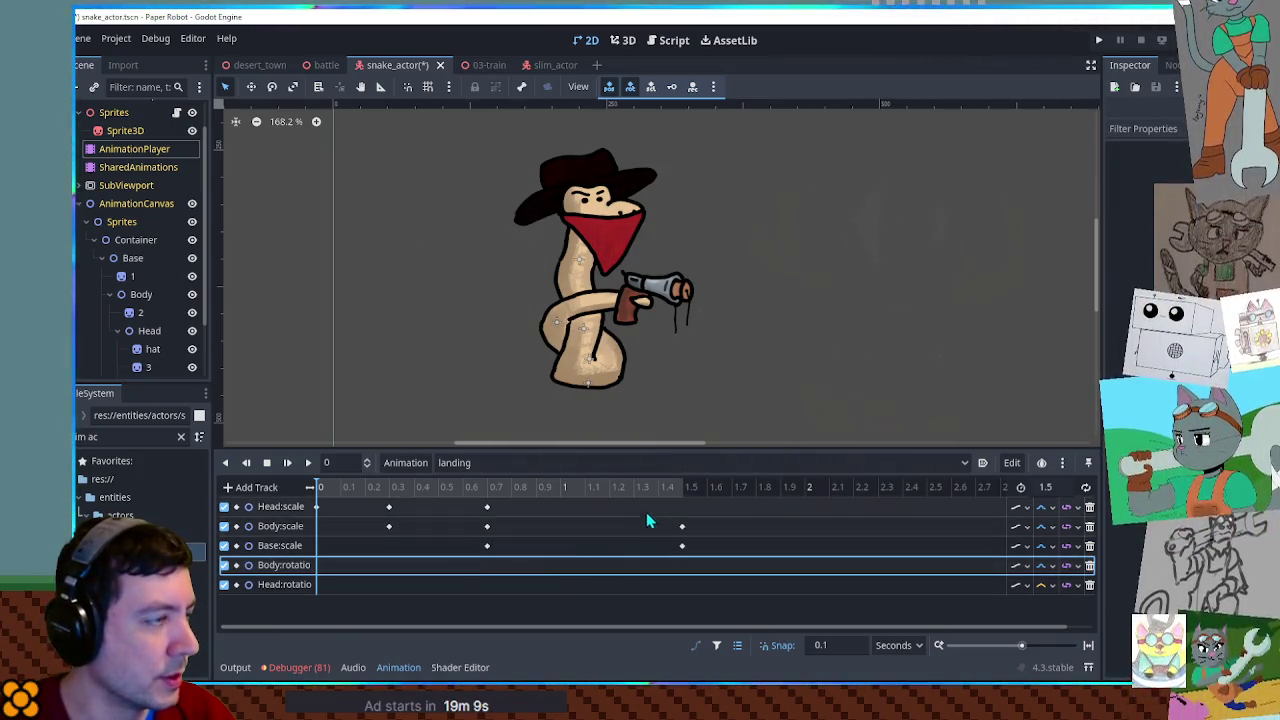
left_click(543, 65)
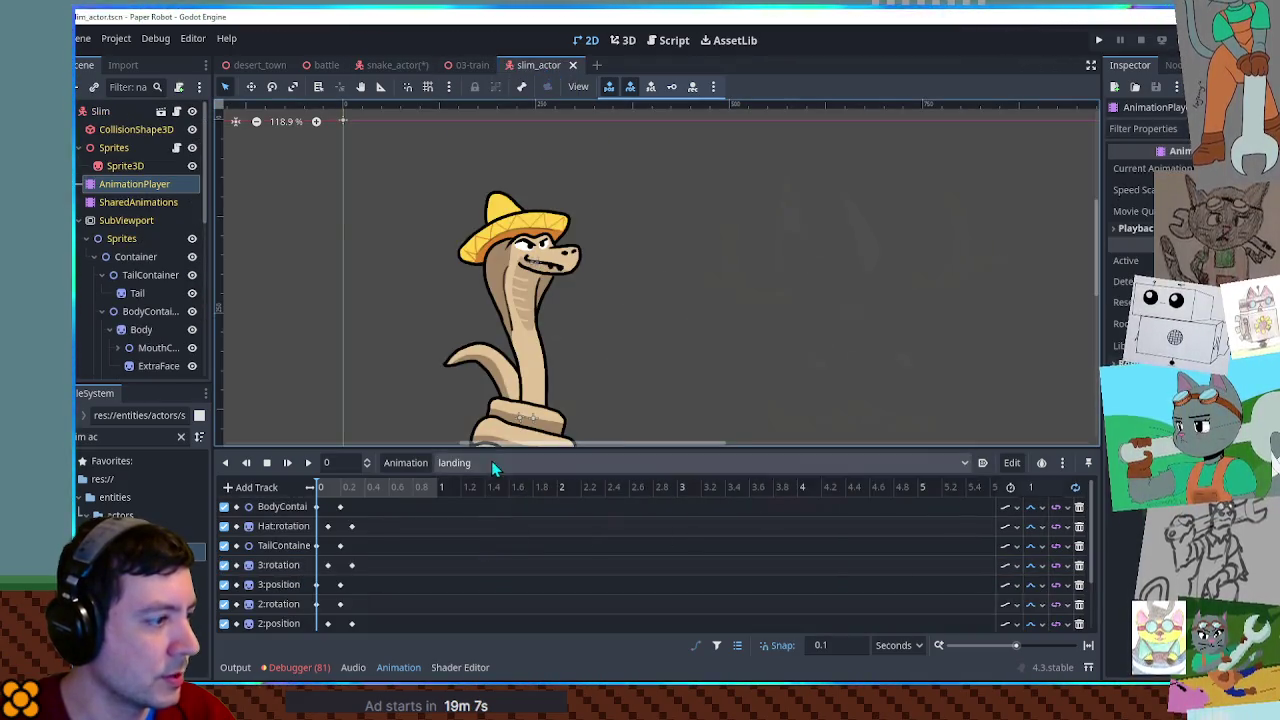
left_click(390, 65)
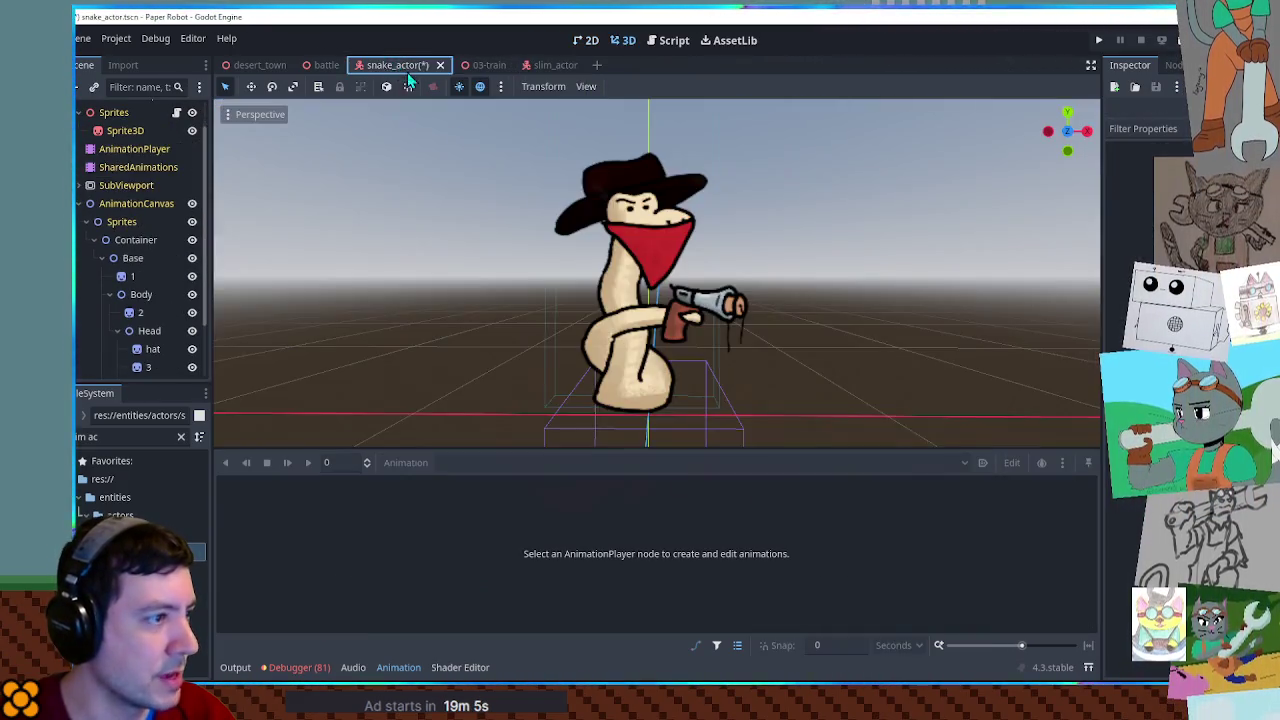
left_click(589, 42)
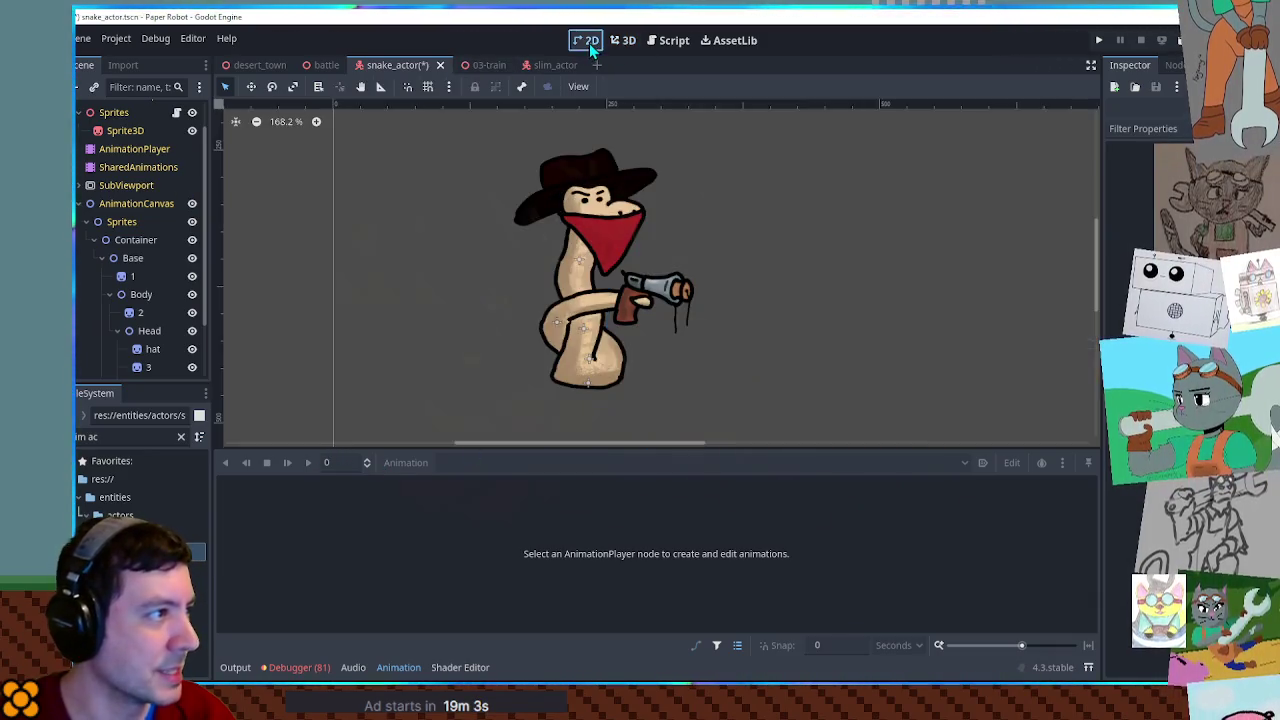
left_click(134, 149)
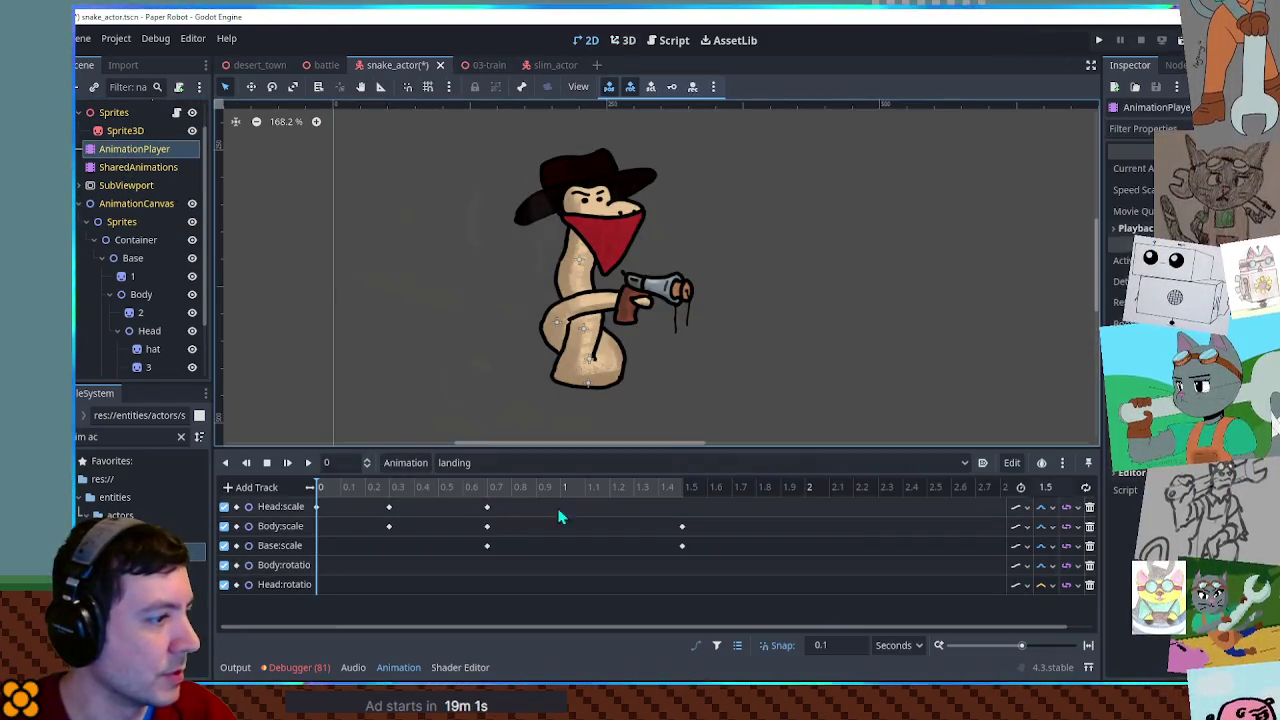
left_click(1085, 487)
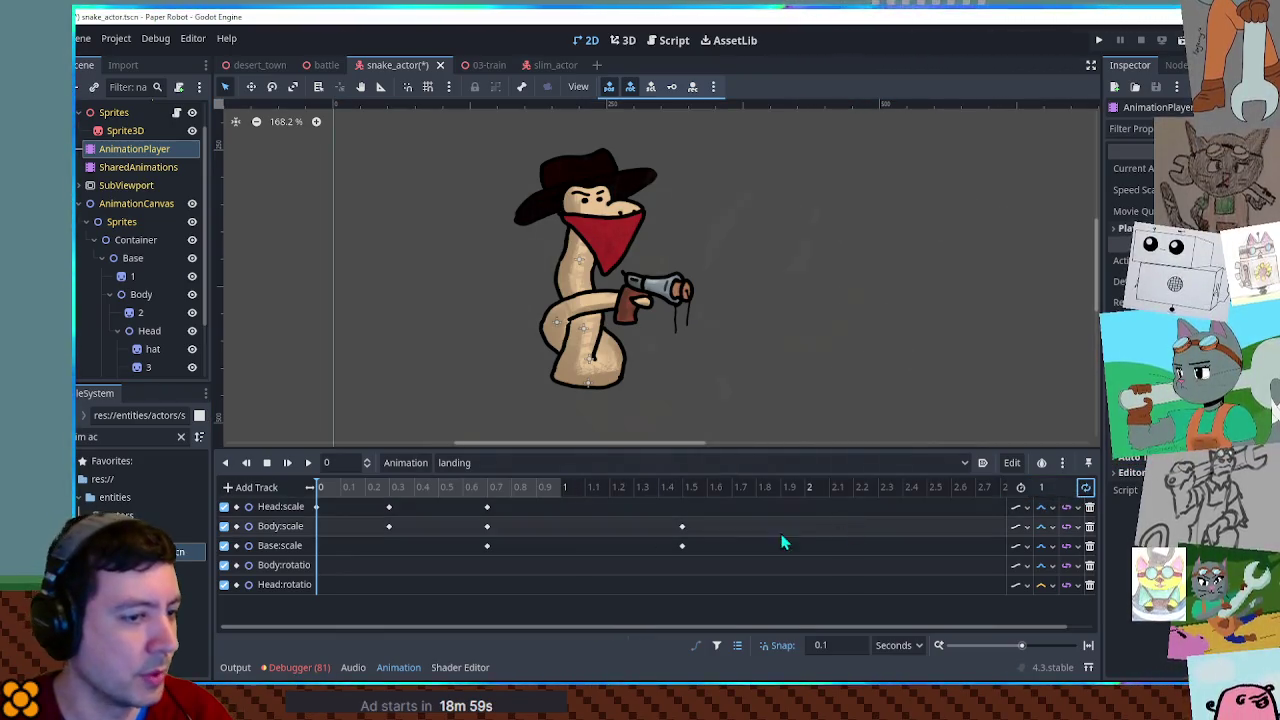
left_click(388, 507)
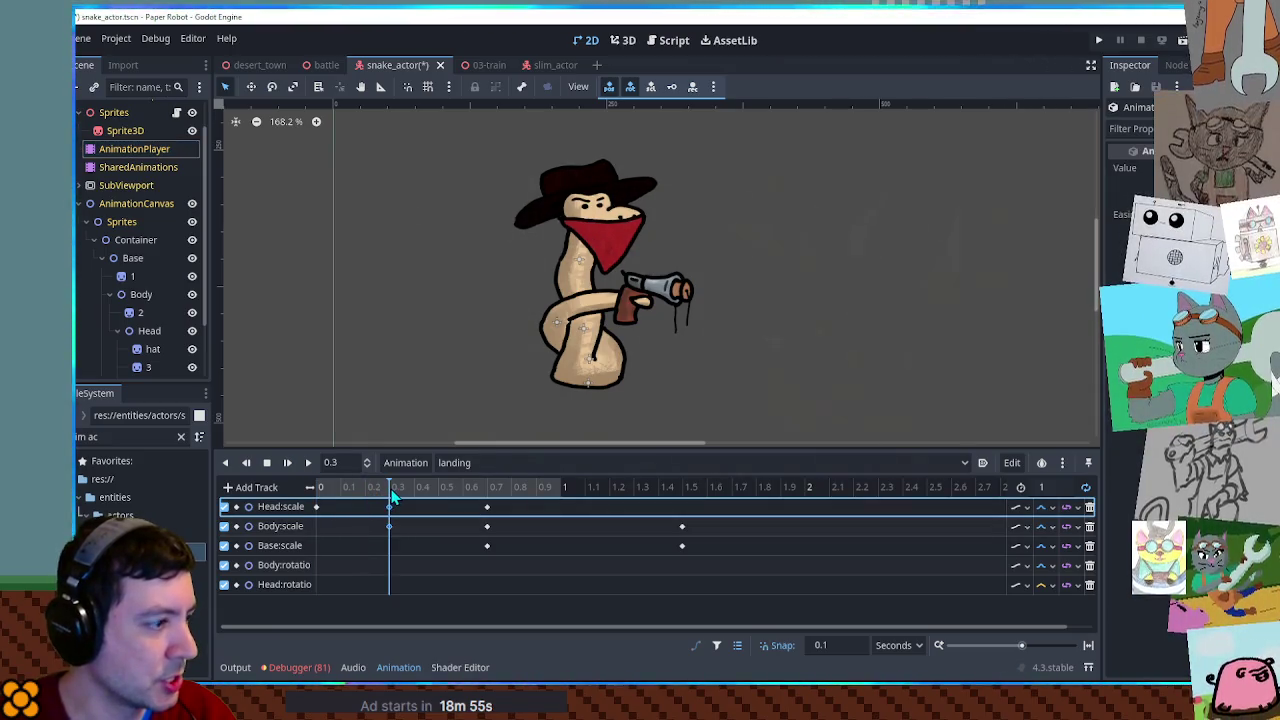
Move the landing scale keyframes to 0.1, 0.2 and 0.3 seconds.
left_click(389, 526, "shift")
left_click_drag(389, 526, 341, 527)
mouse_move(489, 505)
left_mouse_down()
mouse_move(506, 569)
mouse_move(366, 543)
left_mouse_up()
left_click(684, 556)
left_click_drag(684, 556, 680, 554)
left_click_drag(417, 548, 387, 549)
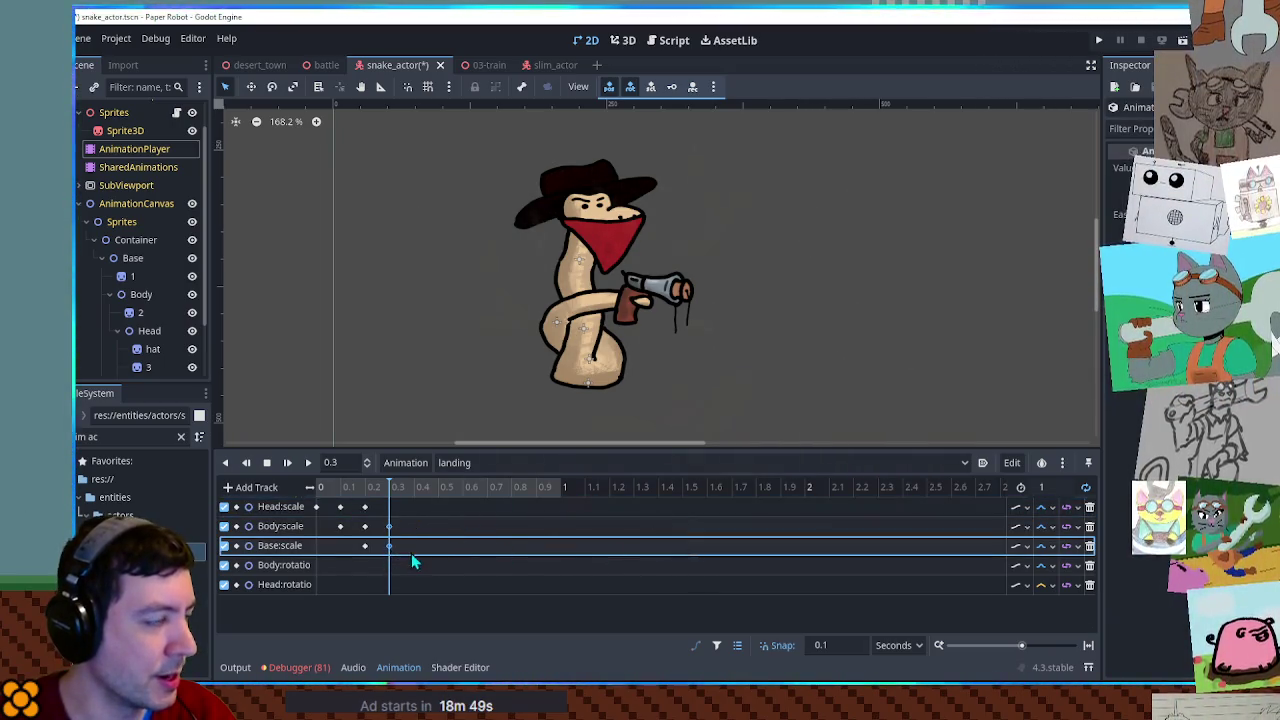
Play and scrub the landing animation to check the pose, then open slim_actor.
left_click_drag(326, 487, 307, 487)
left_click(304, 463)
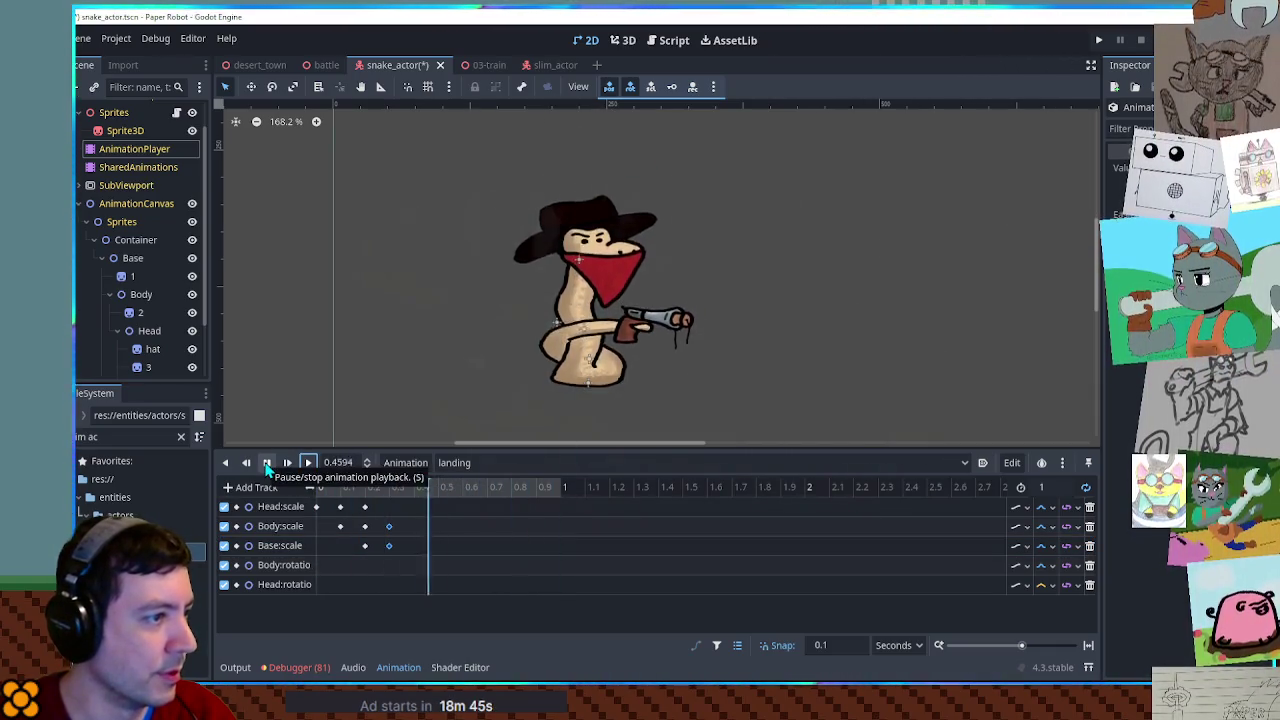
left_click(267, 463)
left_click_drag(317, 487, 386, 490)
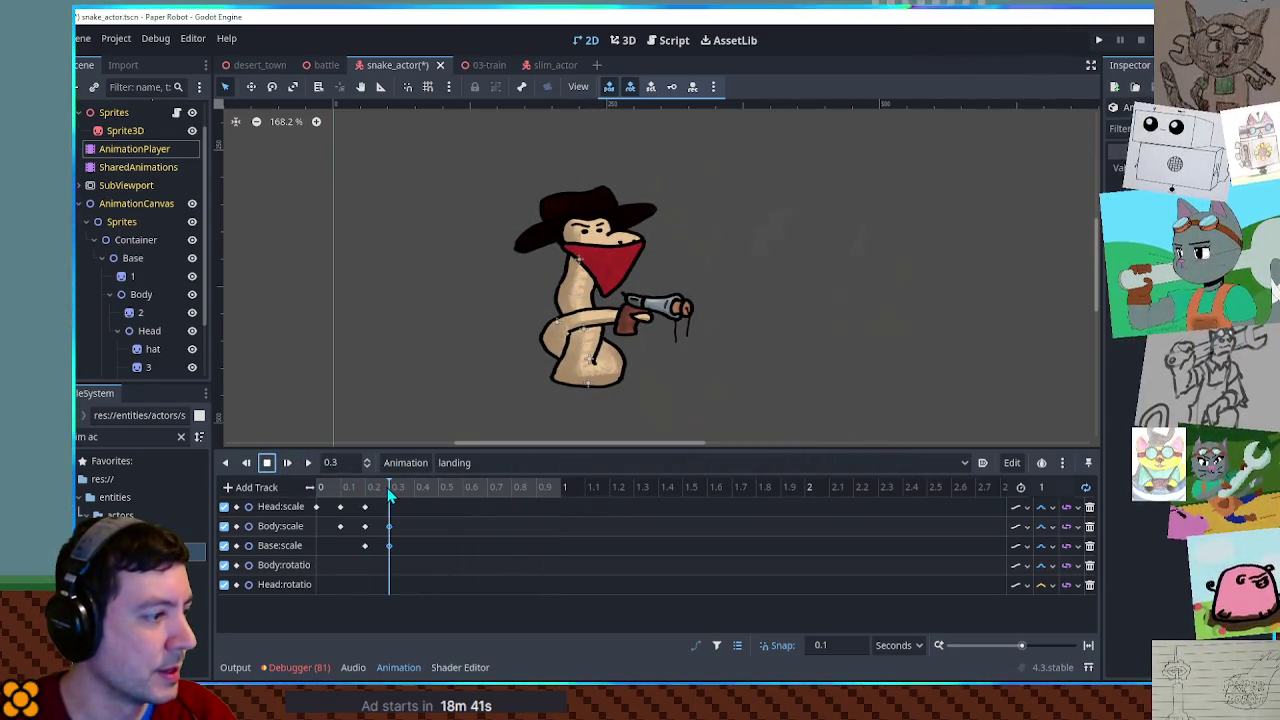
left_click(389, 545)
left_click_drag(486, 490, 505, 500)
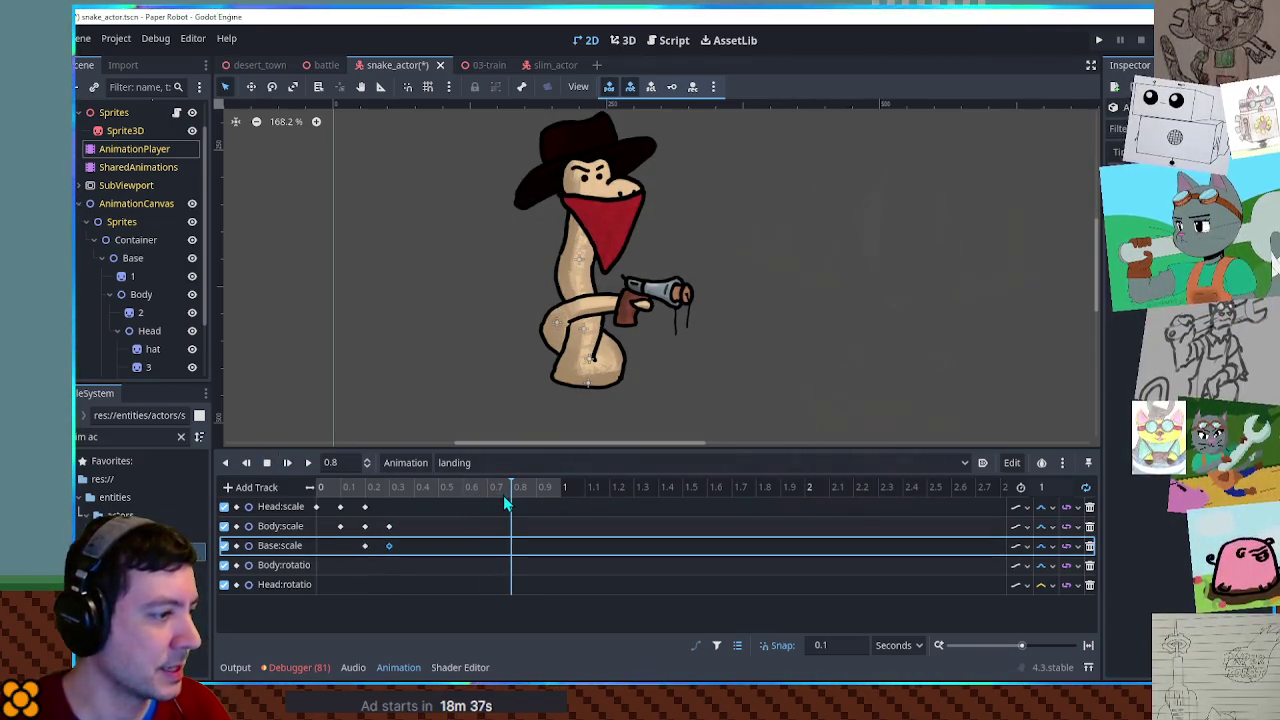
left_click(548, 65)
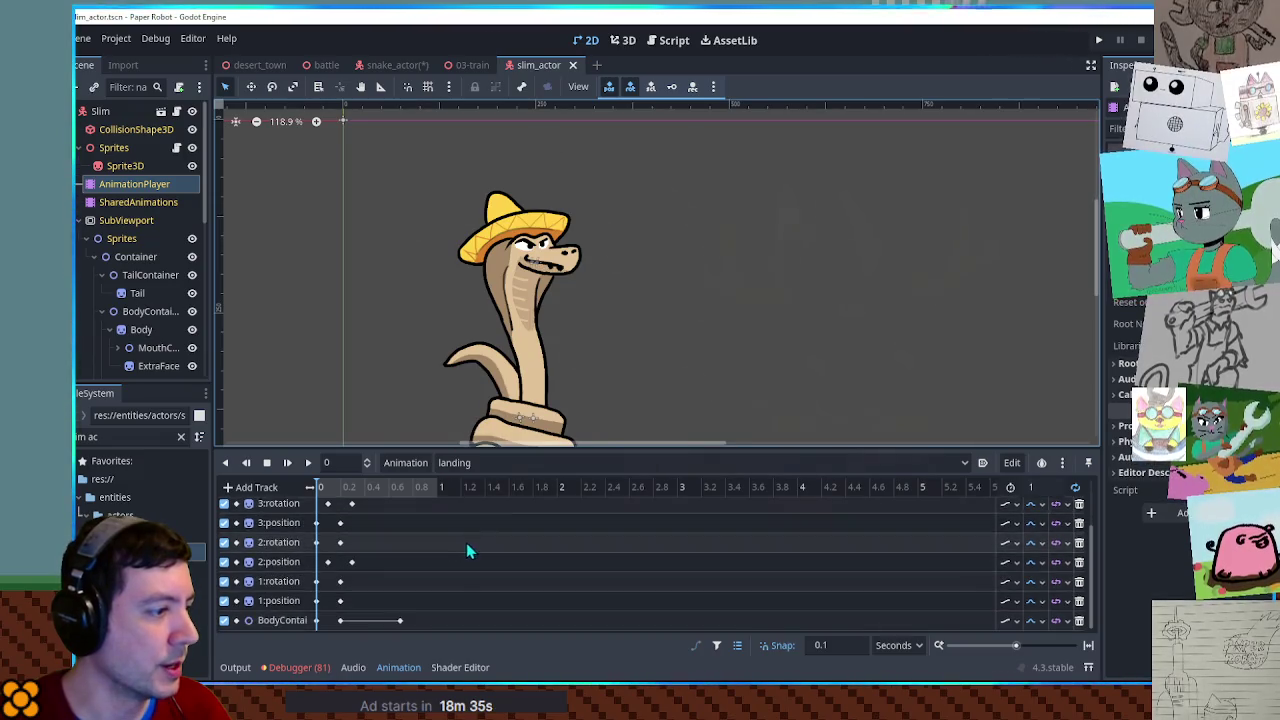
Compare slim_actor's landing at 0.7, then nudge the last Base:scale key earlier in snake_actor.
left_click(403, 484)
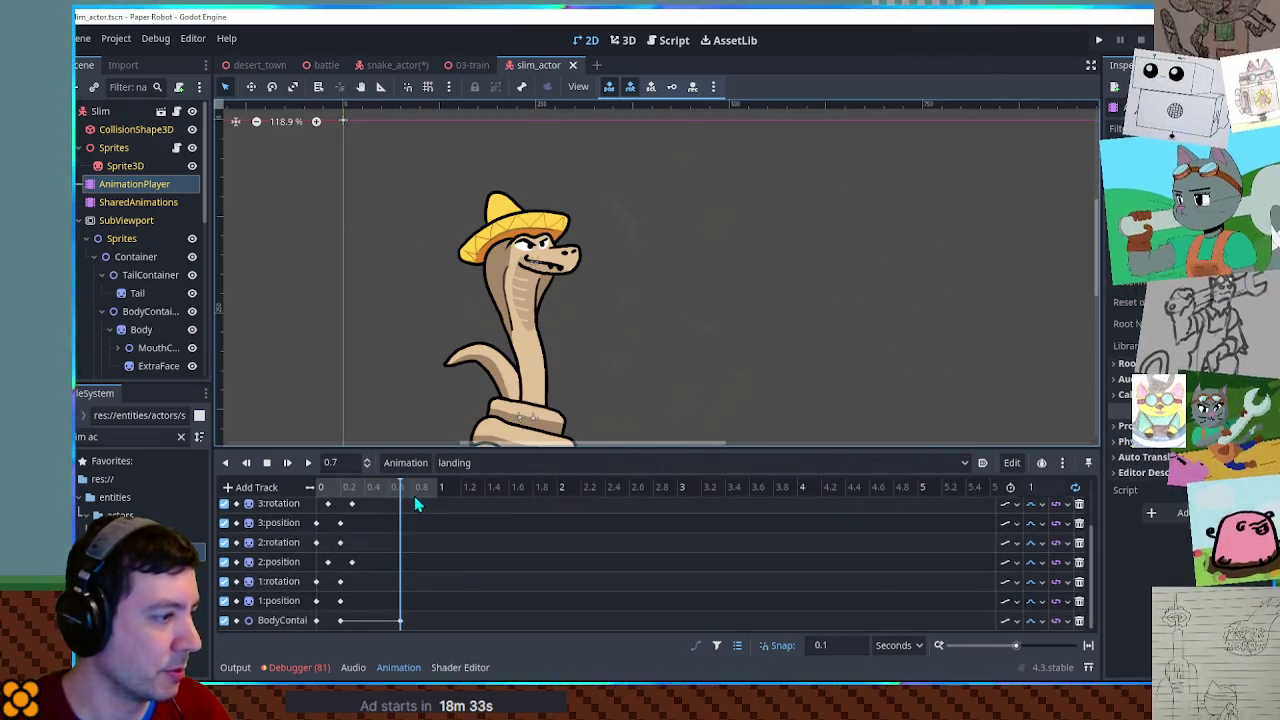
left_click(397, 64)
left_click(130, 149)
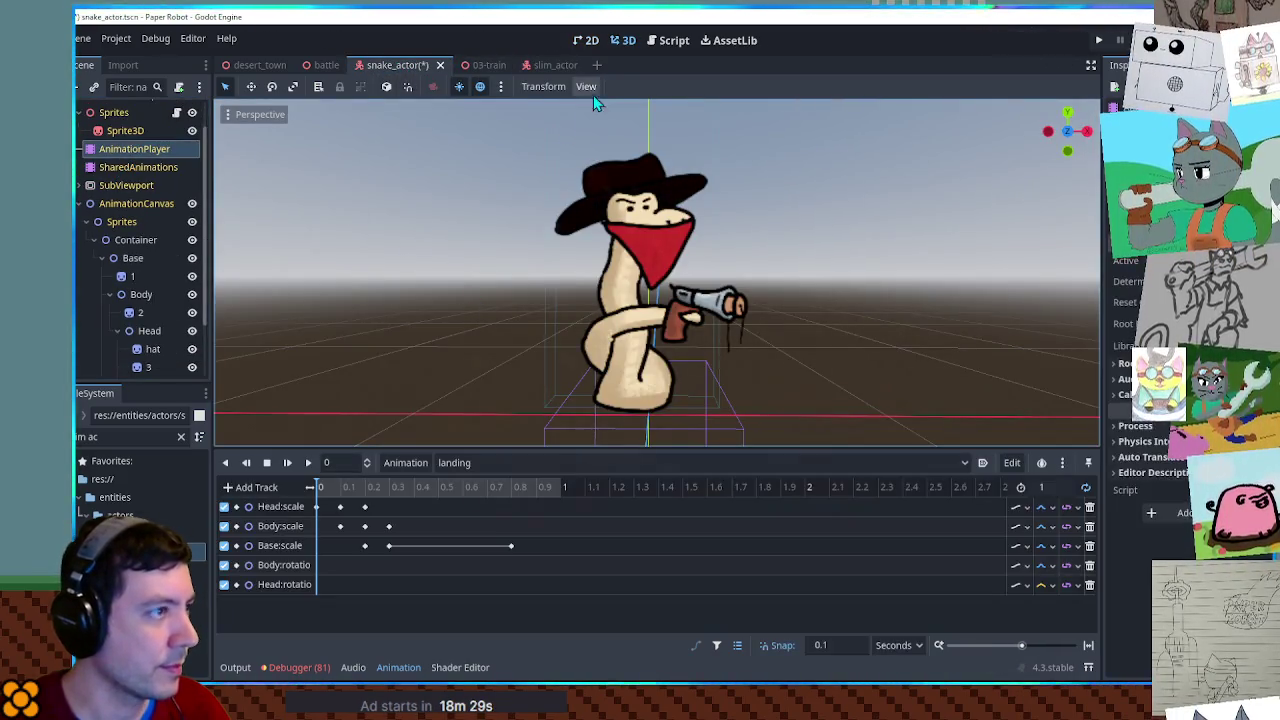
left_click(586, 40)
left_click(511, 546)
left_click_drag(486, 546, 487, 546)
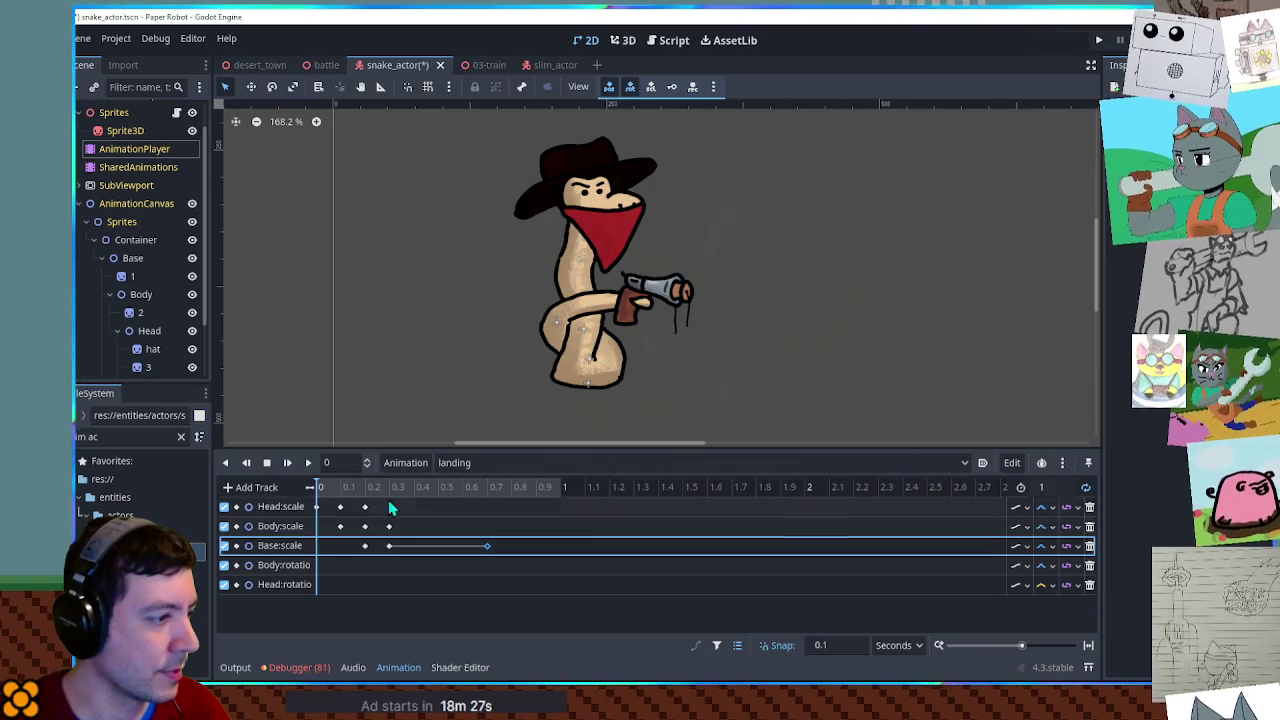
left_click(308, 463)
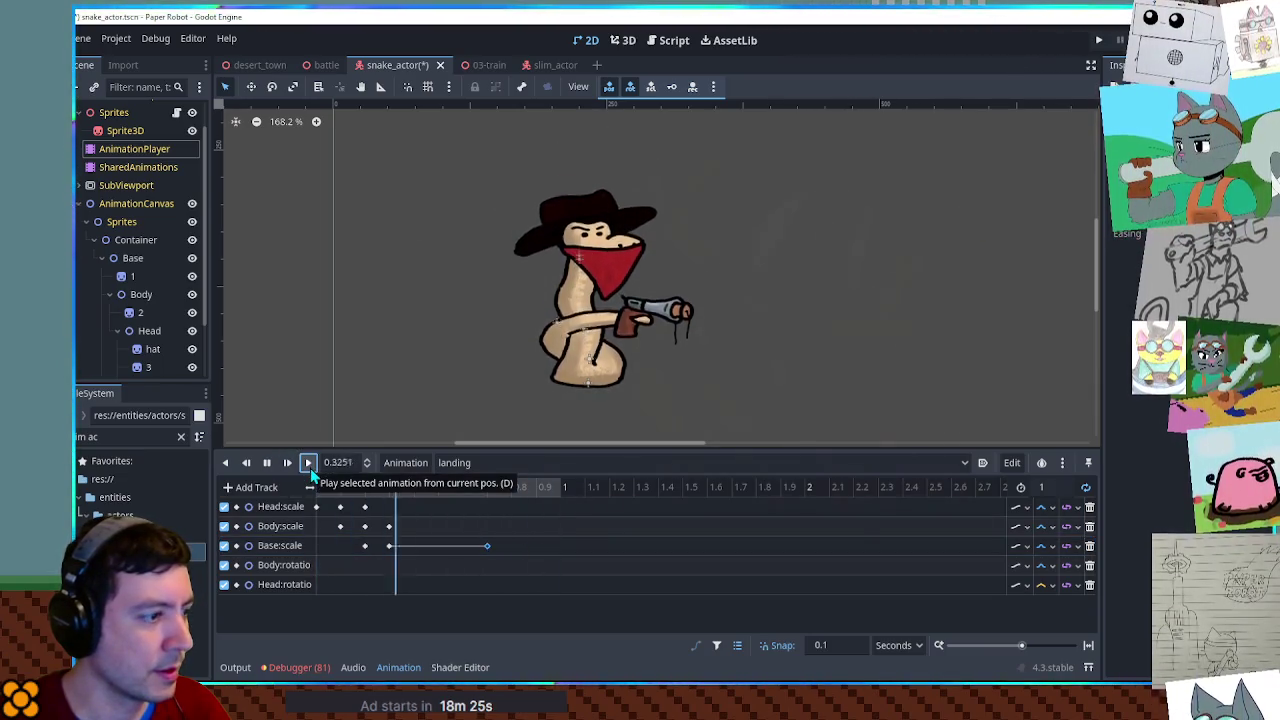
Duplicate the Head:scale and Body:scale keyframes to 0.7 seconds.
left_click(378, 505)
key("ctrl+d")
mouse_move(497, 506)
left_mouse_down()
mouse_move(516, 502)
mouse_move(487, 506)
left_mouse_up()
left_click(364, 526)
left_click(390, 527)
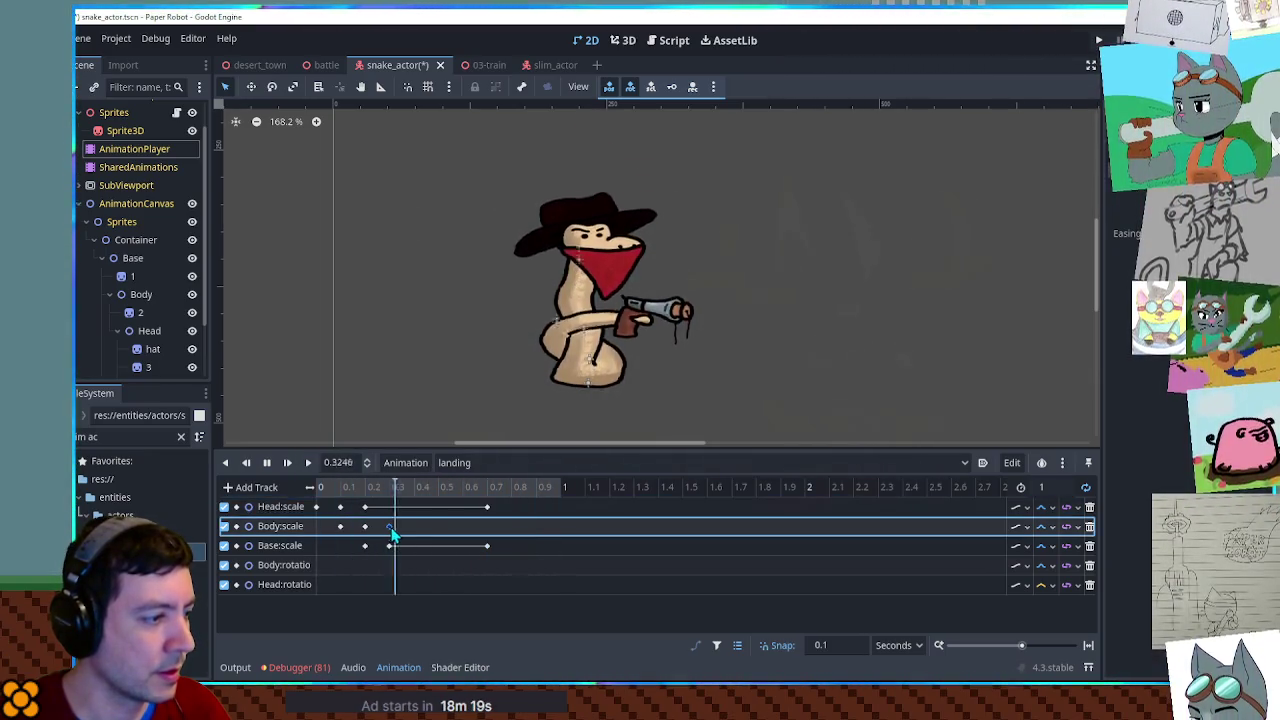
key("ctrl+d")
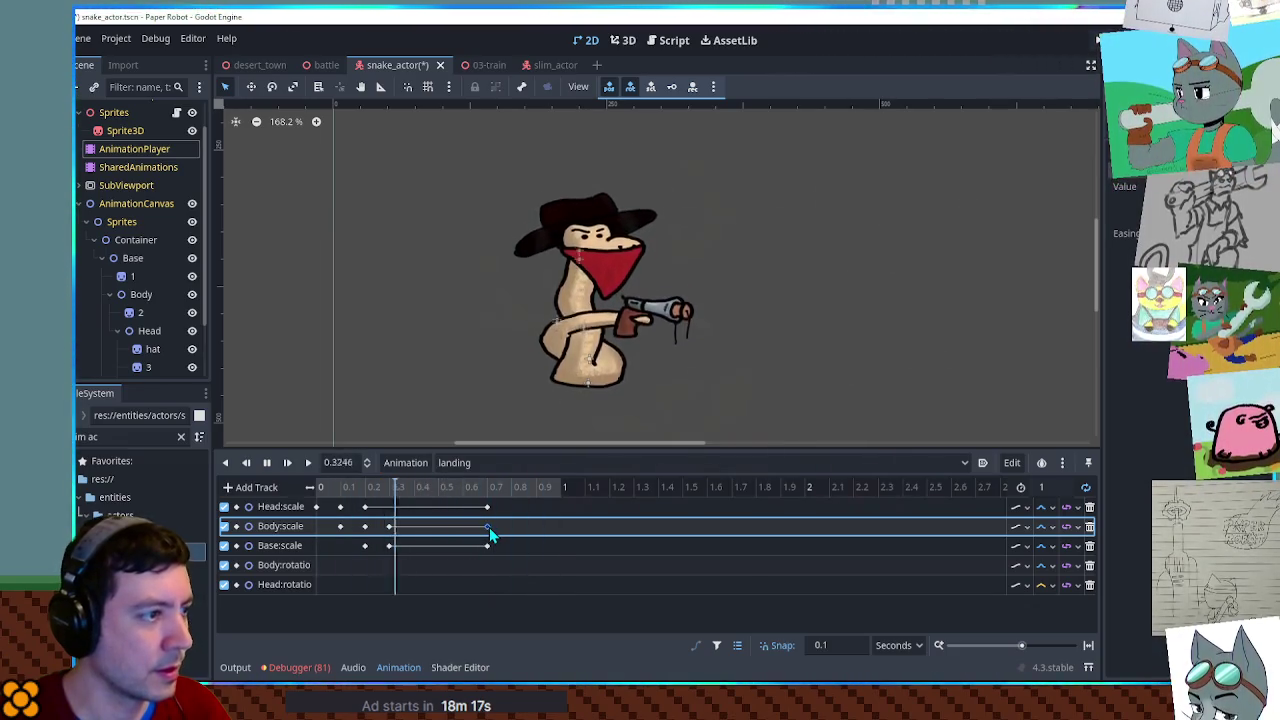
mouse_move(489, 527)
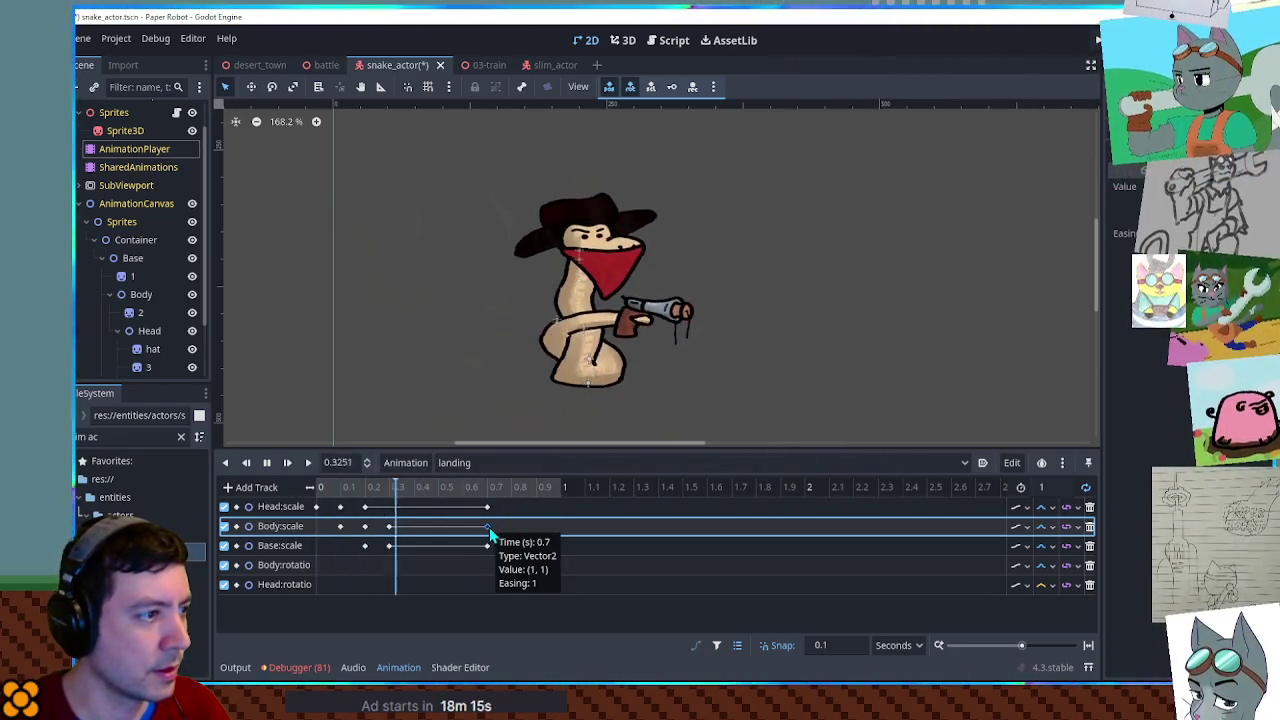
Pause playback, switch to the RESET animation, and save the snake_actor scene.
left_click(266, 465)
left_click(493, 466)
left_click(479, 489)
key("ctrl+s")
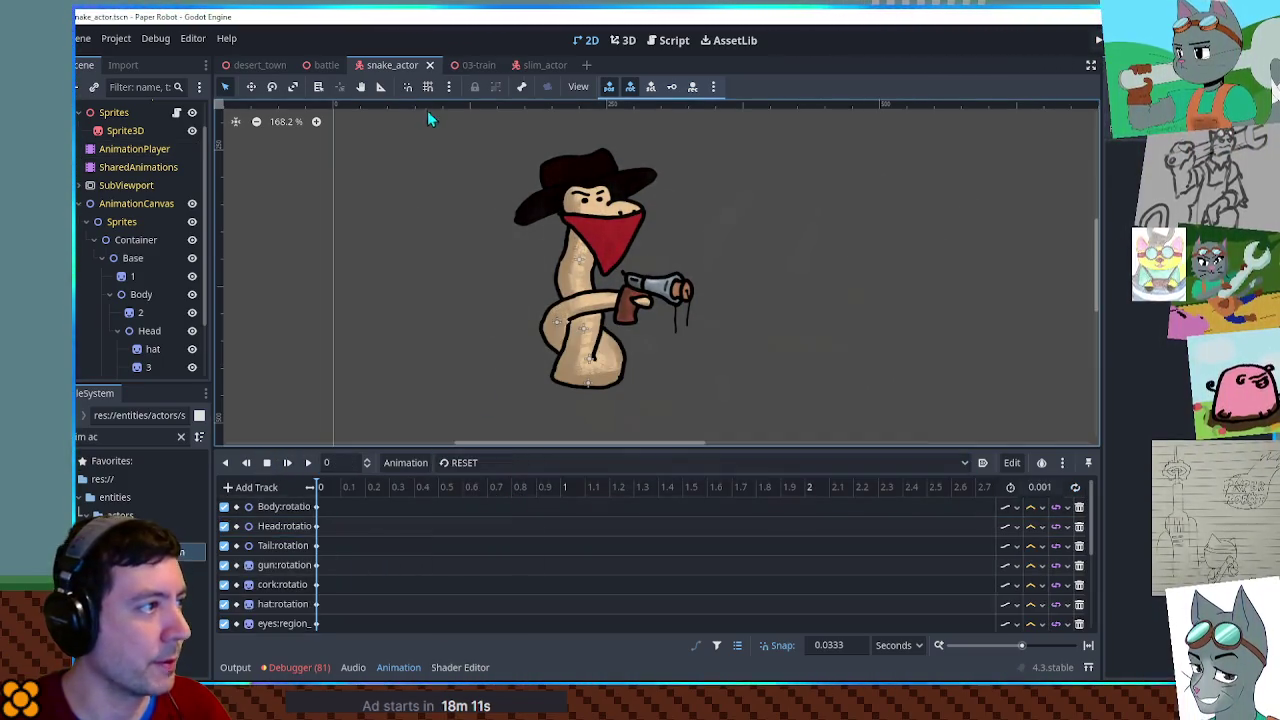
Play the windup animation in the 3D view, then close the snake_actor tab.
left_click(134, 148)
left_click(126, 185)
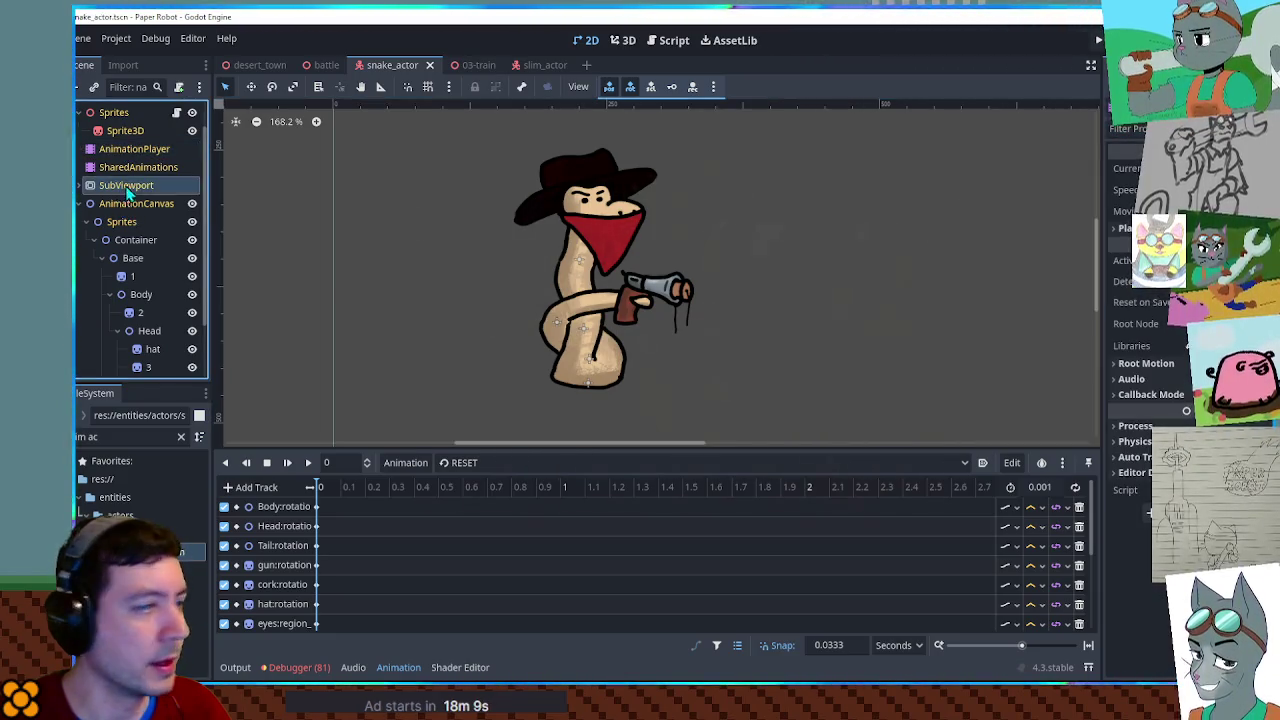
left_click(625, 40)
left_click(490, 462)
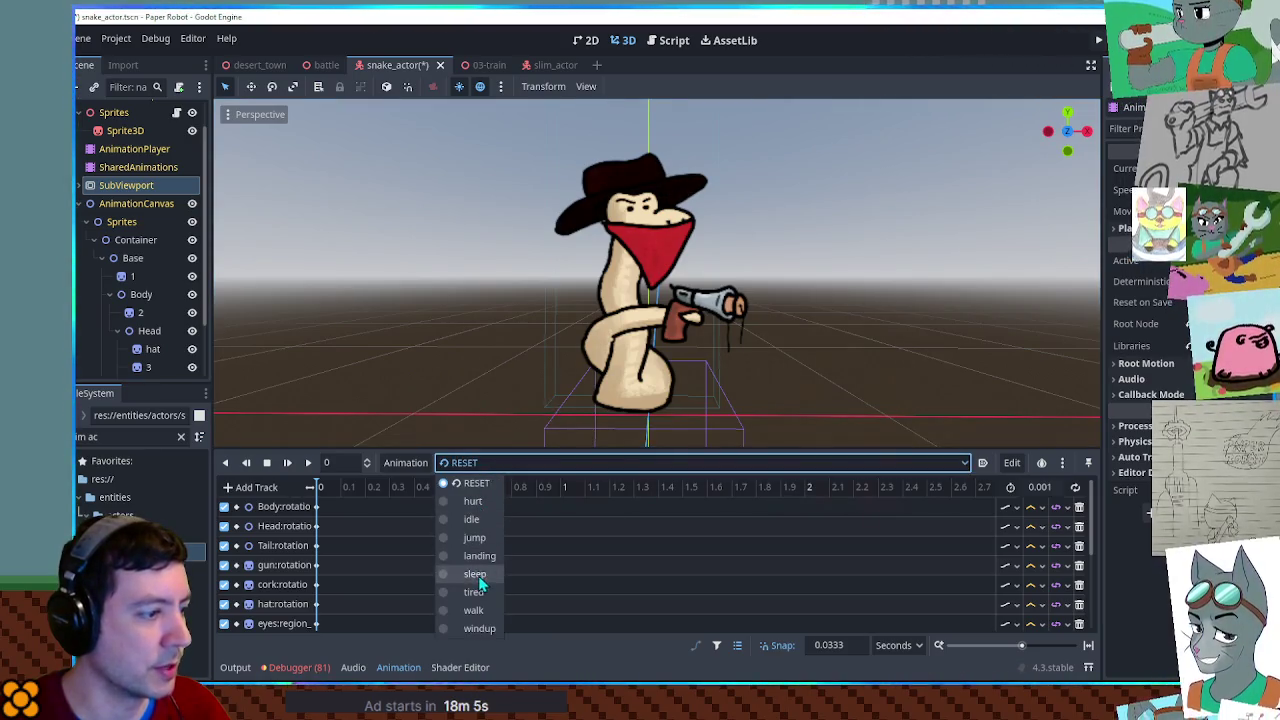
left_click(470, 629)
left_click(308, 462)
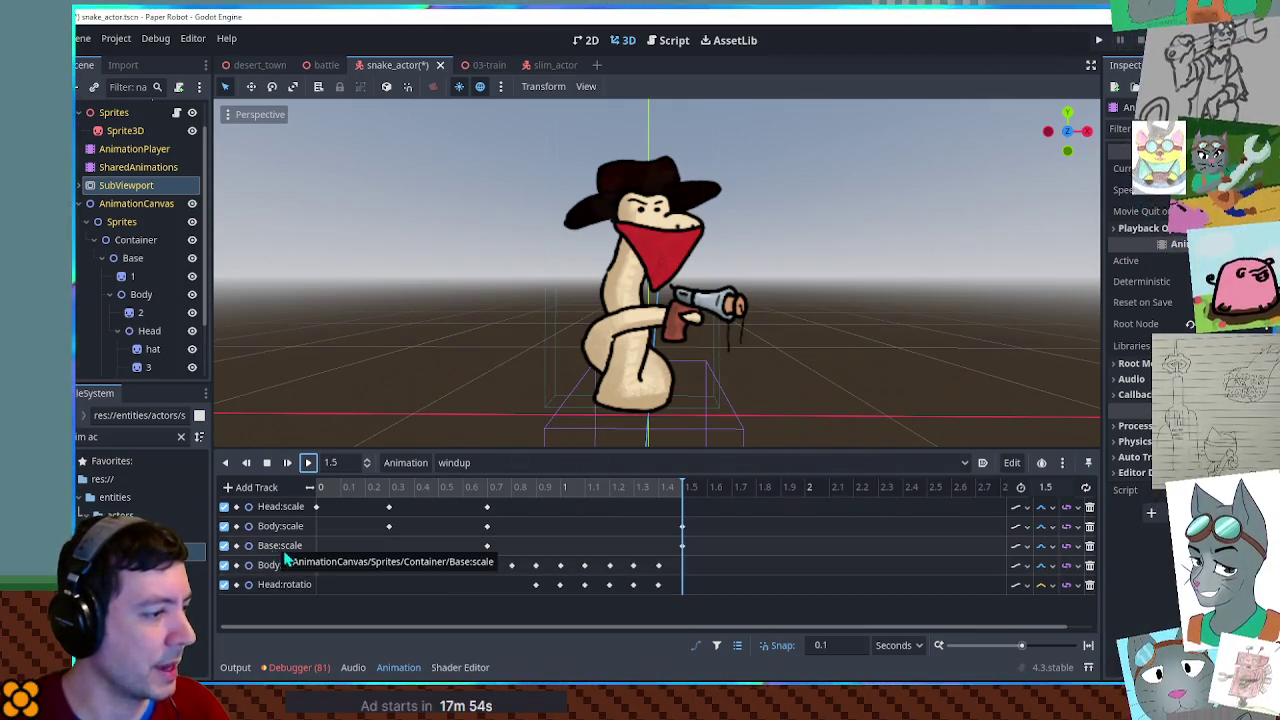
left_click(266, 462)
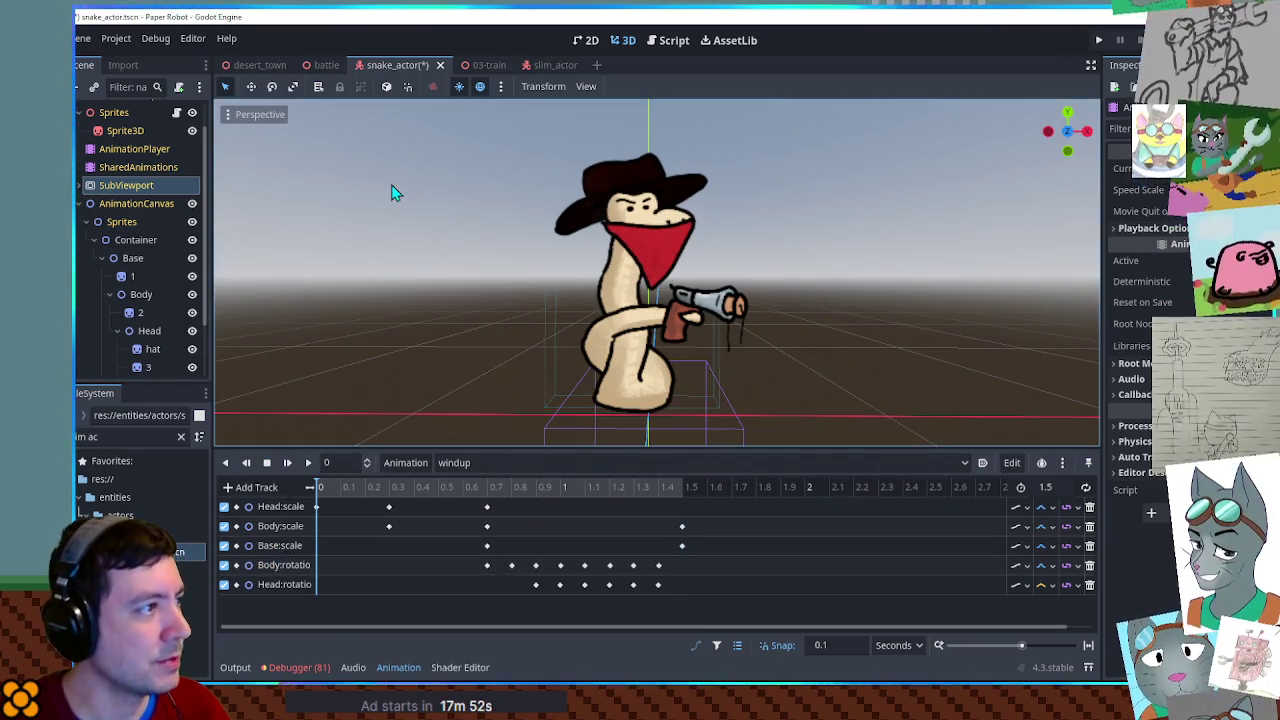
middle_click(393, 68)
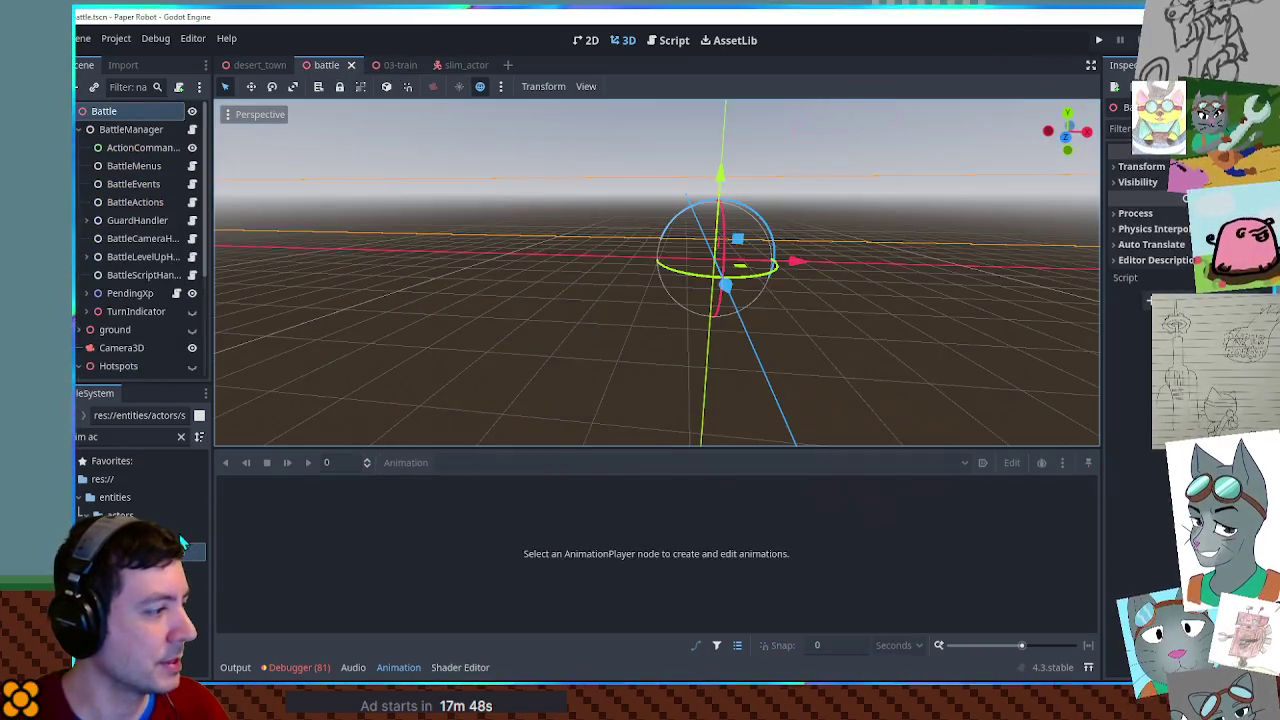
Clear the FileSystem filter, reveal snake_actor.tscn in the file manager, and reopen it.
left_click(181, 437)
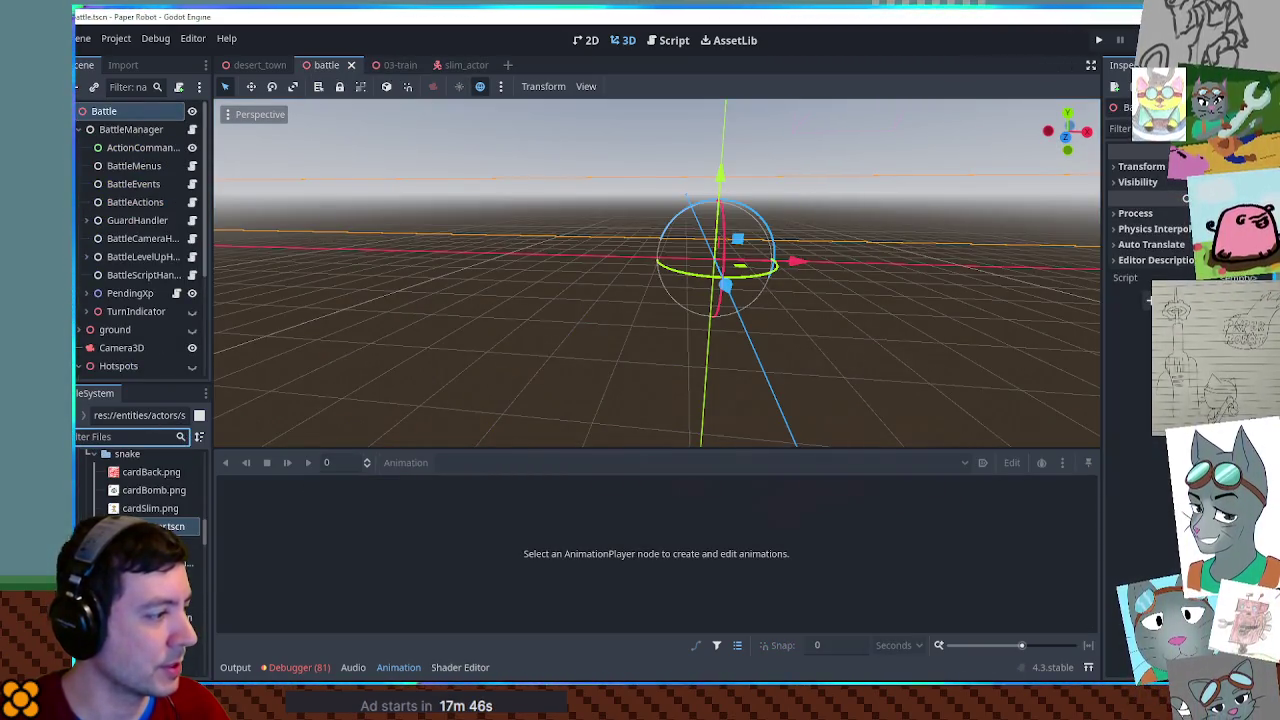
right_click(148, 526)
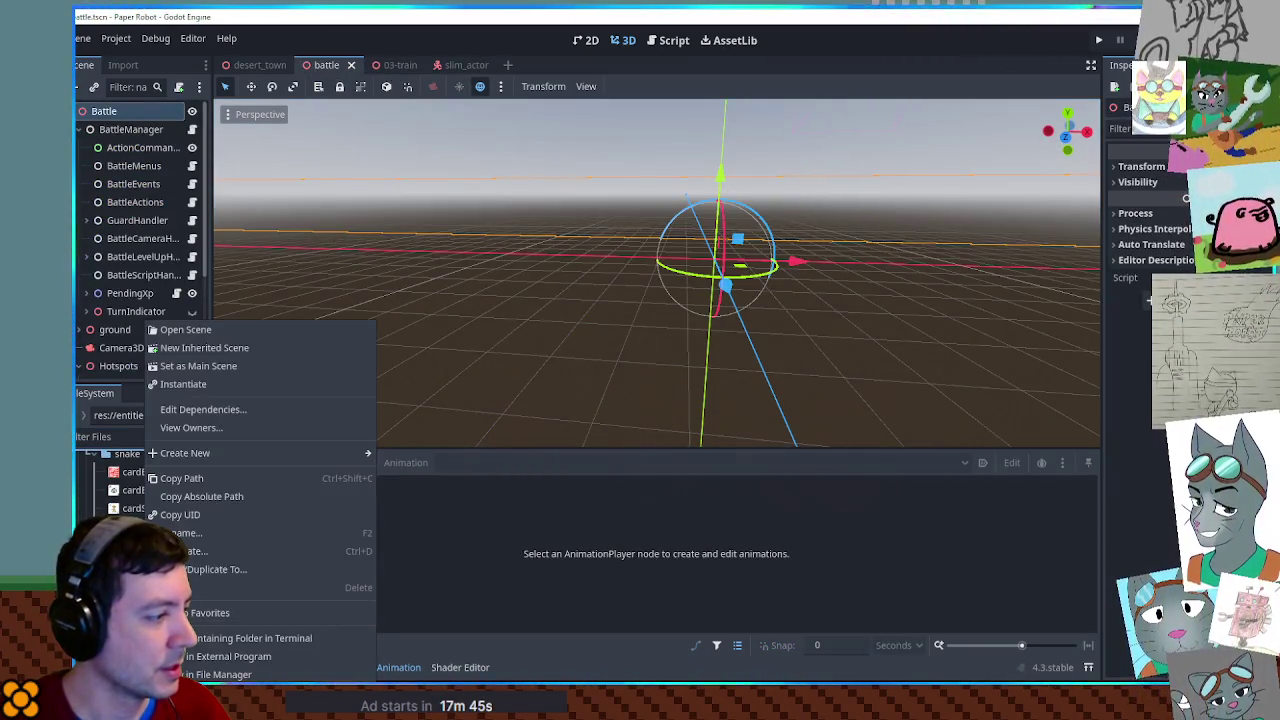
left_click(240, 675)
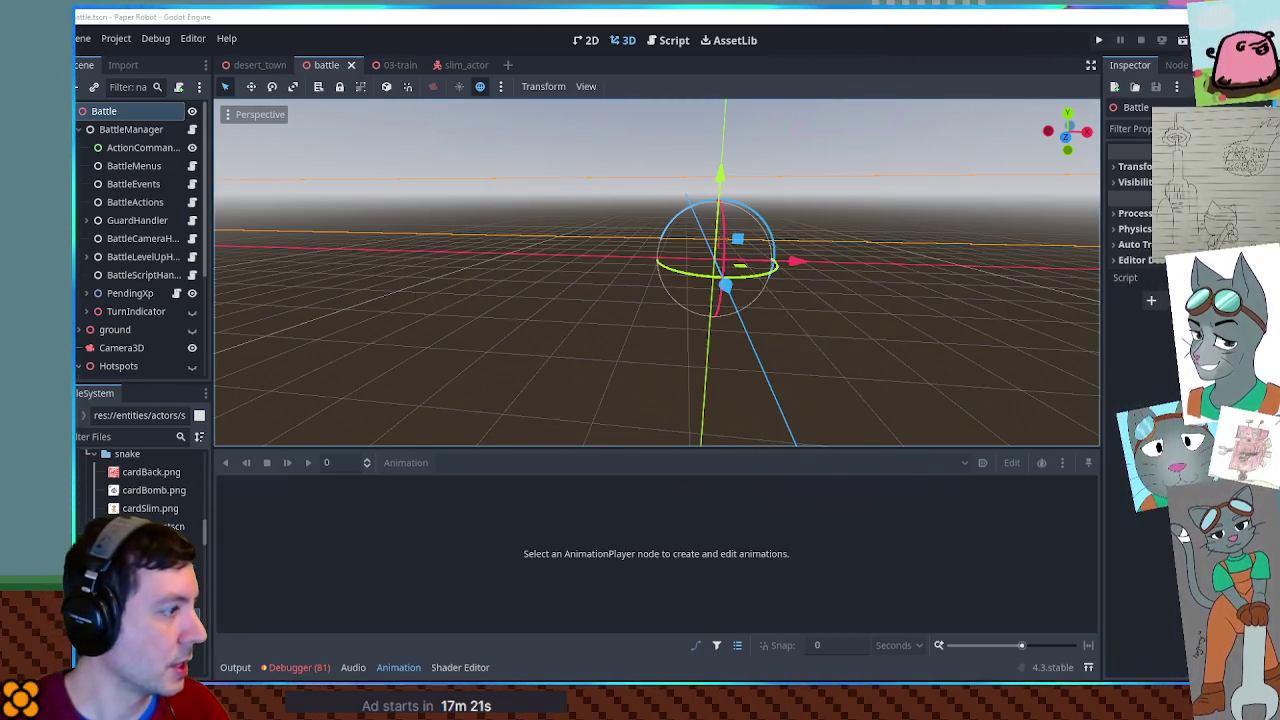
double_click(160, 526)
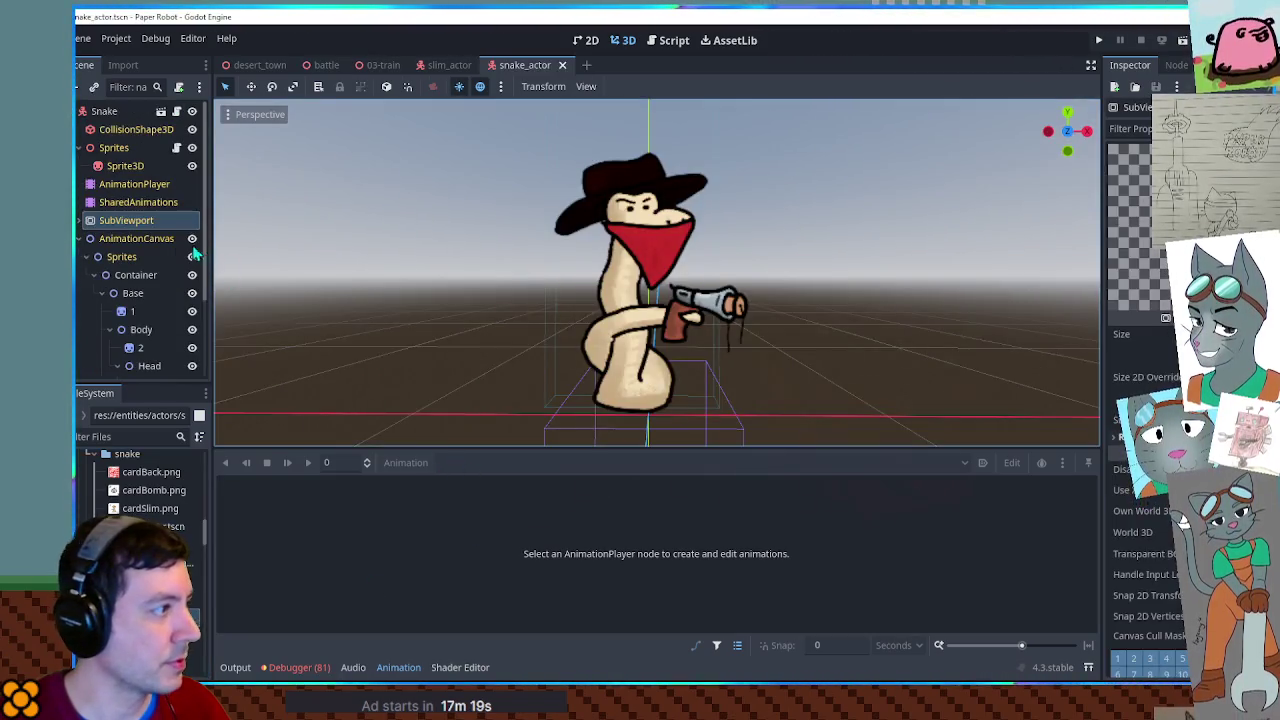
Play the windup animation on the snake's AnimationPlayer, then stop it.
left_click(125, 184)
left_click(500, 462)
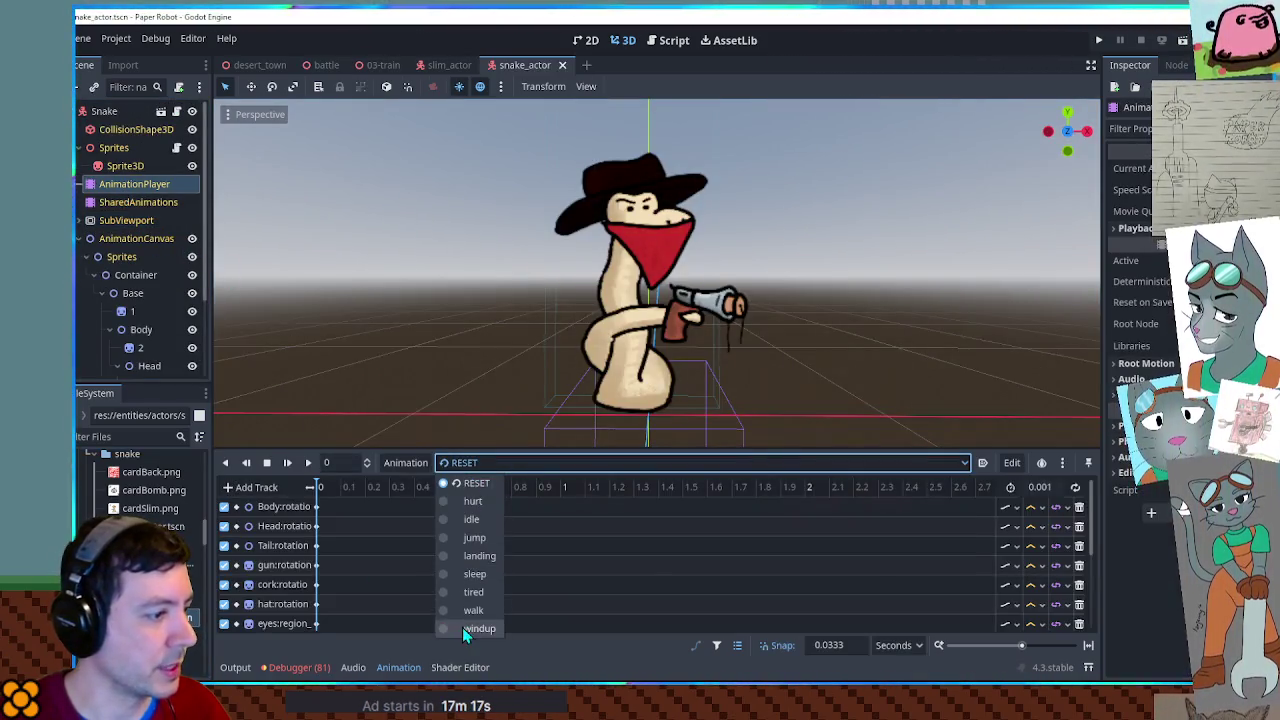
left_click(468, 630)
left_click(310, 463)
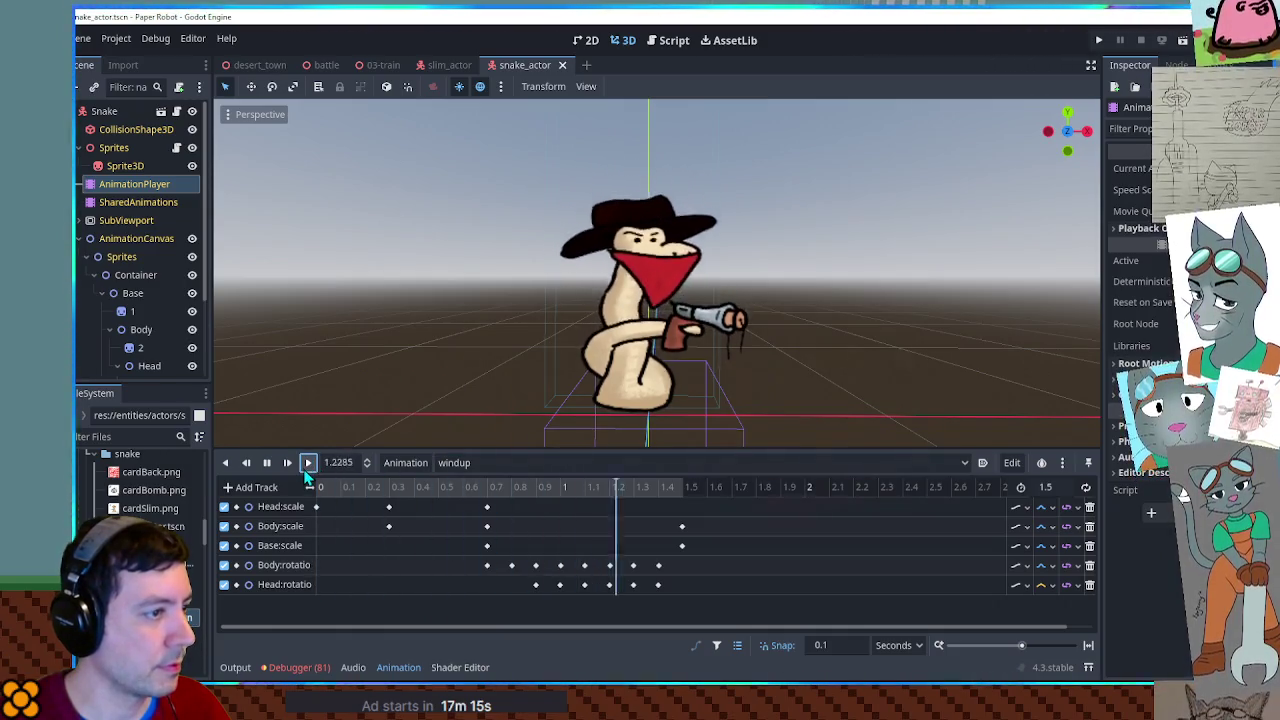
left_click(267, 463)
Set the AnimationPlayer back to RESET and bring up the ch3_moves.gd script.
left_click(483, 465)
left_click(473, 488)
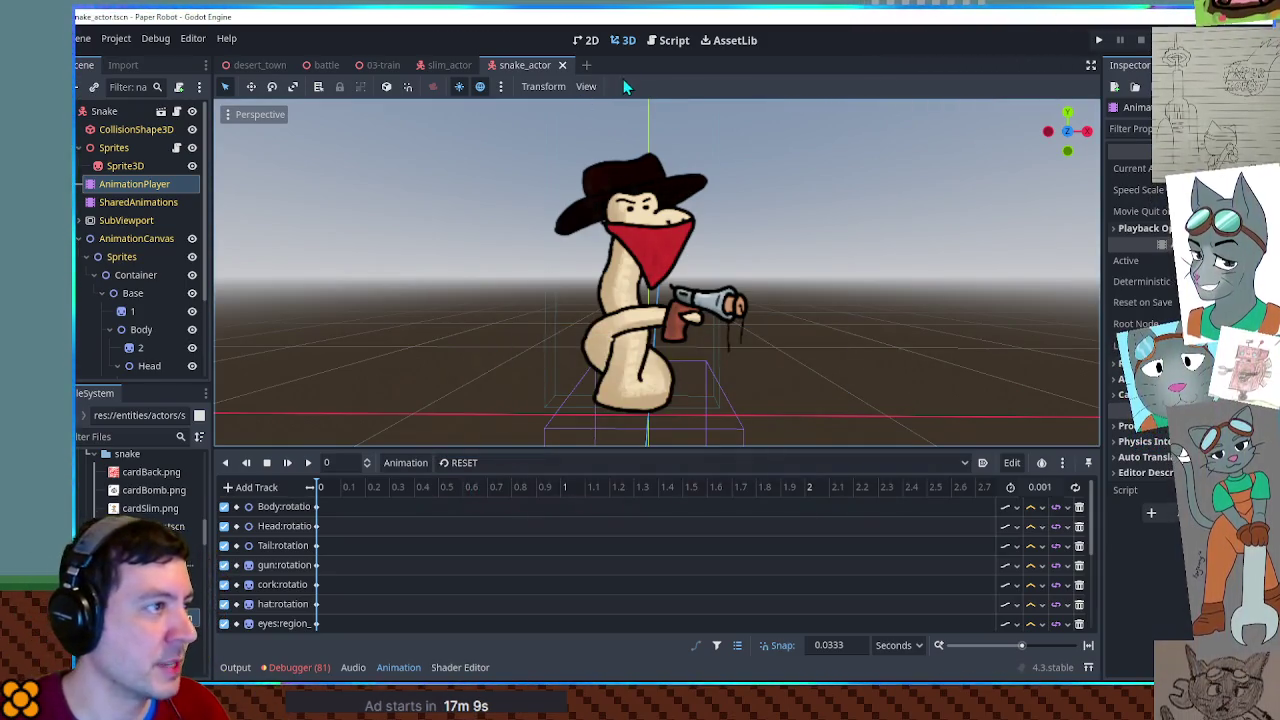
left_click(668, 40)
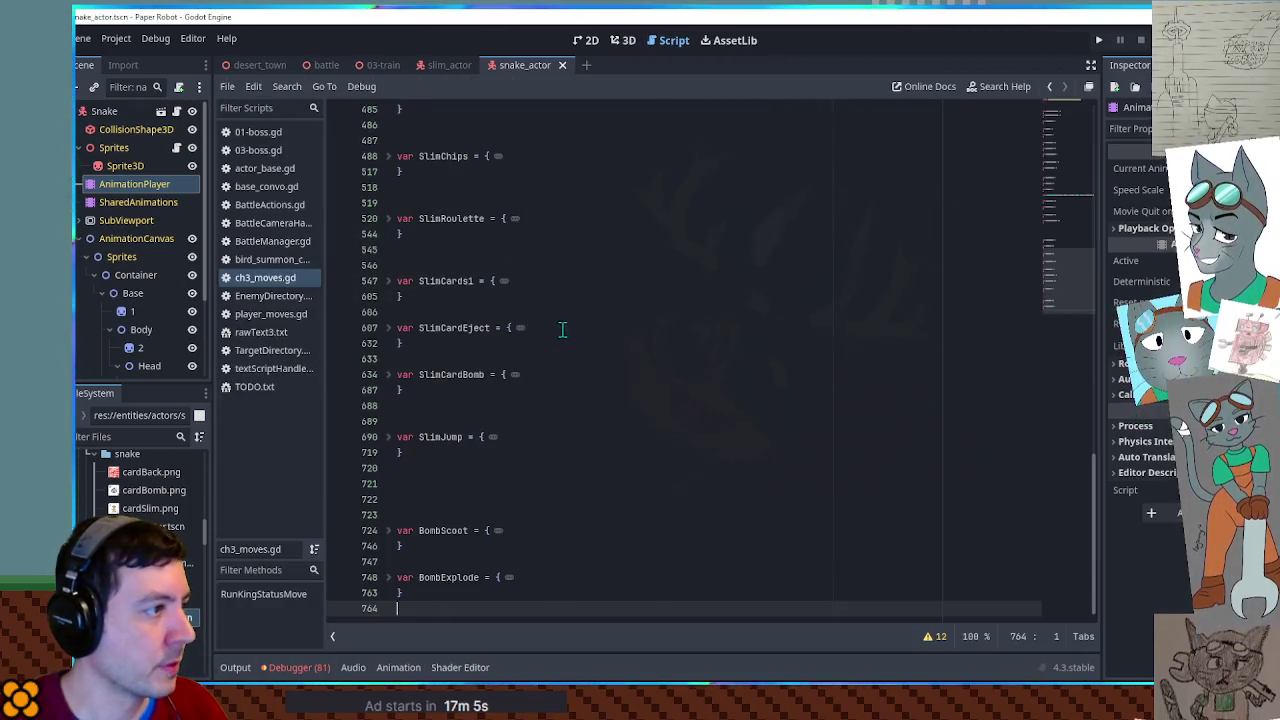
Unfold the SlimJump move block on line 690 and read through it.
double_click(440, 437)
left_click(390, 437)
left_click(390, 437)
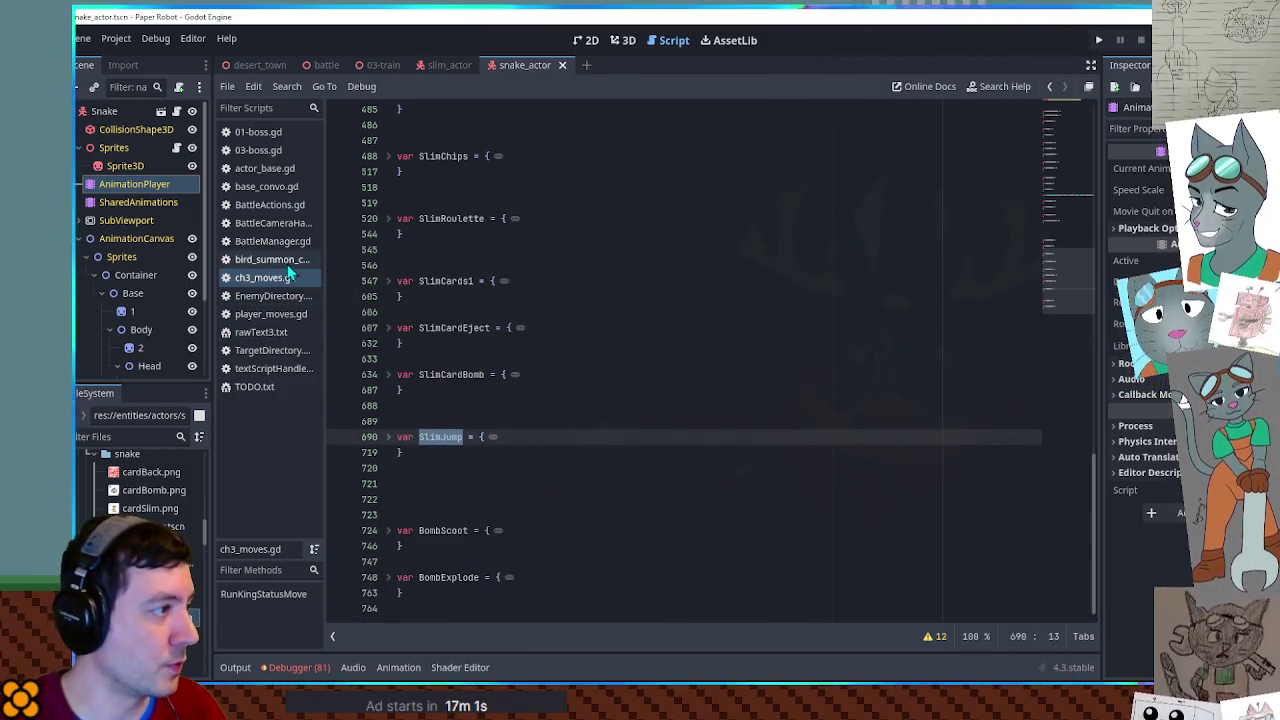
left_click(389, 437)
scroll(628, 543, "down", 7)
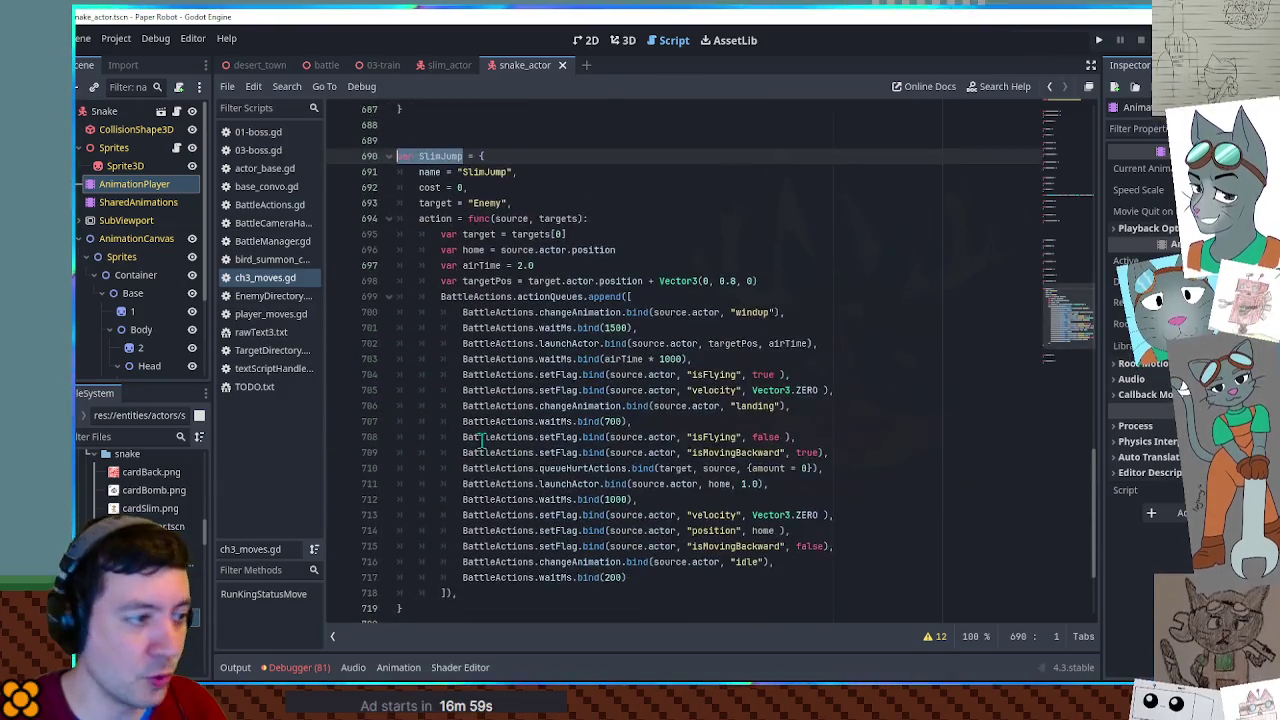
scroll(628, 543, "up", 2)
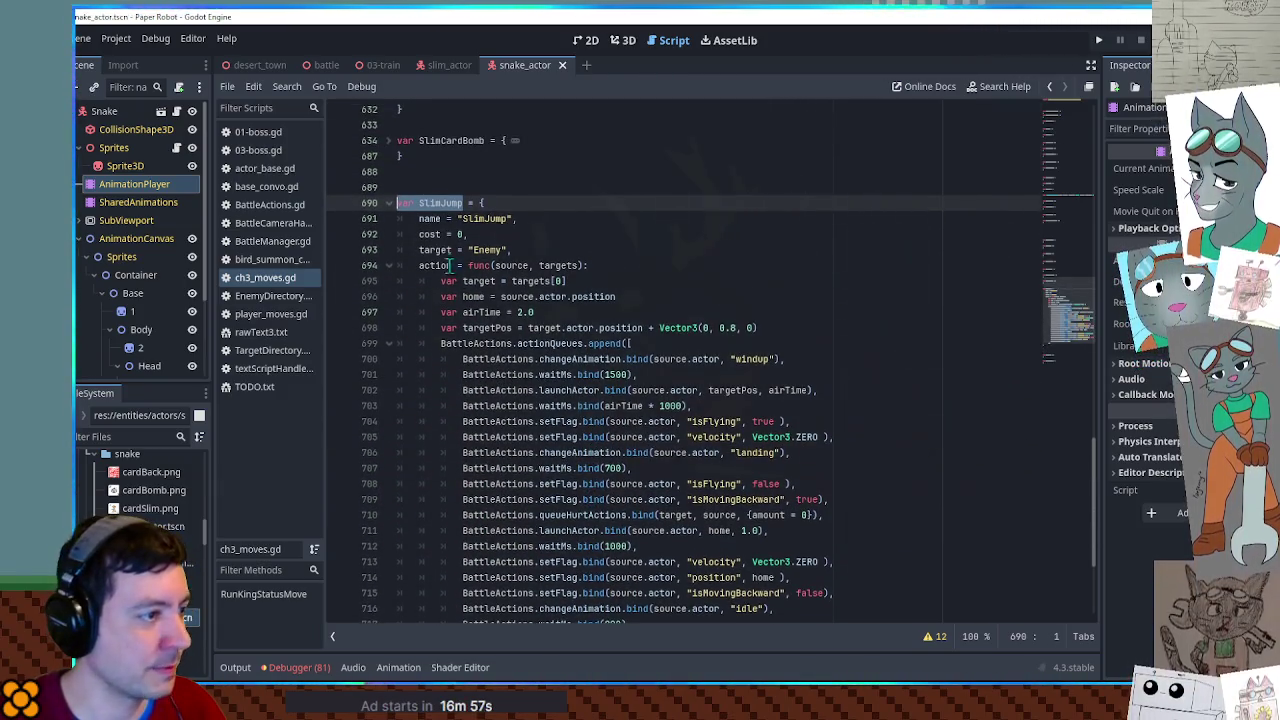
Fold SlimJump, collapse the AnimationCanvas node, and close the bird summon script.
left_click(392, 204)
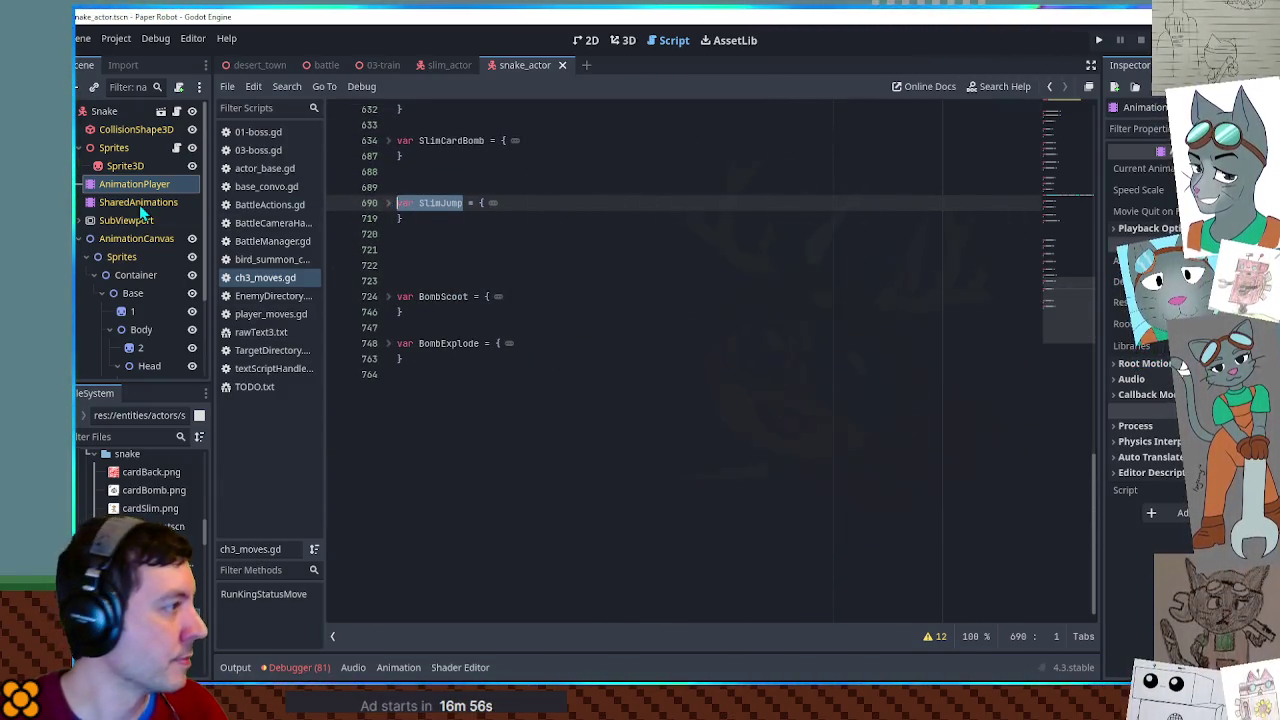
left_click(78, 239)
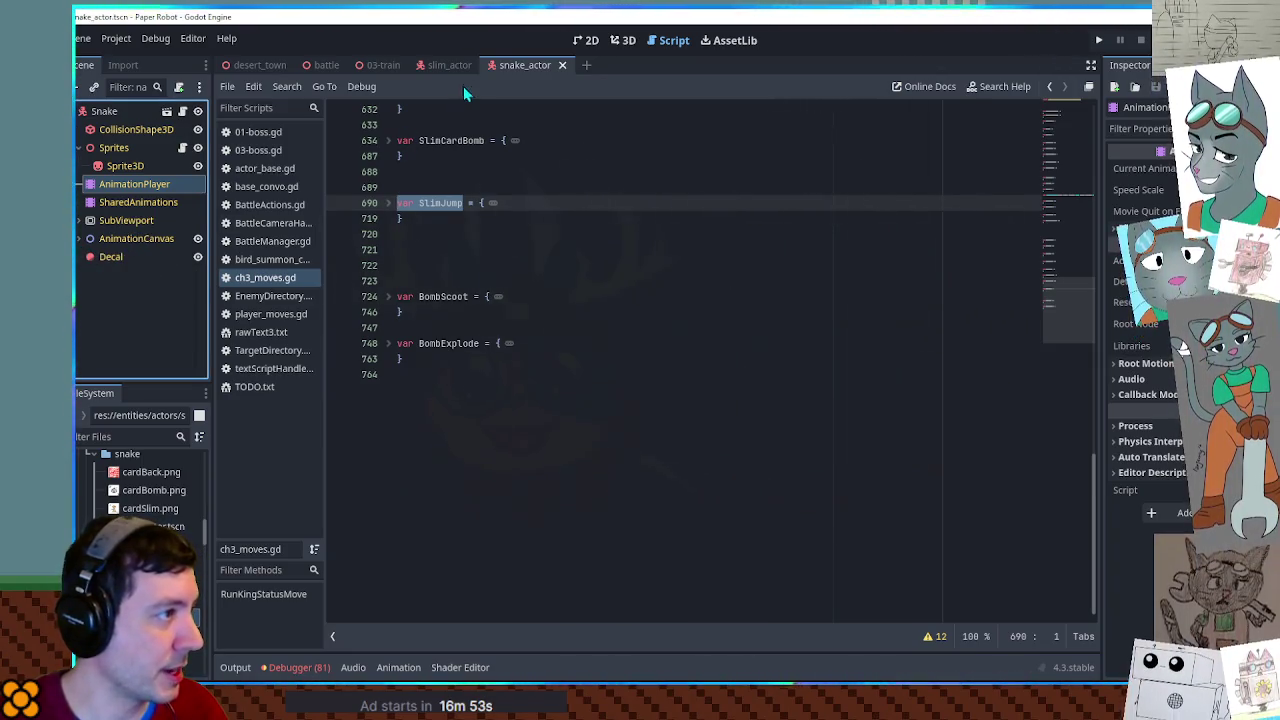
middle_click(260, 259)
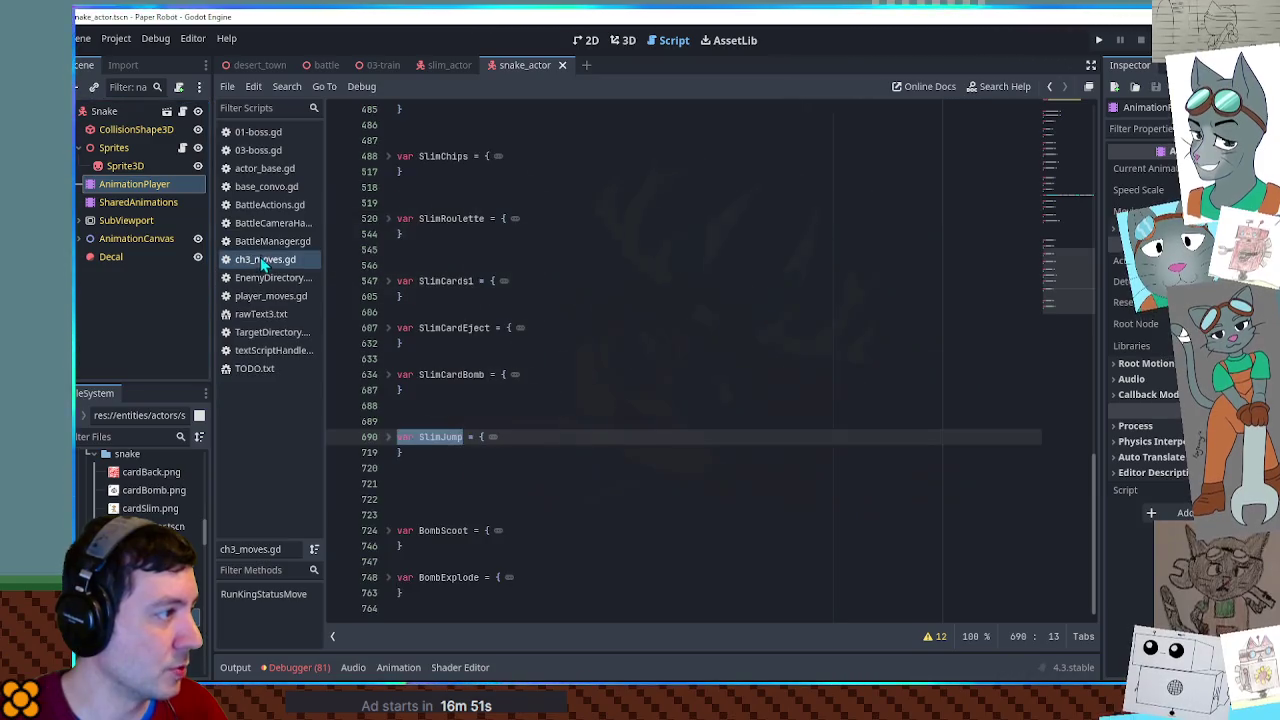
Close BattleManager, BattleActions, actor_base.gd, 01-boss.gd, player_moves.gd, rawText3.txt and other unneeded scripts.
middle_click(260, 241)
middle_click(262, 222)
middle_click(264, 204)
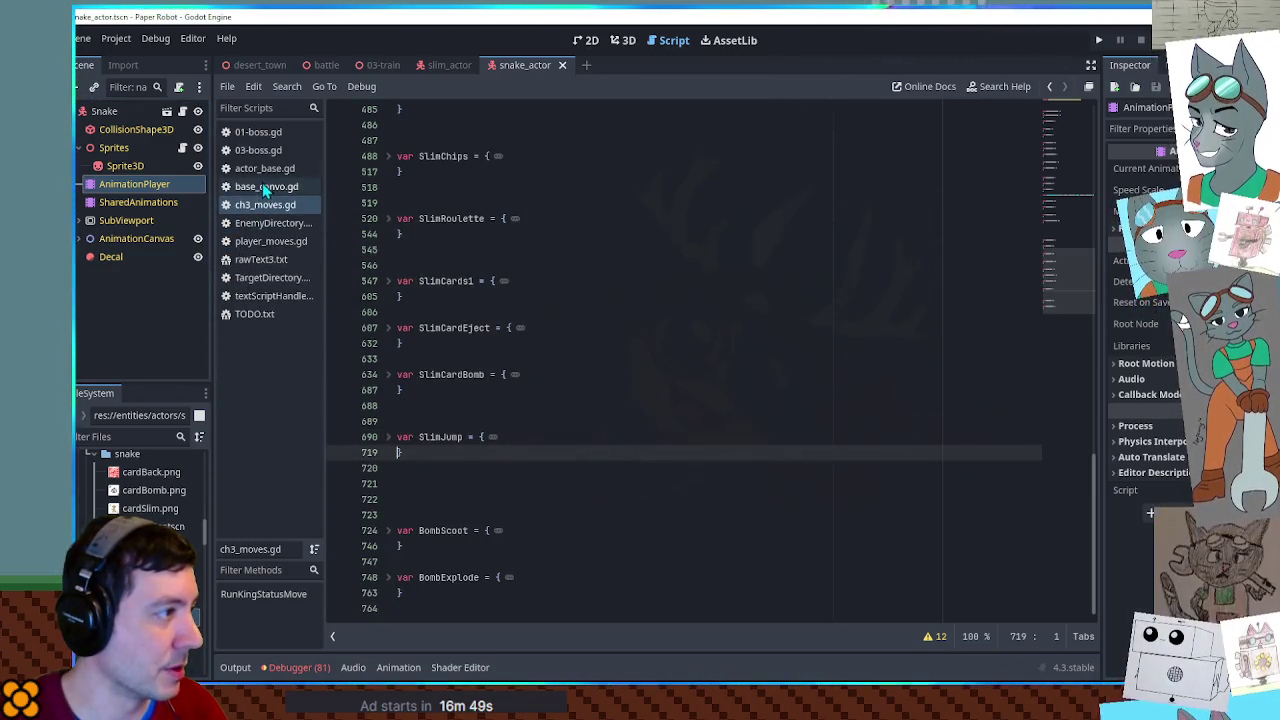
middle_click(264, 186)
middle_click(265, 168)
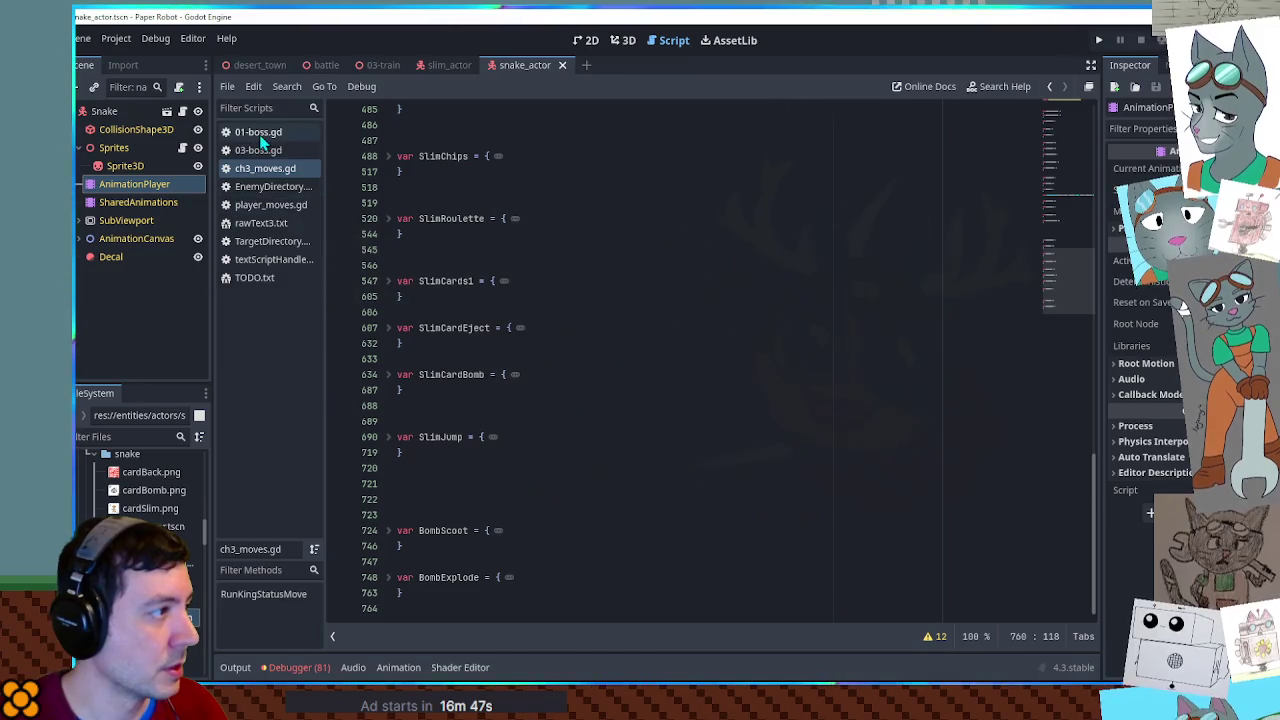
middle_click(255, 132)
middle_click(262, 188)
middle_click(264, 190)
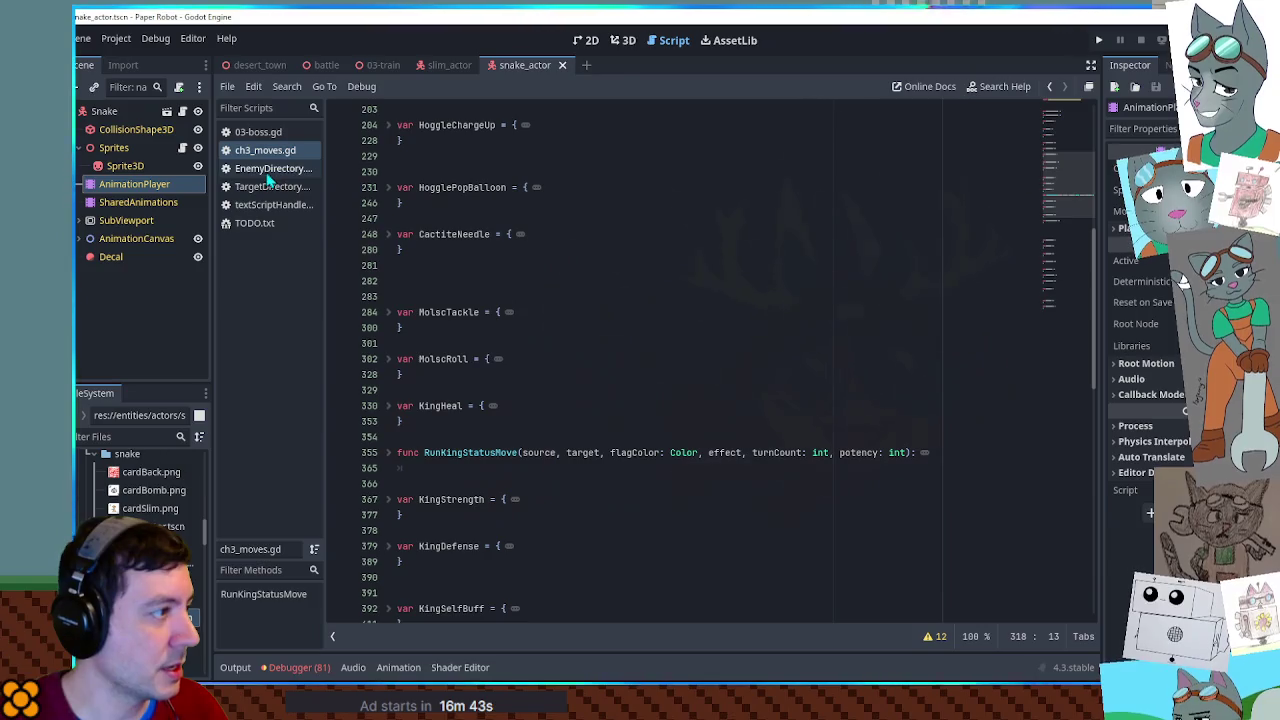
middle_click(272, 204)
middle_click(269, 188)
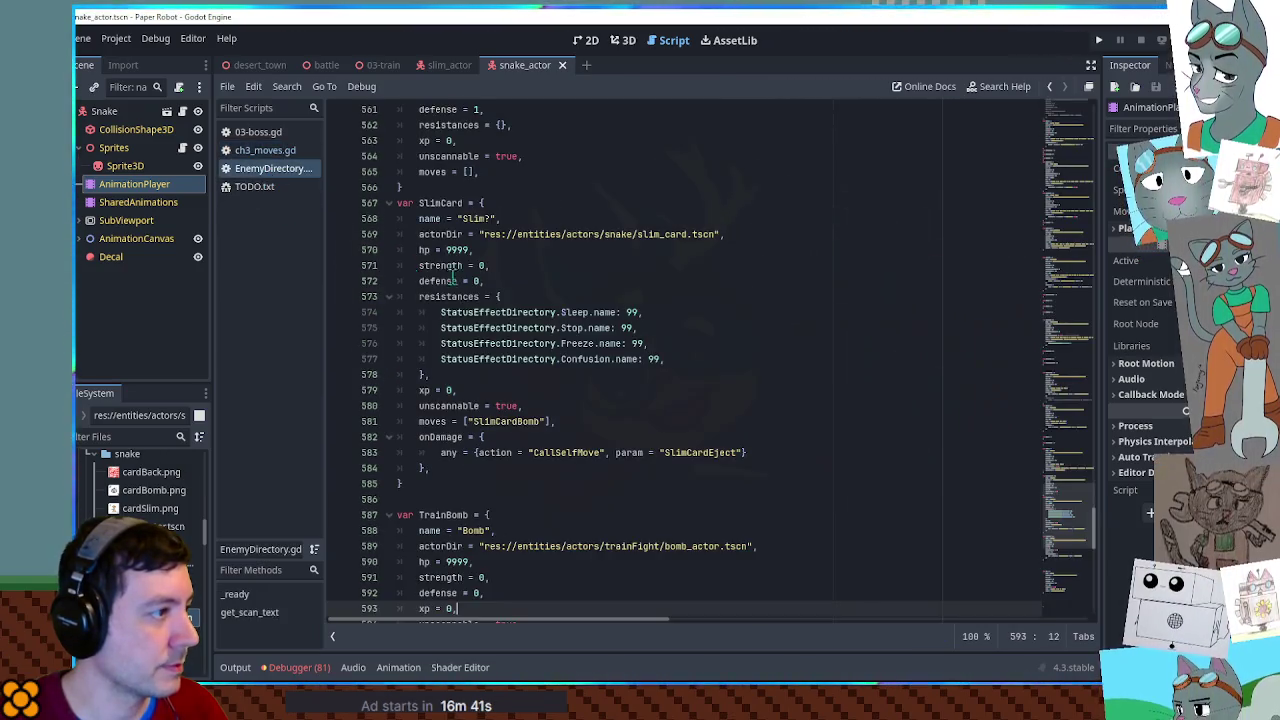
Duplicate the TrainBomb entry in EnemyDirectory.gd and rename the copy SnakeBandit.
scroll(649, 380, "down", 8)
scroll(600, 400, "up", 3)
left_click(417, 435)
left_click(438, 206, "shift")
key("ctrl+c")
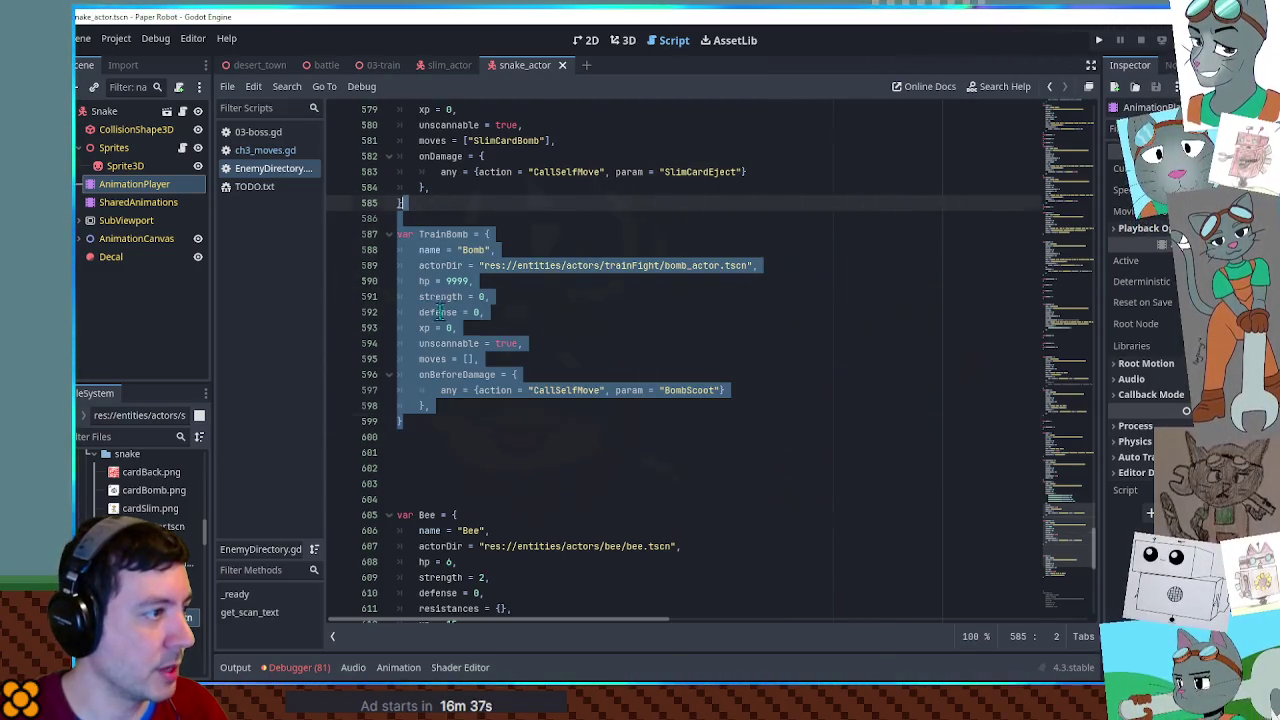
left_click(432, 421)
key("ctrl+v")
double_click(432, 421)
type("S")
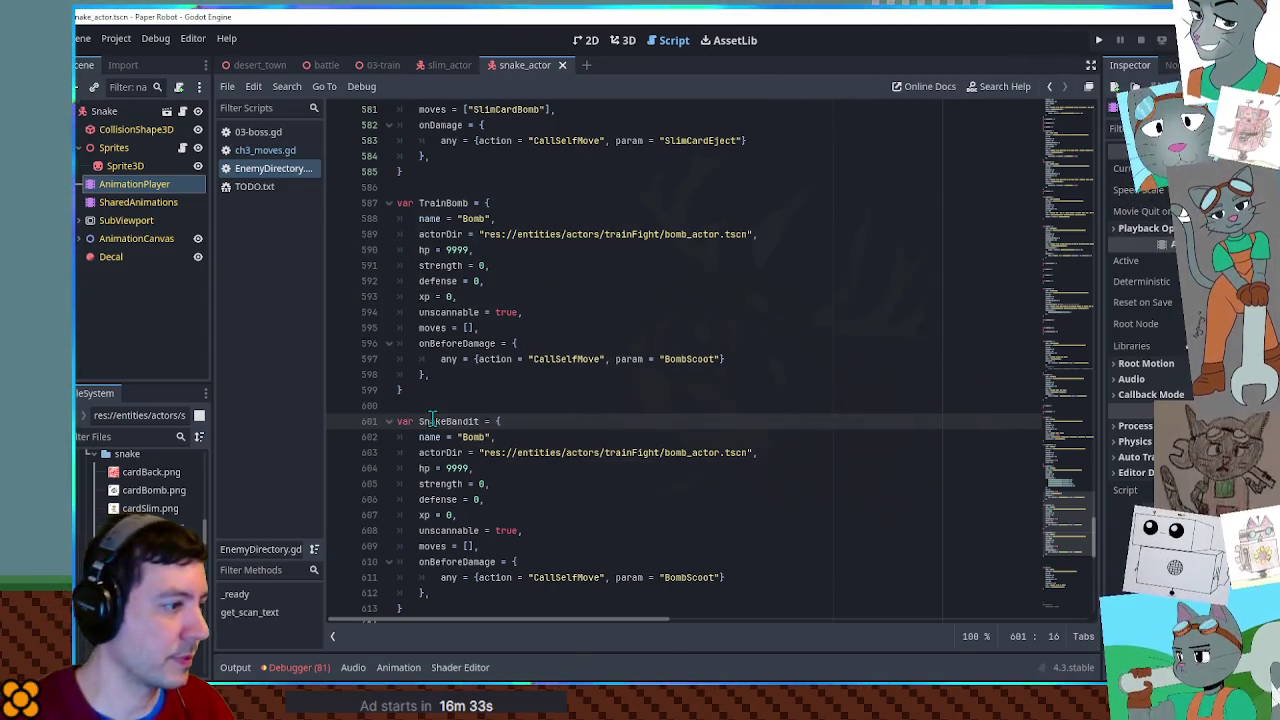
double_click(436, 421)
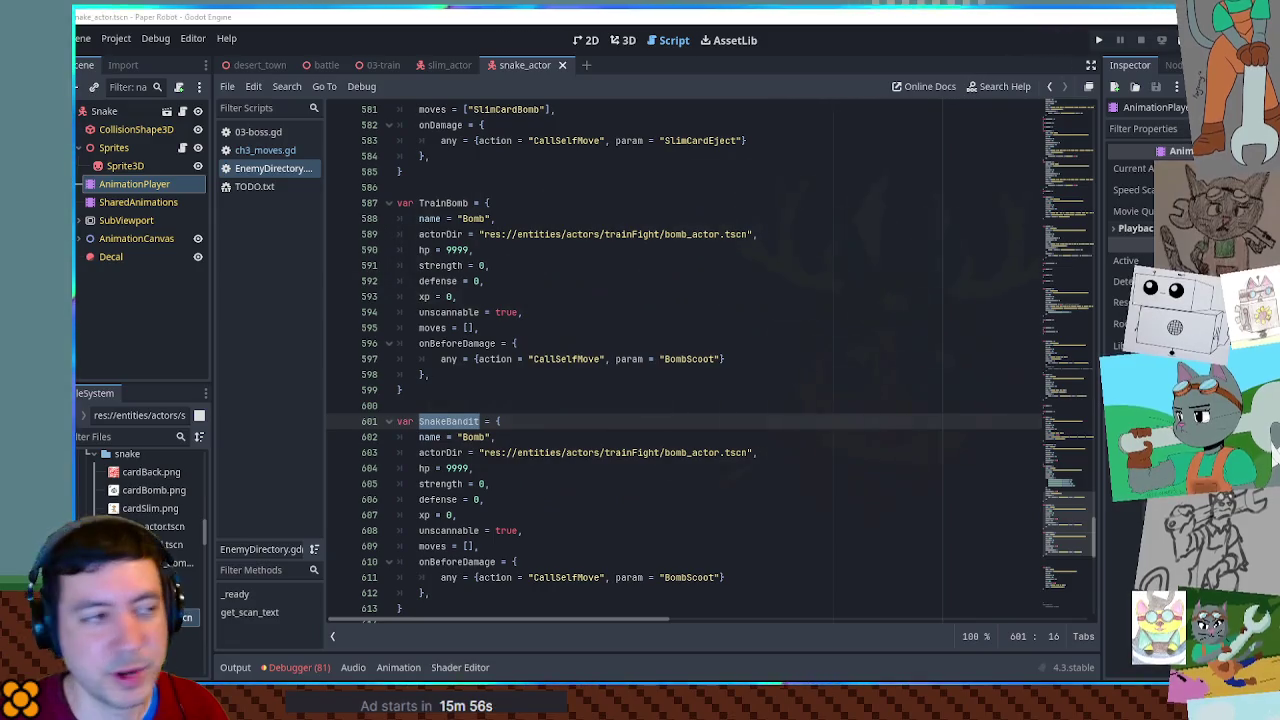
Return to the 3D view of the snake_actor scene.
left_click(619, 46)
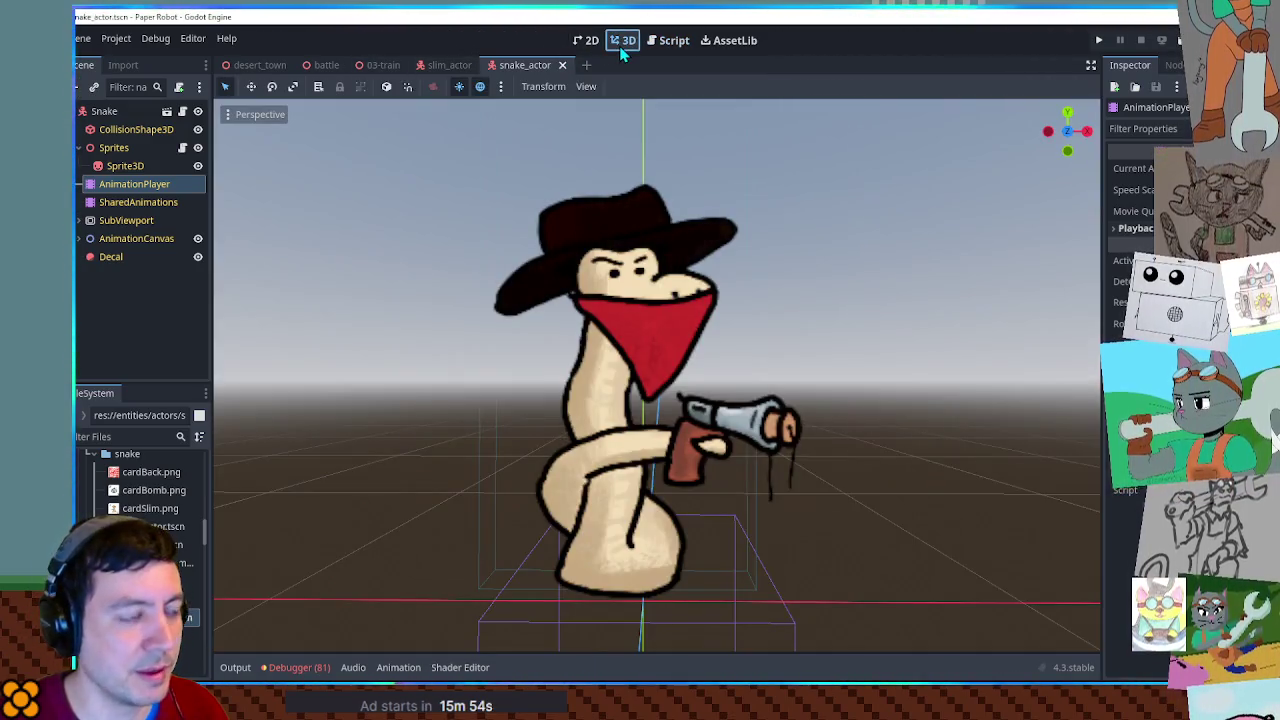
scroll(935, 245, "down", 4)
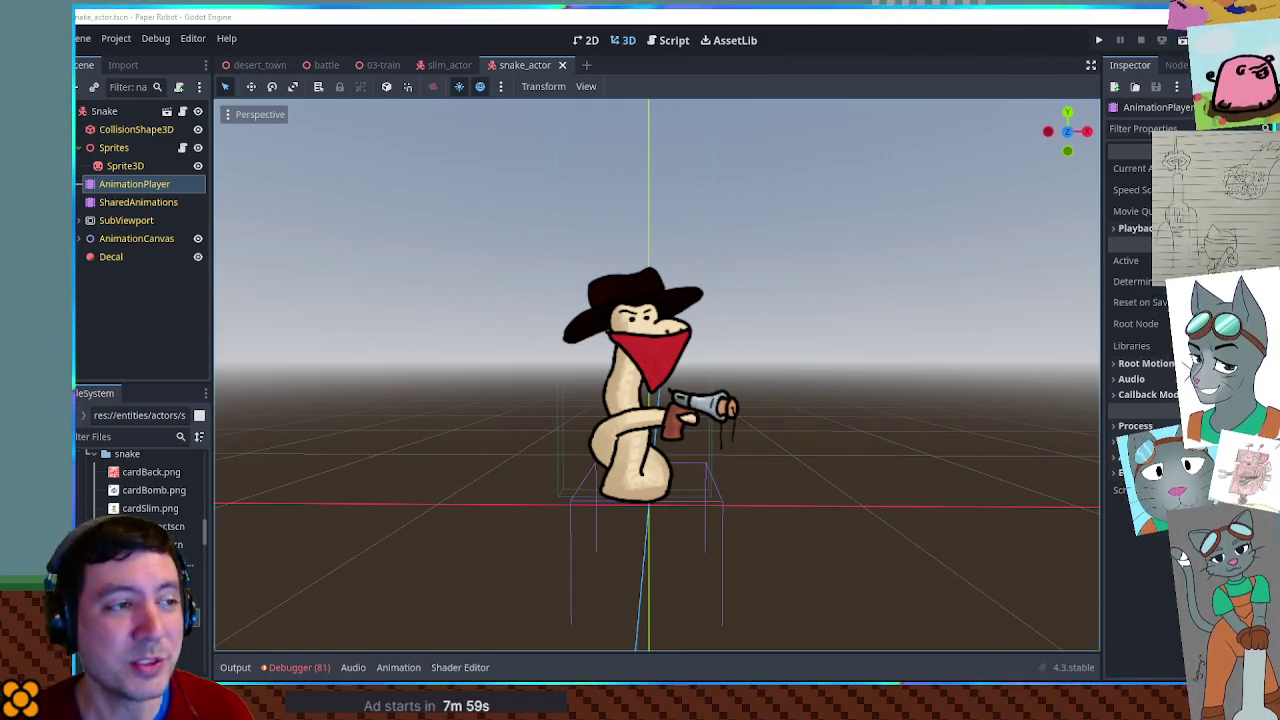
mouse_move(455, 68)
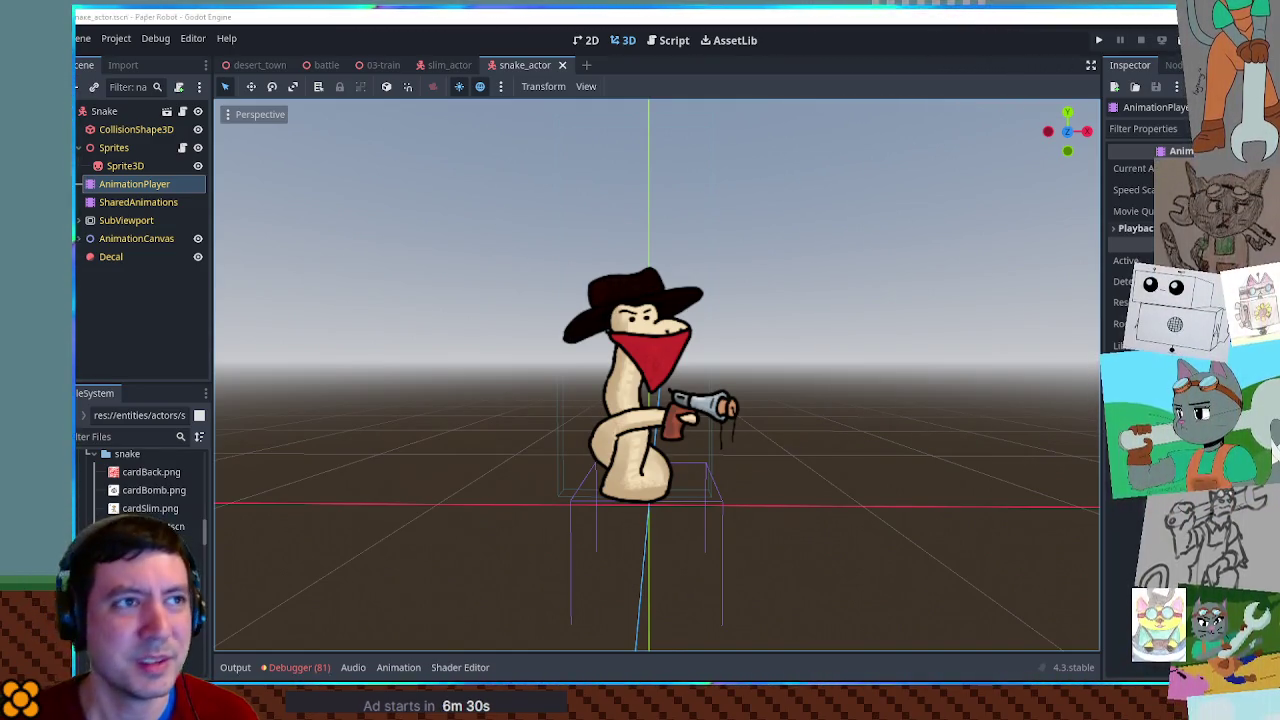
Select the snake's Sprite3D and orbit around it to inspect the cowboy popgun pose.
left_click(597, 148)
mouse_move(597, 148)
left_mouse_down()
mouse_move(695, 174)
mouse_move(606, 171)
left_mouse_up()
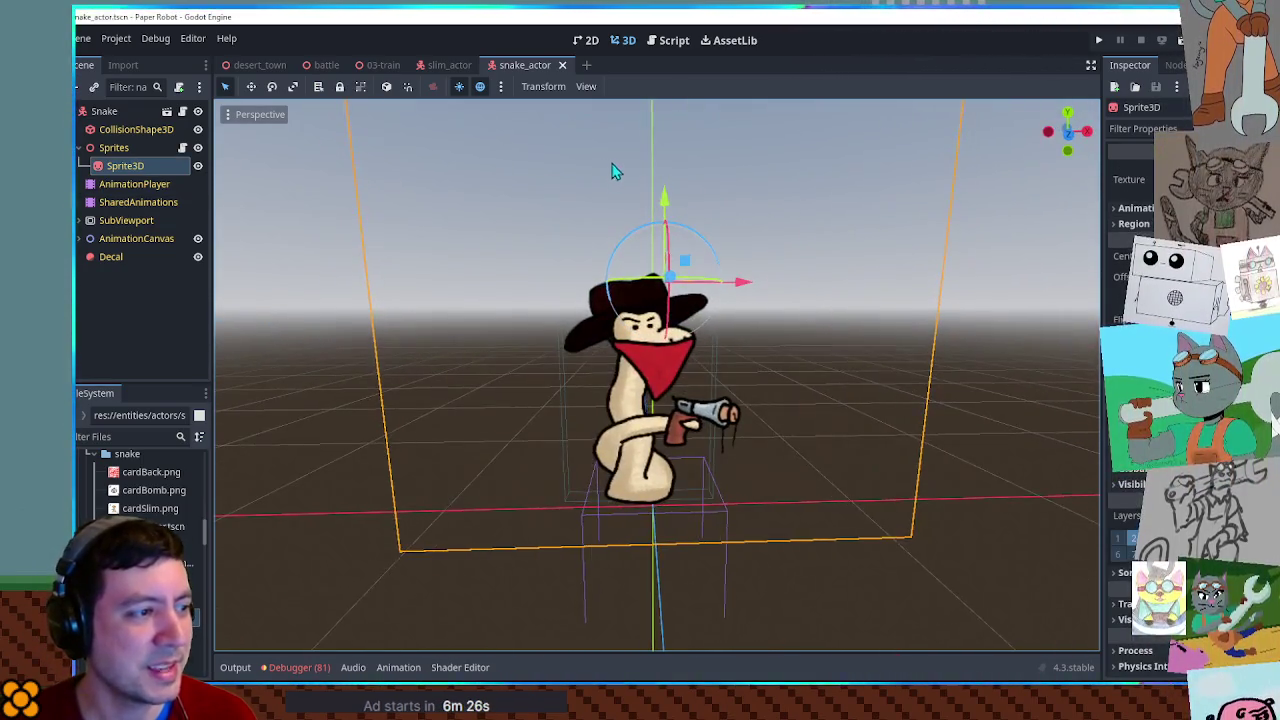
scroll(655, 165, "up", 3)
scroll(655, 165, "down", 3)
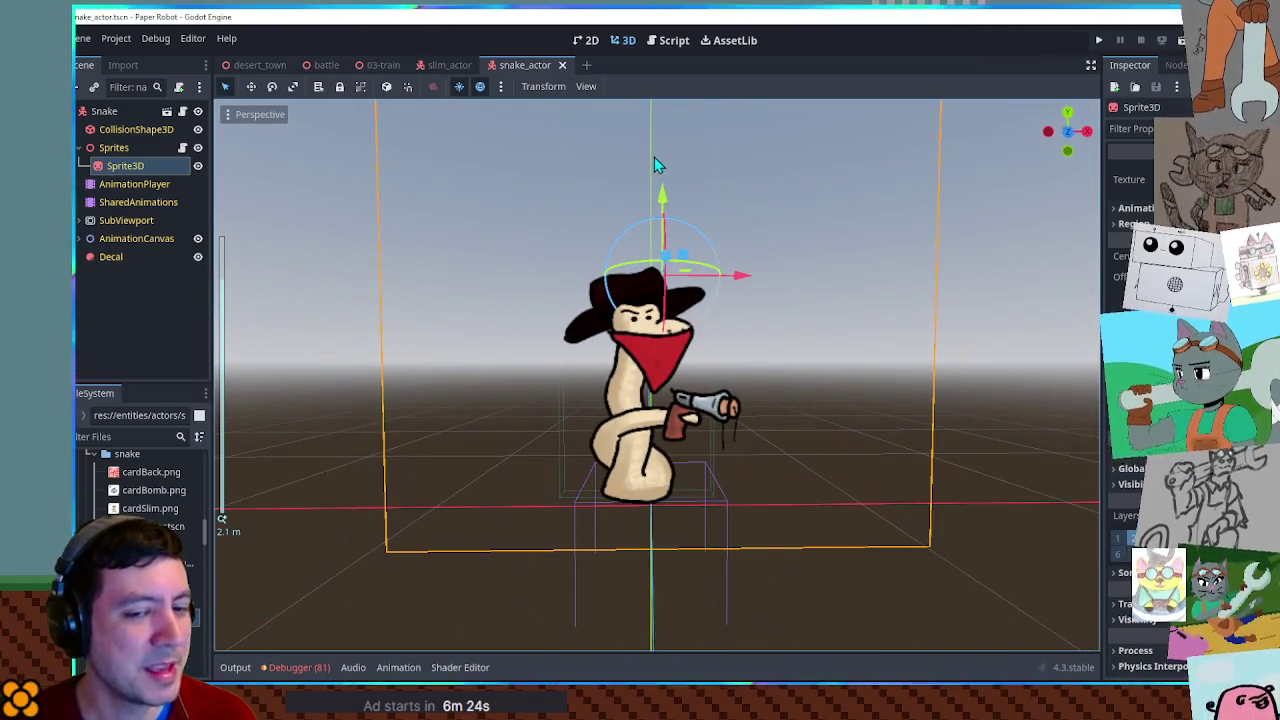
In EnemyDirectory.gd, name SnakeBandit 'Rustler' and point its actorDir to snake/snake_actor.tscn.
left_click(687, 44)
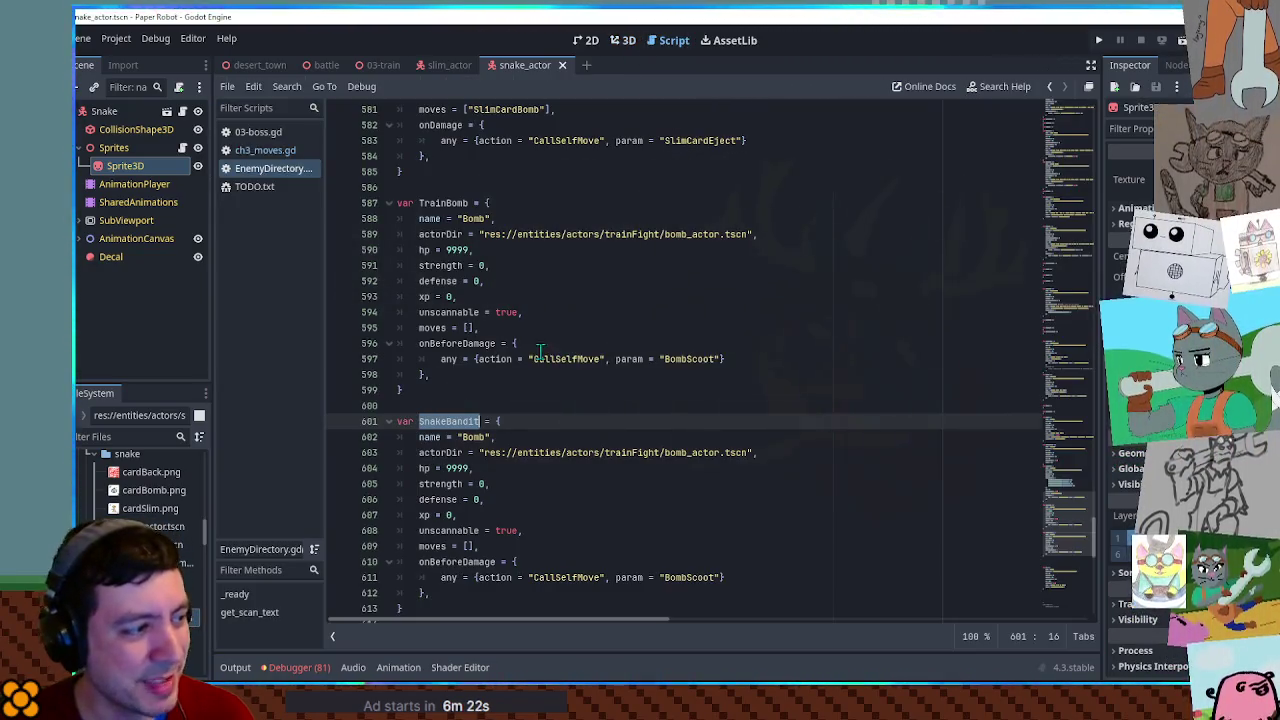
scroll(534, 343, "down", 4)
double_click(475, 250)
type("Rustler")
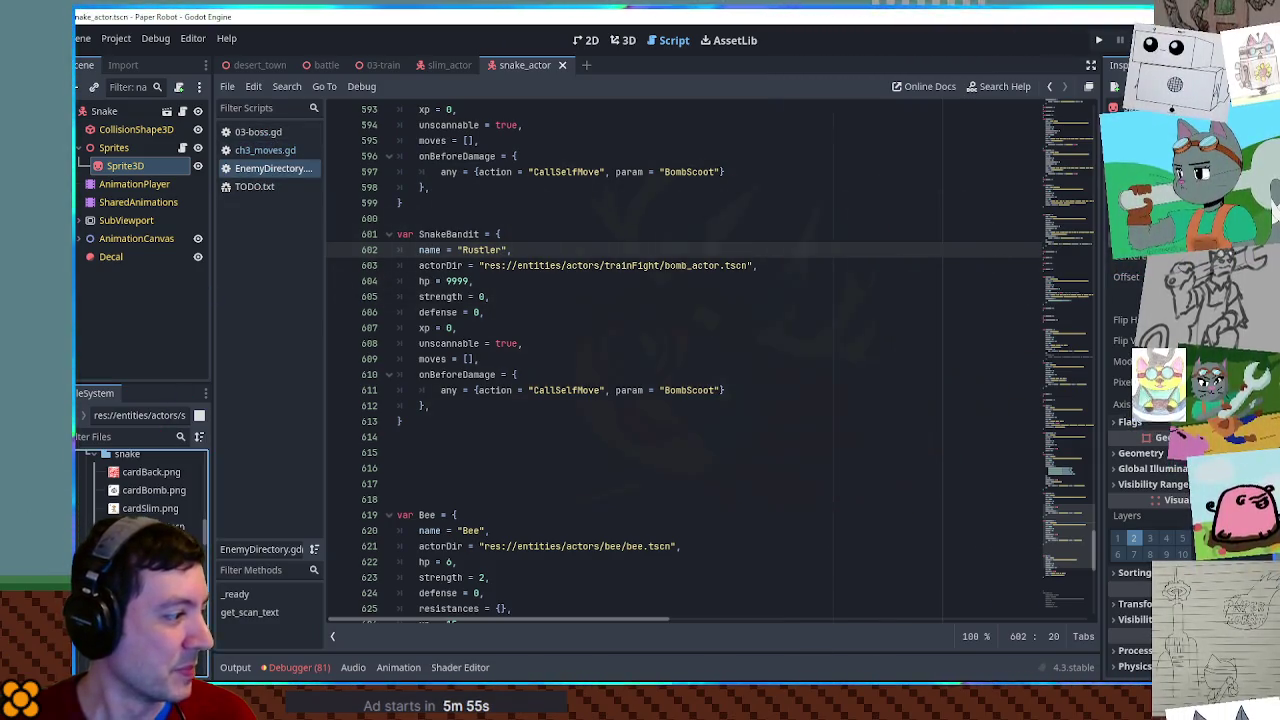
left_click(484, 265)
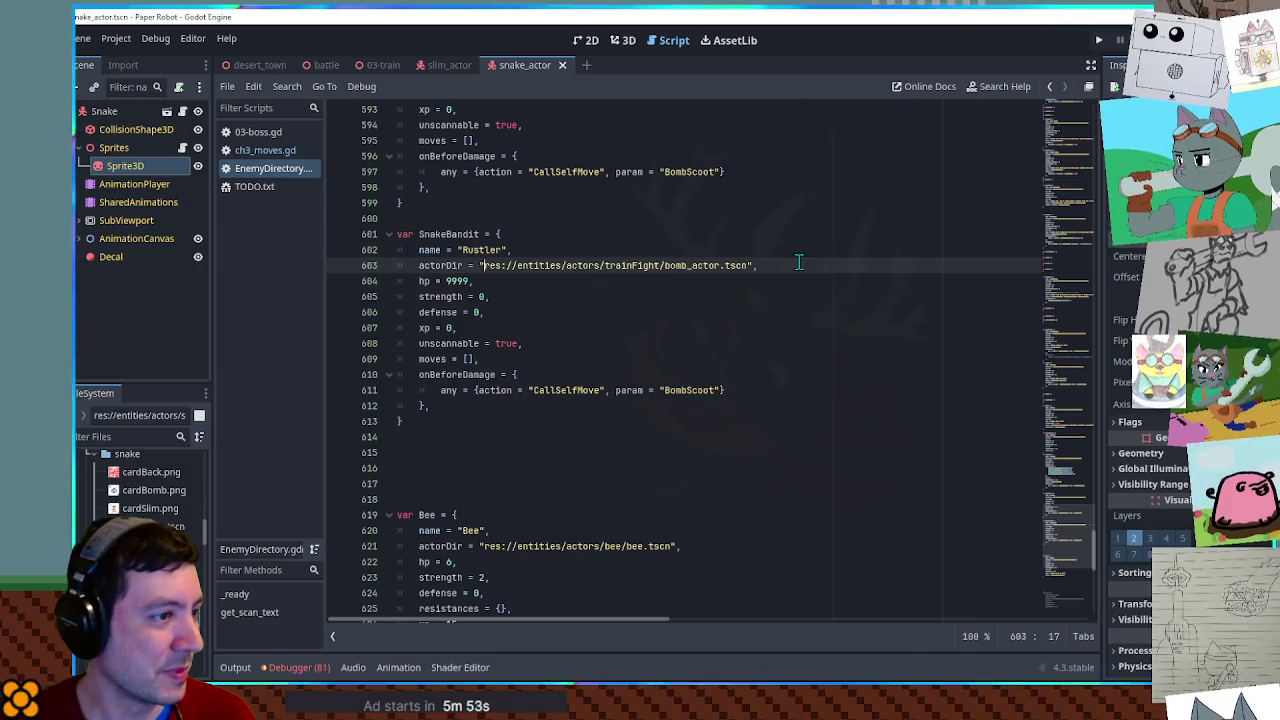
left_click(750, 265, "shift")
key("ctrl+v")
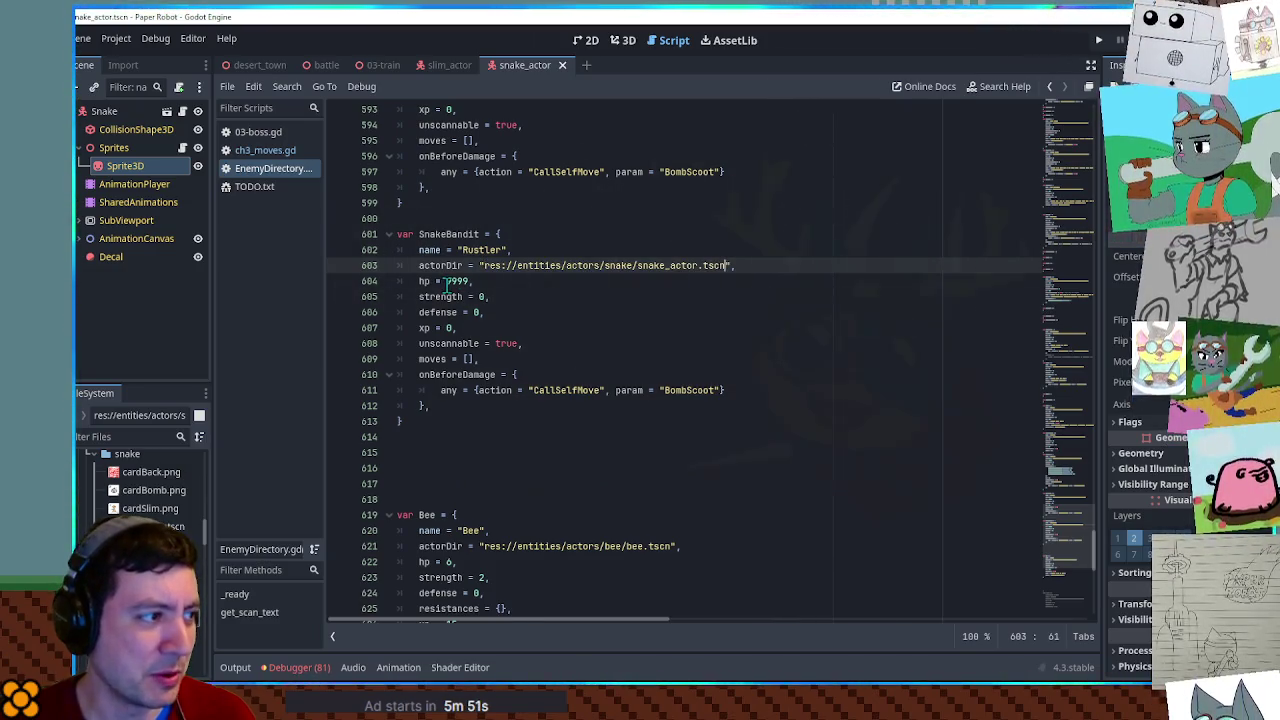
Set SnakeBandit's hp to 15, strength to 2 and xp to 0.
double_click(457, 281)
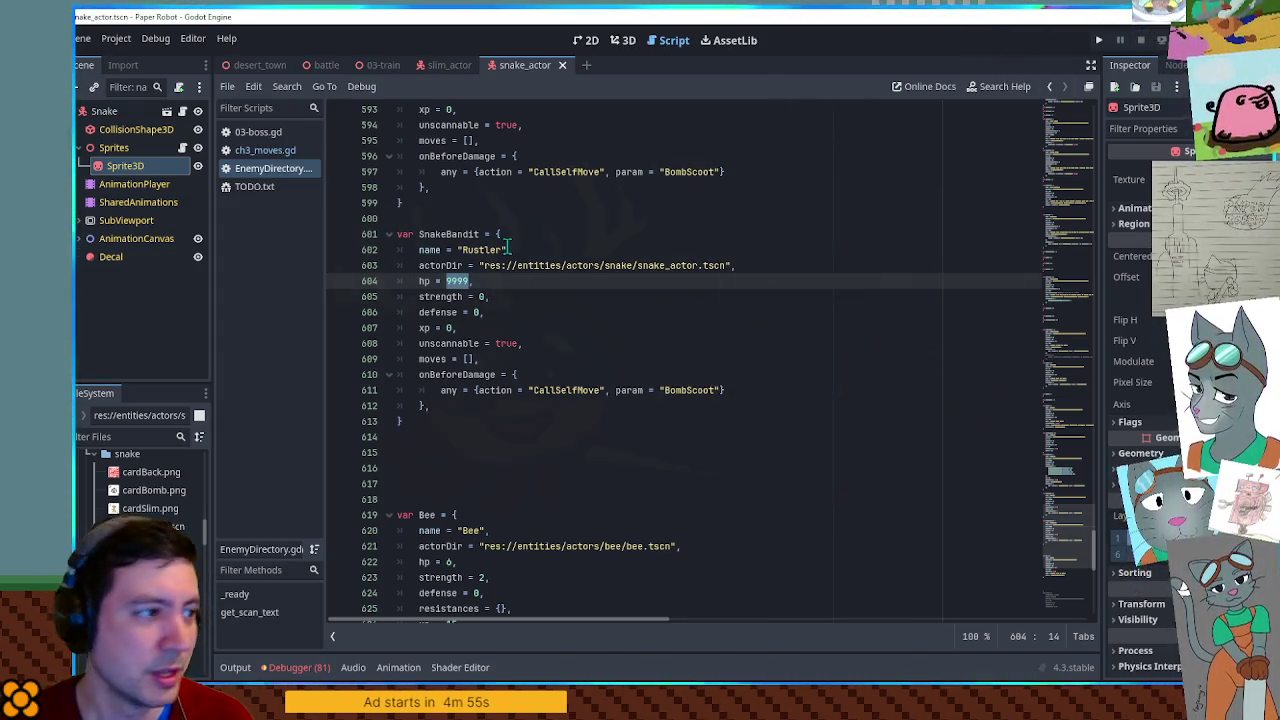
left_click(467, 281)
key("BackSpace")
key("ctrl+z")
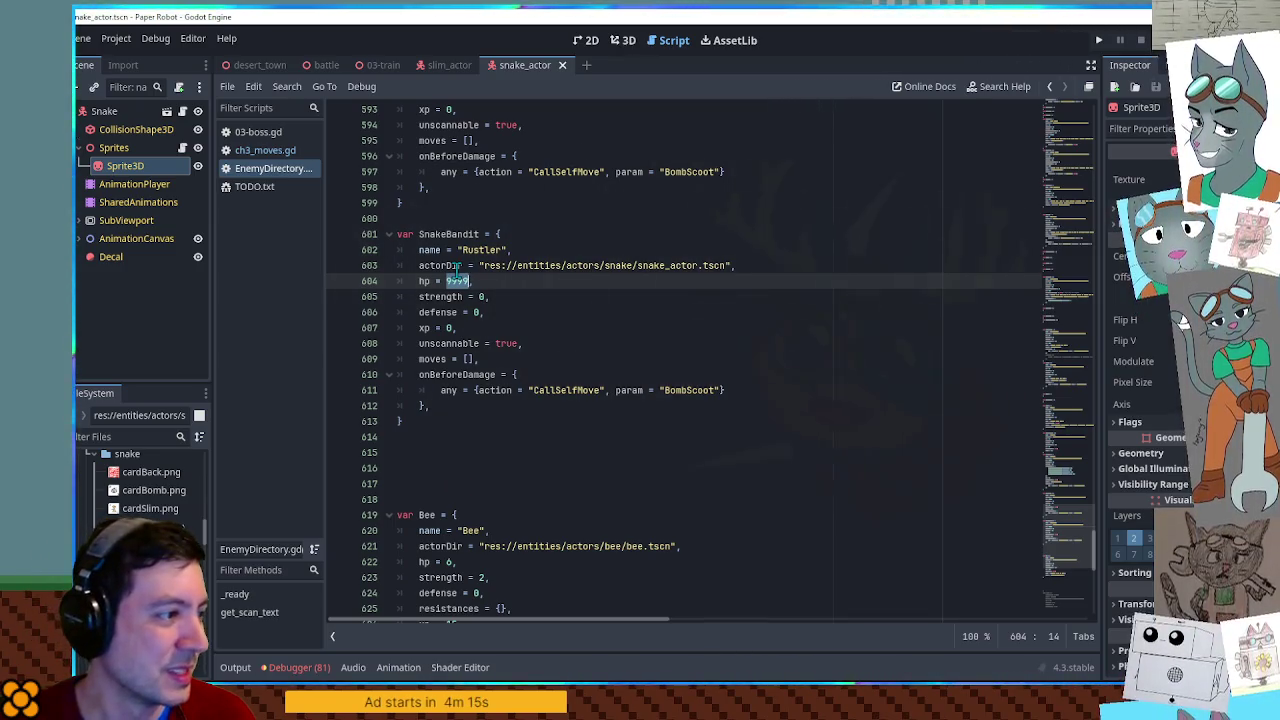
double_click(455, 265)
double_click(457, 281)
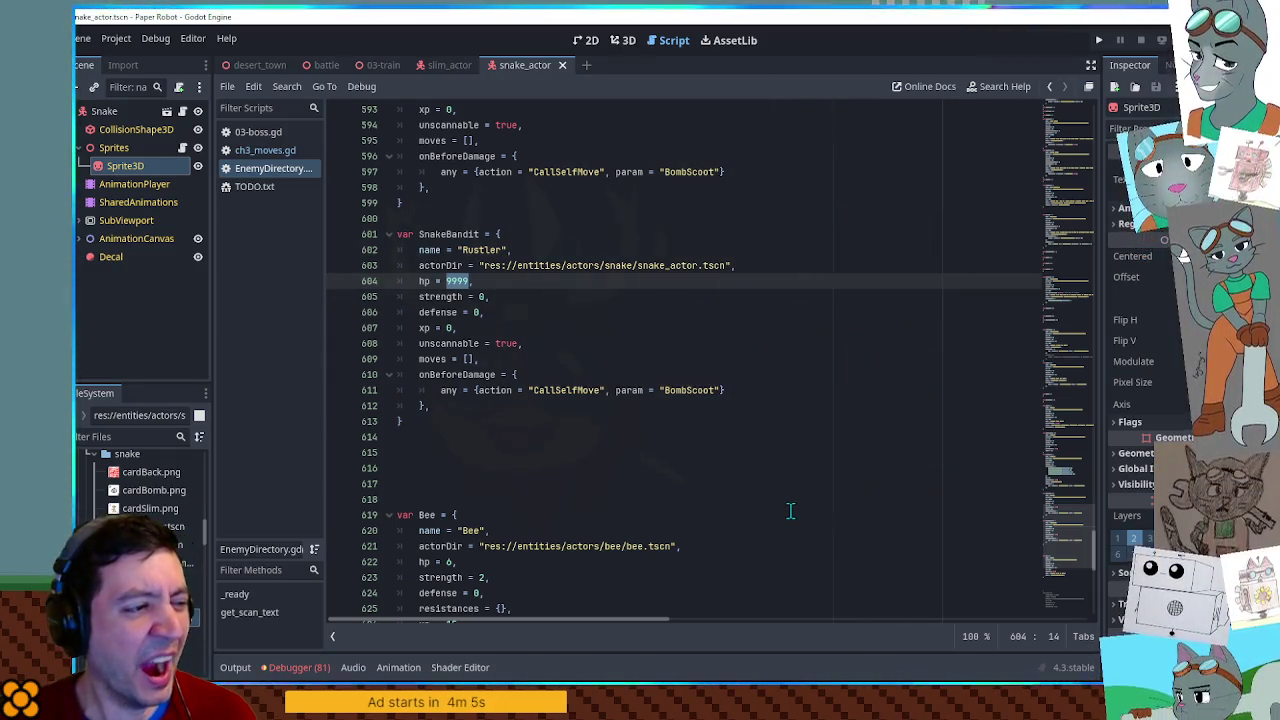
type("15")
double_click(481, 296)
type("2")
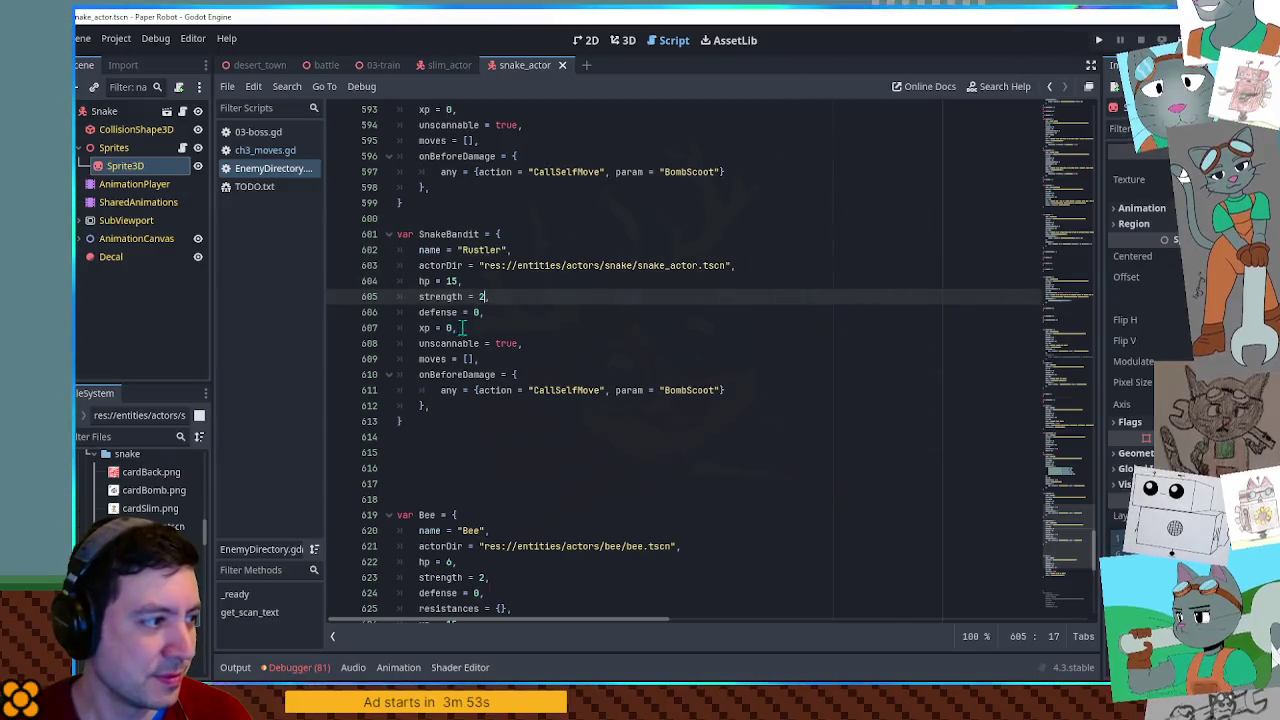
double_click(449, 328)
type("0")
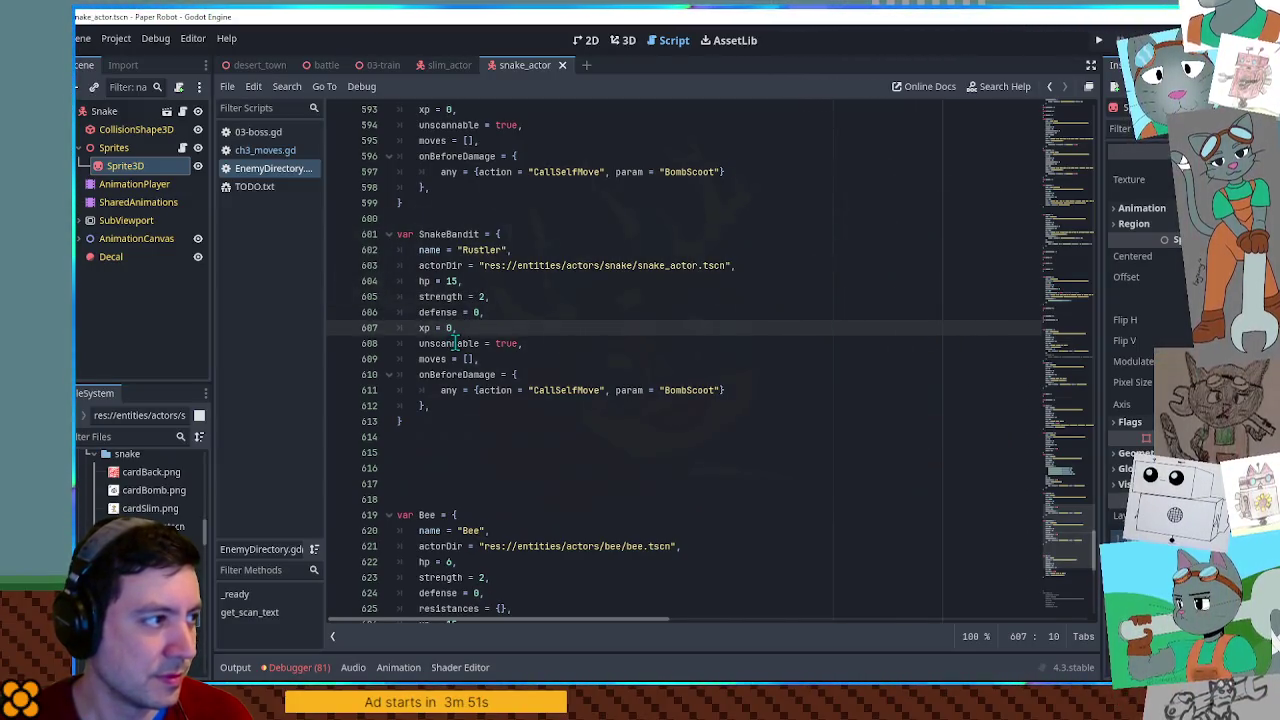
scroll(709, 410, "up", 5)
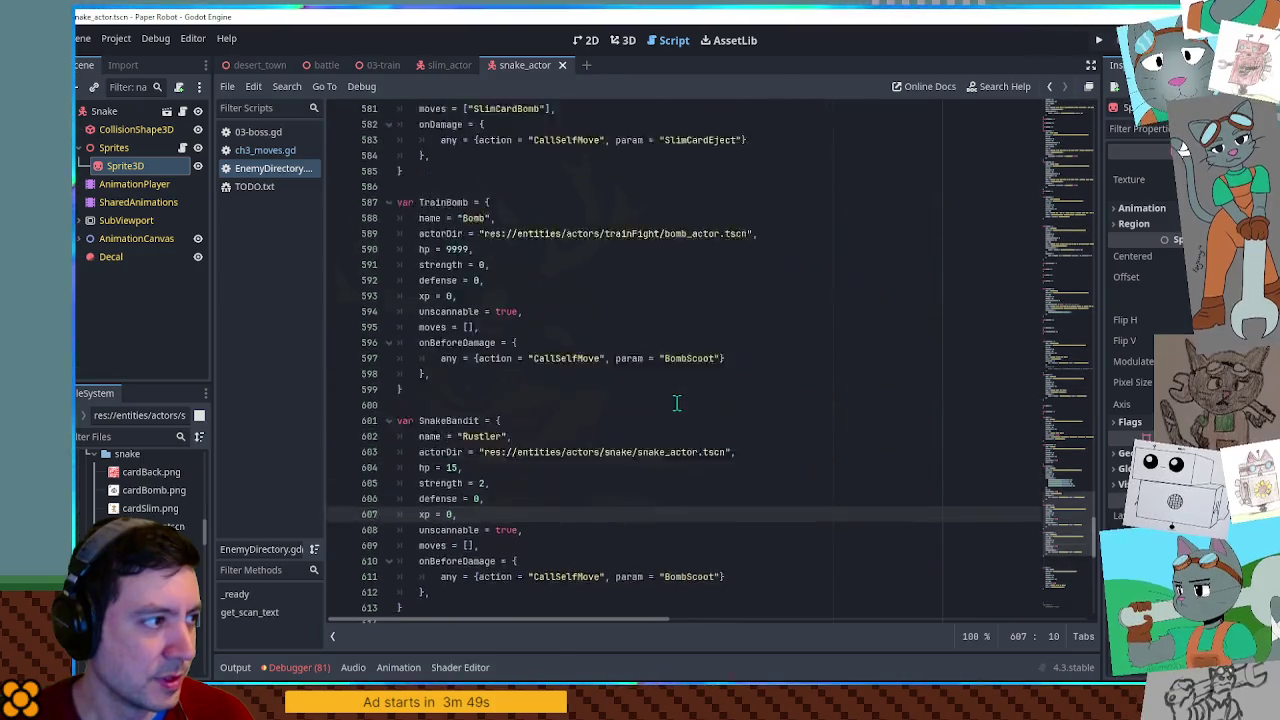
Delete the onBeforeDamage block from the SnakeBandit entry.
scroll(676, 402, "down", 5)
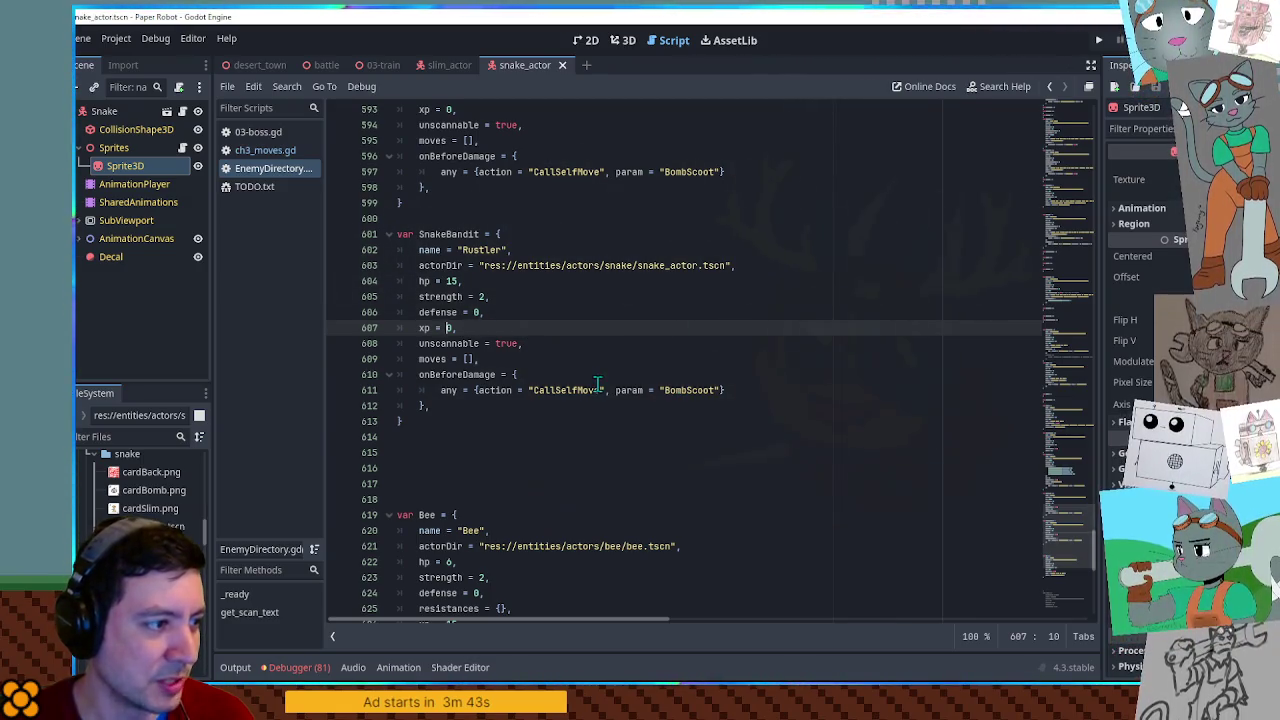
left_click(444, 380)
key("ctrl+x")
key("ctrl+x")
key("ctrl+x")
Put "SlimJump" into SnakeBandit's moves list and copy the SnakeBandit name.
scroll(515, 370, "up", 10)
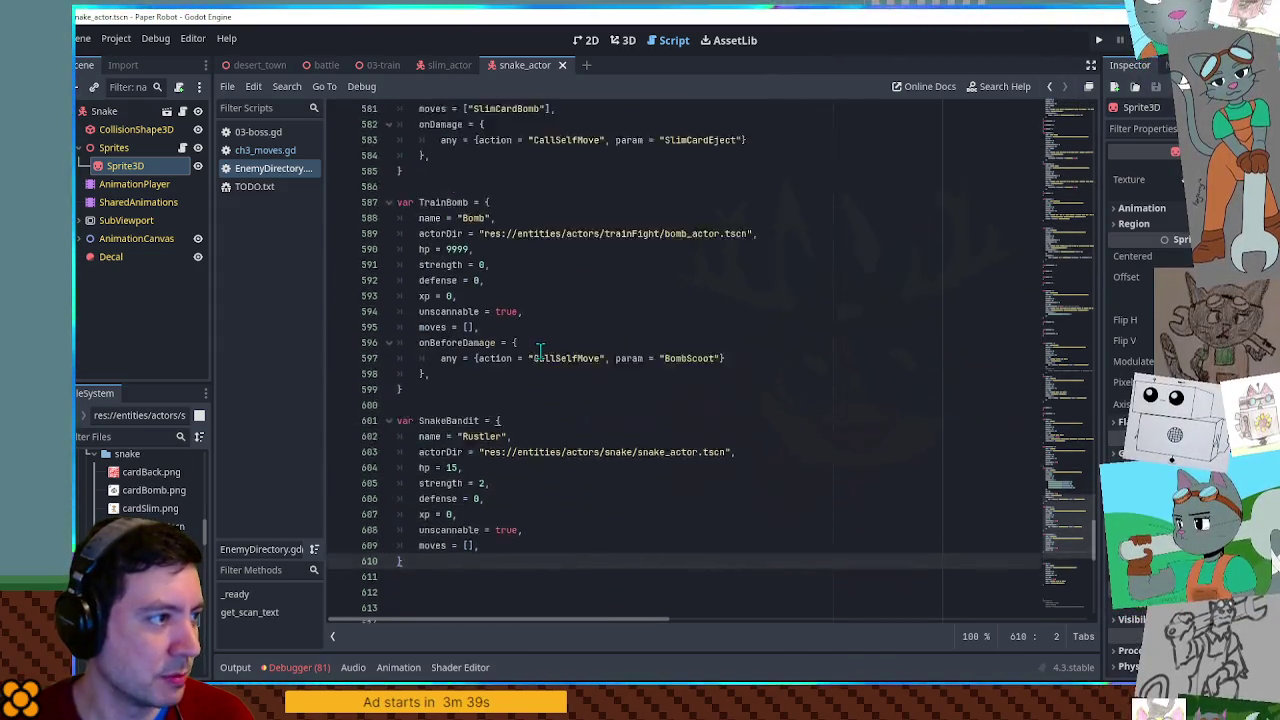
scroll(560, 368, "up", 4)
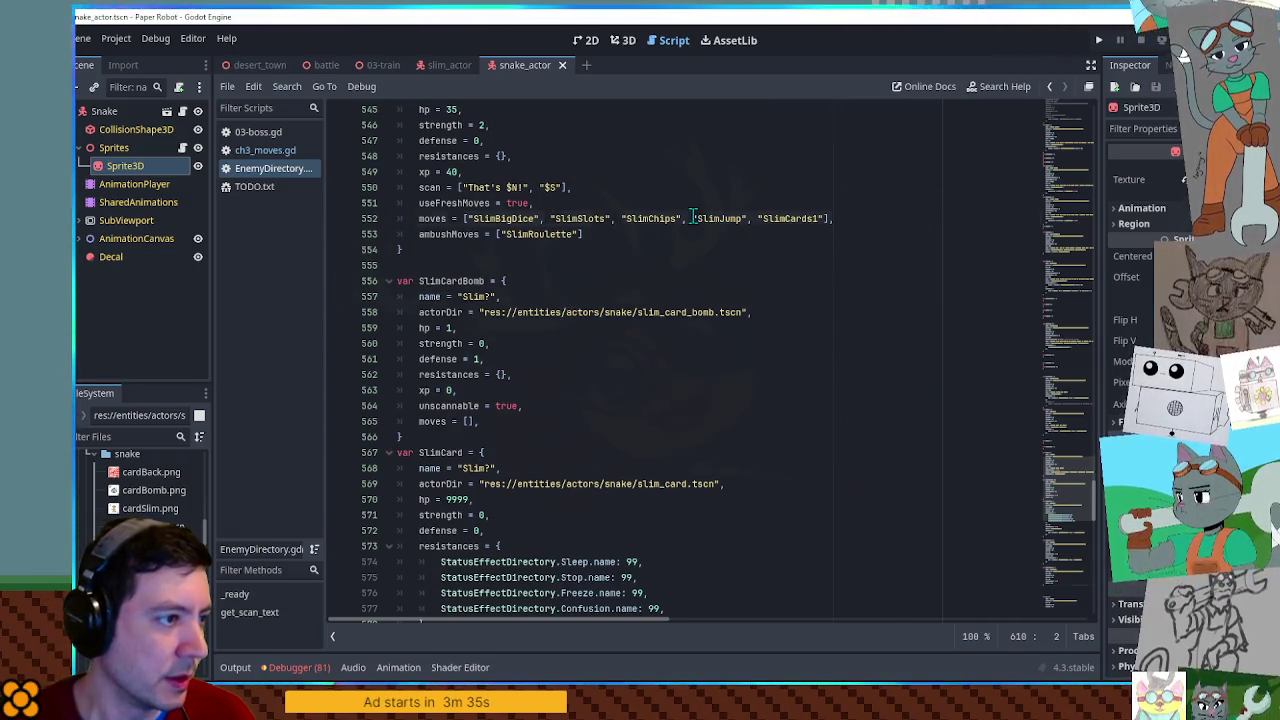
left_click_drag(692, 218, 749, 218)
scroll(790, 410, "down", 9)
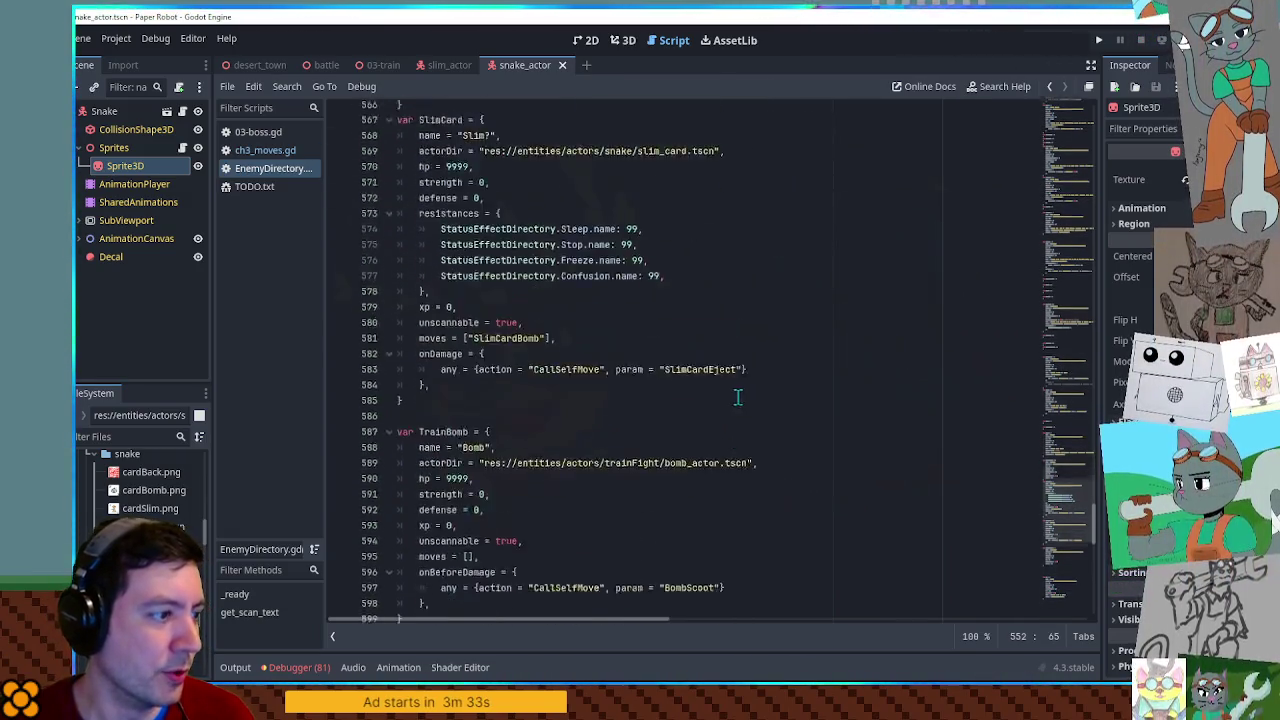
scroll(615, 402, "down", 5)
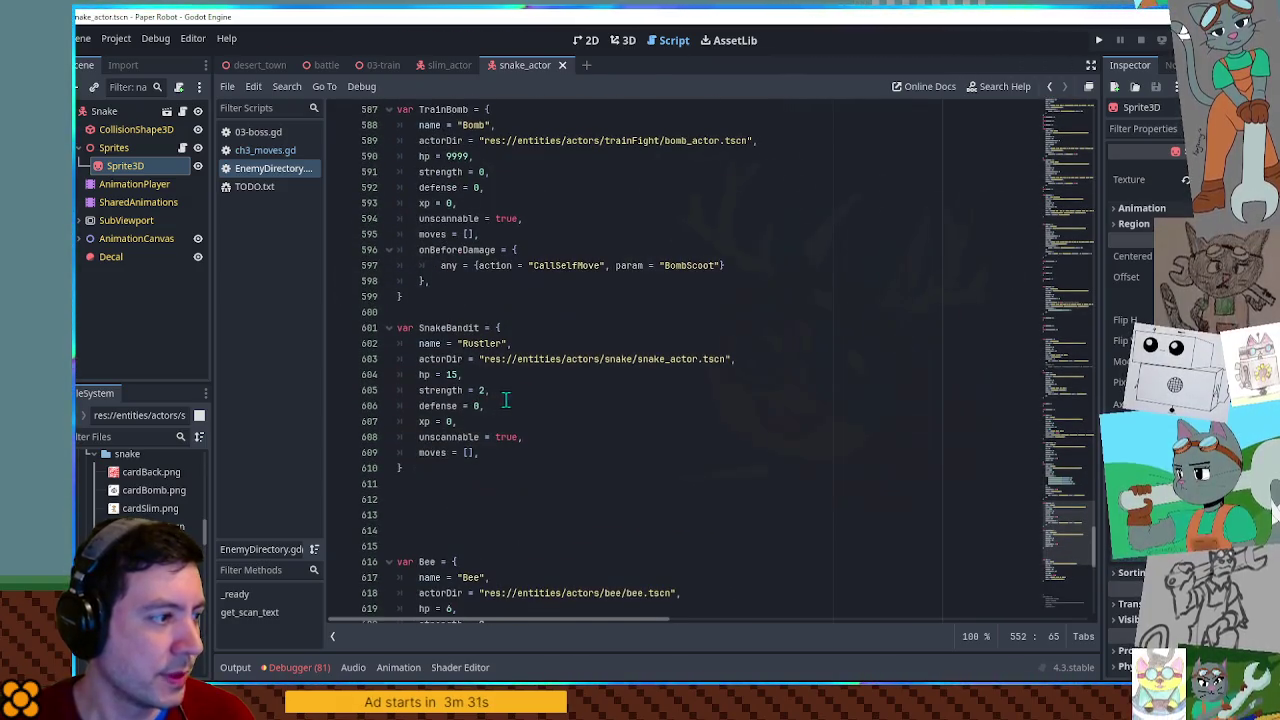
left_click(467, 452)
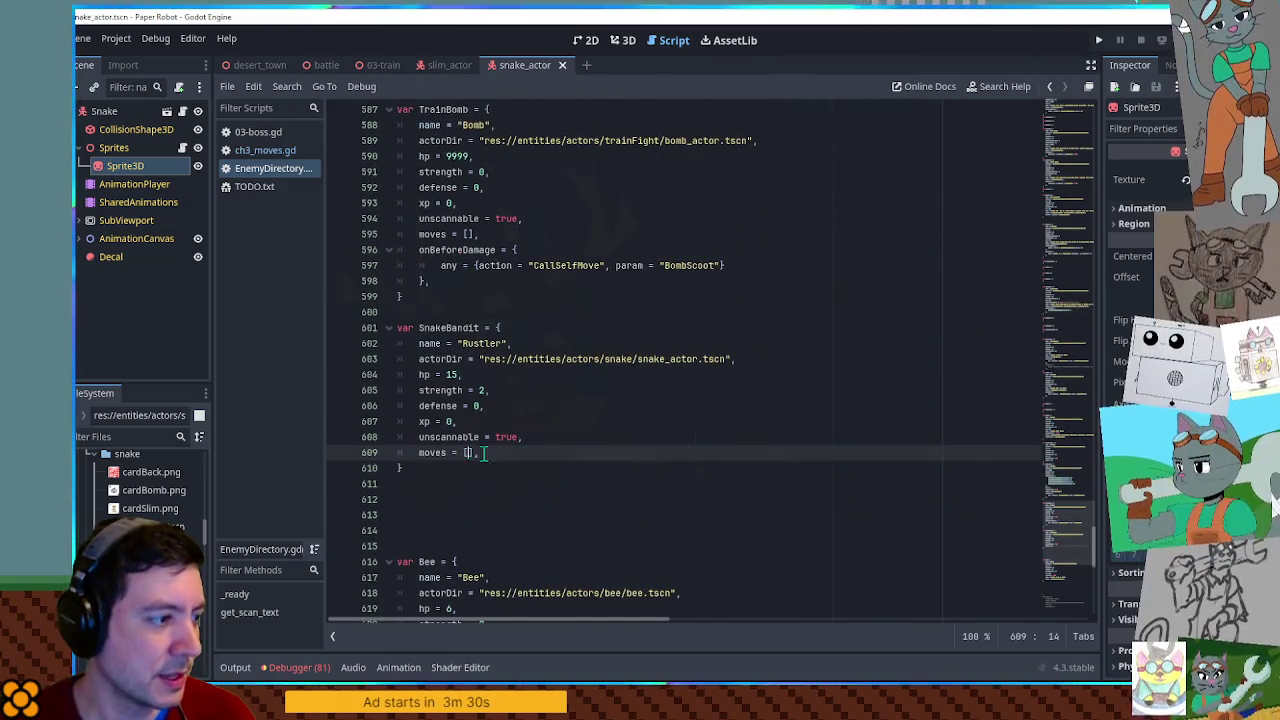
double_click(460, 328)
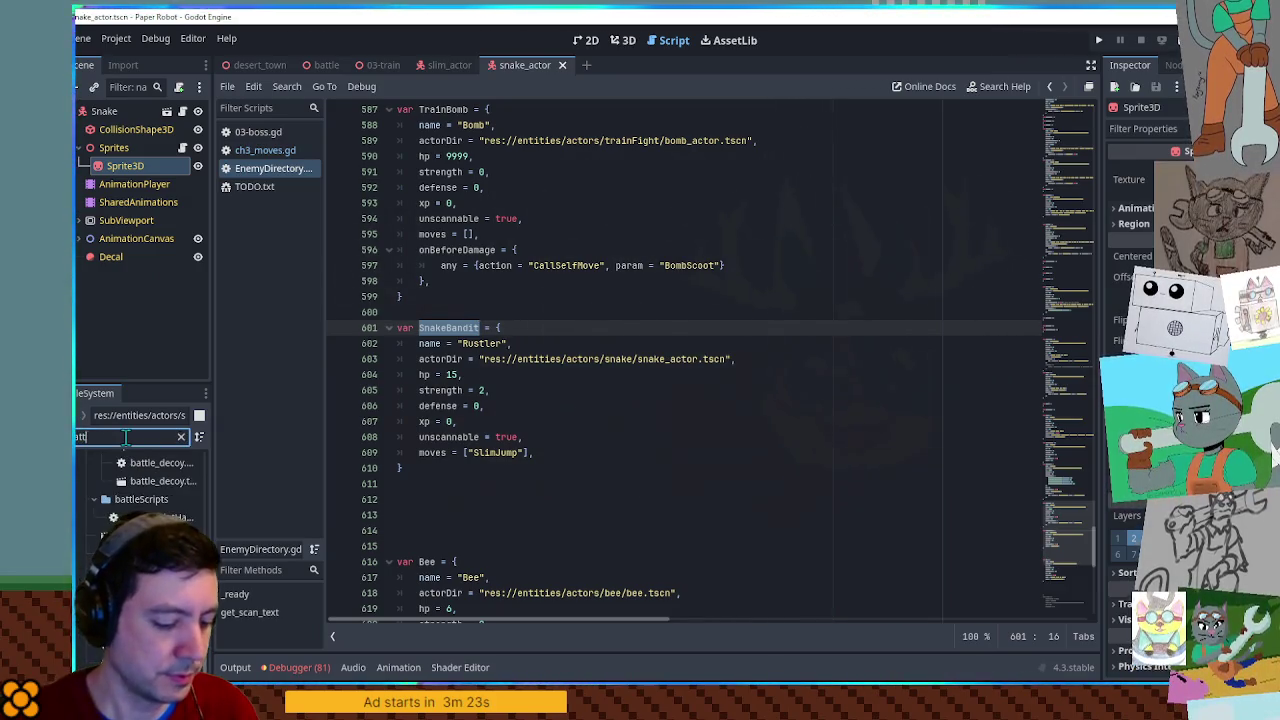
left_click(126, 436)
type("attle manage")
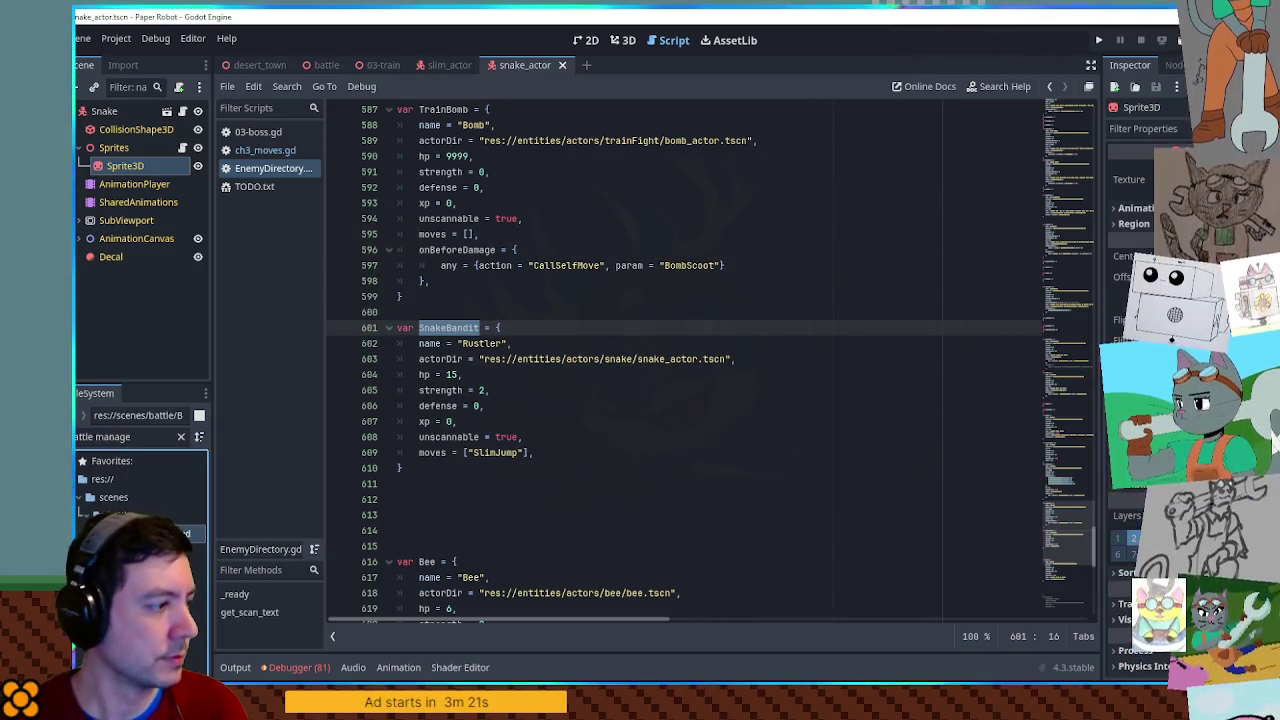
Replace the three Piggle keys in BattleManager.gd's encounter with SnakeBandit and delete the fourth entry.
left_click_drag(1065, 565, 1065, 100)
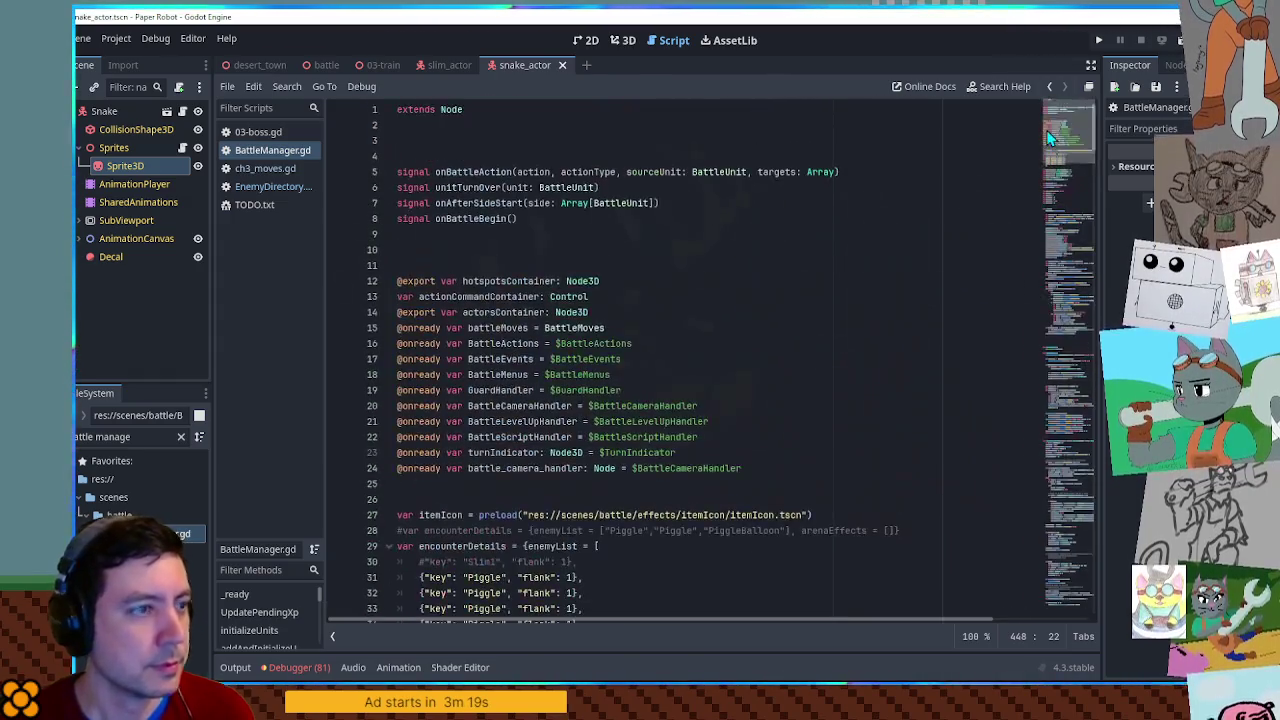
scroll(490, 313, "down", 6)
double_click(488, 312)
key("ctrl+v")
double_click(485, 296)
key("ctrl+v")
double_click(487, 327)
key("ctrl+v")
left_click(593, 343)
key("ctrl+x")
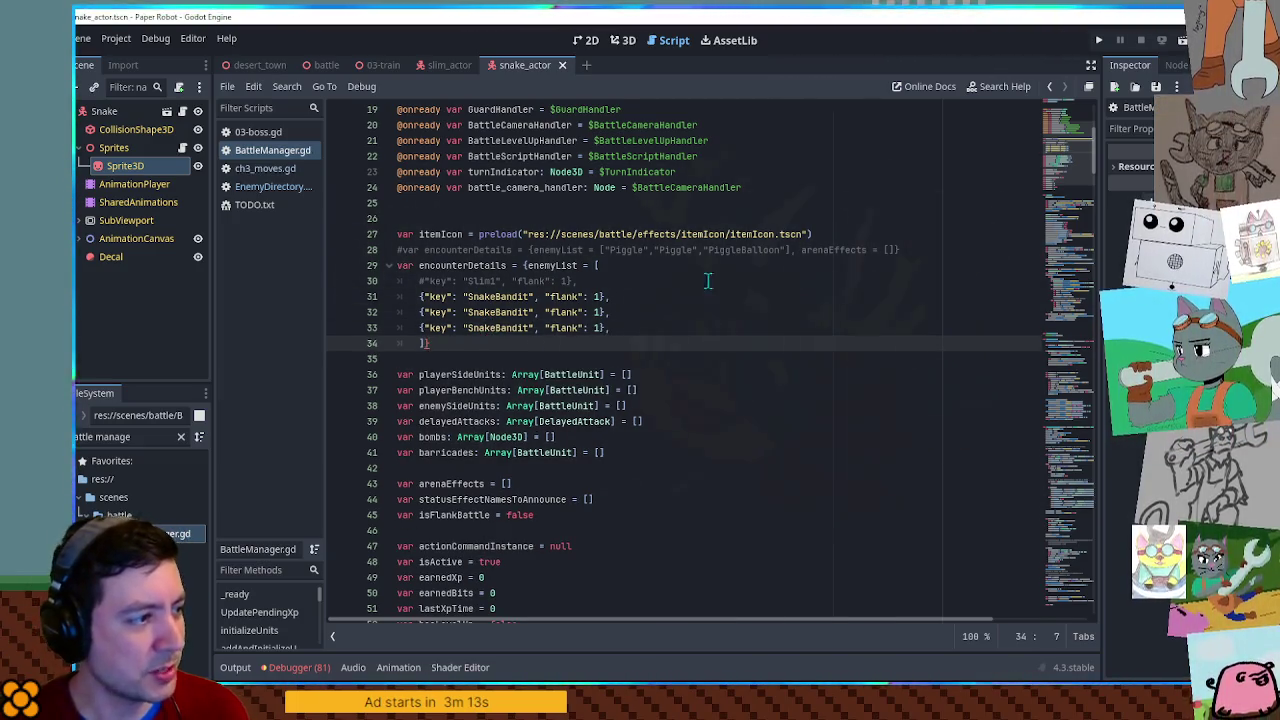
Run the battle scene with F6 to check the three snakes, then close the game.
left_click(316, 70)
key("F6")
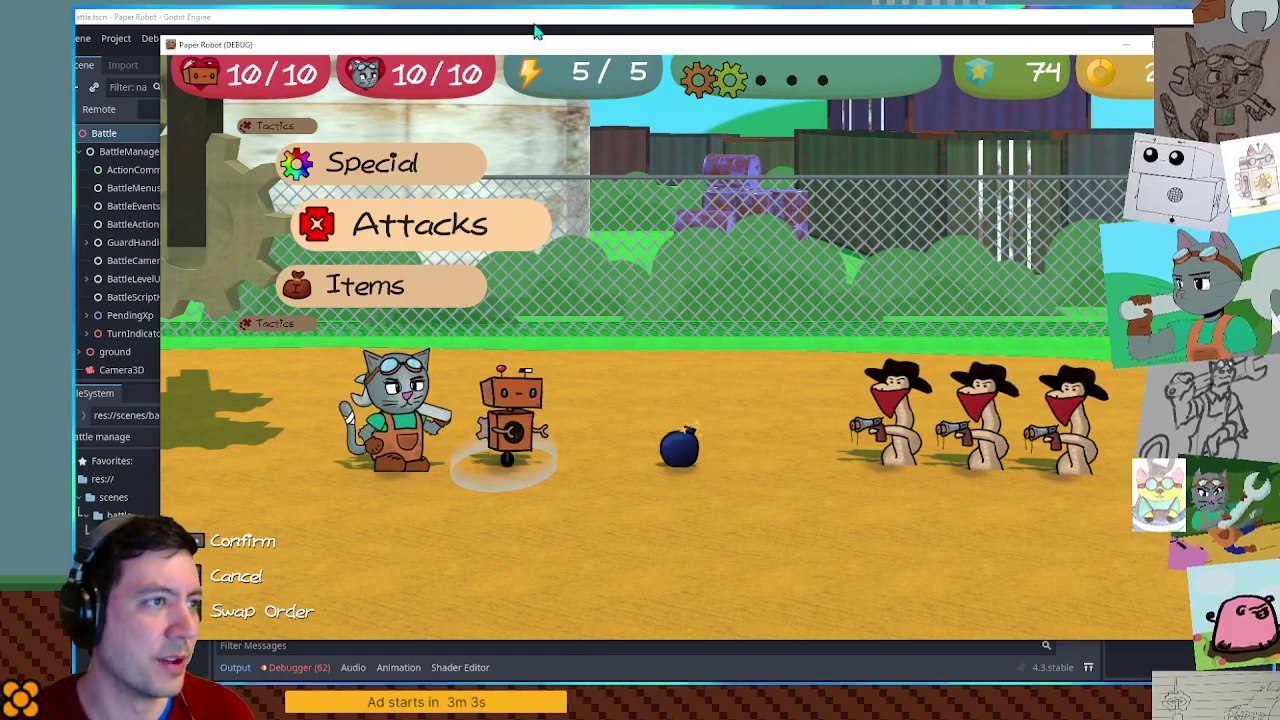
key("F8")
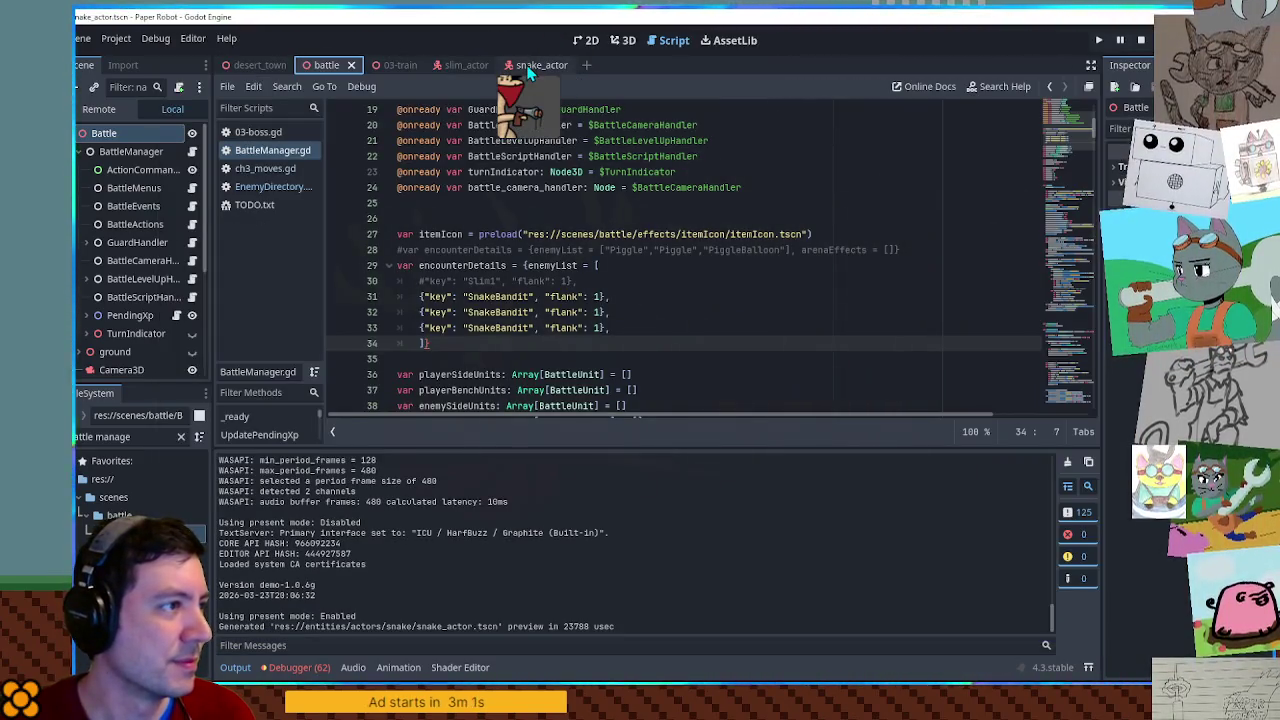
In snake_actor's front view, raise the snake Sprite3D about 0.055 units and relaunch the battle.
left_click(530, 65)
left_click(623, 40)
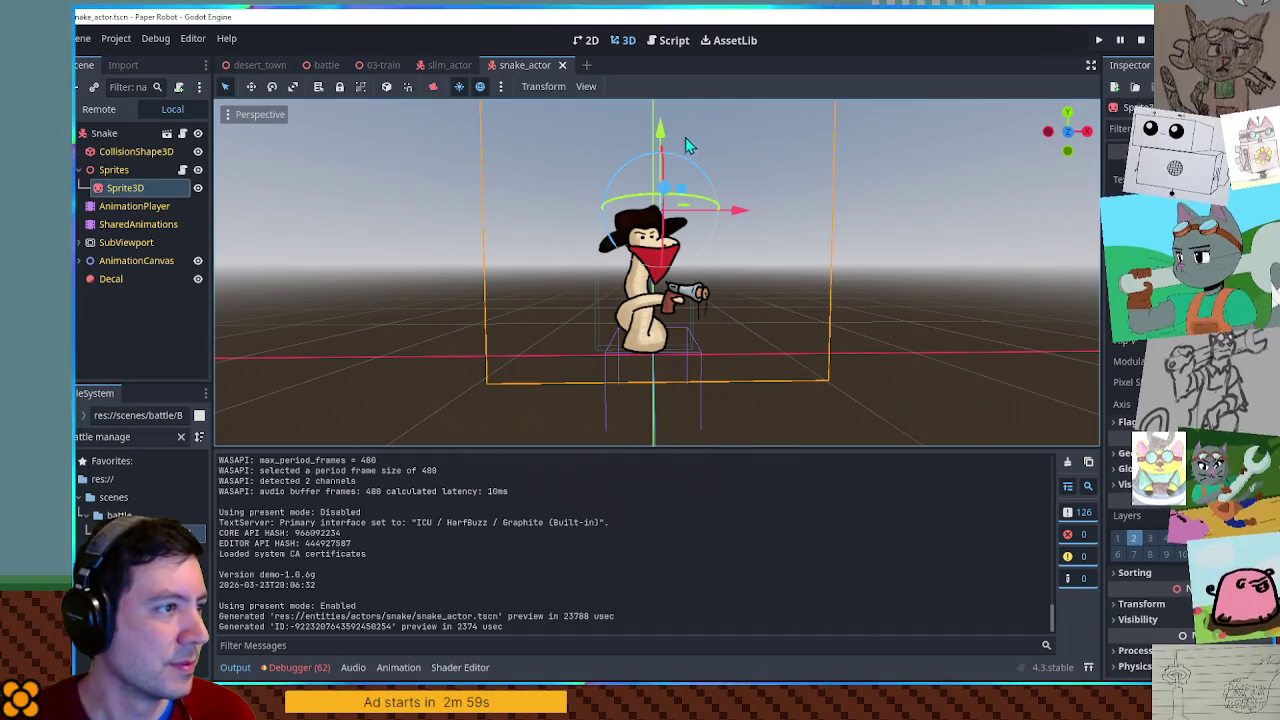
left_click_drag(668, 165, 660, 142)
key("KP_1")
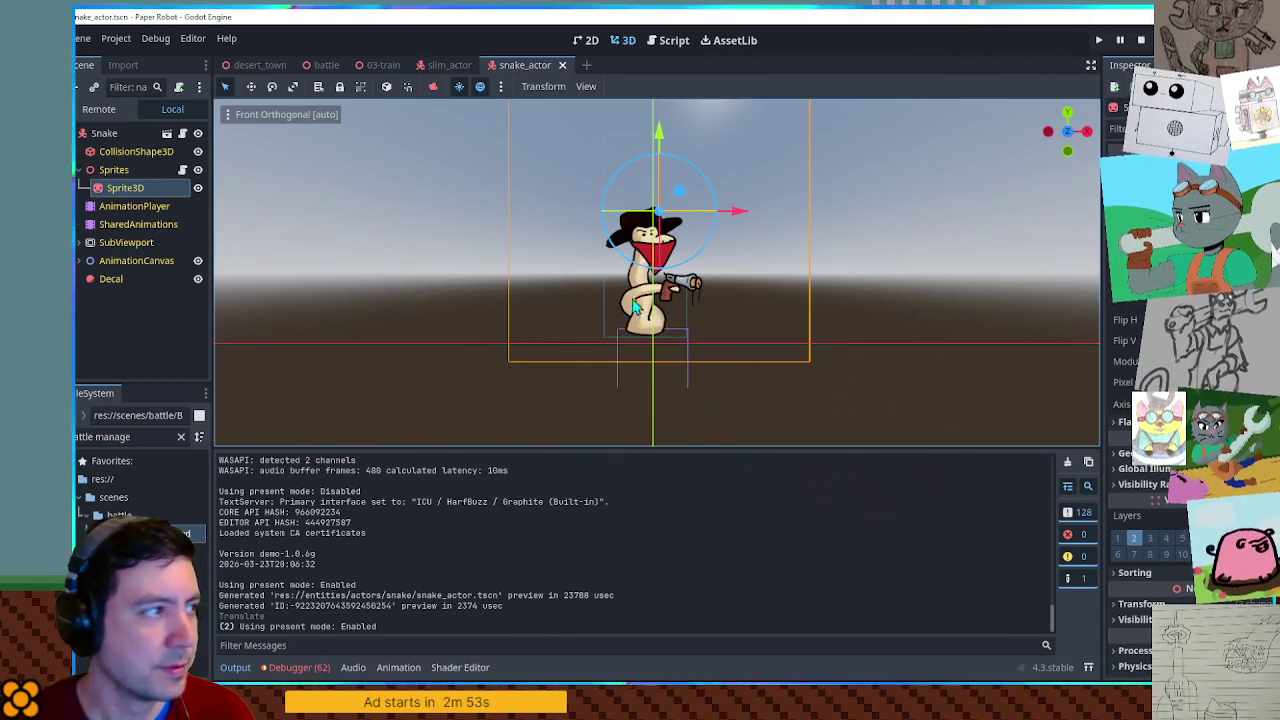
key("F5")
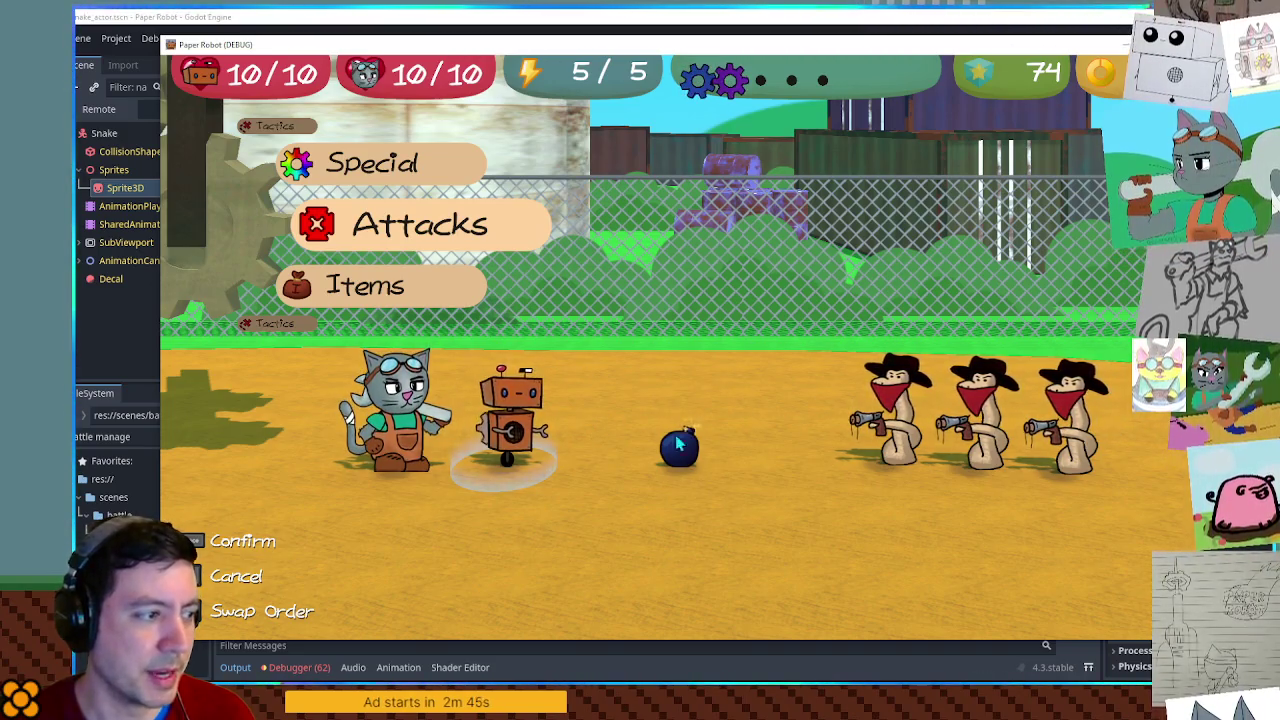
Use Spring Fling on all bandit snakes, then a perfectly timed Spanner strike on a Rustler.
key("Return")
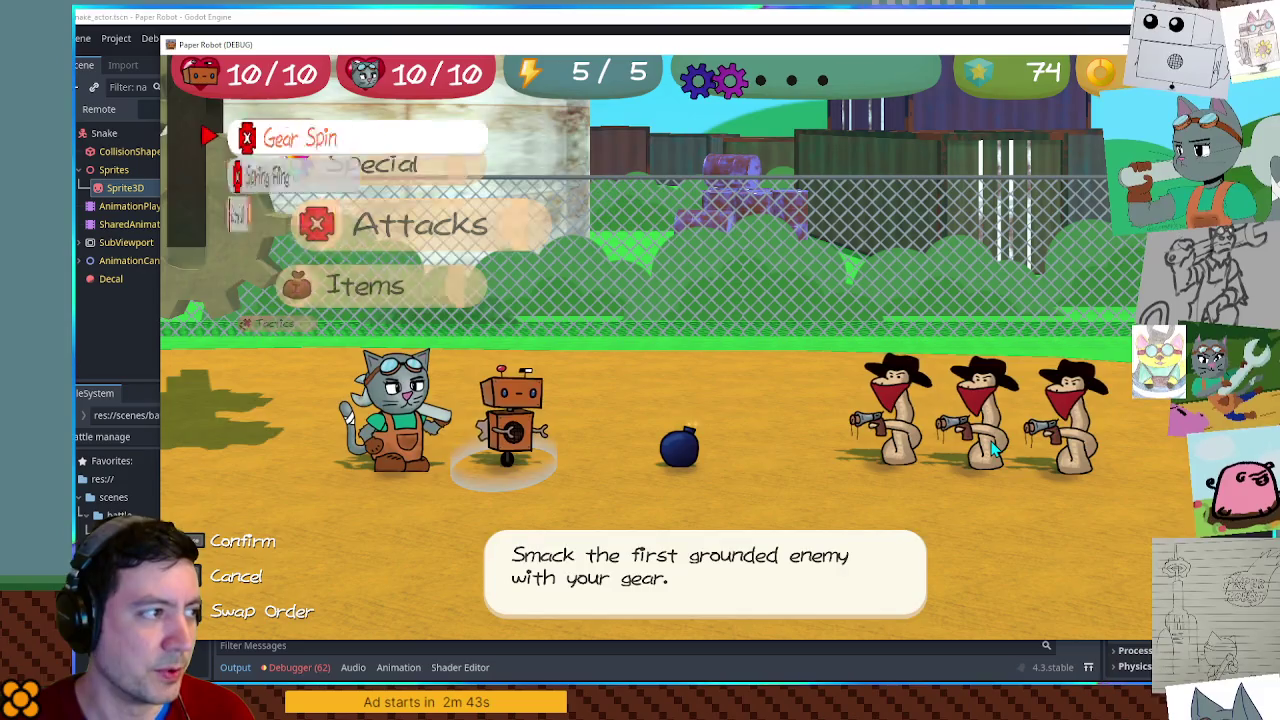
key("Down")
key("Return")
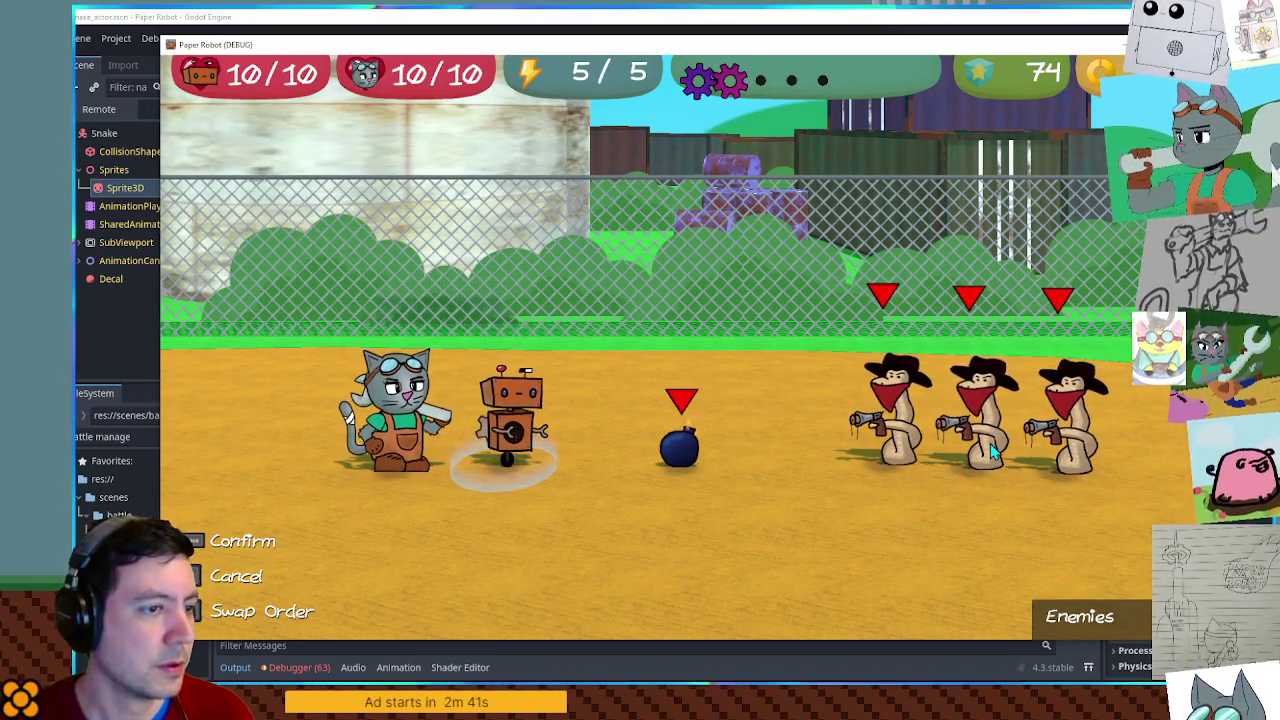
key("Return")
key("Return")
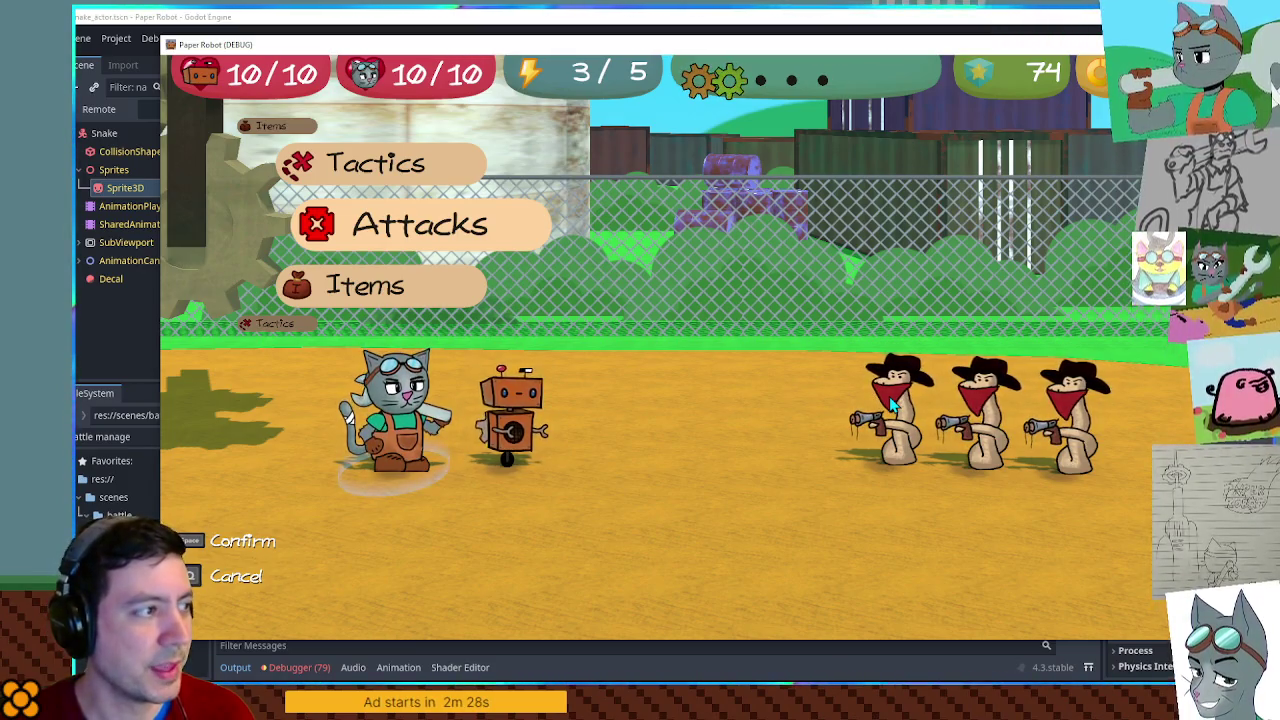
key("space")
key("space")
key("space")
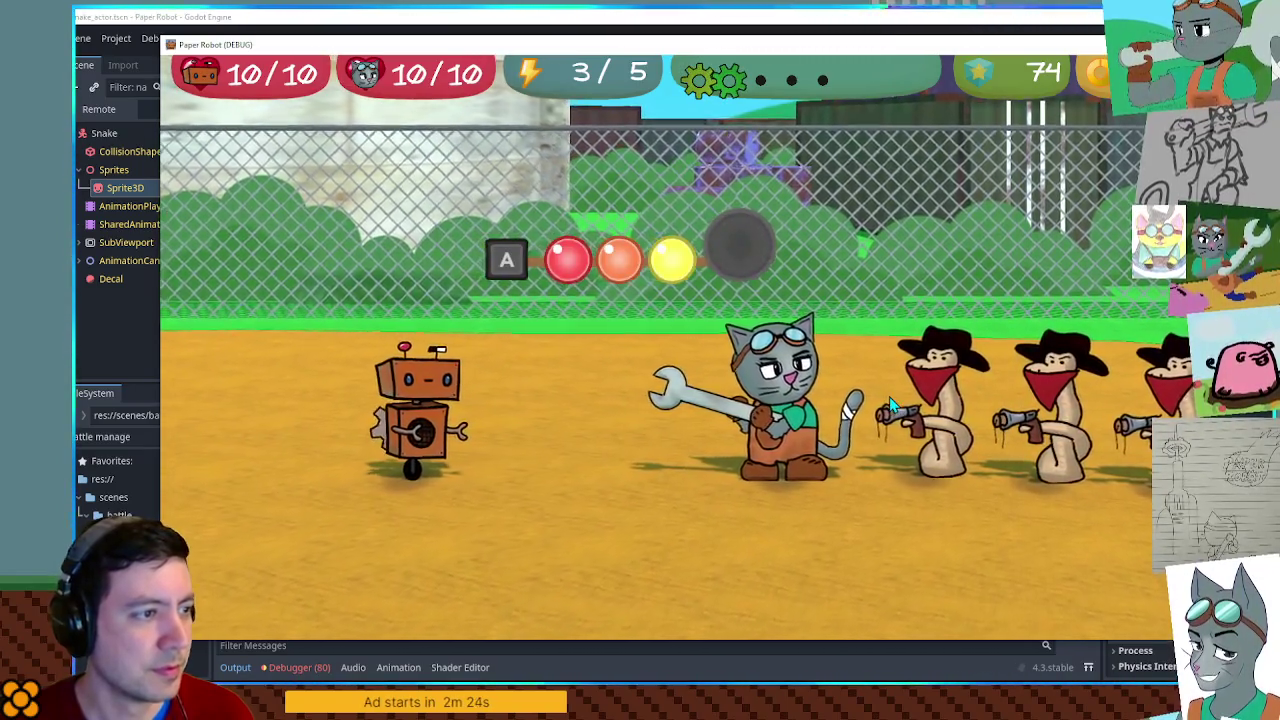
key("space")
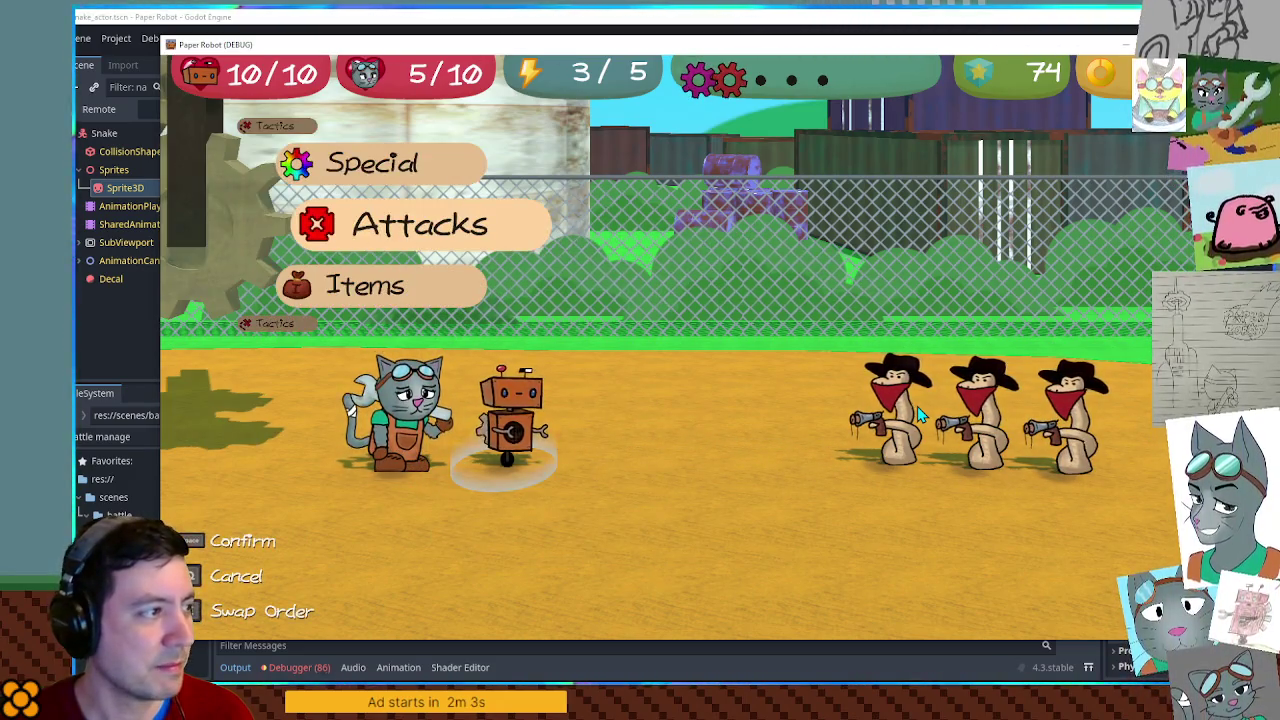
Hit all enemies with Beak Barrage, then land a timed Spanner strike on a Rustler.
key("space")
key("Up")
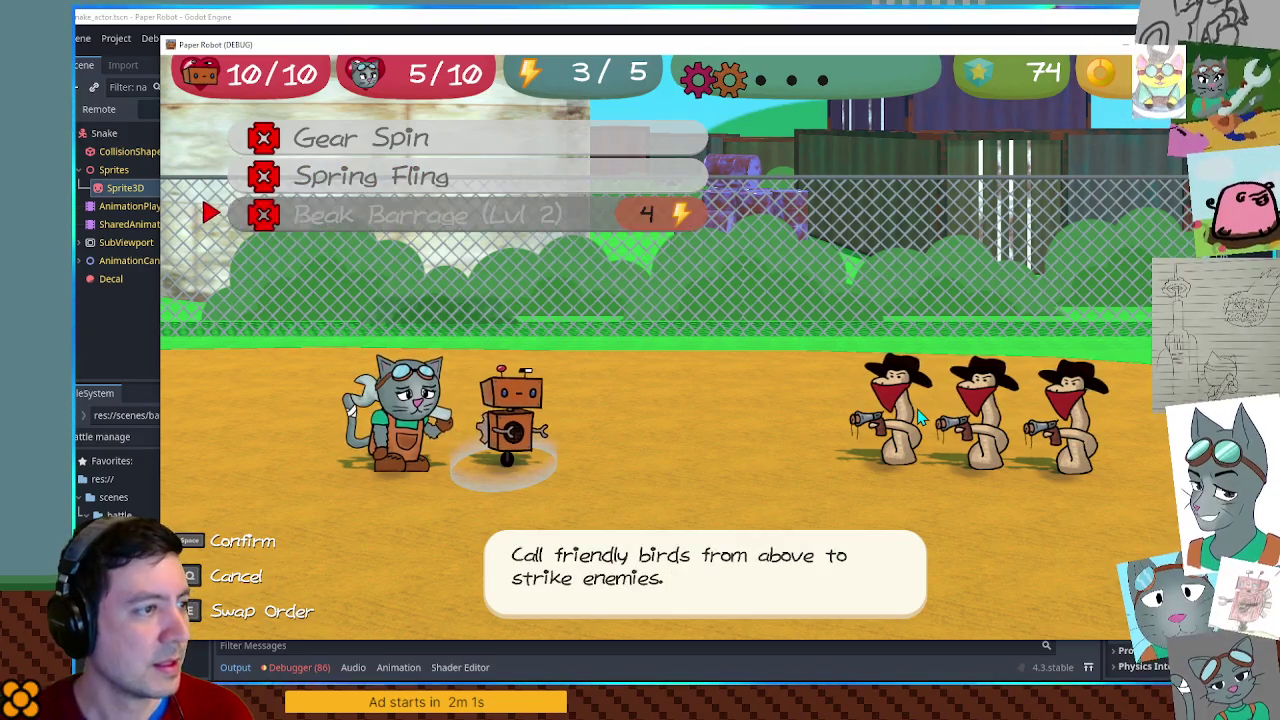
key("space")
key("space")
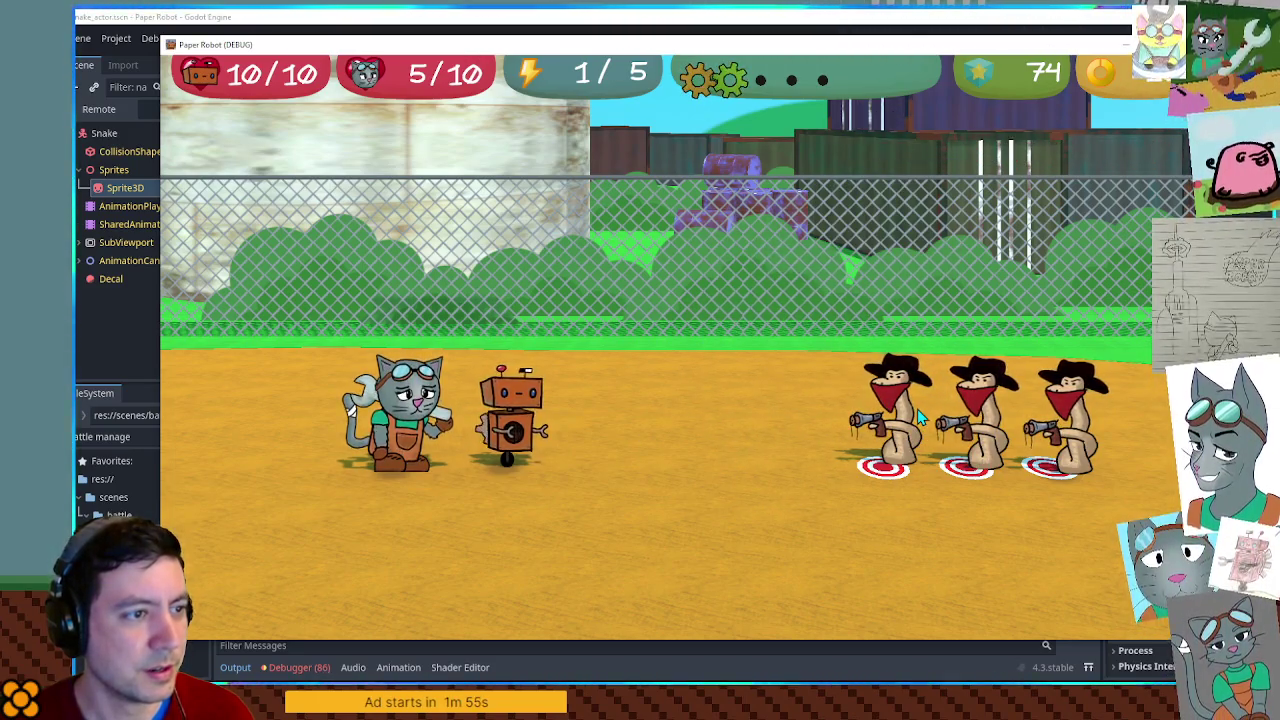
key("space")
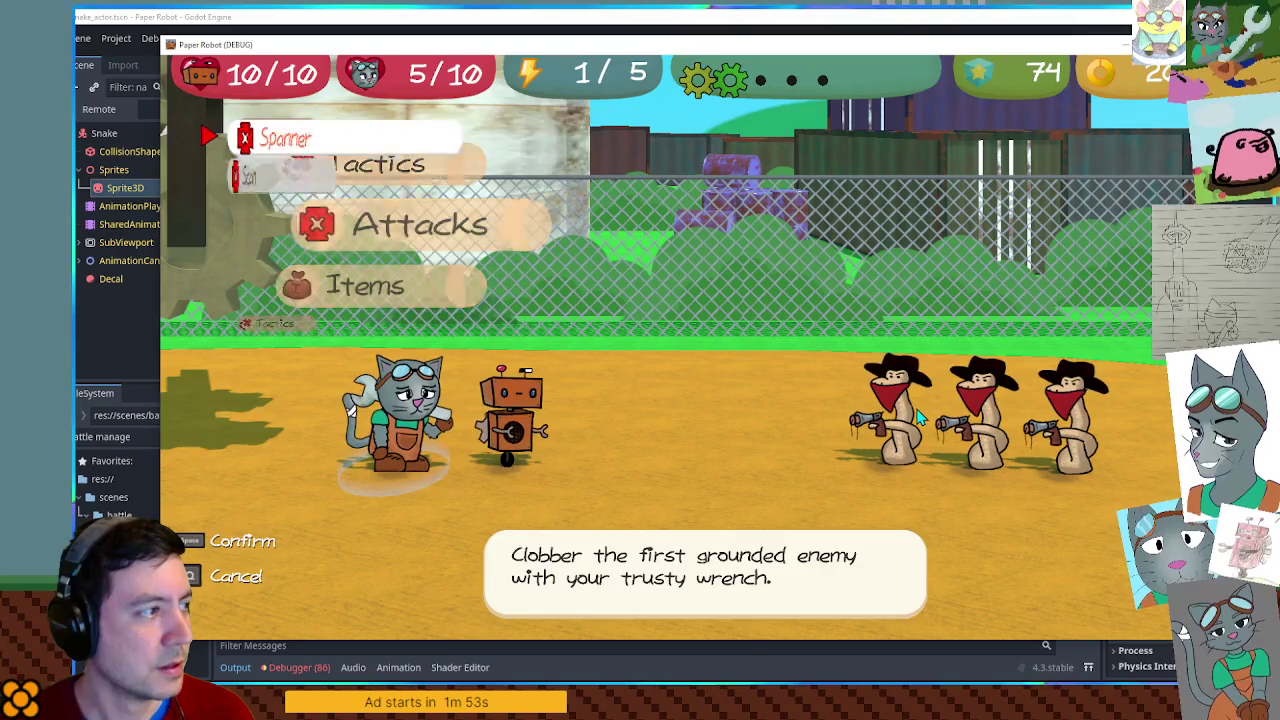
key("space")
key("space")
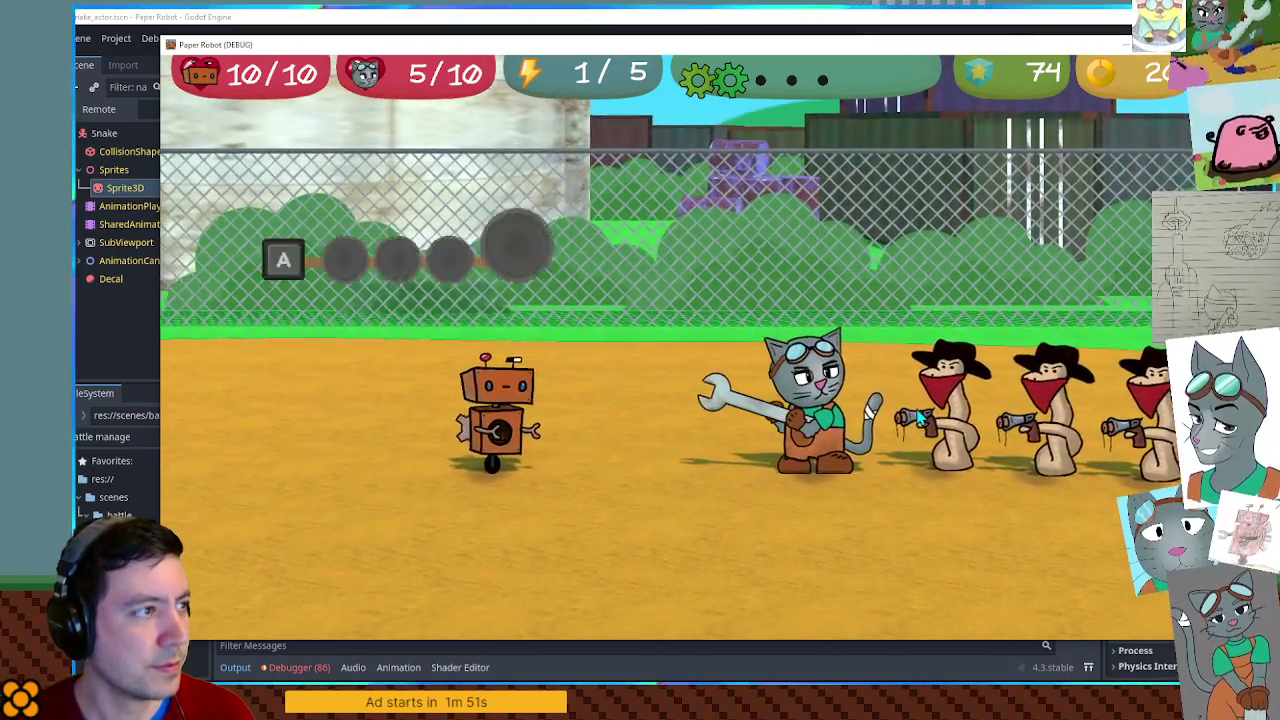
key("space")
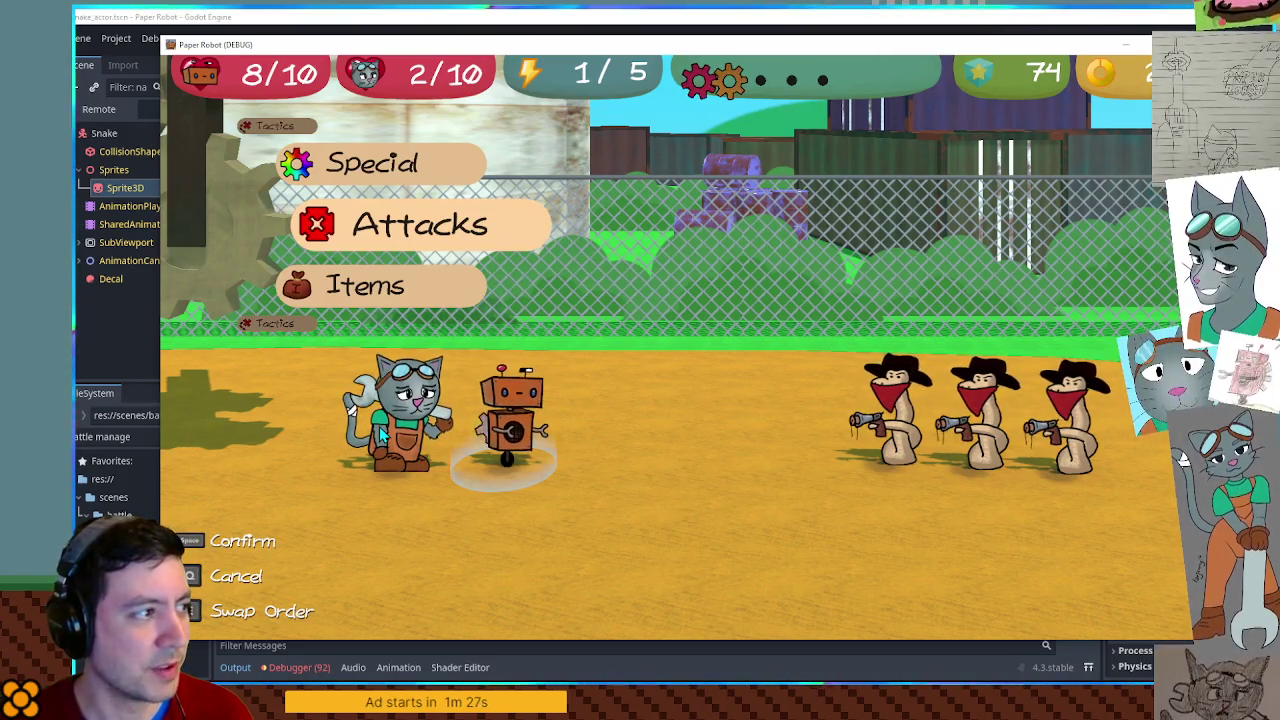
Choose the Repair special for the party.
key("Up")
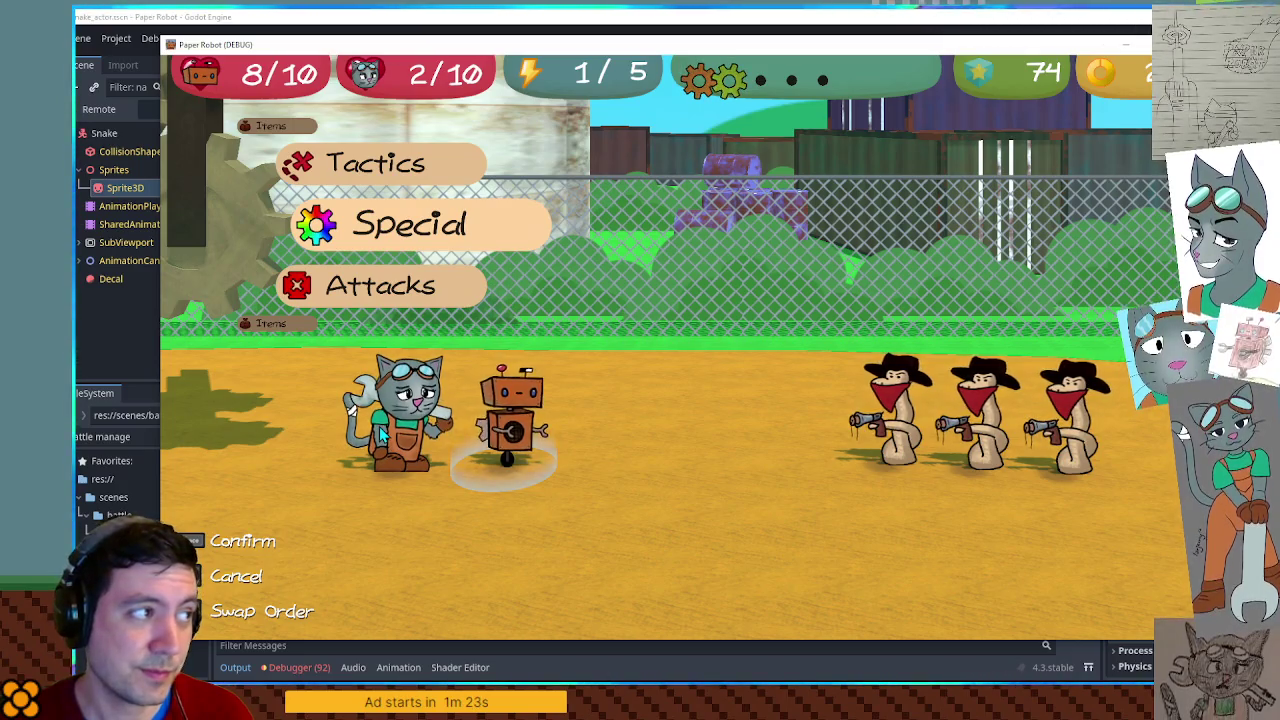
key("Return")
key("Return")
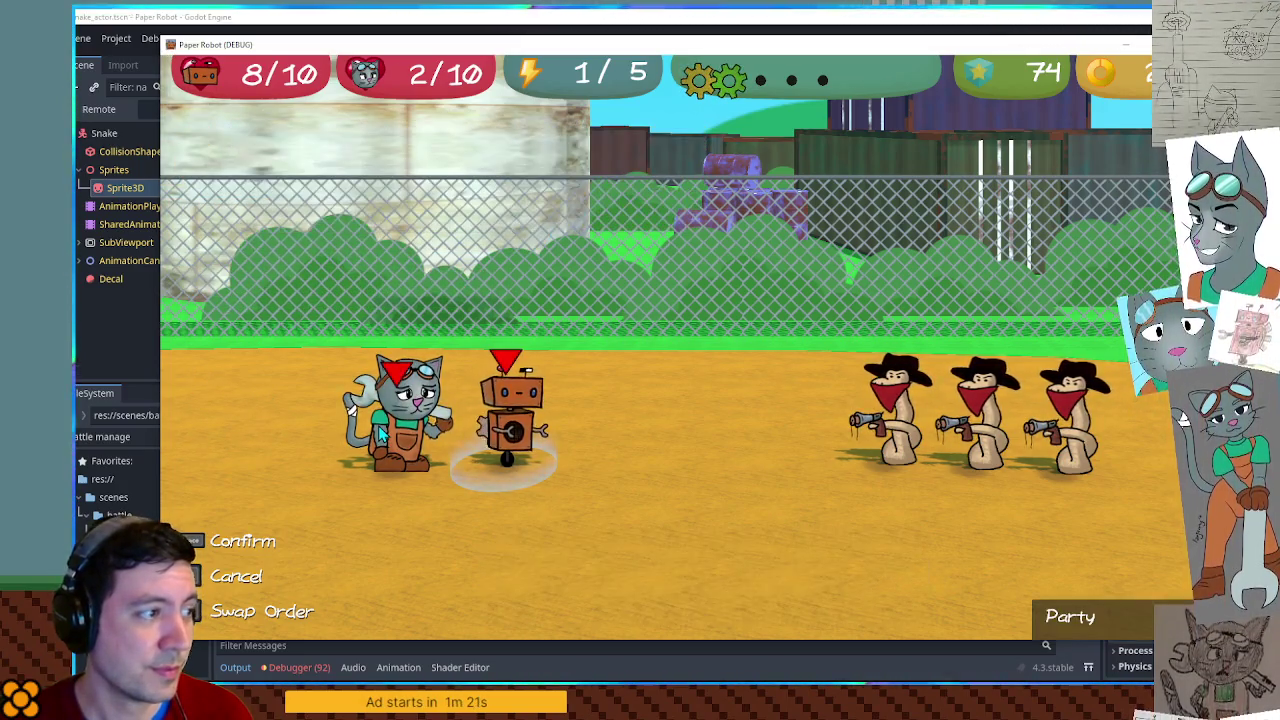
key("Return")
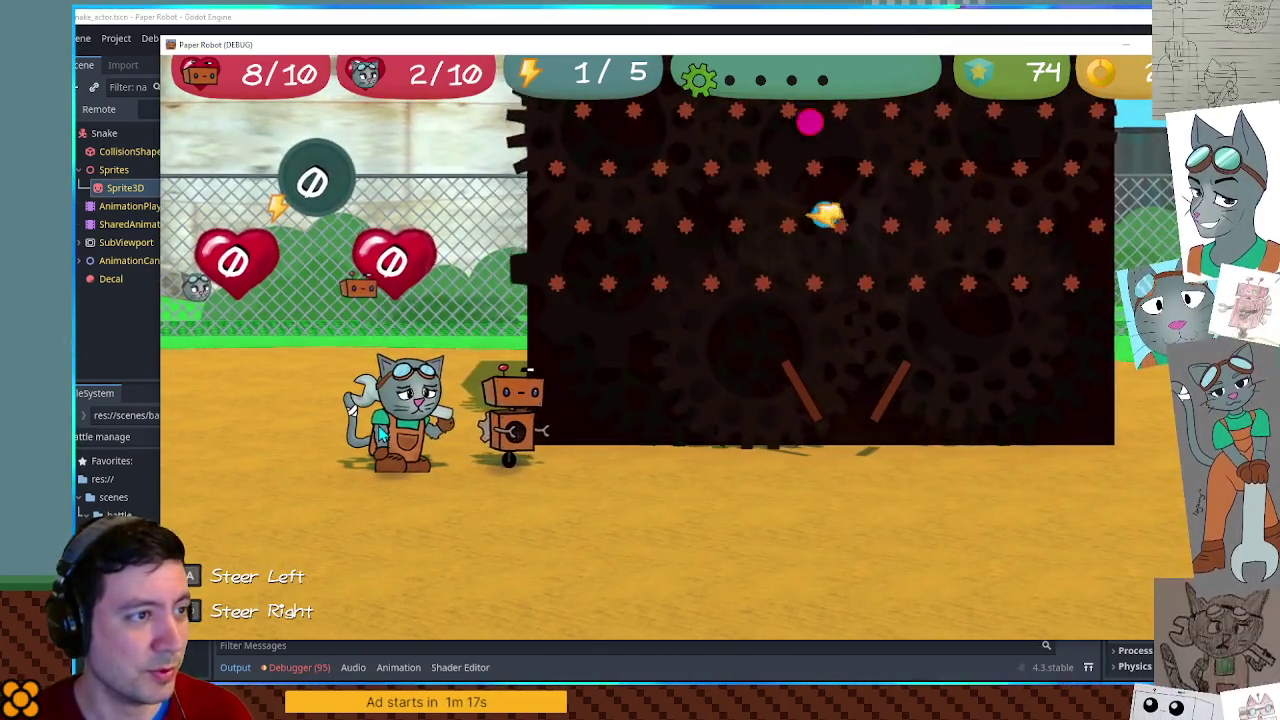
Catch repair balls to heal the robot to 10/10 and the cat to 7/10, then Spanner the first bandit.
key("d")
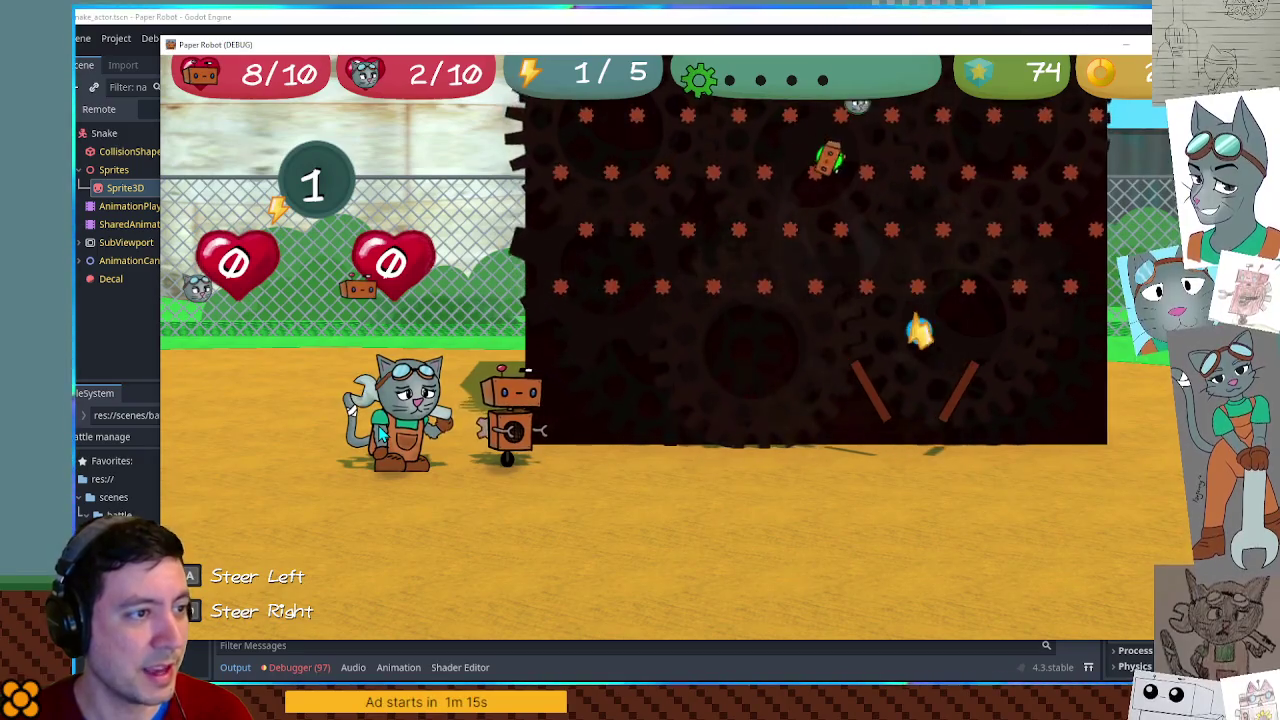
key("d")
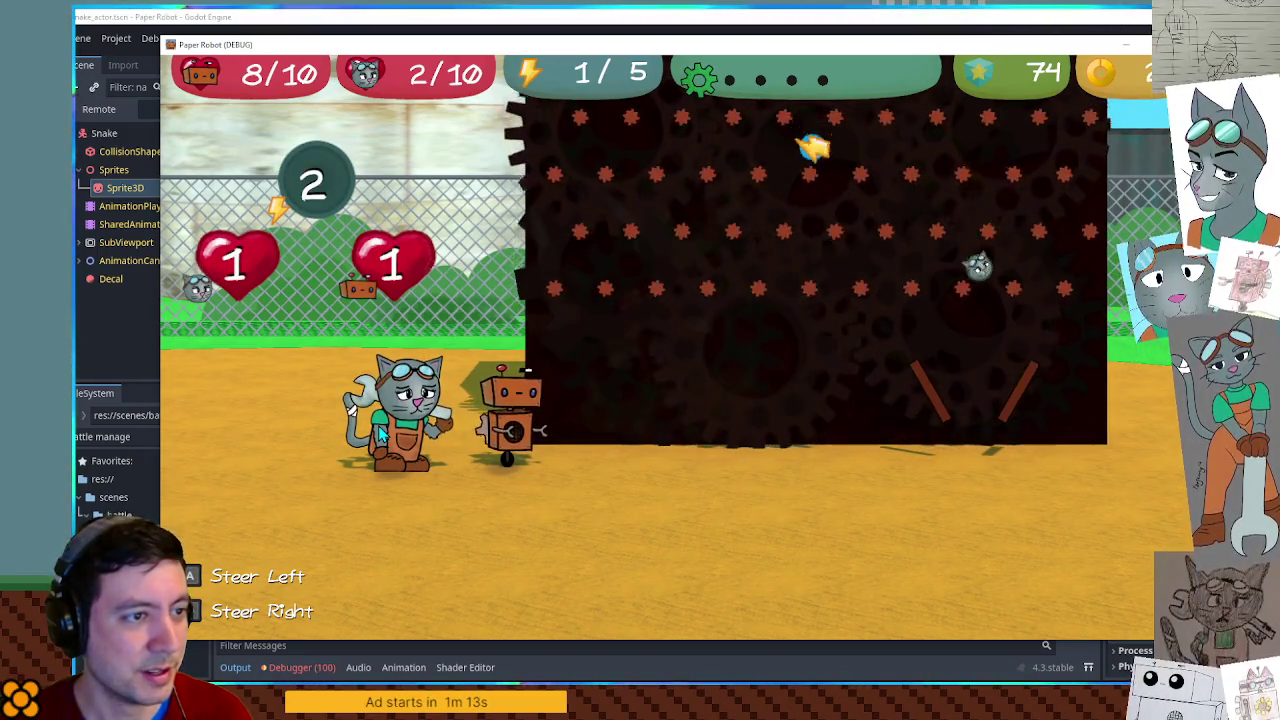
key("a")
key("d")
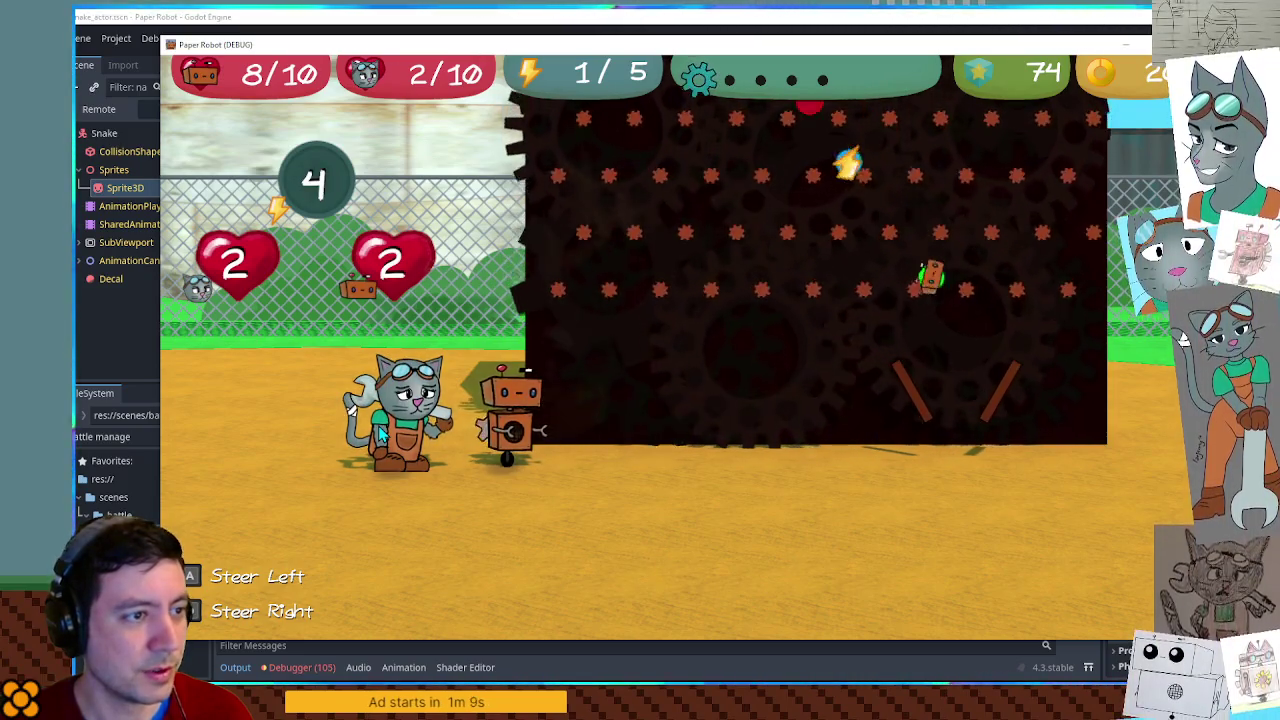
key("a")
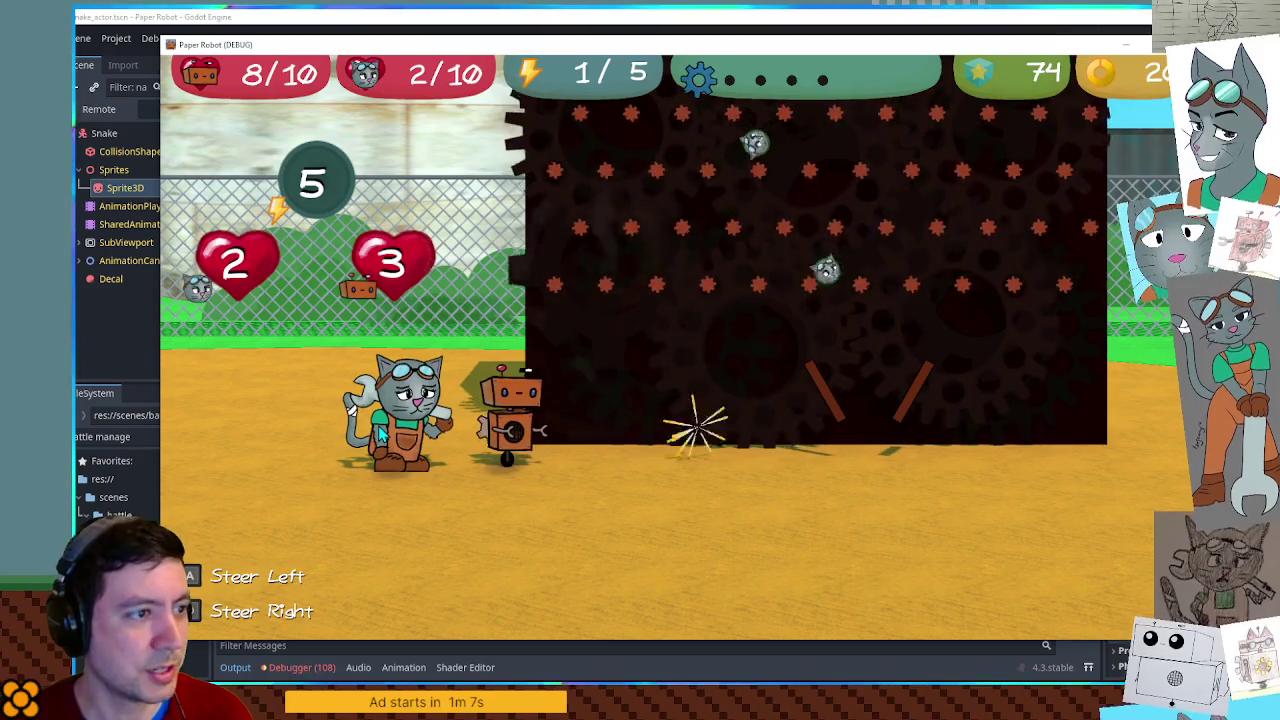
key("a")
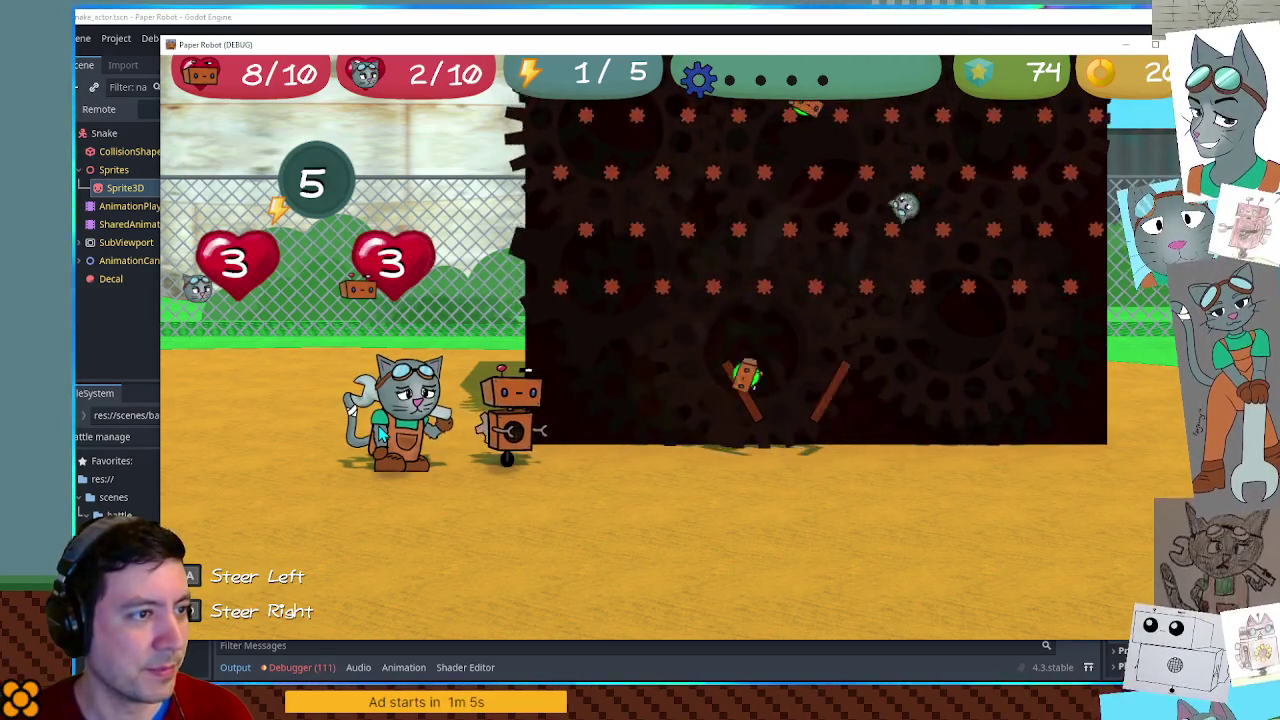
key("d")
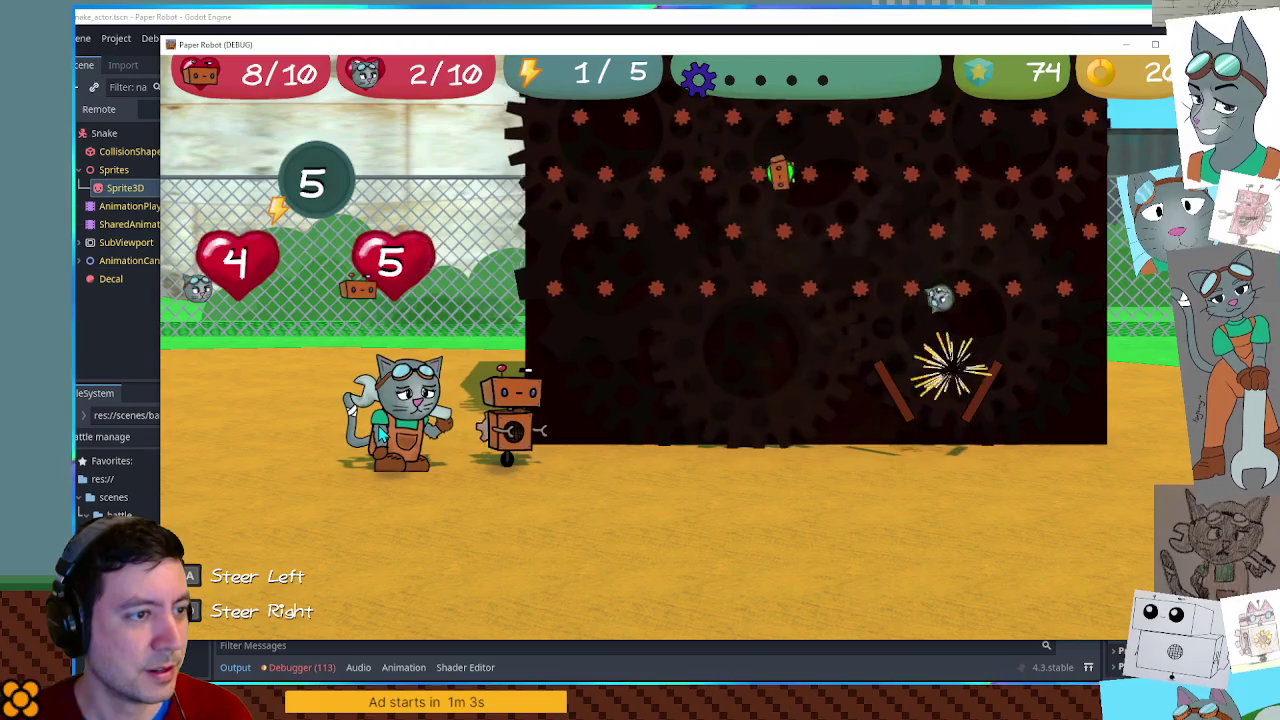
key("a")
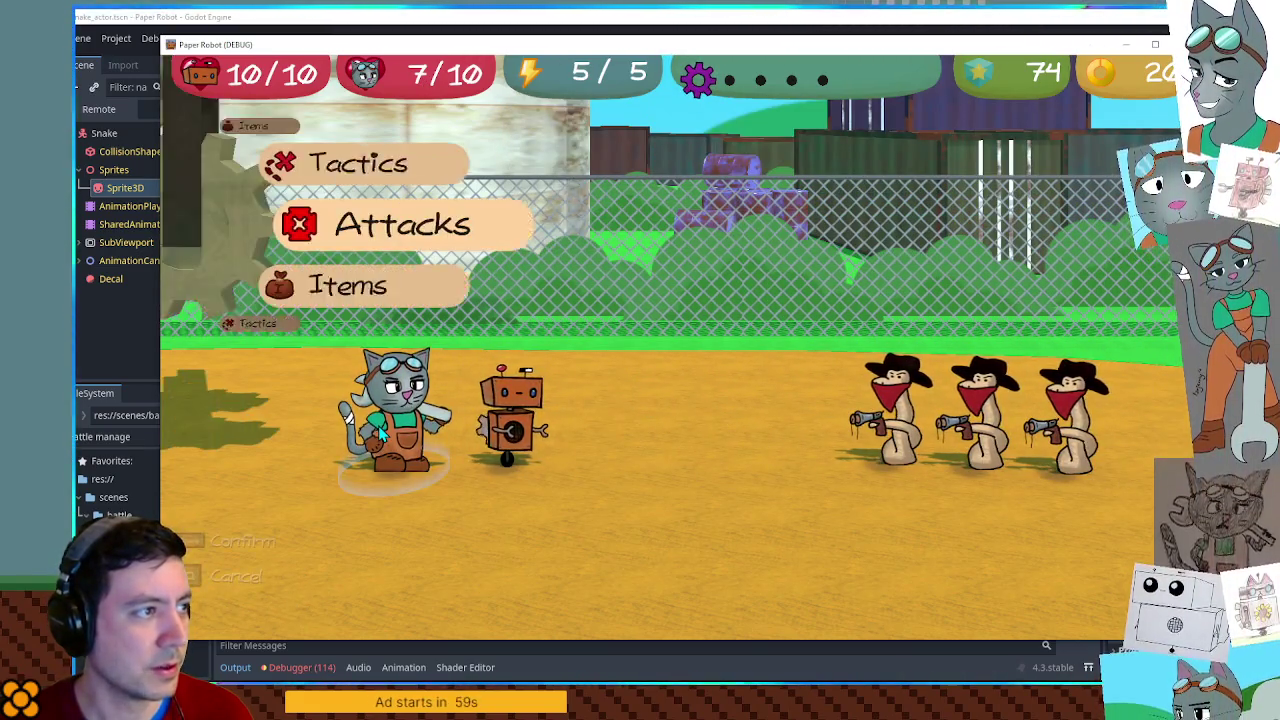
key("space")
key("space")
key("space")
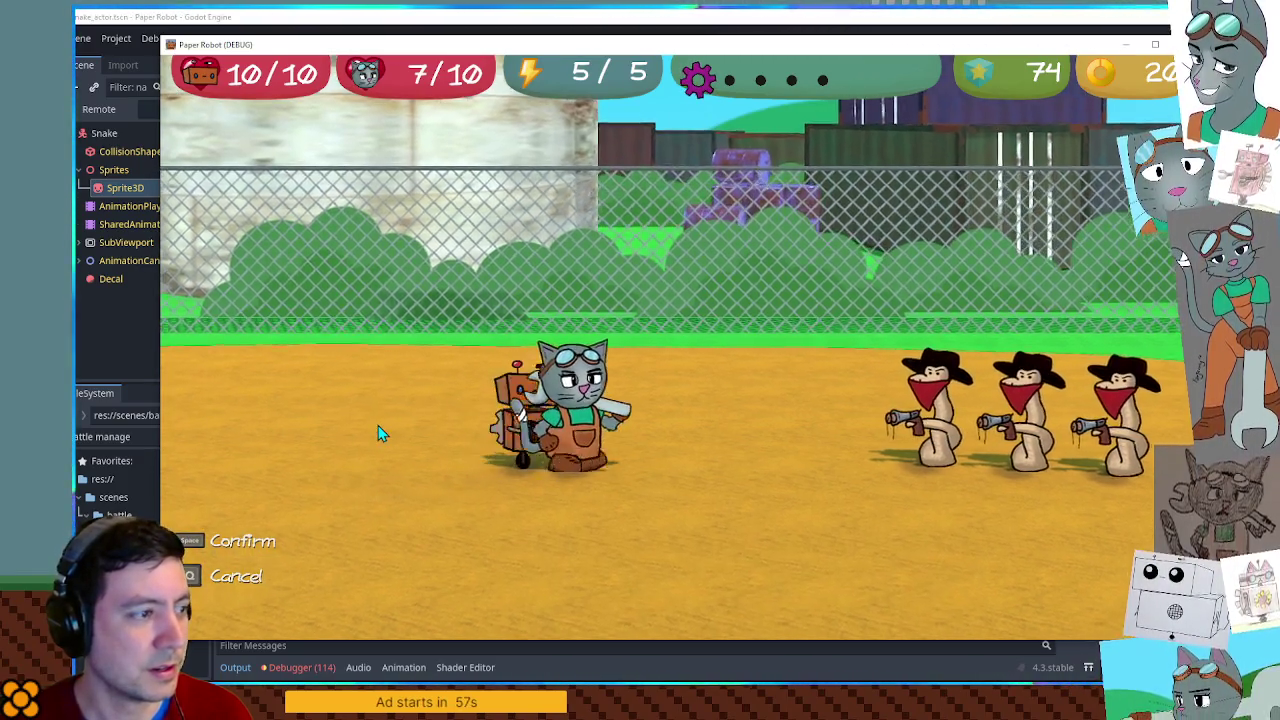
key("space")
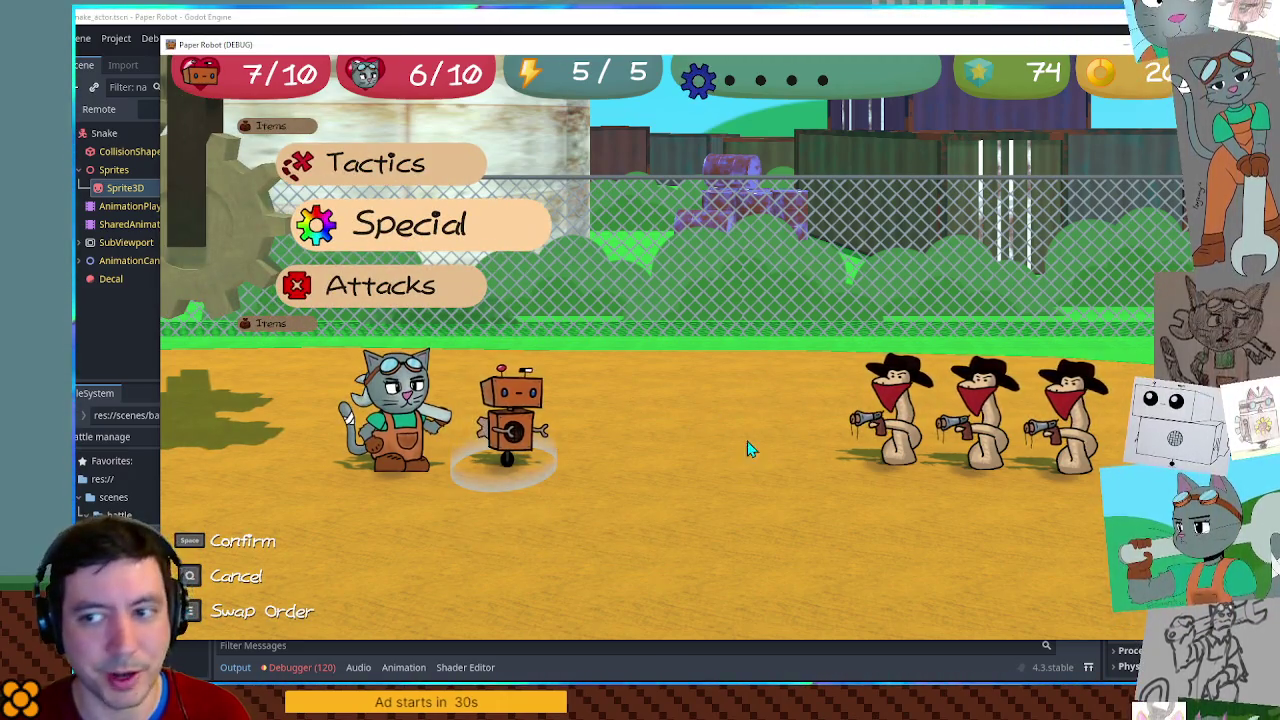
Cast Beak Barrage at level 1 on all three bandits for 2 energy.
key("Down")
key("Down")
key("Up")
key("space")
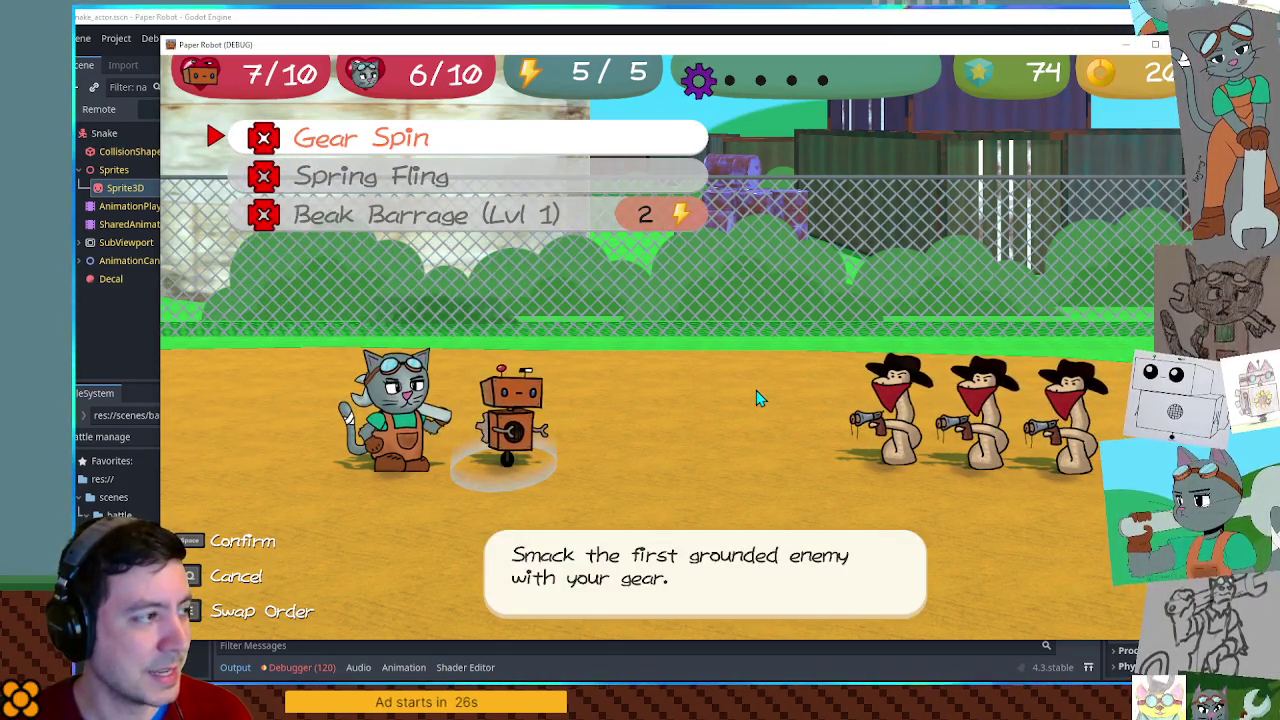
key("Down")
key("Down")
key("Right")
key("Left")
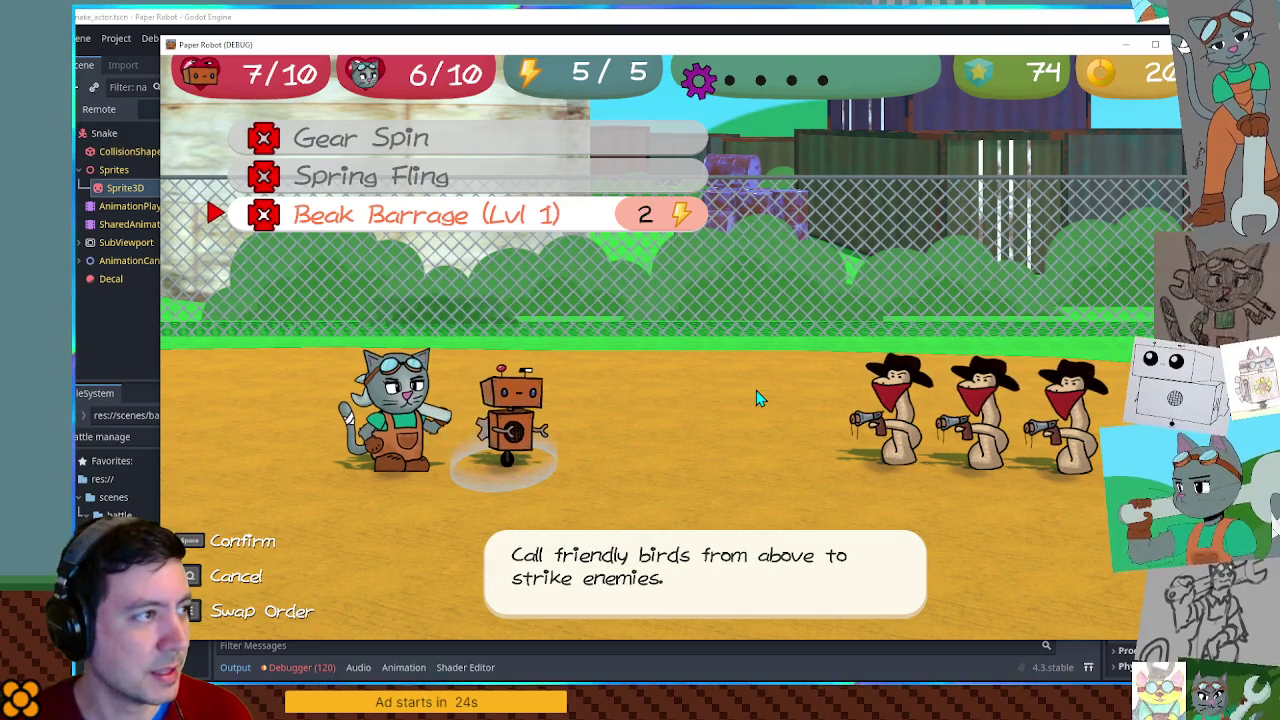
key("space")
key("space")
key("space")
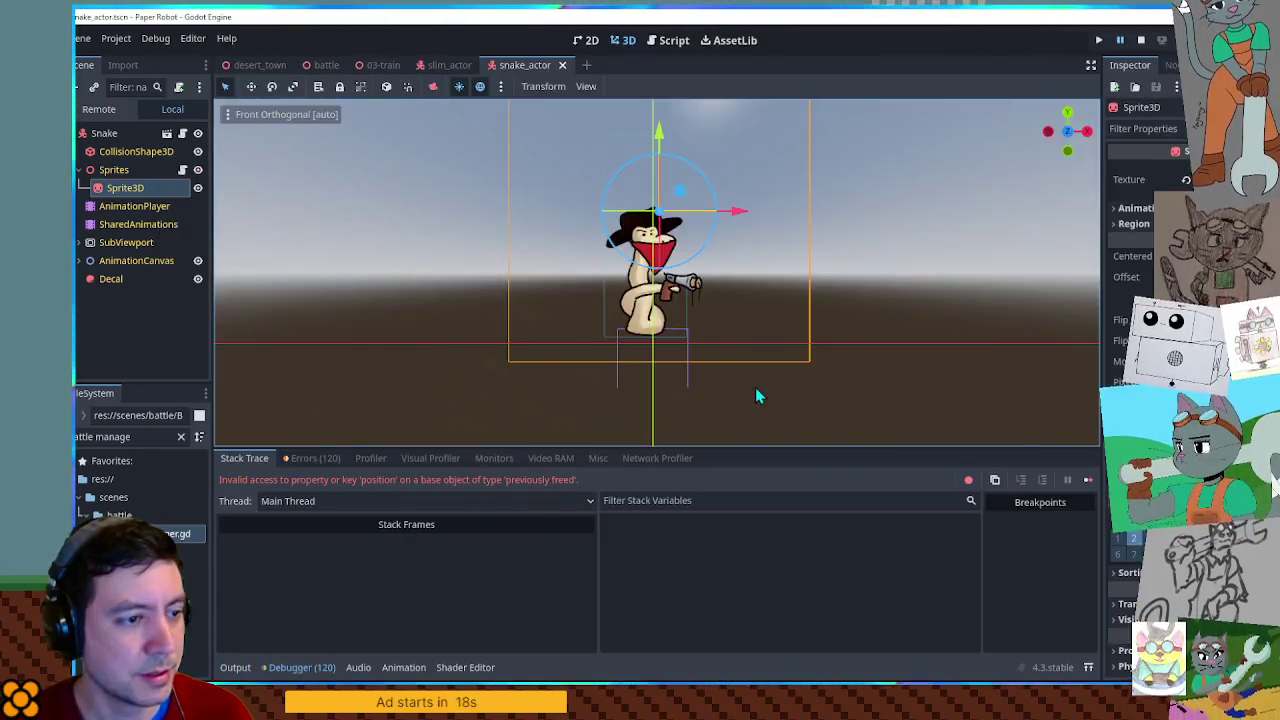
Guard line 65 of repositionTargets with 'if is_instance_valid(unit.actor):', then stop the game.
scroll(620, 345, "up", 1)
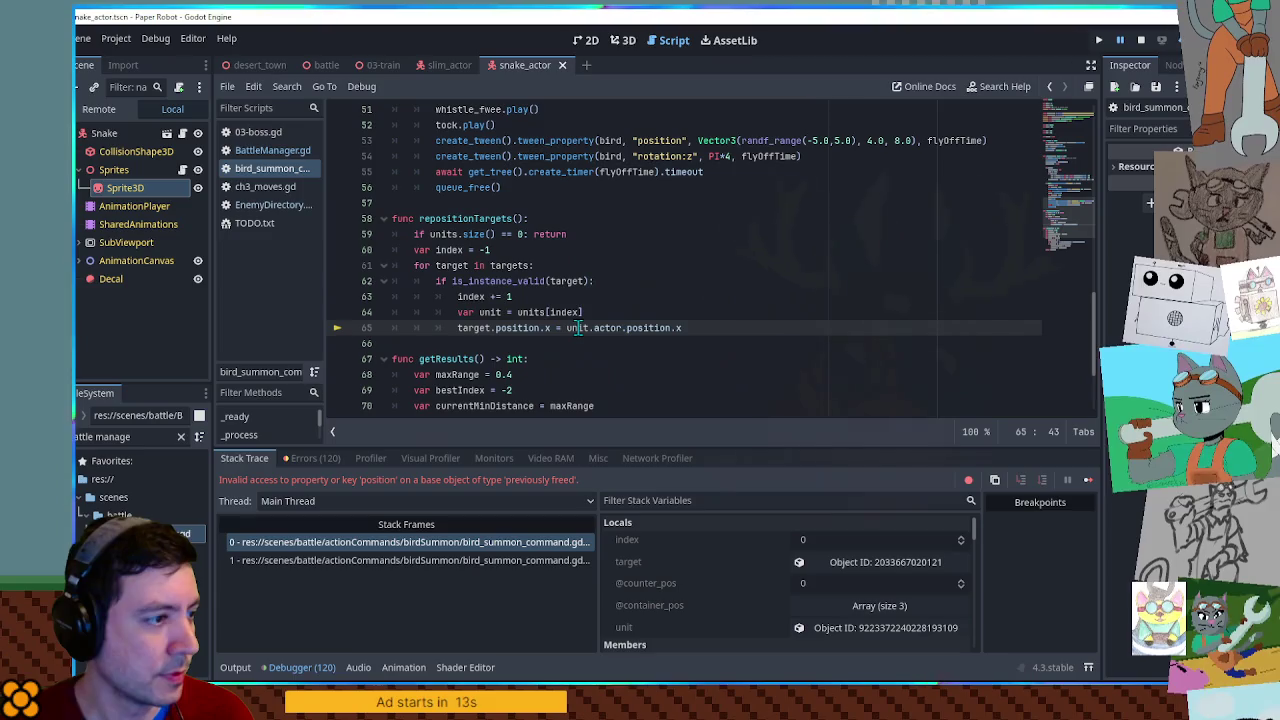
left_click_drag(436, 281, 603, 283)
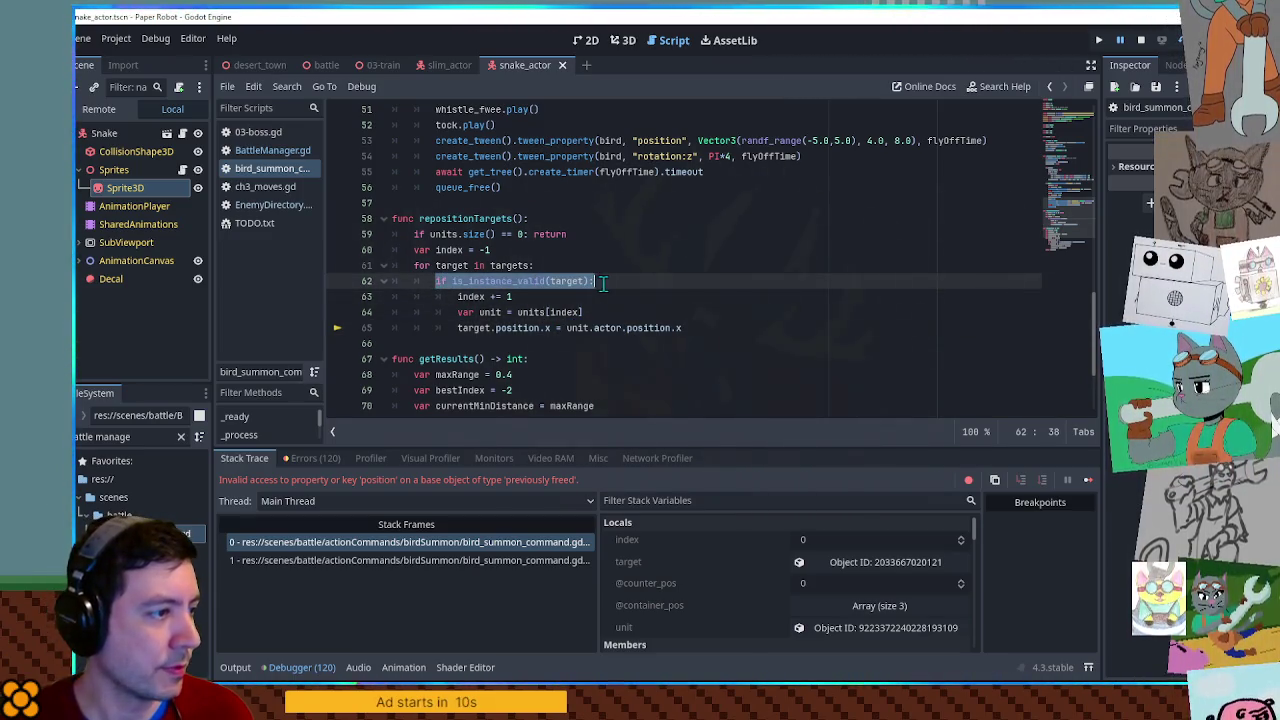
left_click(458, 327)
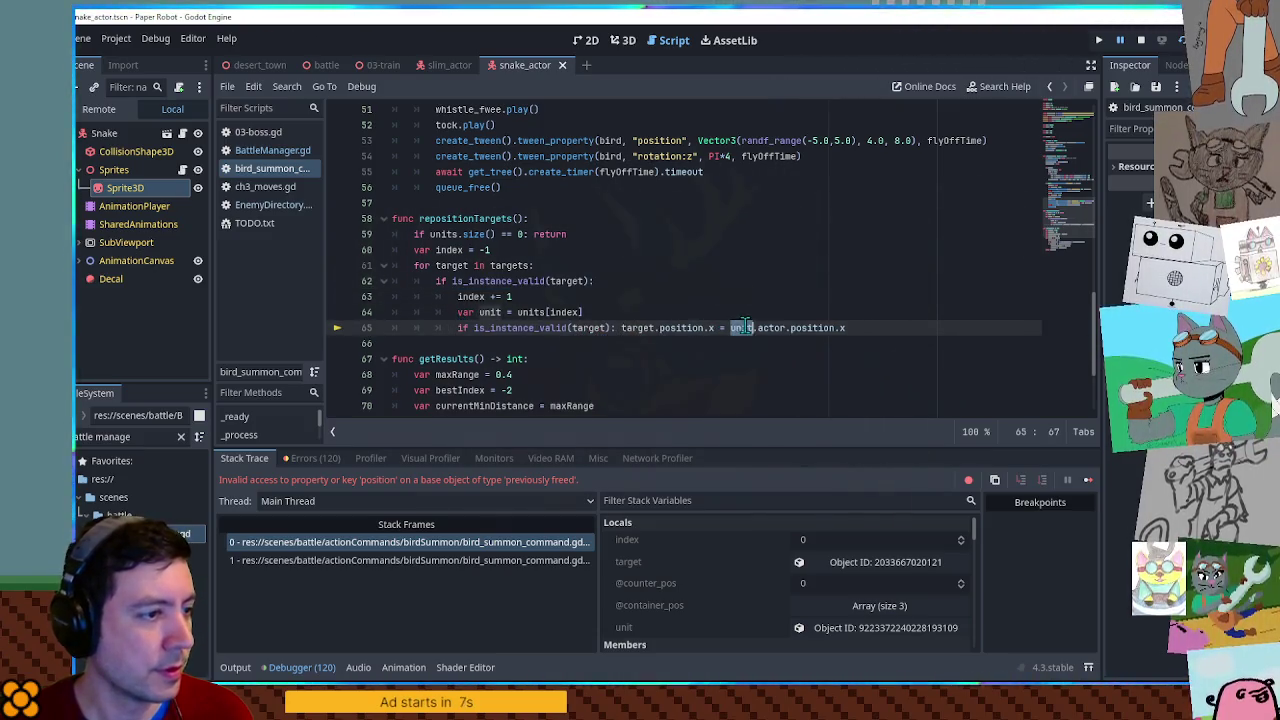
type("unit.actor")
left_click(668, 293)
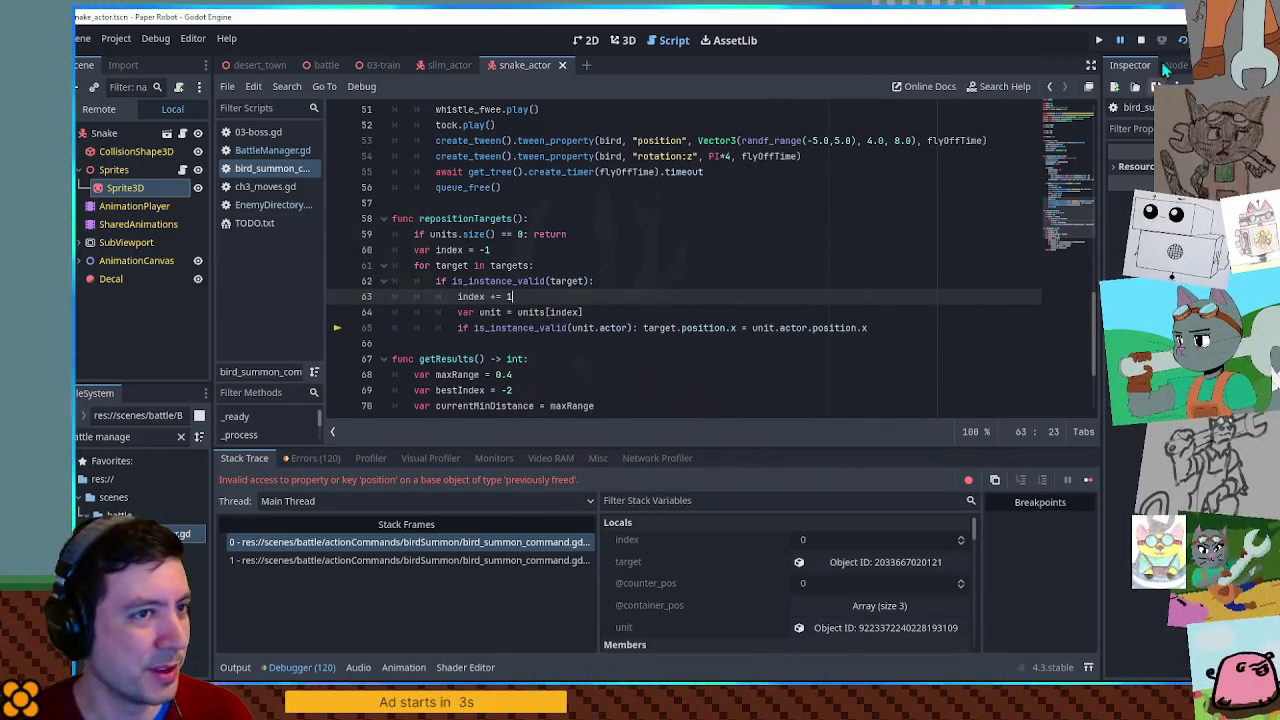
left_click(1141, 41)
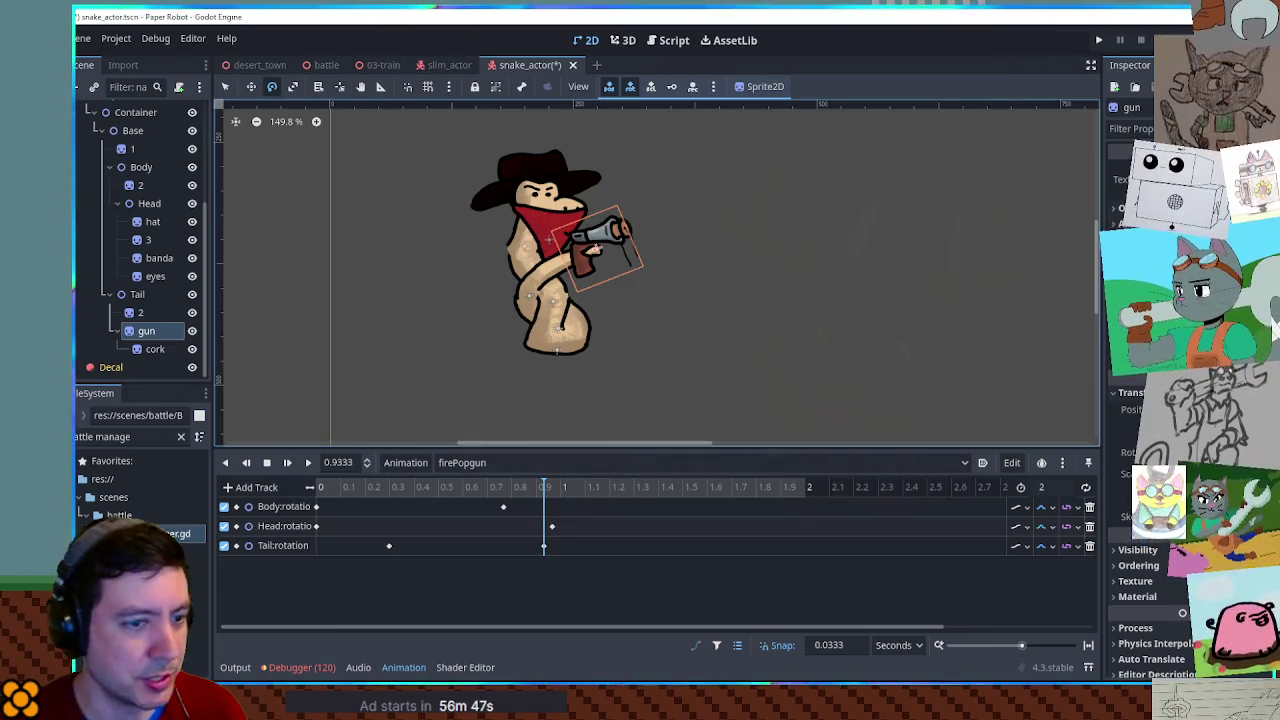
Key the gun's rotation at about 0.6 s and a 19-degree upward tilt at 1.07 s.
key("k")
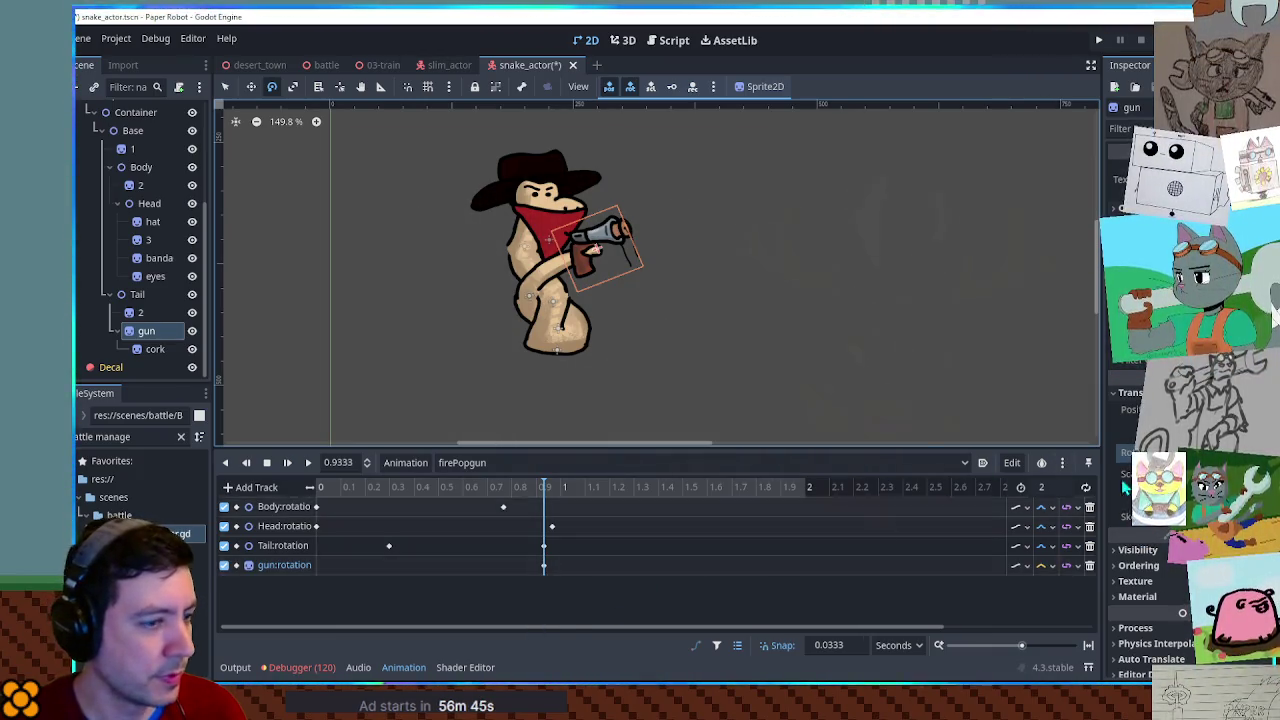
left_click_drag(543, 565, 462, 566)
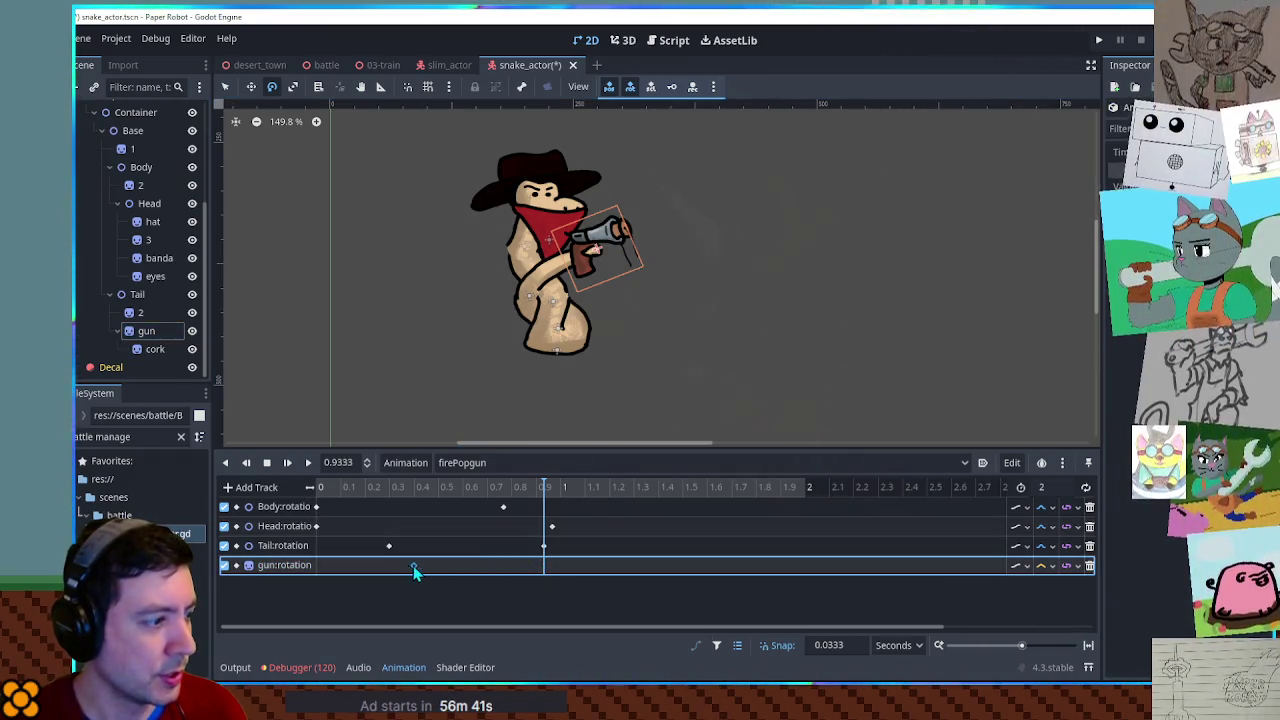
left_click(575, 486)
left_click_drag(576, 570, 588, 520)
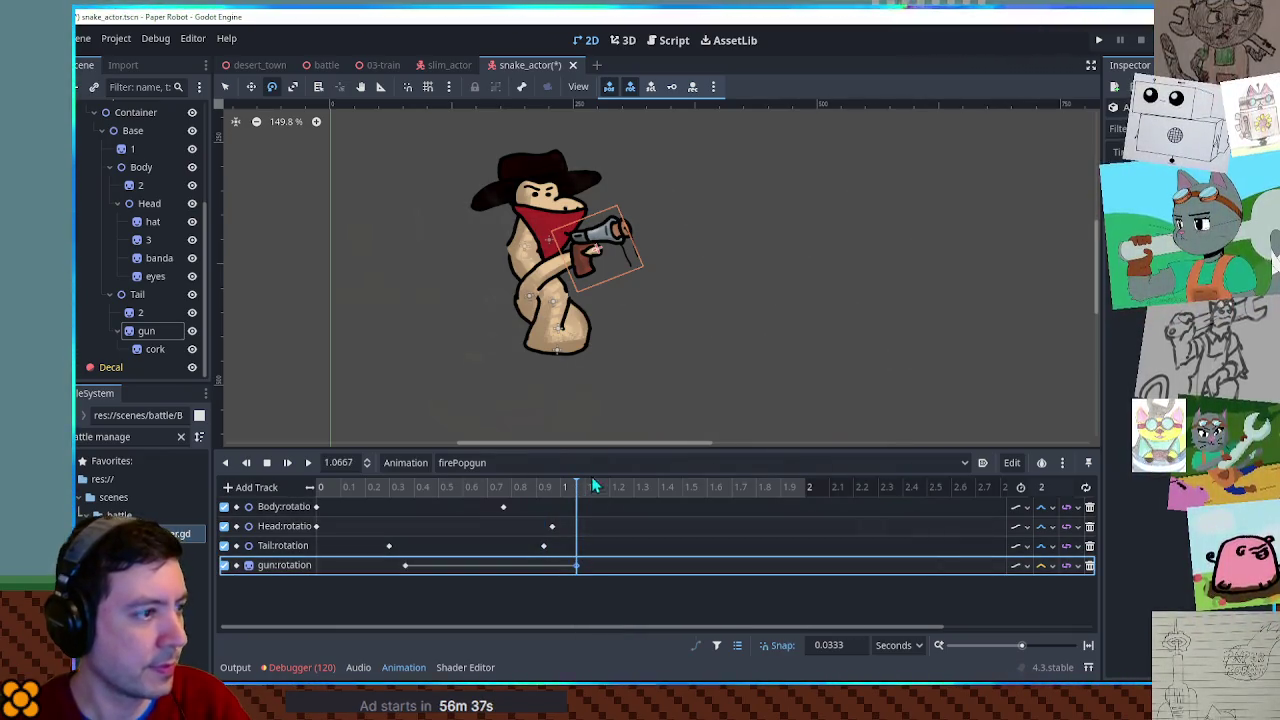
left_click(145, 333)
left_click_drag(738, 240, 749, 293)
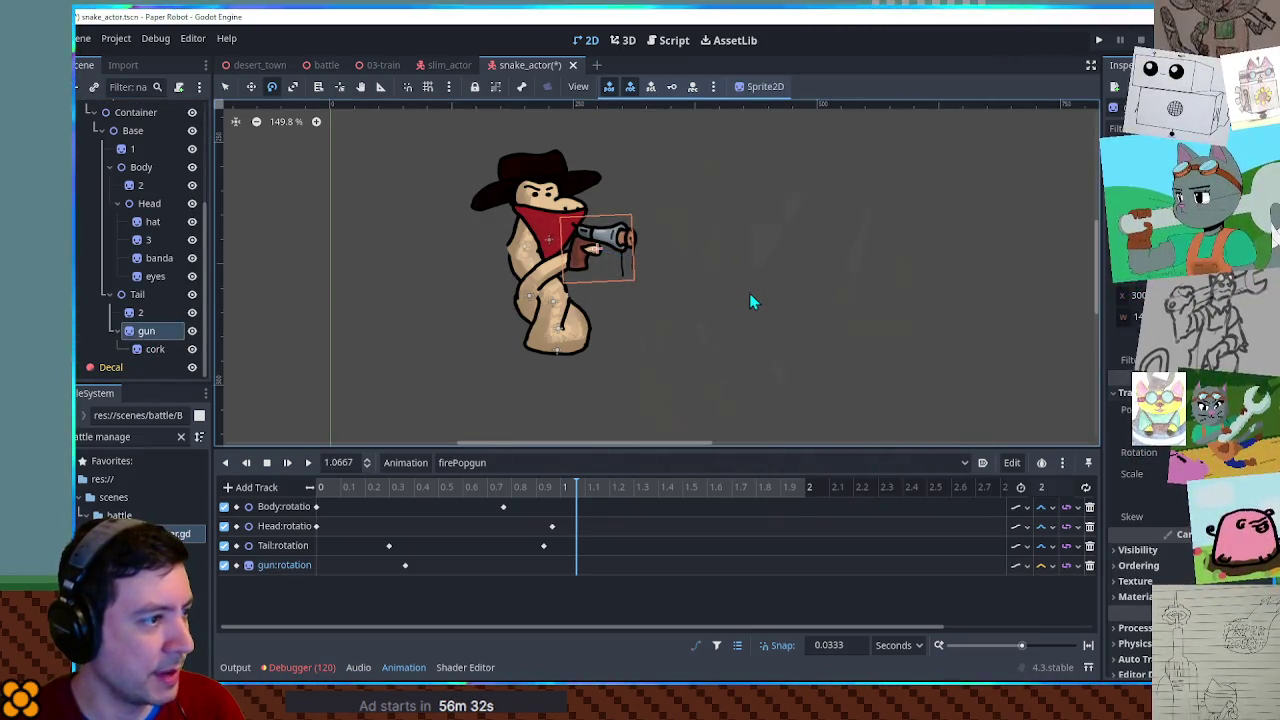
right_click(579, 567)
left_click(600, 576)
left_click(1027, 566)
left_click(1043, 569)
left_click(1052, 566)
left_click(1060, 600)
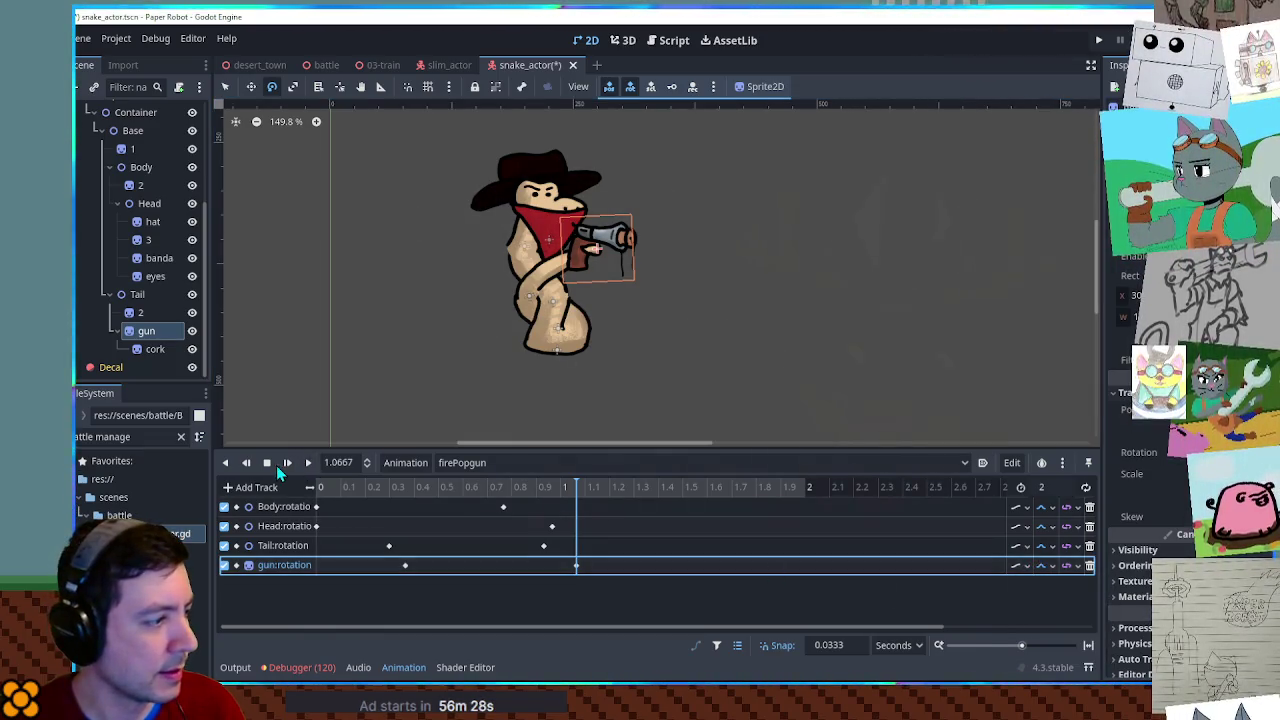
left_click(287, 464)
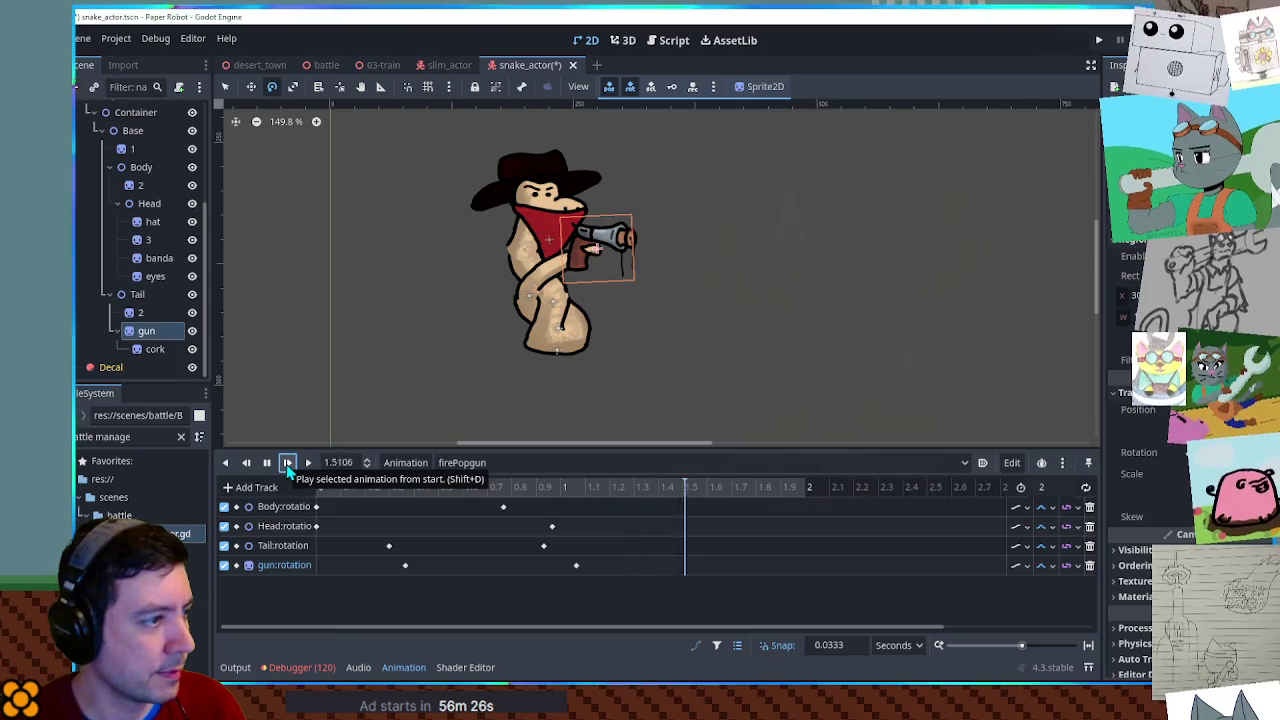
left_click(575, 566)
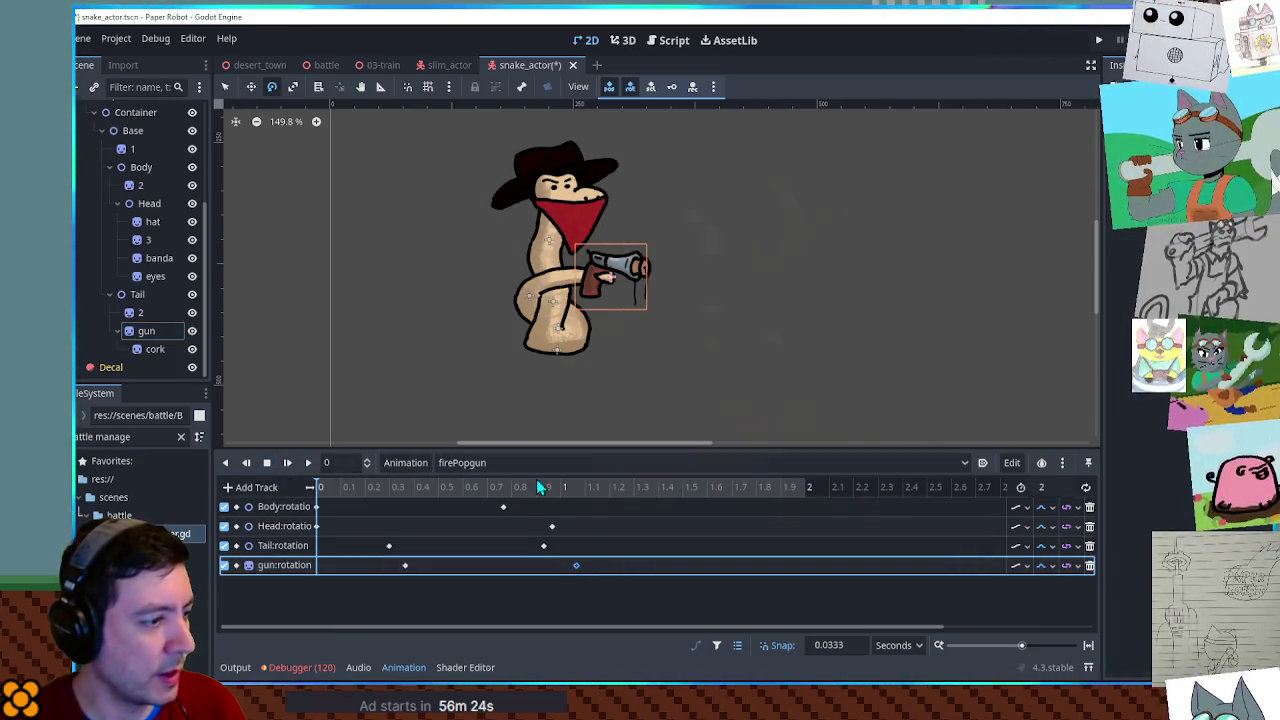
Add gun rotation keys near 1.17 s and duplicate them to 1.3 s.
left_click(601, 488)
right_click(609, 567)
left_click(618, 572)
right_click(594, 565)
left_click(600, 569)
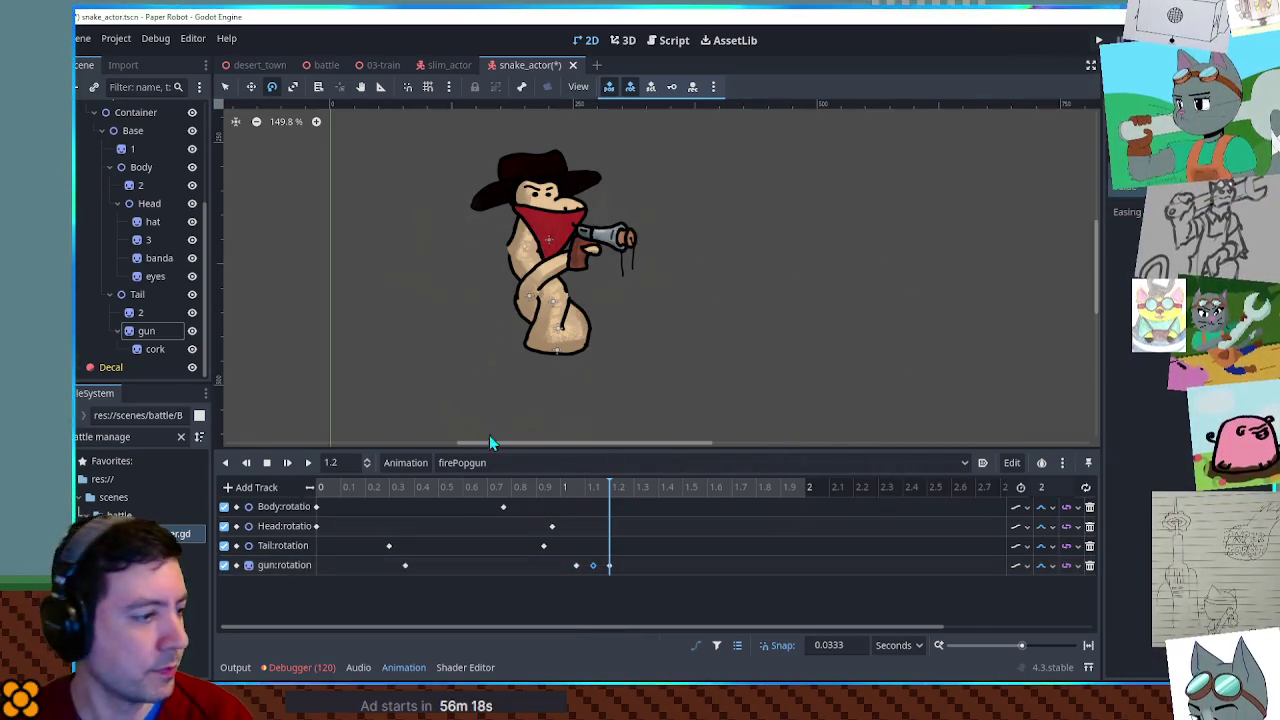
left_click(307, 463)
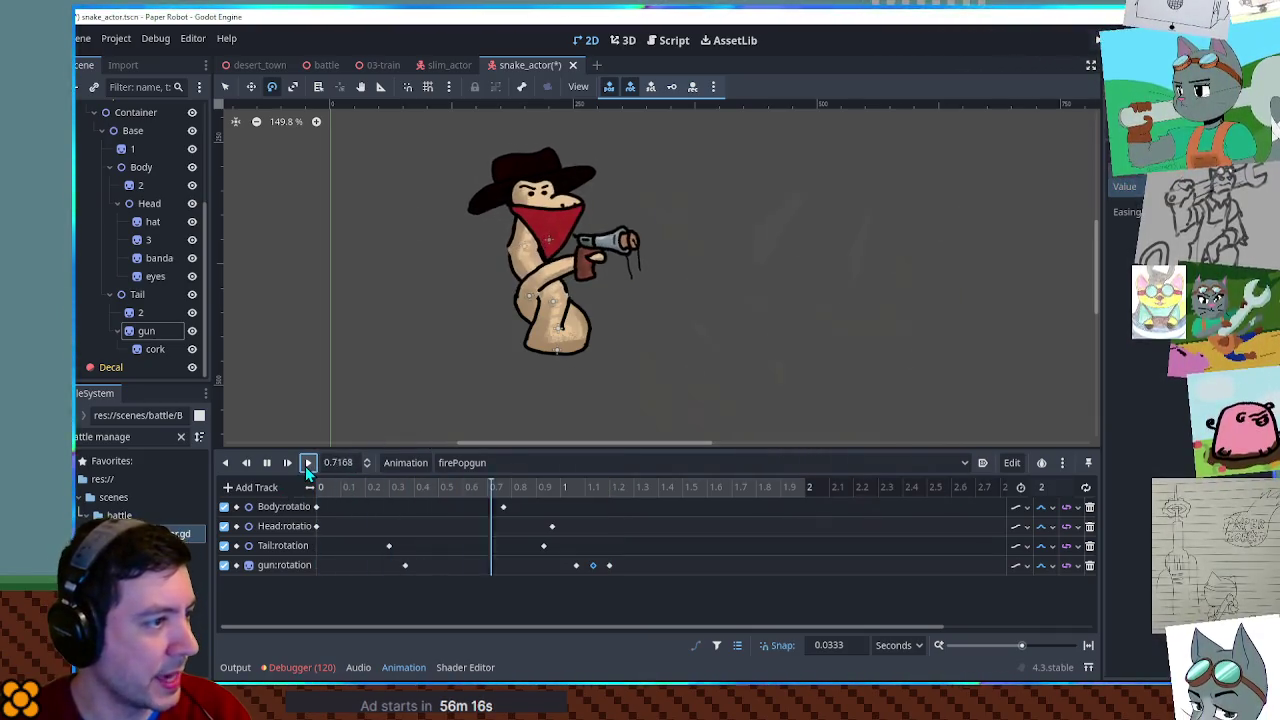
left_click_drag(630, 557, 584, 572)
left_click(634, 487)
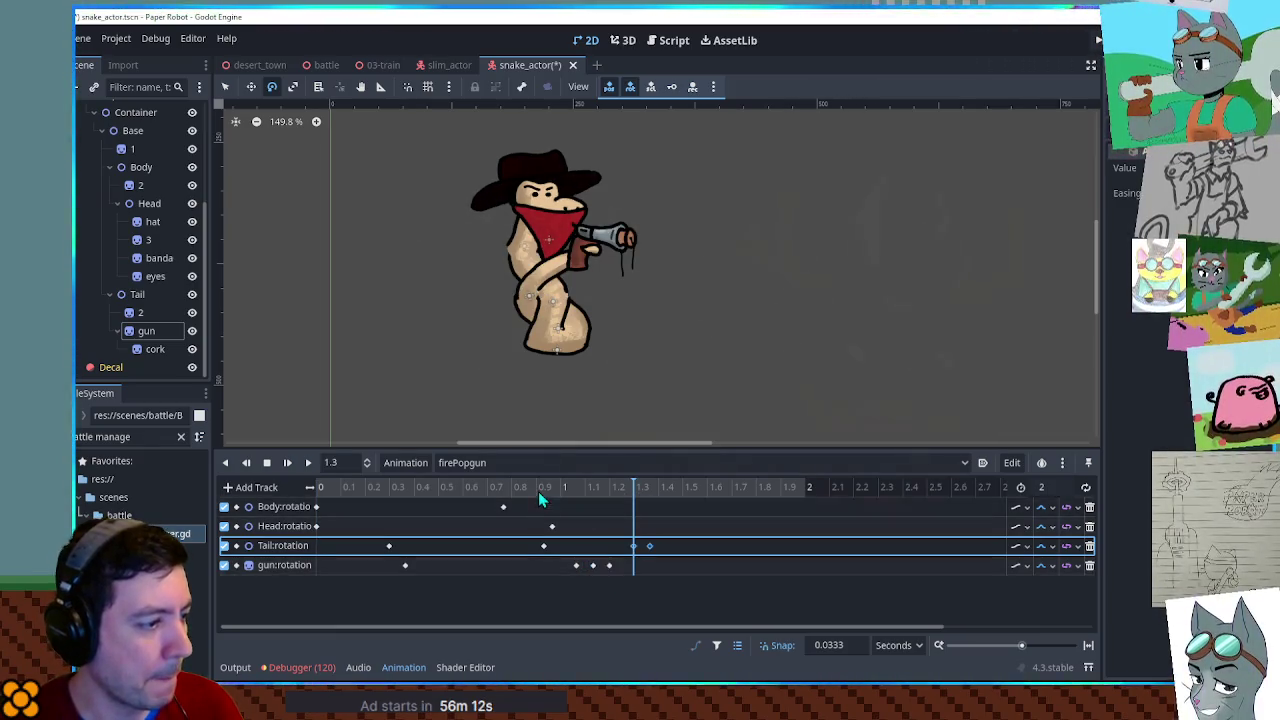
left_click(636, 568)
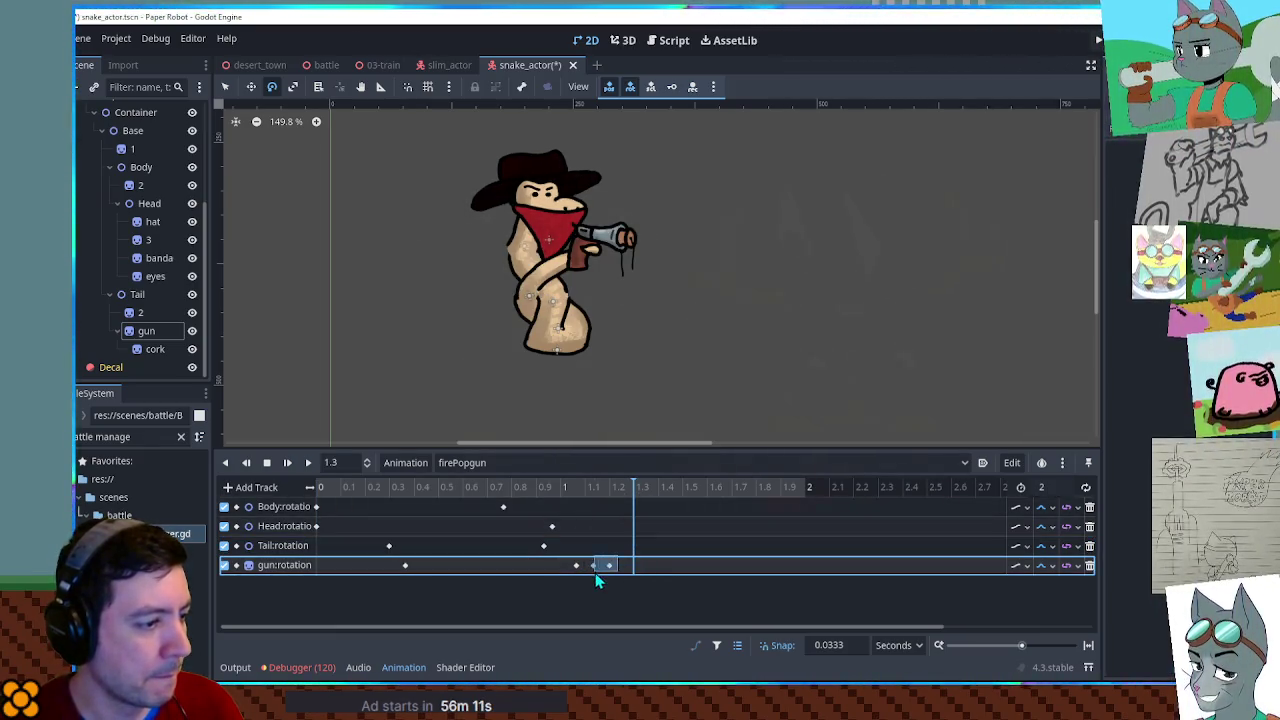
key("ctrl+d")
left_click(225, 462)
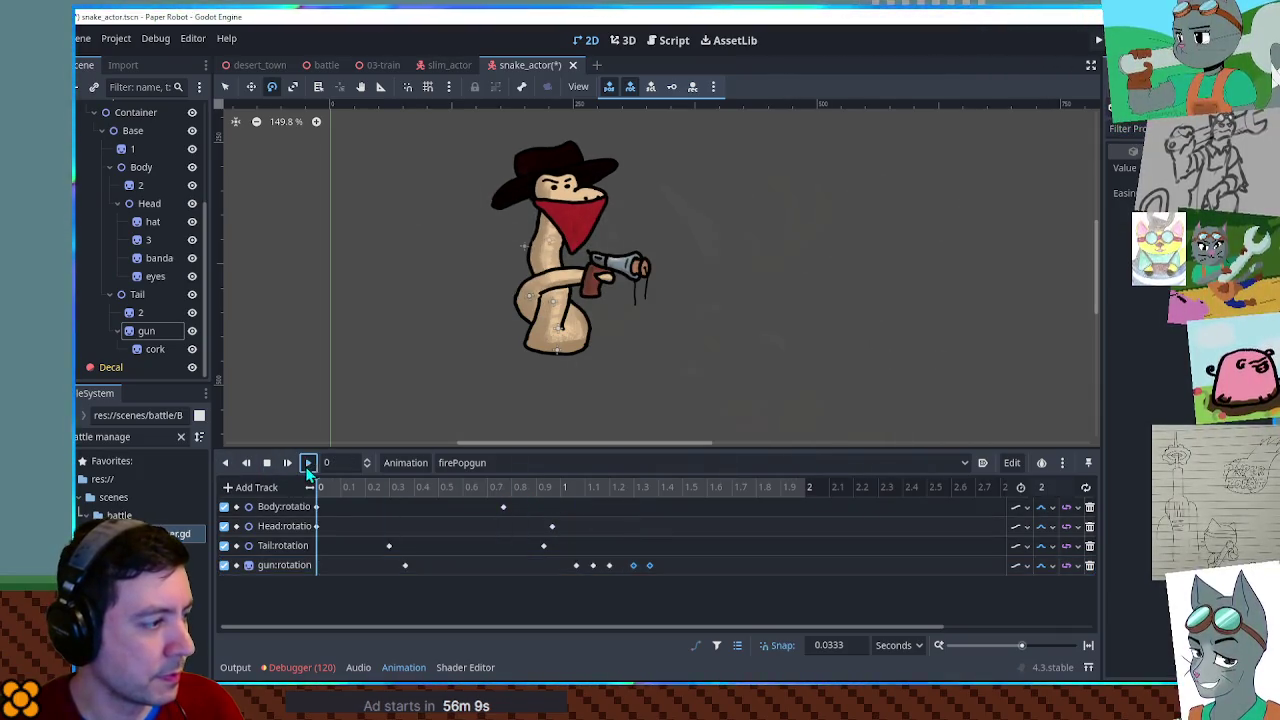
left_click(308, 466)
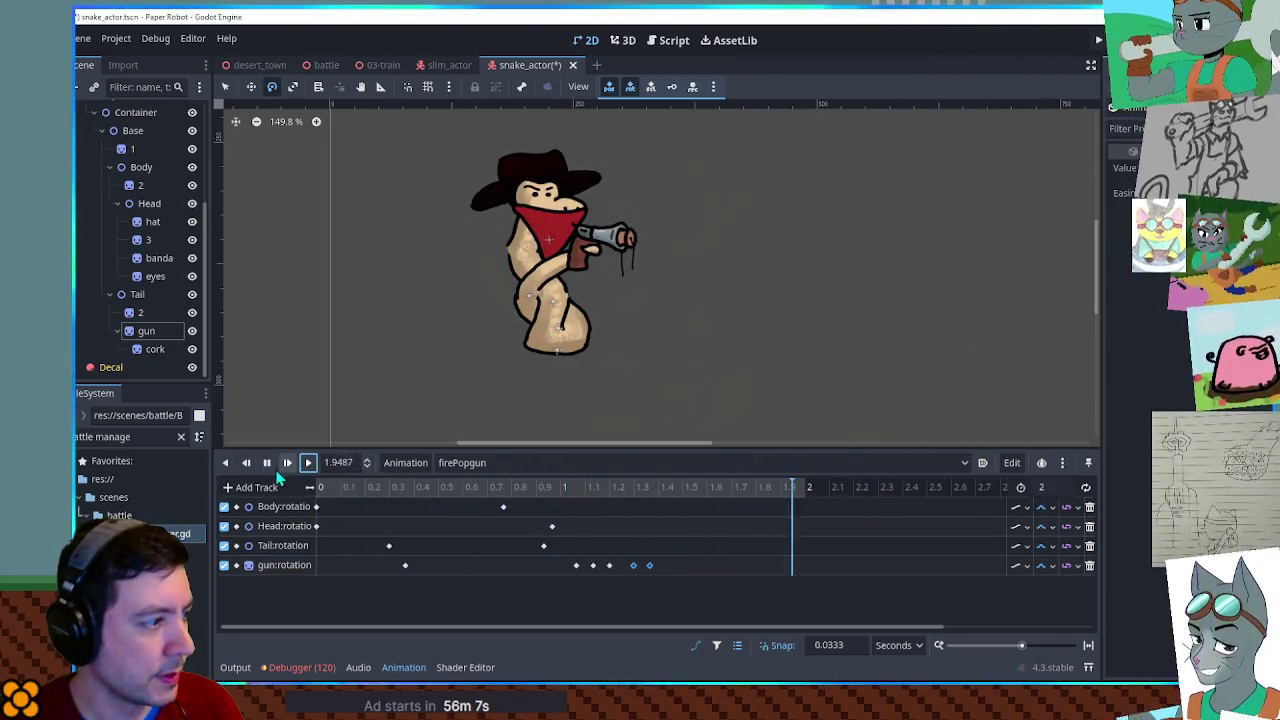
left_click(659, 567)
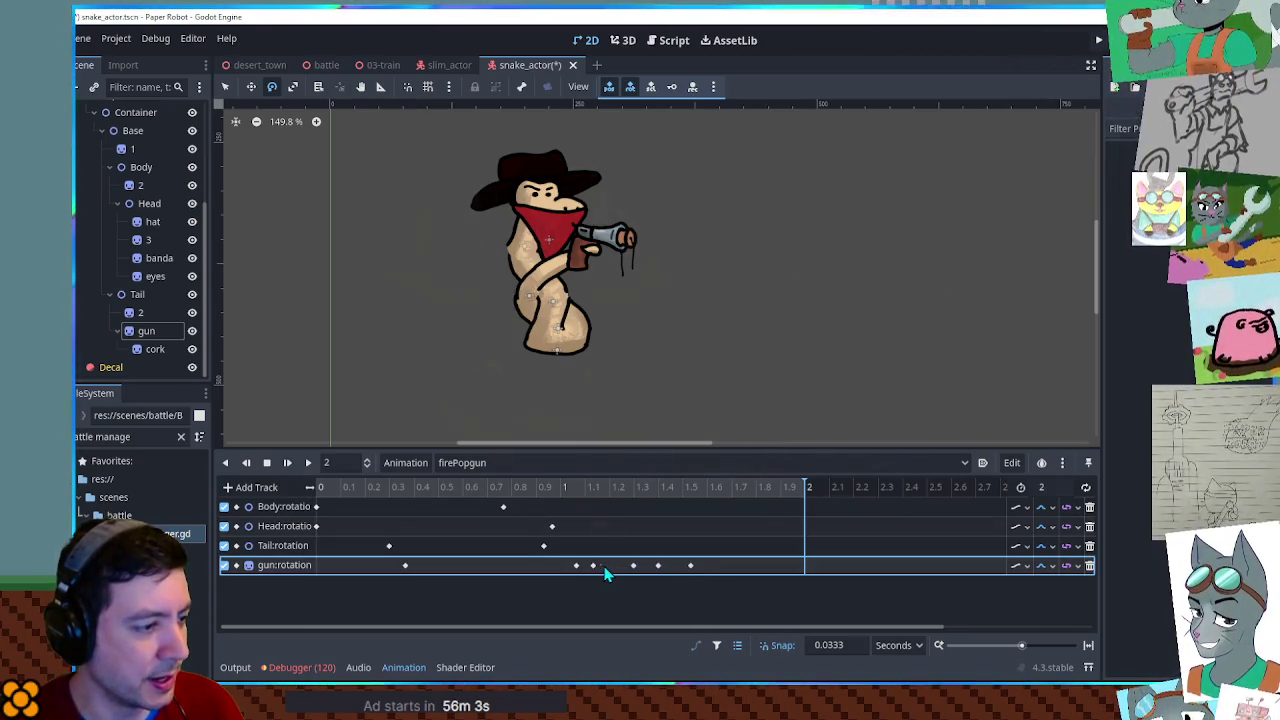
Duplicate the Head and Tail rotation keys to about 1.2 s and 1.53 s.
left_click(543, 545)
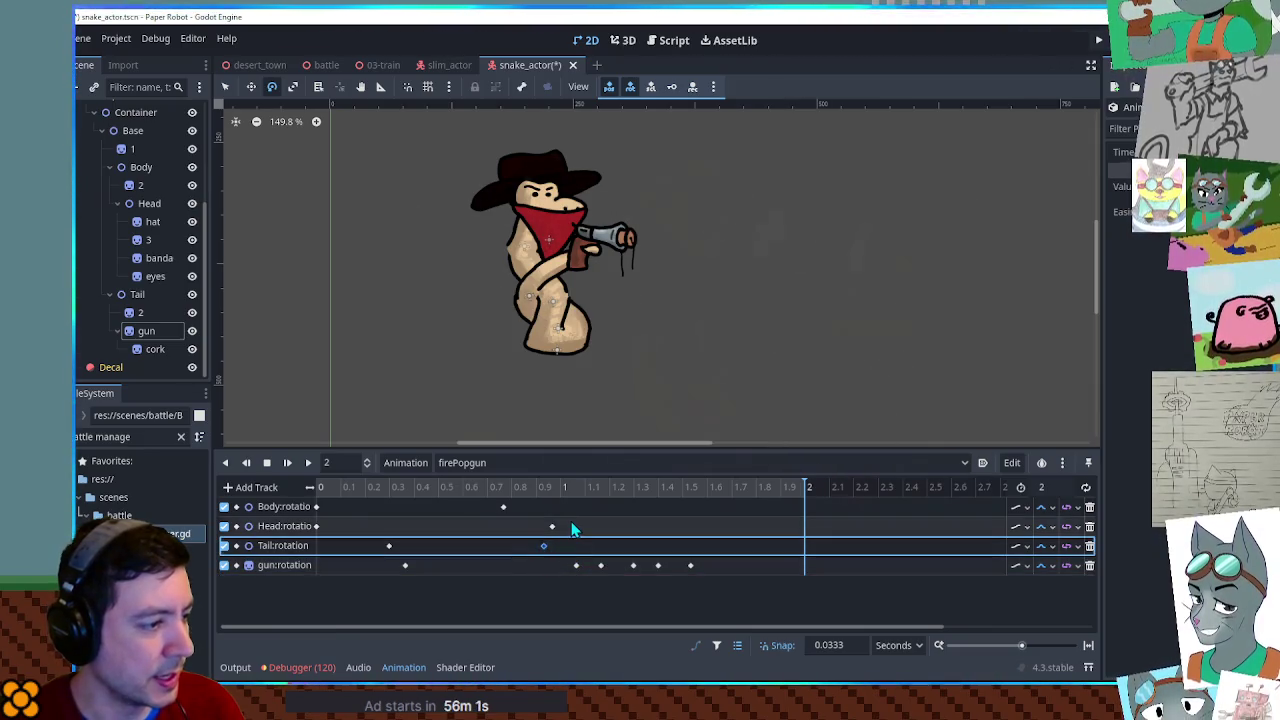
left_click(552, 526, "shift")
left_click(607, 489)
key("ctrl+d")
left_click(689, 489)
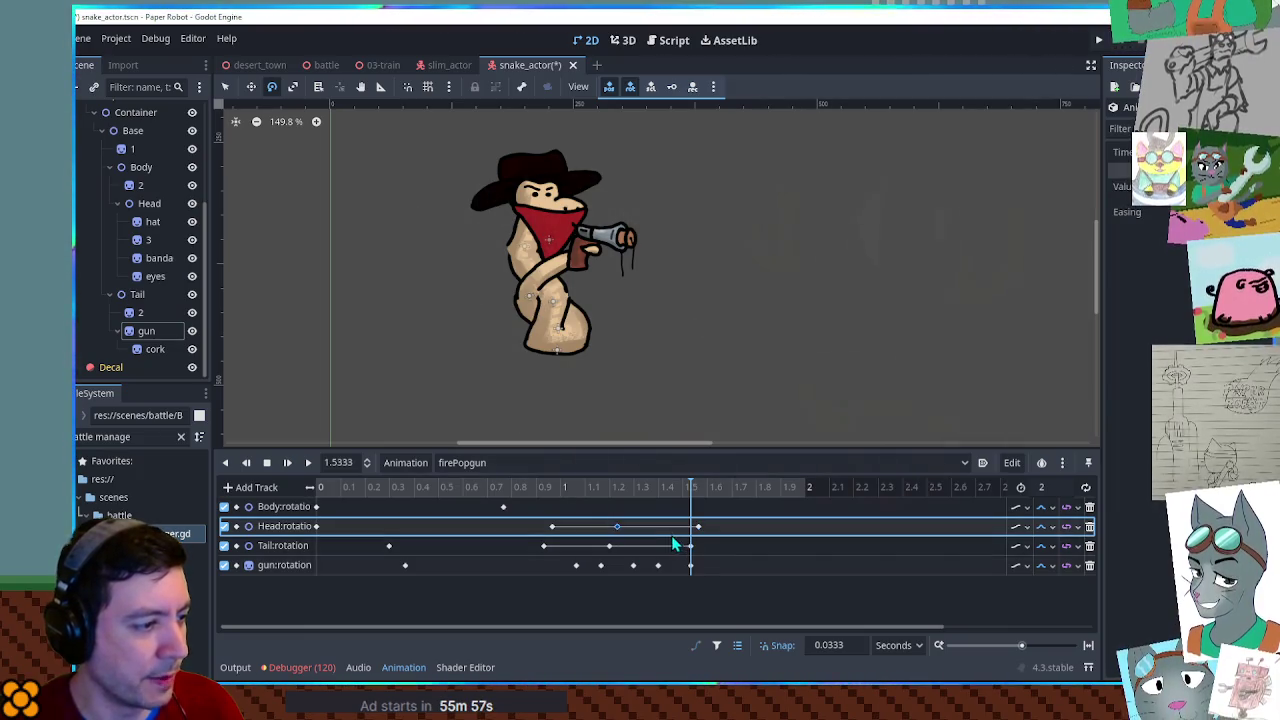
key("ctrl+d")
left_click(609, 545)
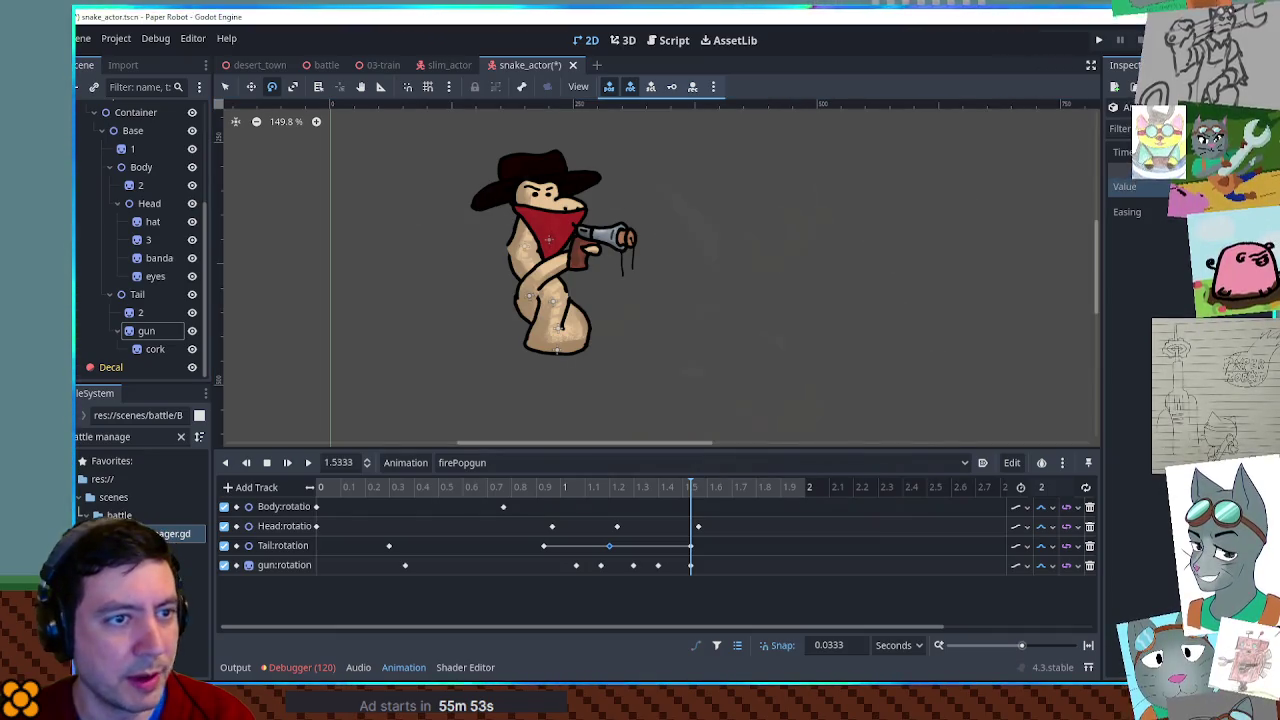
left_click(308, 462)
left_click(308, 462)
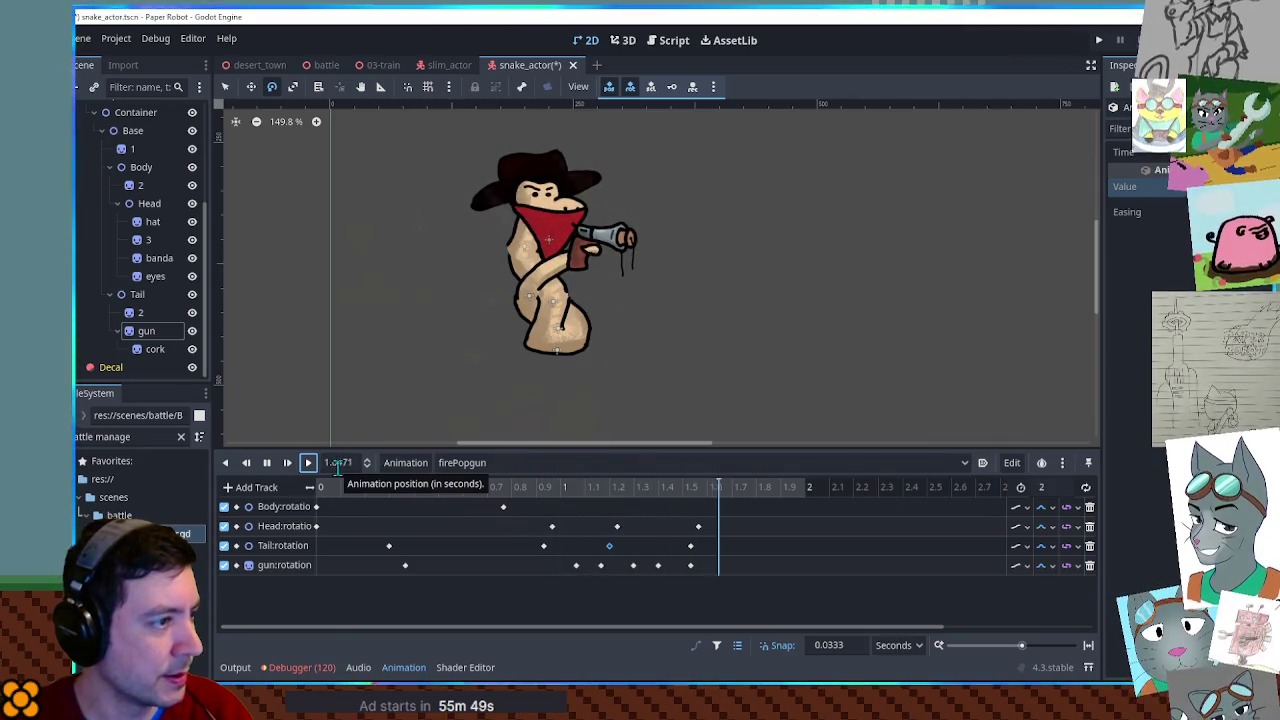
Target the Body rotation track at 1.27 s and select the four keys near 1.5–1.6 s.
left_click(503, 510)
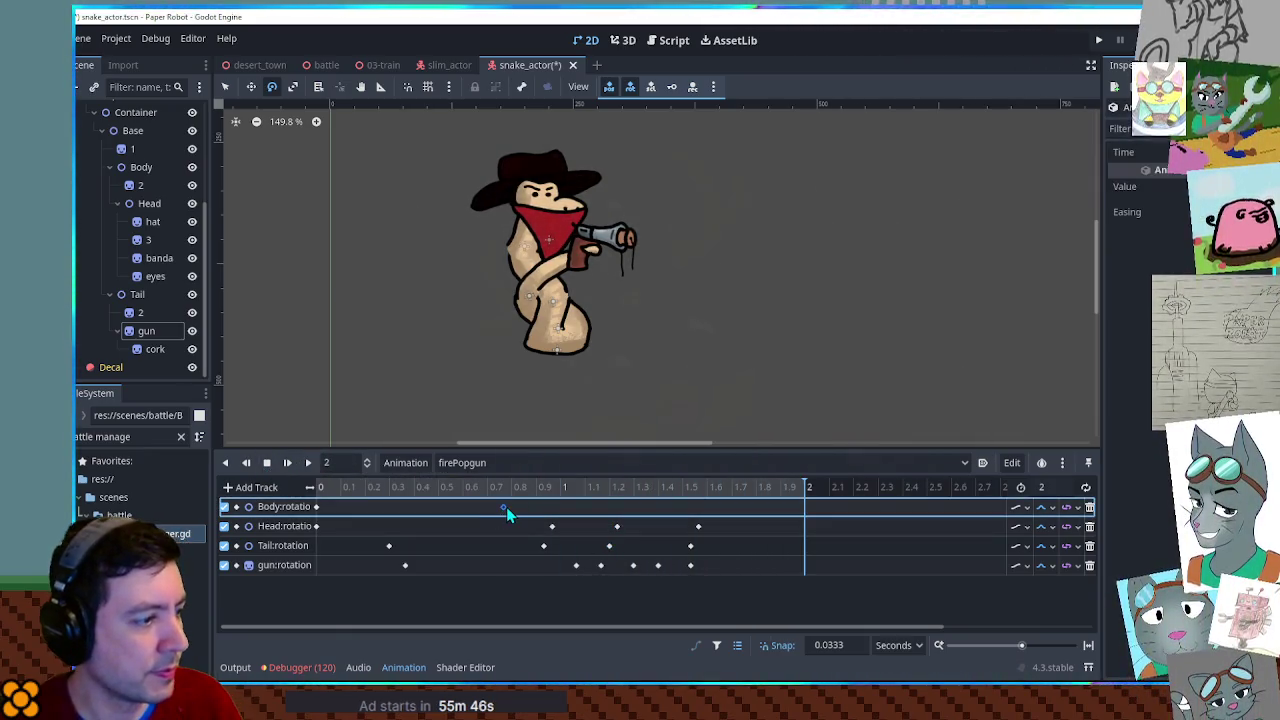
left_click(626, 487)
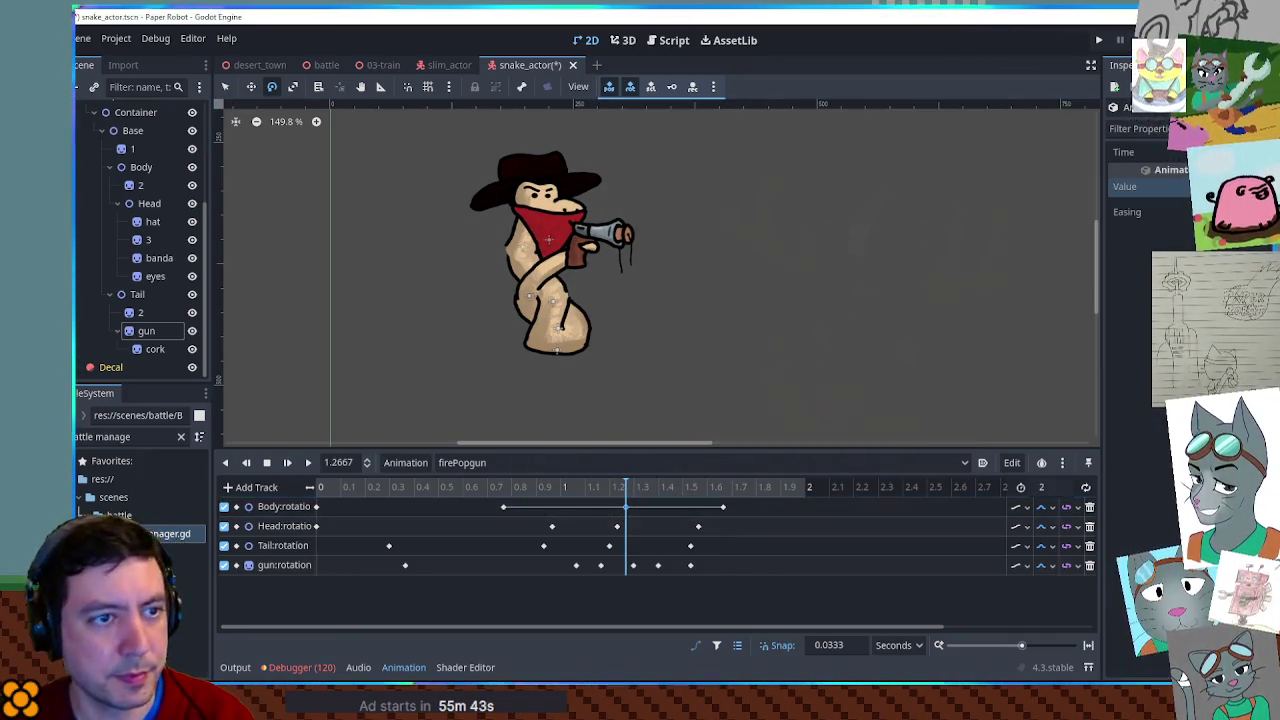
left_click(288, 463)
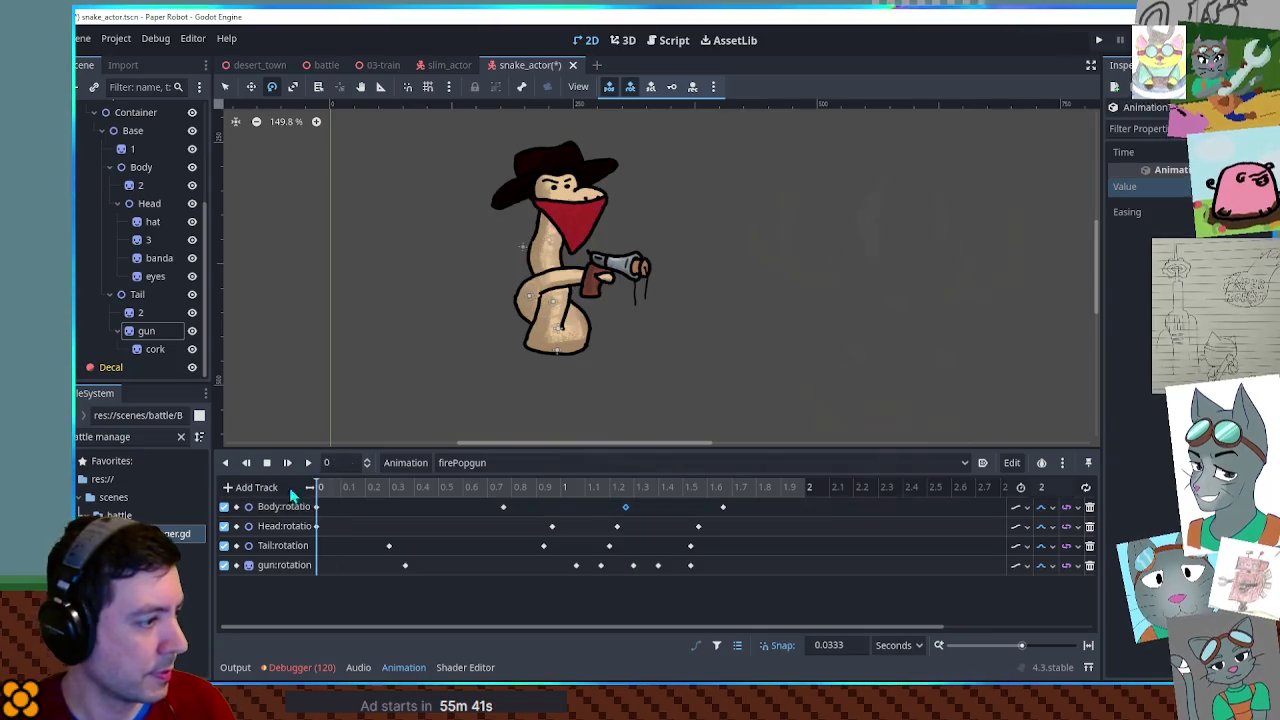
left_click(309, 463)
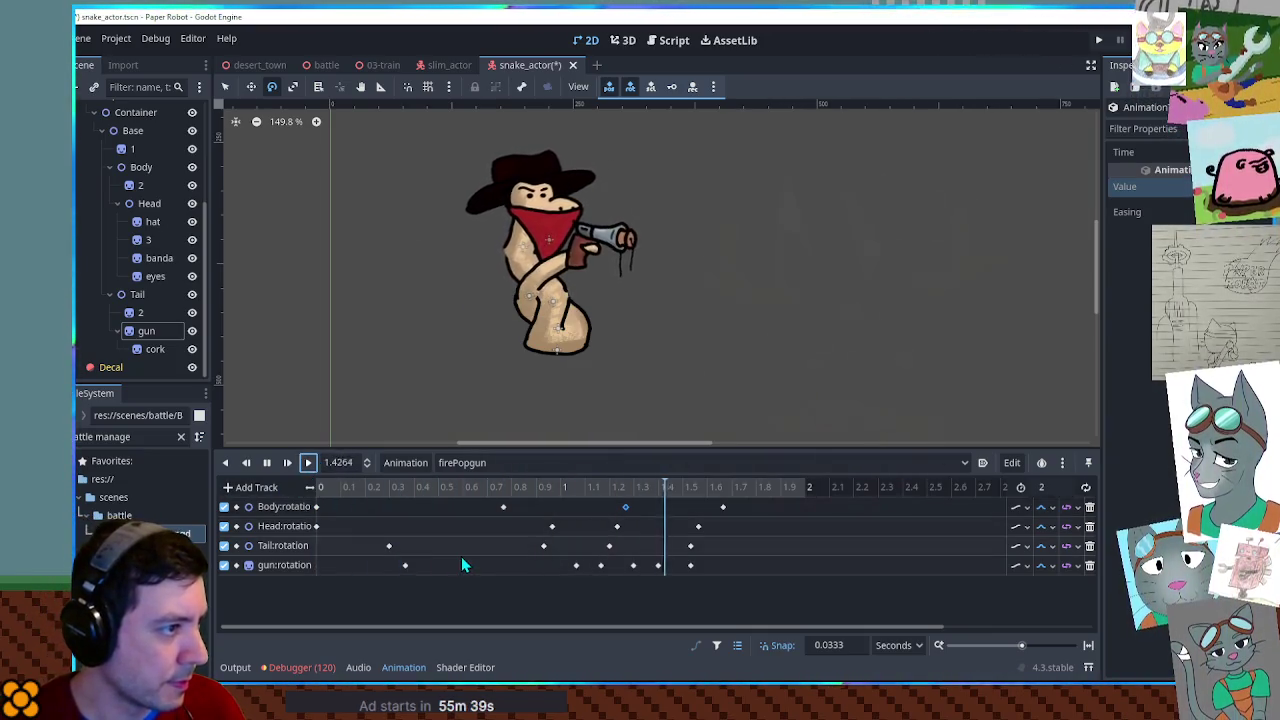
left_click_drag(736, 503, 684, 586)
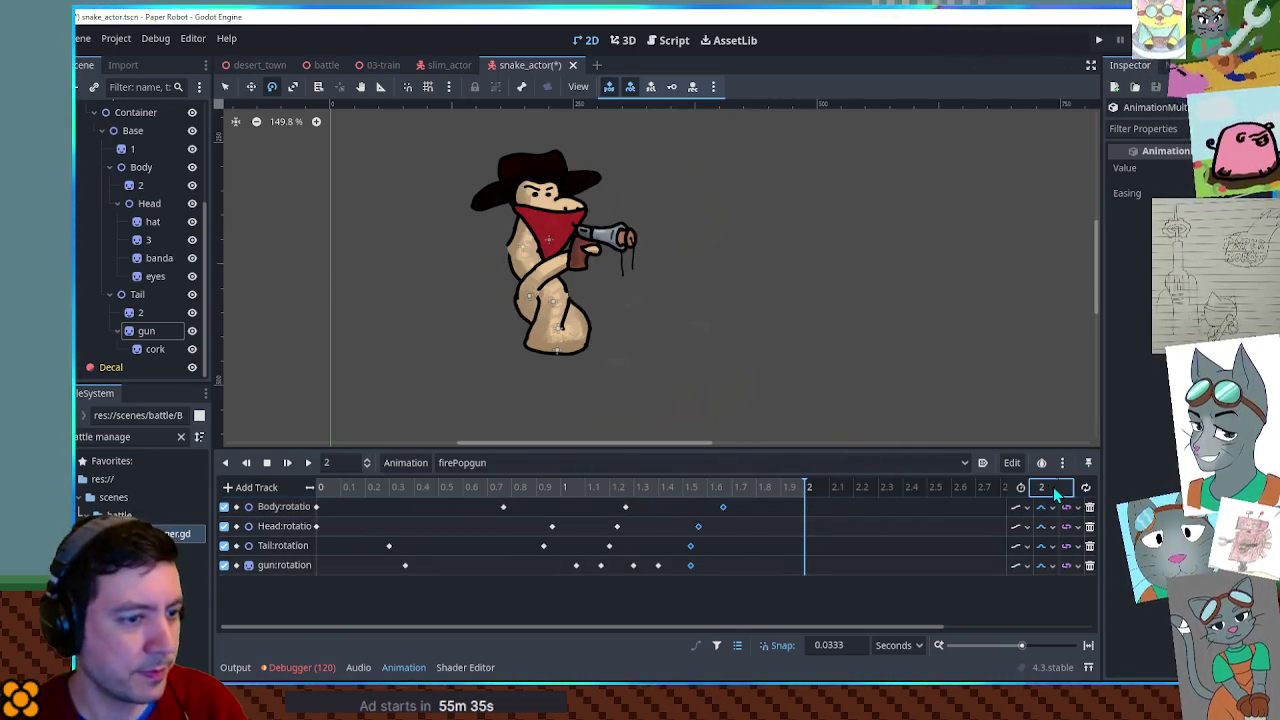
Set the animation length to 3 s and shift the 1.15–1.7 s keys later.
type("3")
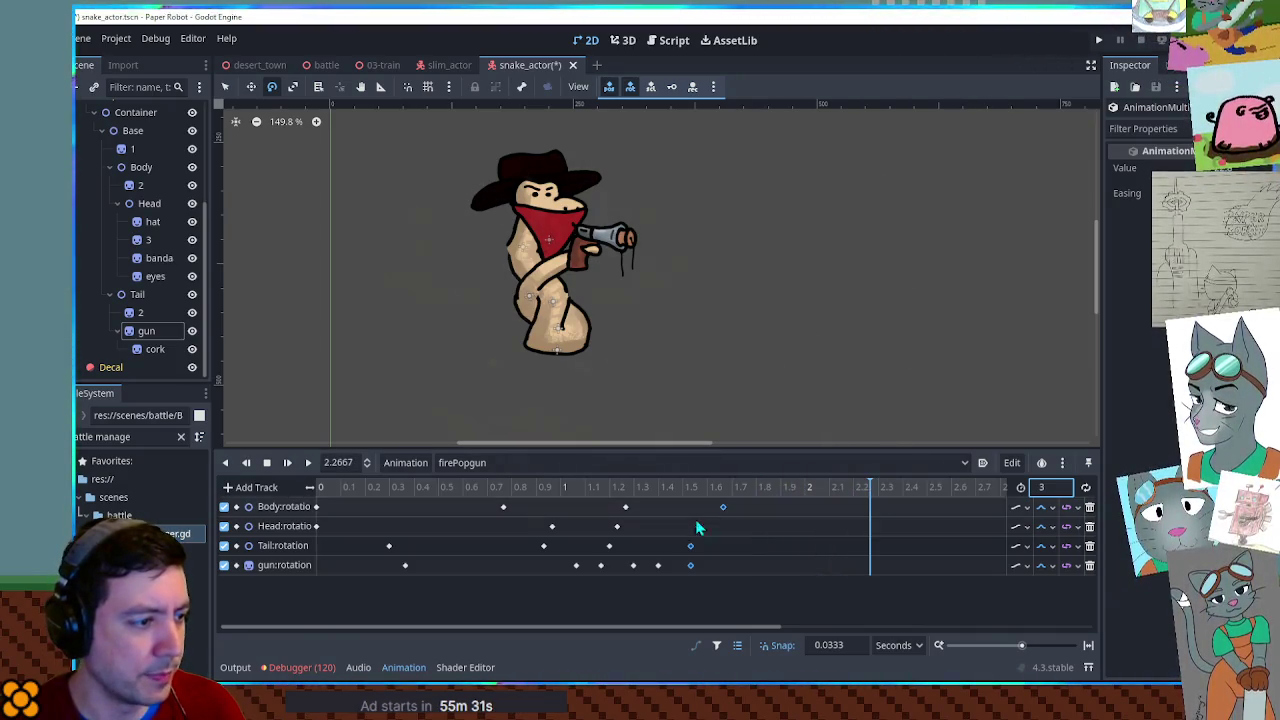
left_click_drag(589, 575, 628, 500)
left_click_drag(608, 586, 742, 493)
left_click(757, 489)
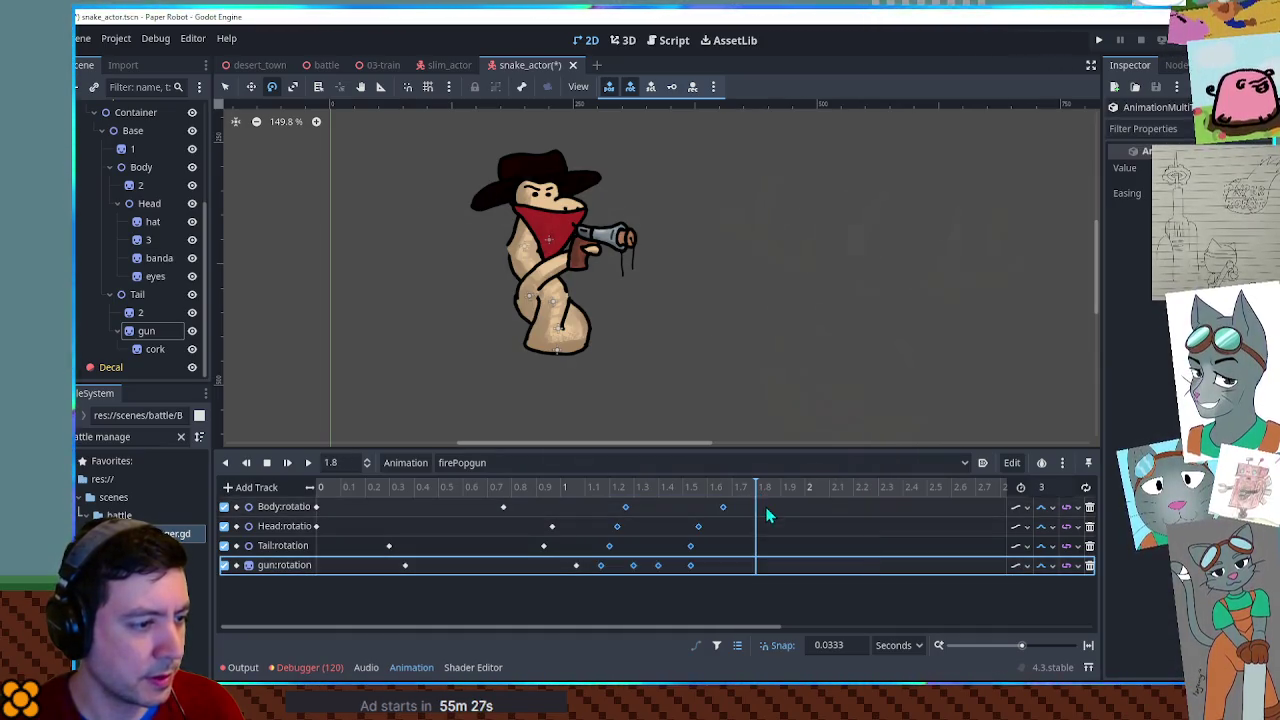
left_click(754, 573)
left_click_drag(757, 580, 598, 500)
left_click_drag(755, 511, 597, 592)
left_click_drag(782, 569, 793, 515)
left_click(309, 463)
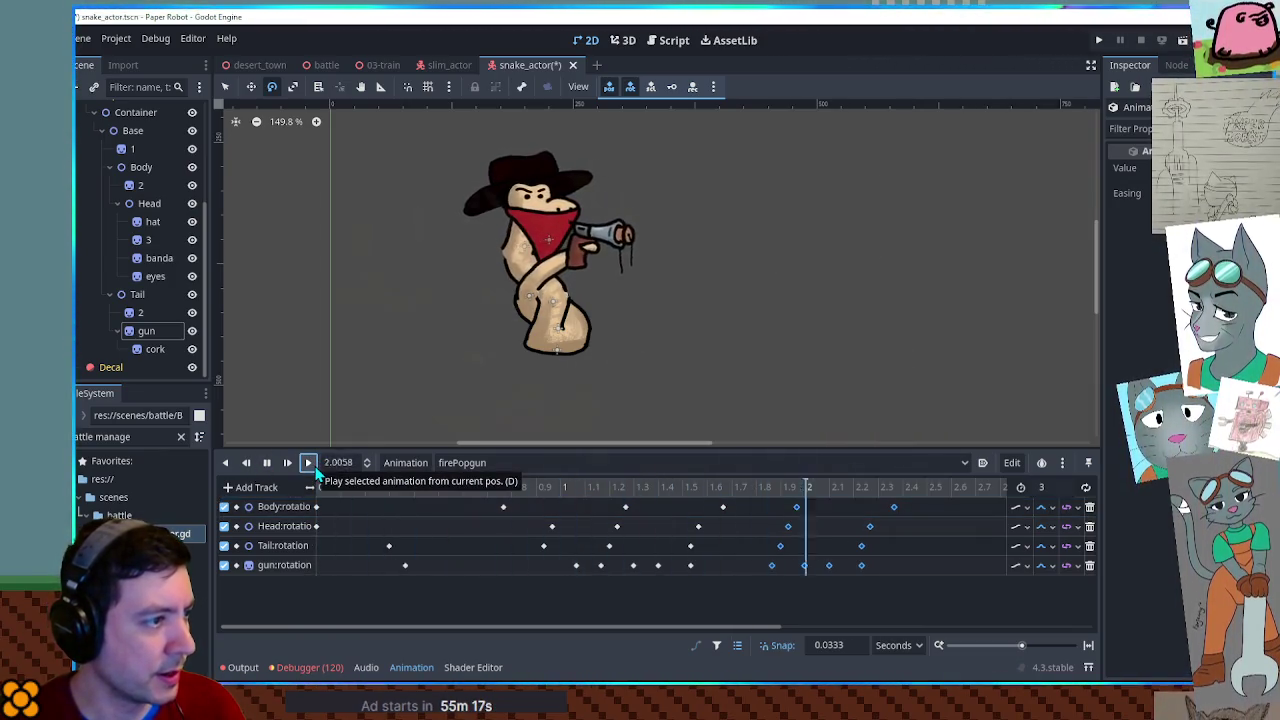
left_click(273, 467)
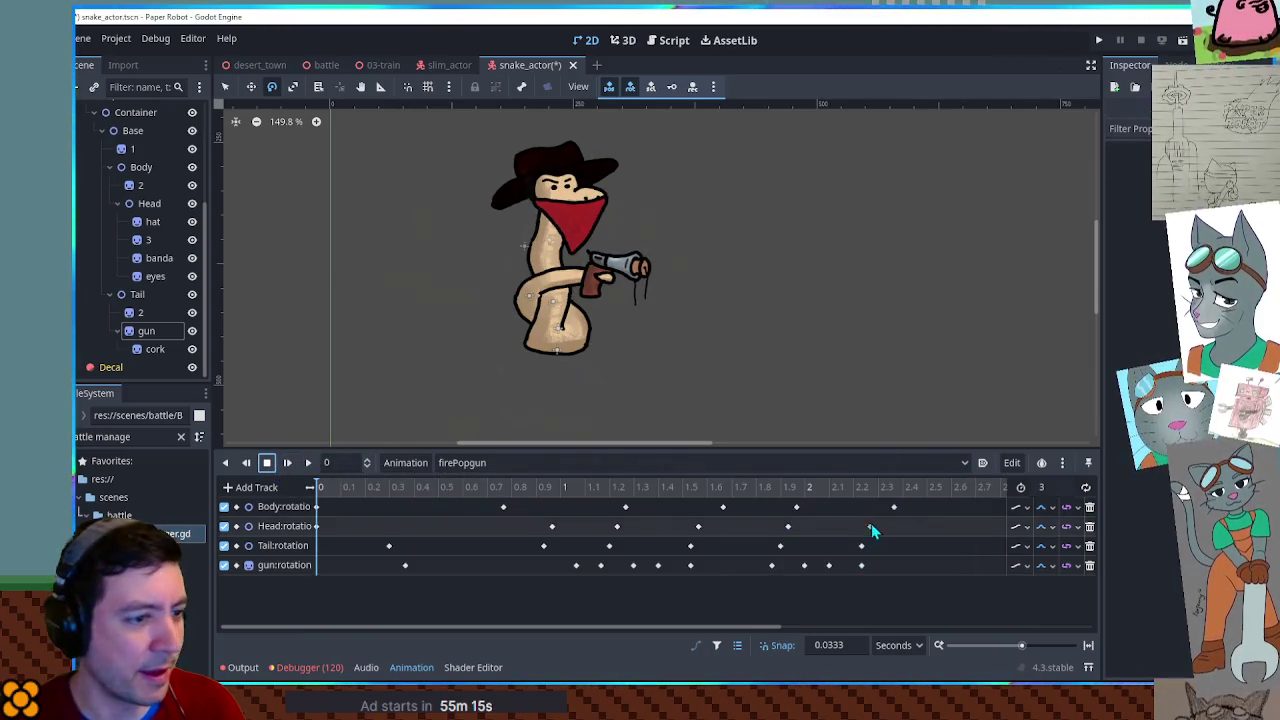
Drag the closing keys on all four rotation tracks to about 2.2 s.
left_click_drag(665, 628, 800, 615)
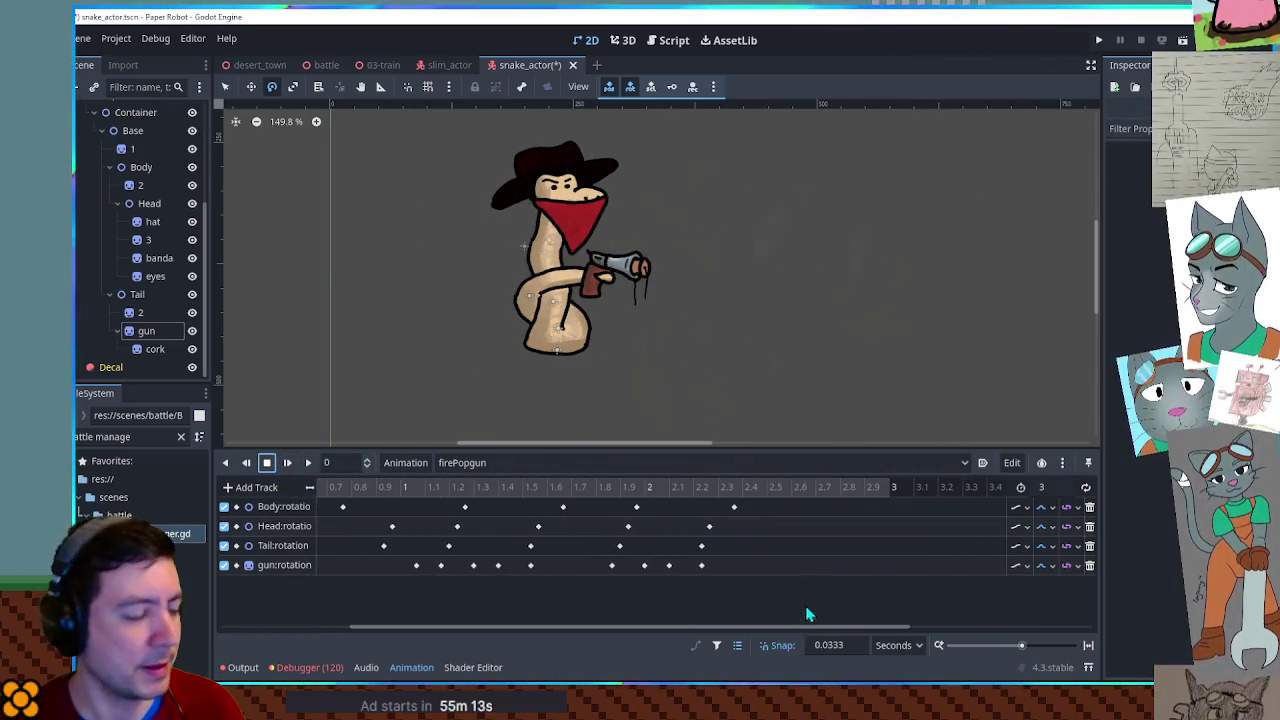
left_click(767, 492)
left_click(733, 507)
left_click_drag(707, 510, 700, 524)
left_click(710, 489)
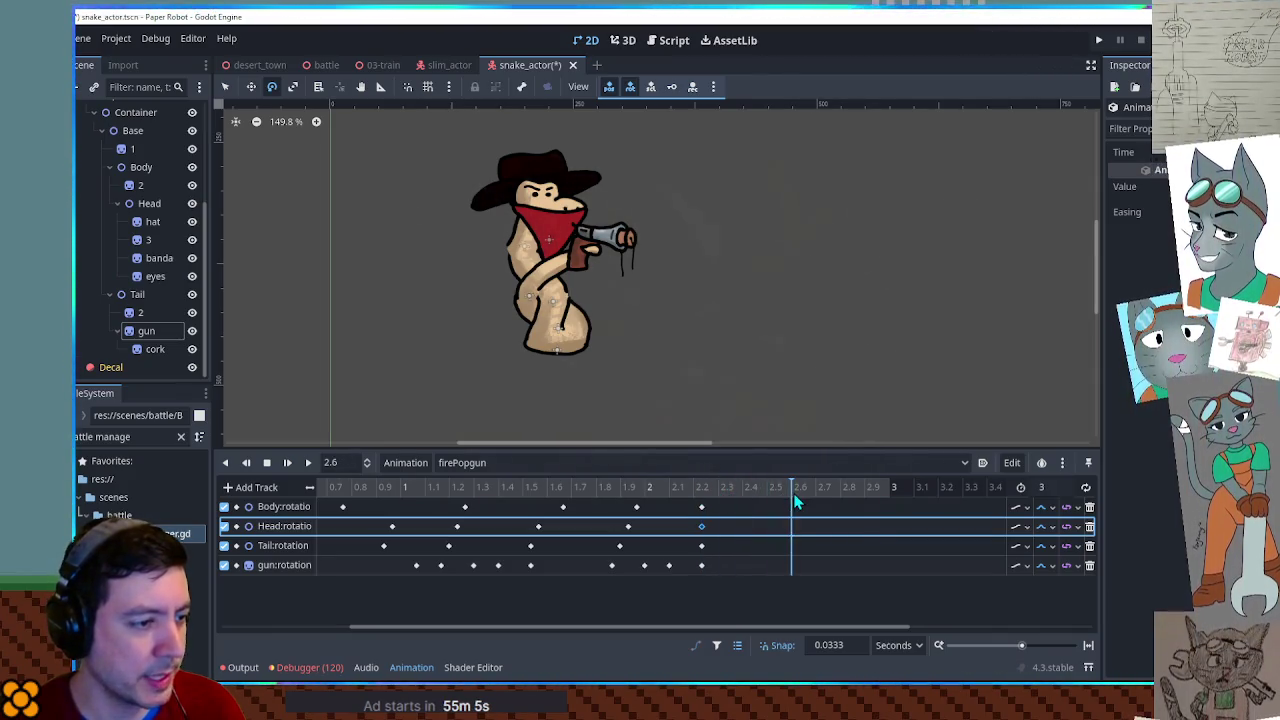
left_click_drag(730, 500, 697, 572)
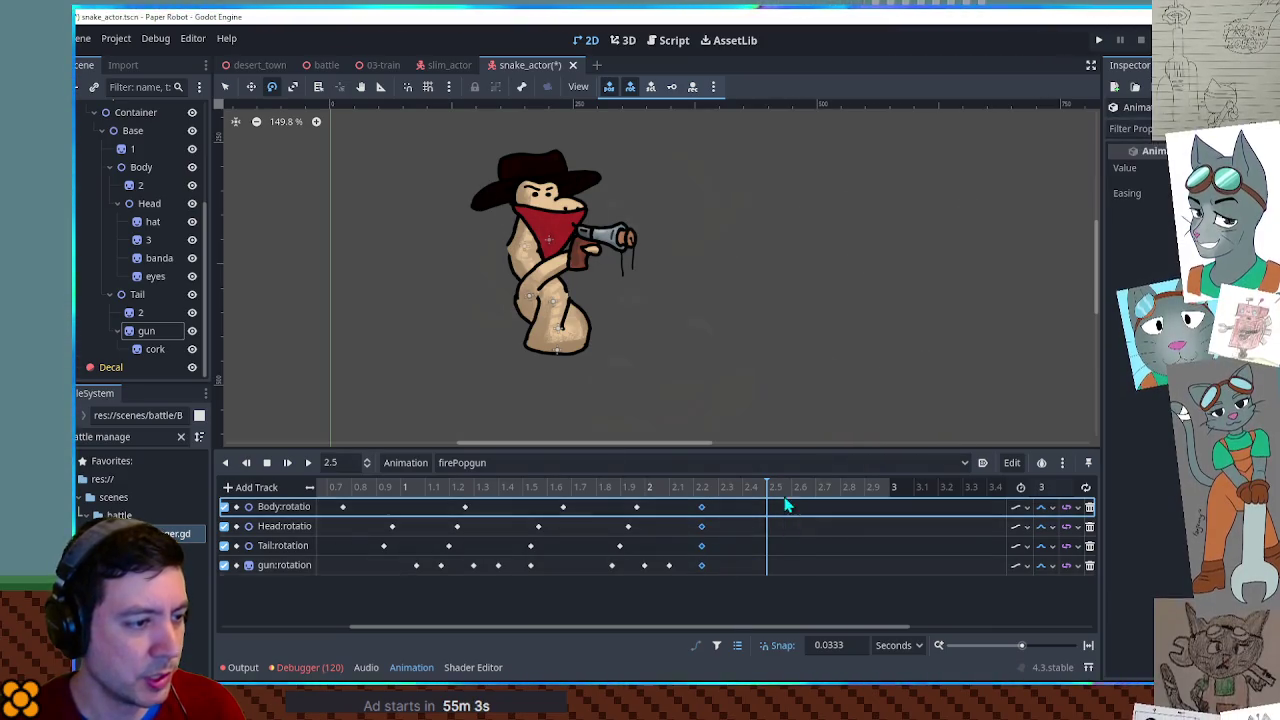
left_click_drag(837, 628, 902, 627)
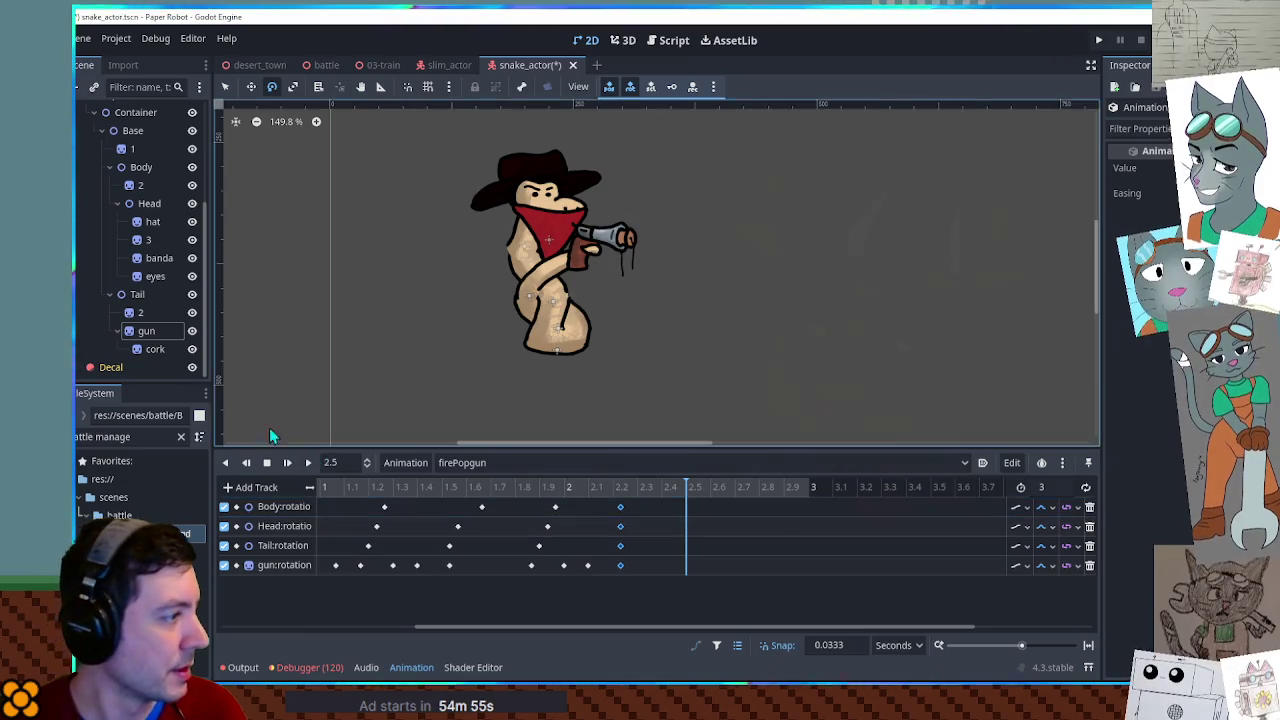
left_click(155, 349)
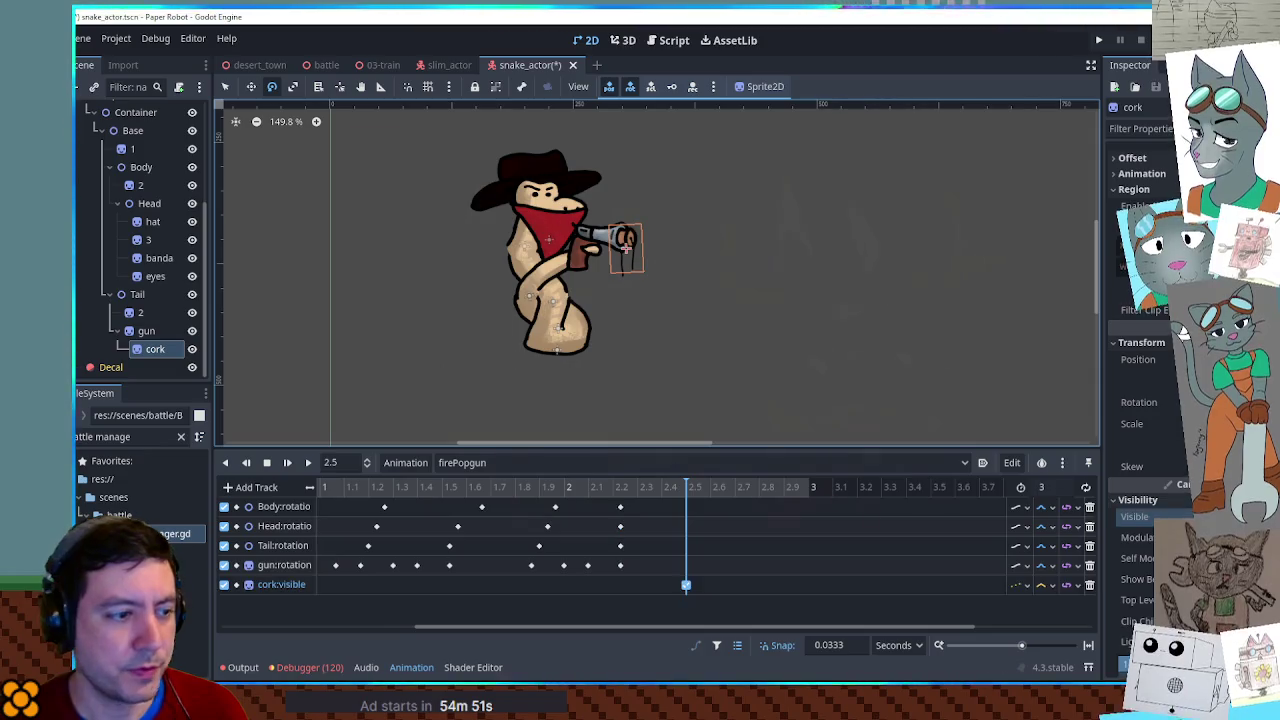
Key the cork's visibility at 2.5 s and save the scene.
left_click(686, 585)
key("ctrl+s")
left_click(780, 504)
mouse_move(652, 487)
left_mouse_down()
mouse_move(721, 486)
mouse_move(454, 485)
mouse_move(490, 479)
left_mouse_up()
Insert a cork:visible key at 0 s so the cork shows at the start, then save again.
left_click(697, 590)
left_click_drag(570, 628, 375, 628)
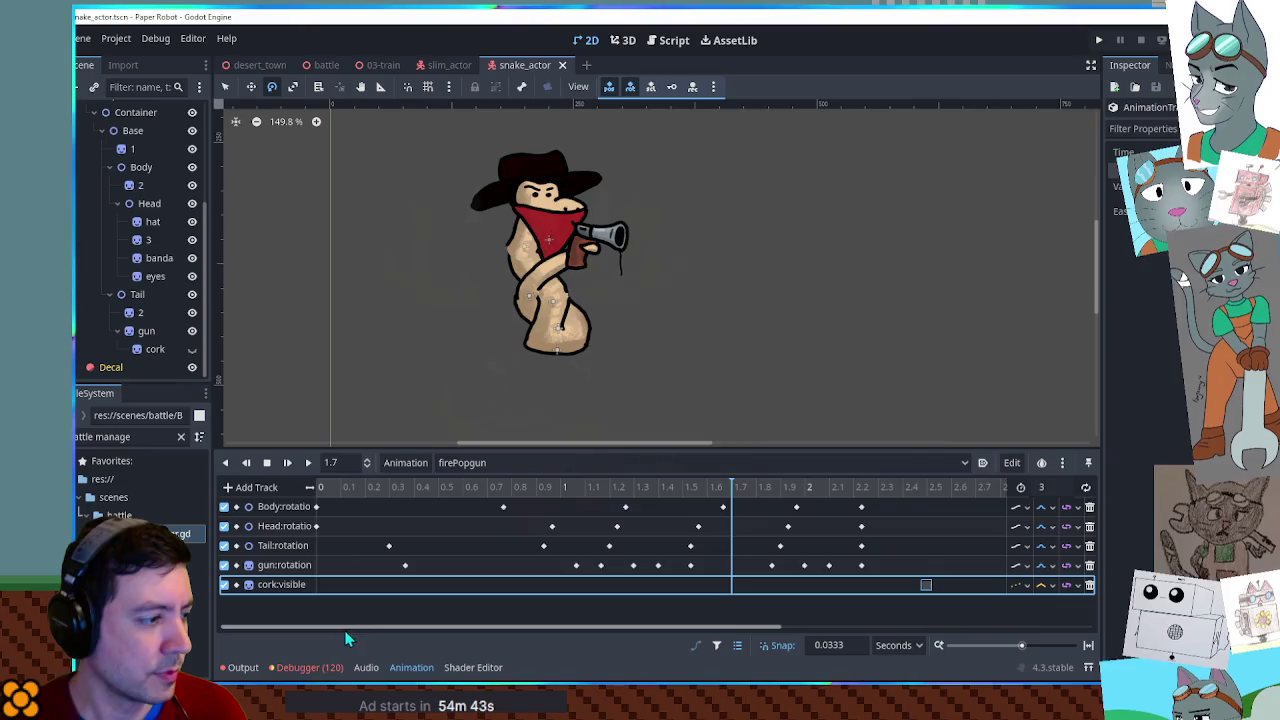
left_click(315, 487)
right_click(316, 585)
left_click(328, 598)
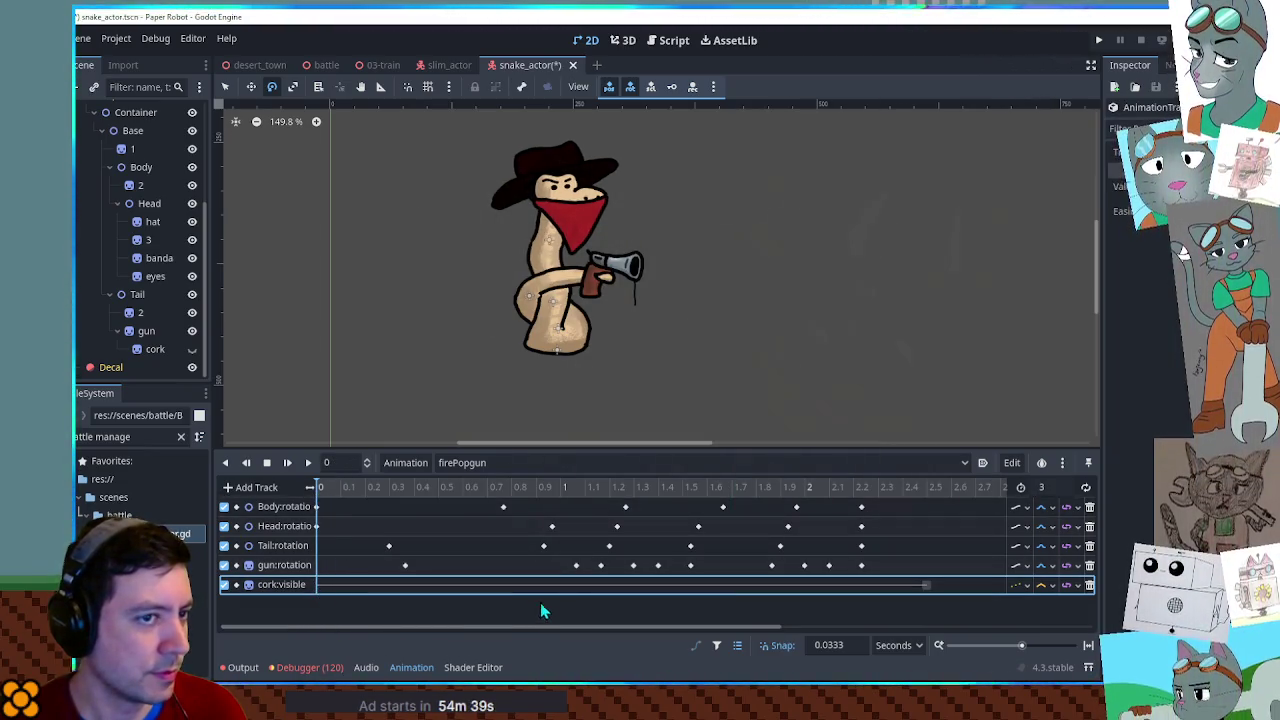
left_click(306, 463)
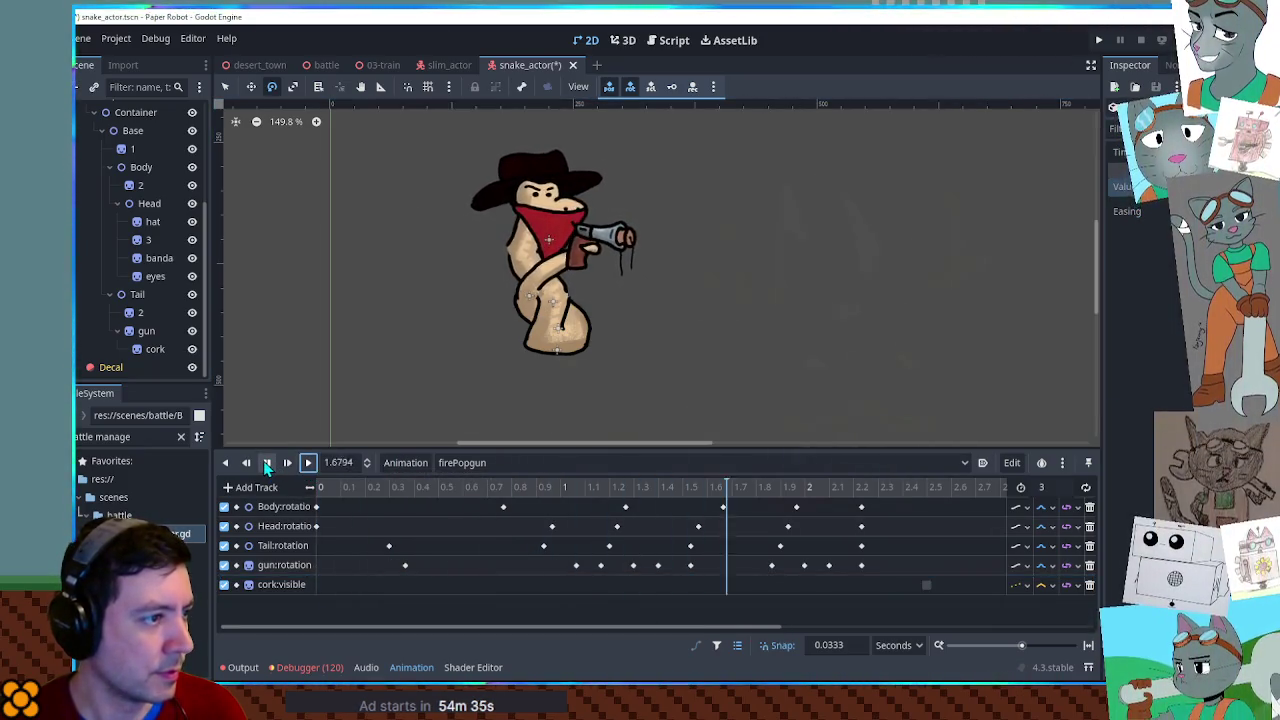
left_click(267, 463)
left_click_drag(453, 625, 658, 626)
left_click_drag(655, 487, 670, 487)
key("ctrl+s")
scroll(676, 536, "up", 3, "ctrl")
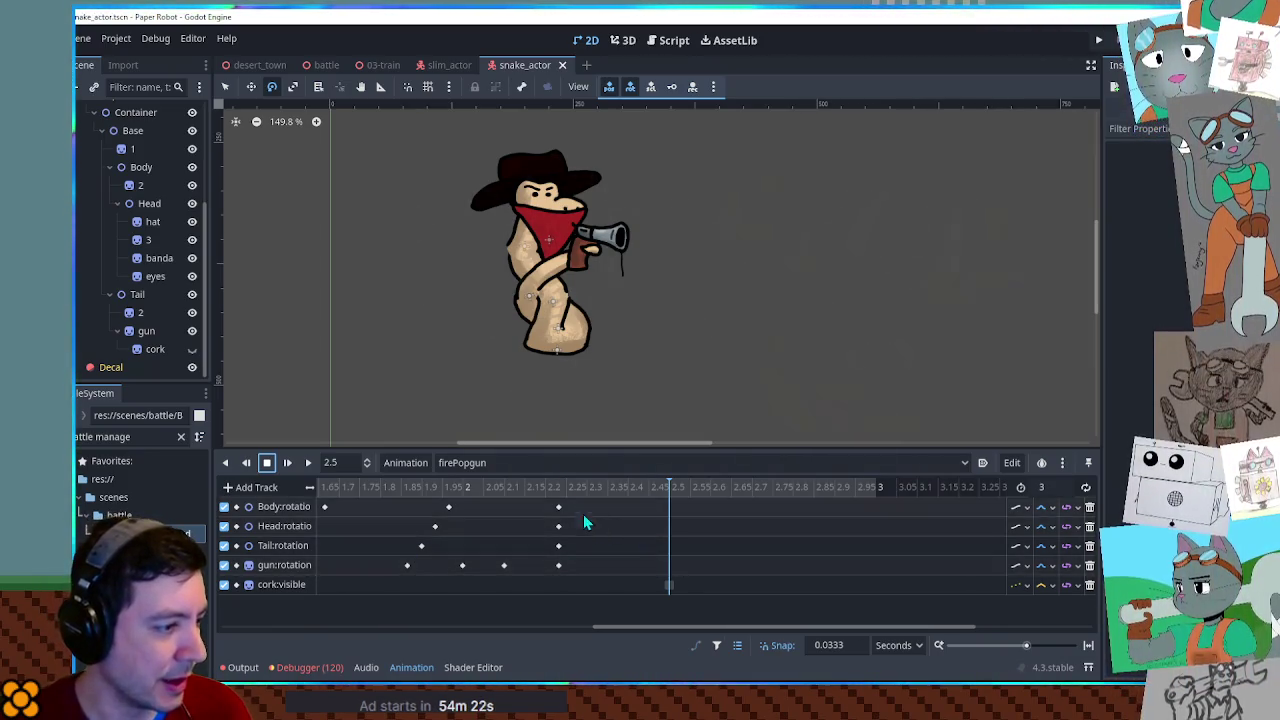
Rotate the gun into a recoil pose and key its rotation at 2.53 s.
left_click_drag(585, 500, 552, 585)
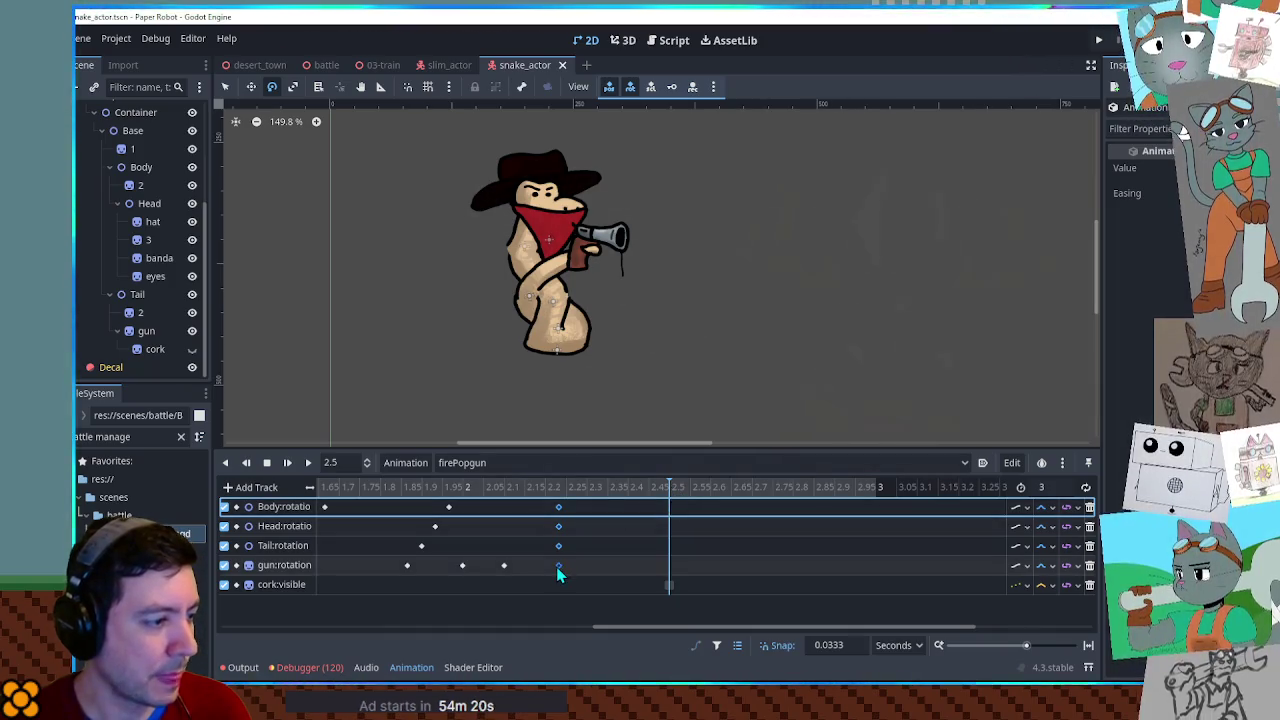
left_click(558, 566)
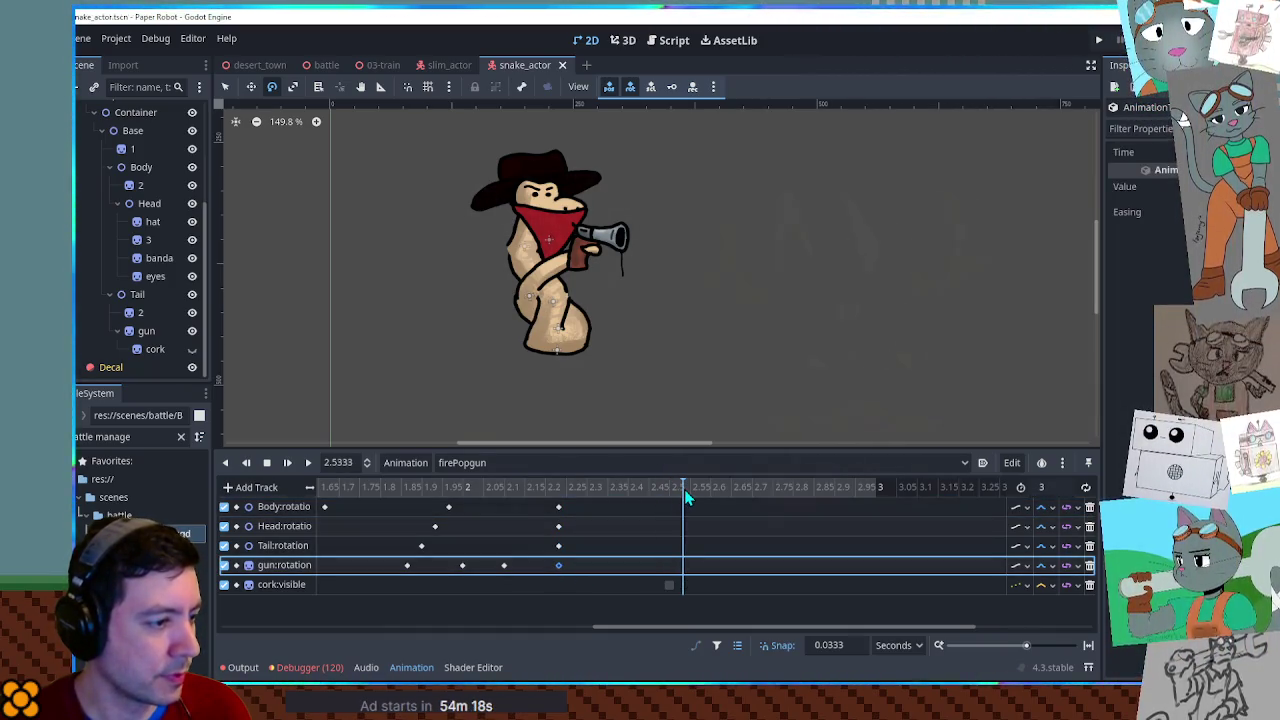
left_click_drag(684, 491, 670, 491)
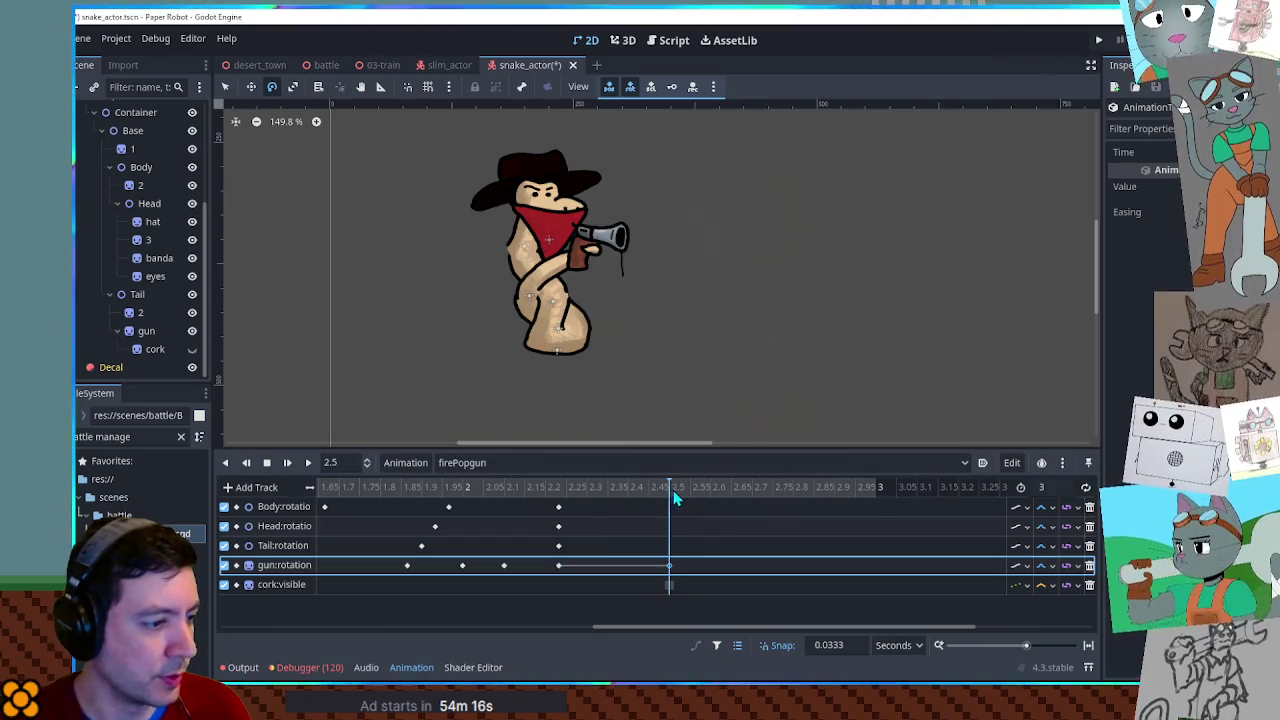
left_click(685, 567)
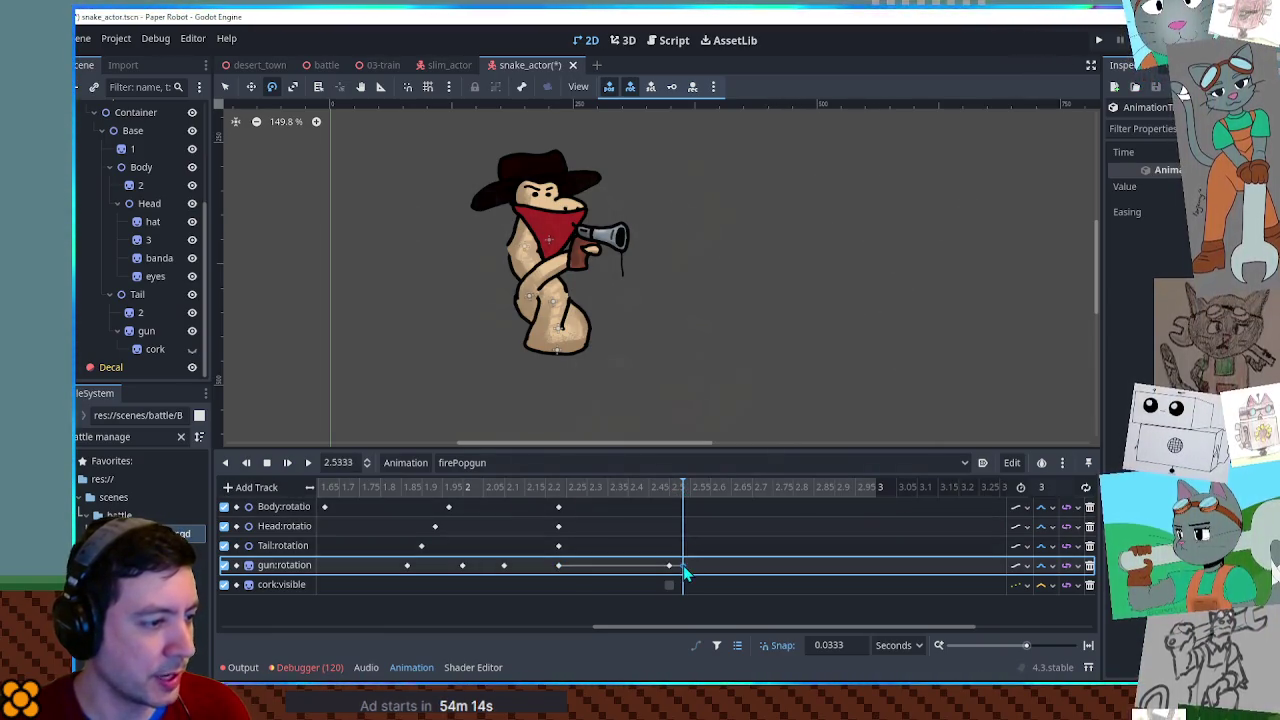
left_click(684, 566)
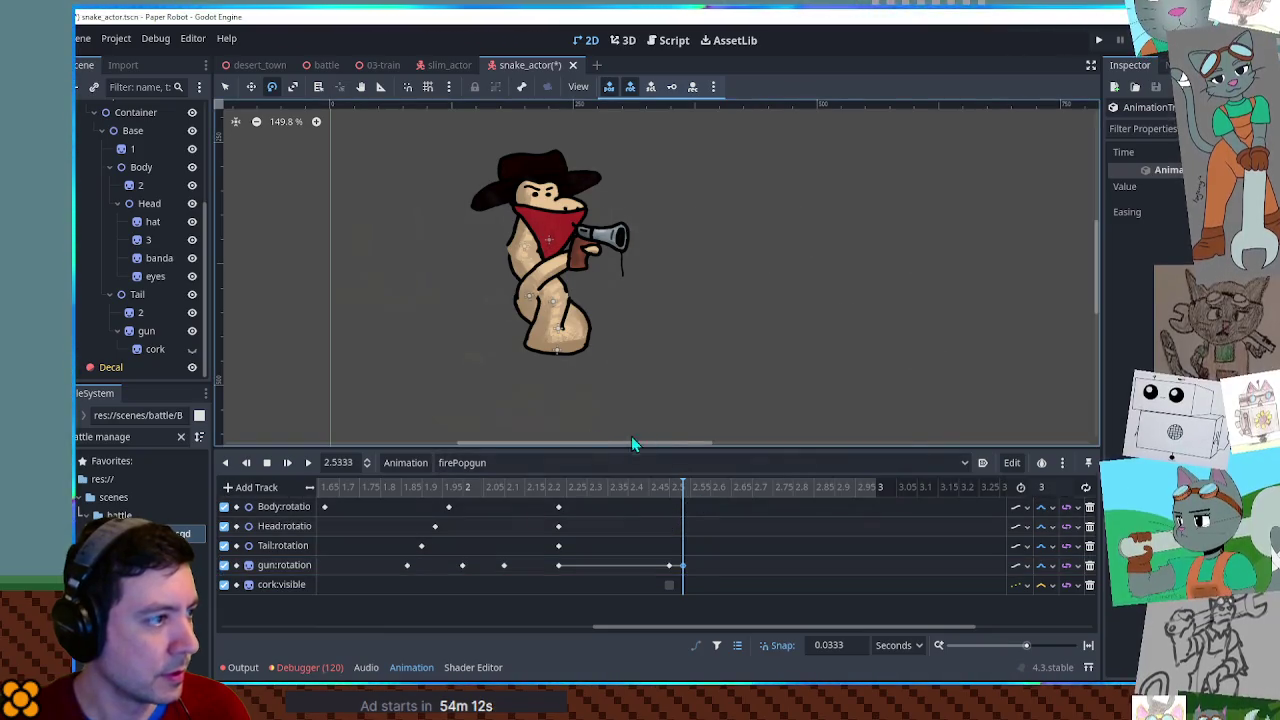
left_click(680, 567)
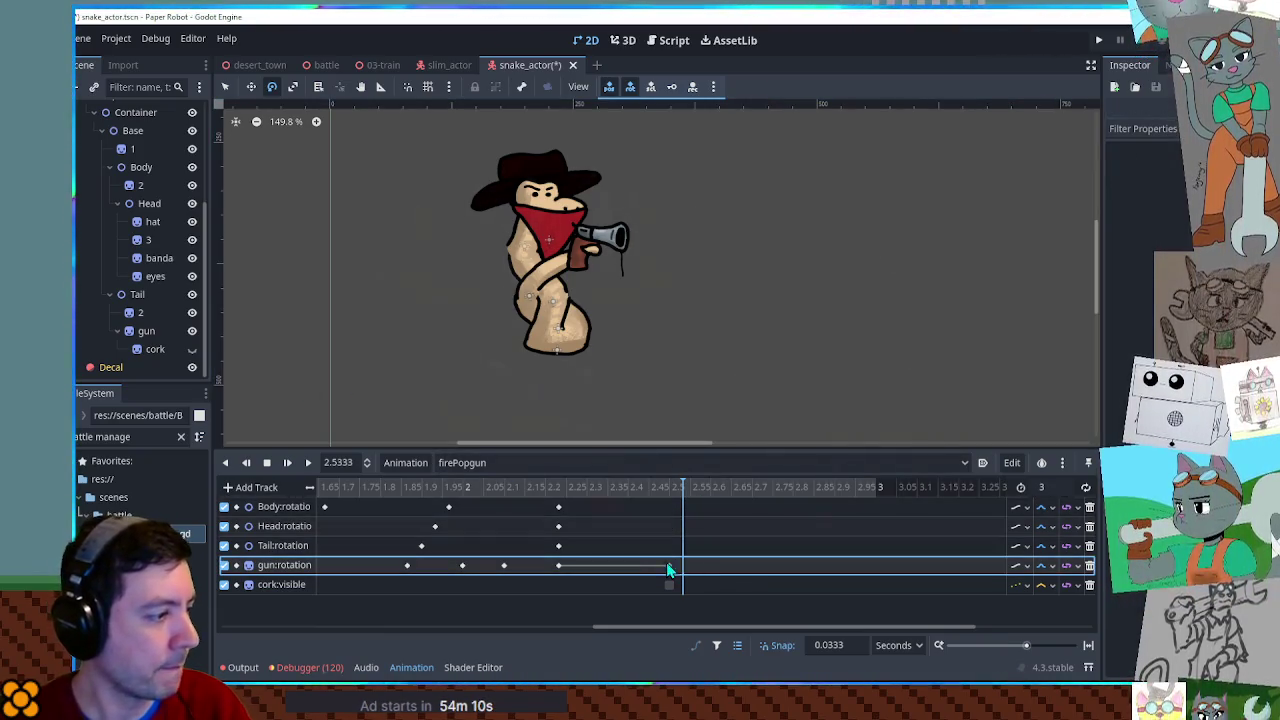
left_click(146, 331)
mouse_move(711, 290)
left_mouse_down()
mouse_move(681, 211)
mouse_move(686, 222)
left_mouse_up()
right_click(687, 575)
left_click(720, 574)
Add a settling gun rotation key at 2.83 s and preview from 2.2 s.
left_click(838, 486)
left_click(814, 489)
key("k")
left_click(630, 488)
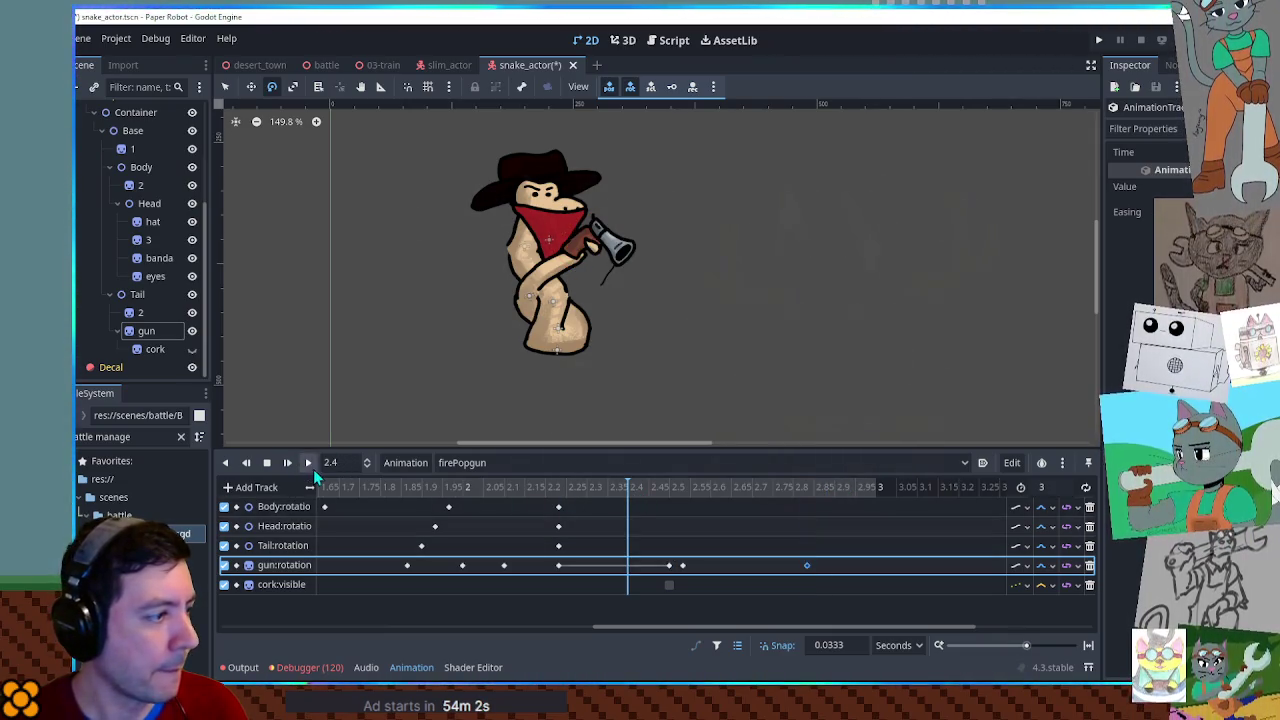
left_click(545, 487)
left_click(310, 462)
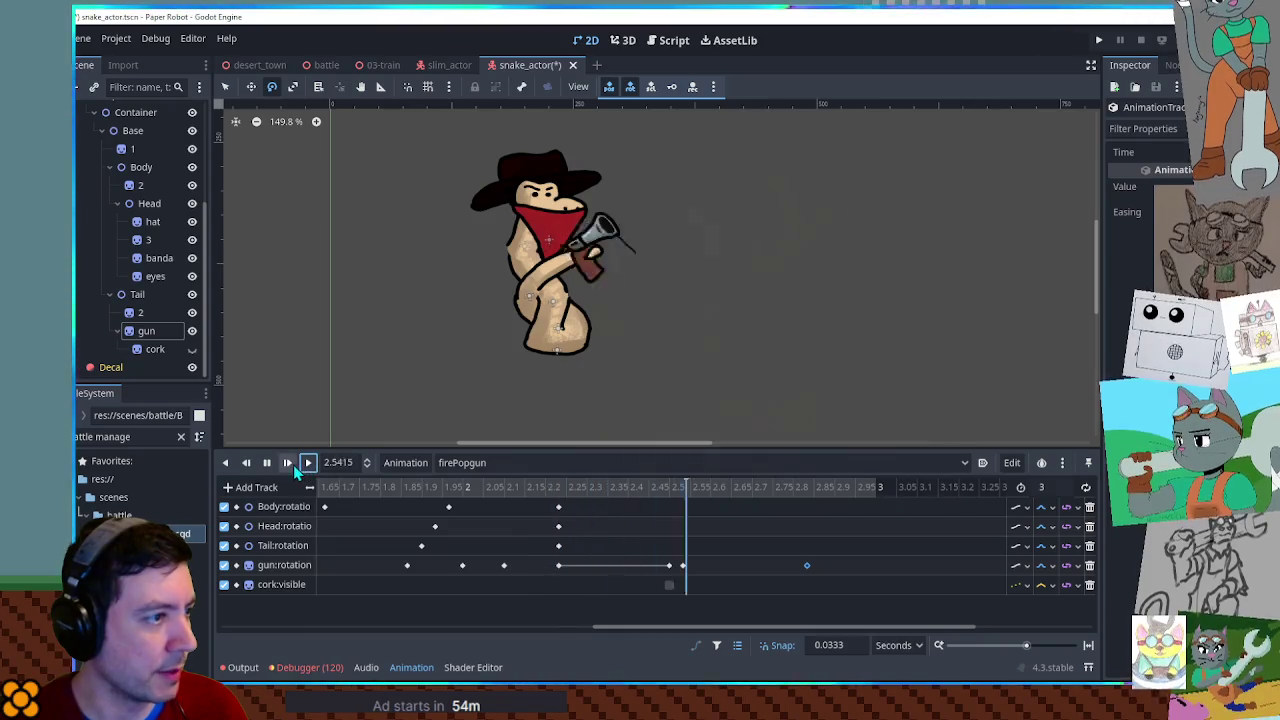
left_click(267, 463)
left_click(545, 488)
Scrub and replay the 2.2–2.6 s stretch to review the gun recoil.
left_click_drag(541, 487, 651, 490)
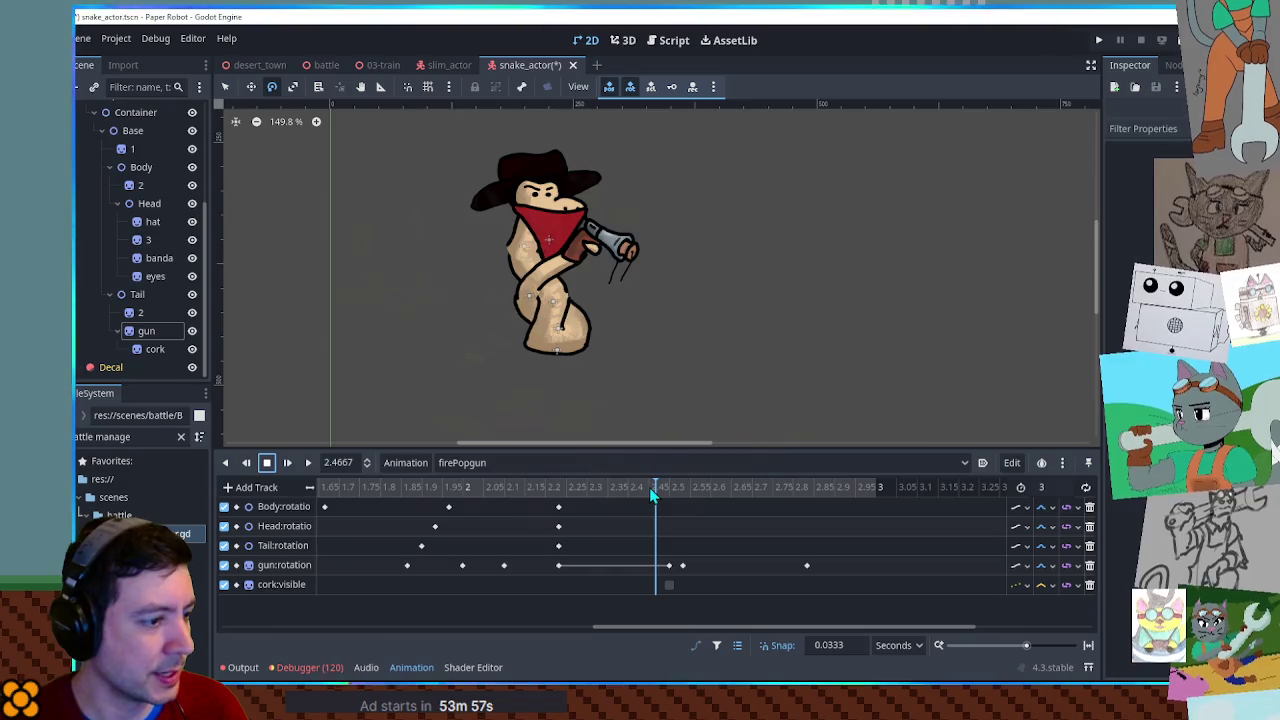
left_click(669, 565)
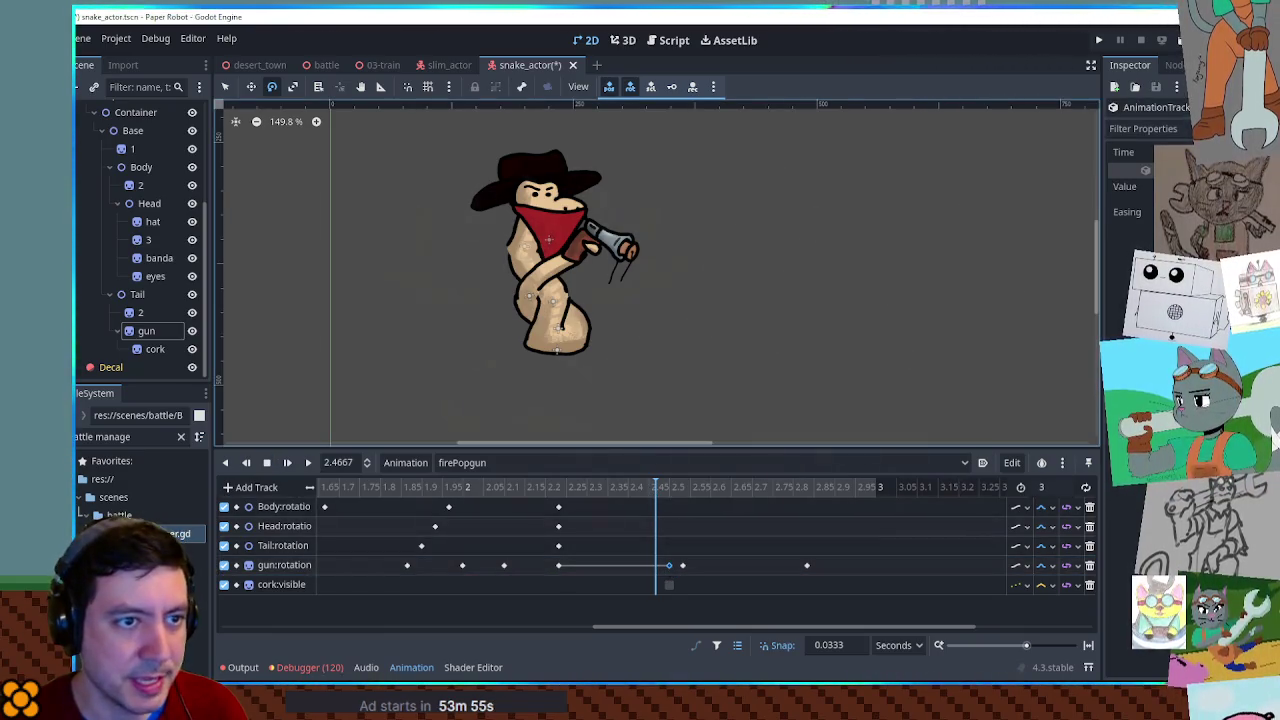
mouse_move(648, 487)
left_mouse_down()
mouse_move(693, 492)
mouse_move(656, 490)
mouse_move(654, 503)
mouse_move(713, 507)
mouse_move(550, 495)
left_mouse_up()
left_click(308, 462)
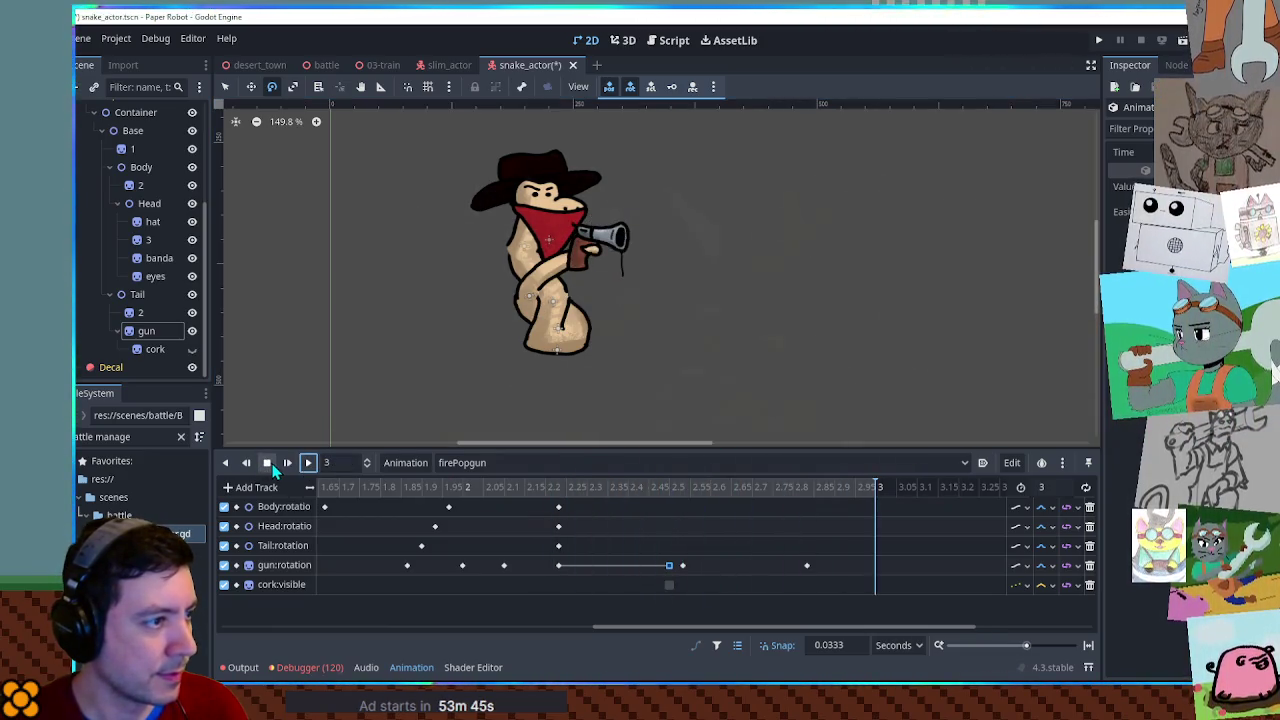
left_click(681, 566)
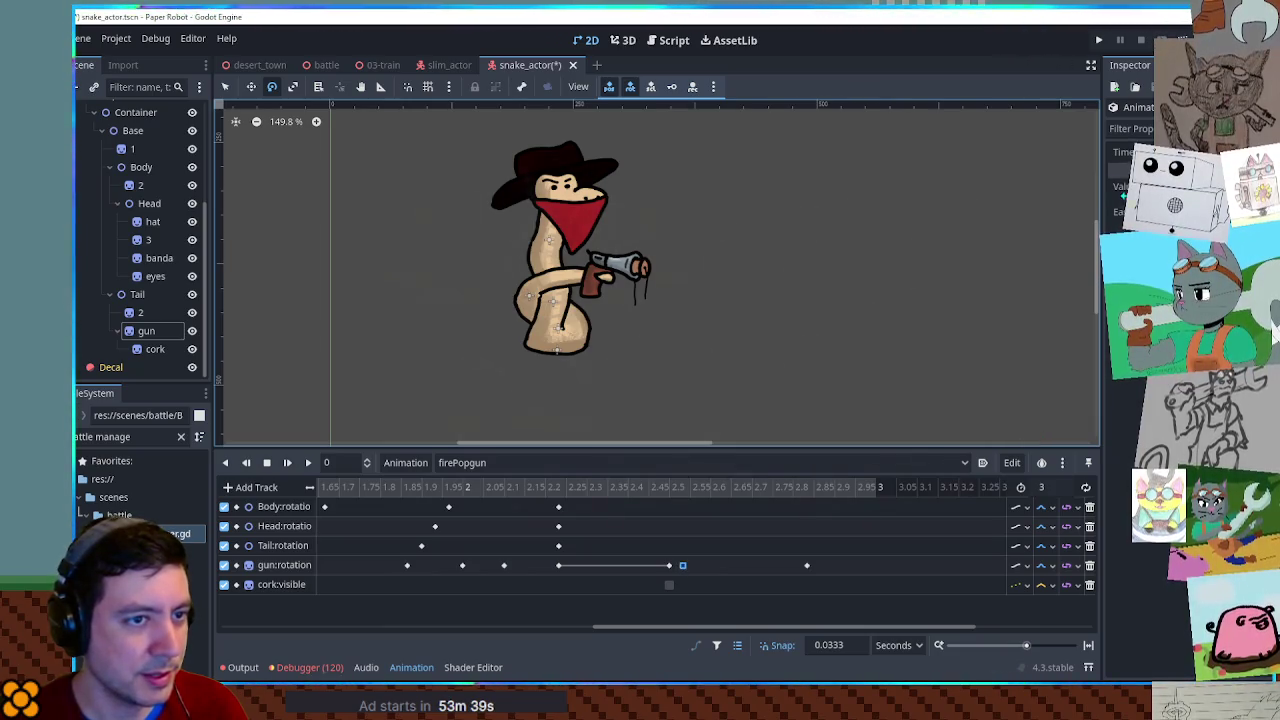
left_click_drag(530, 487, 714, 497)
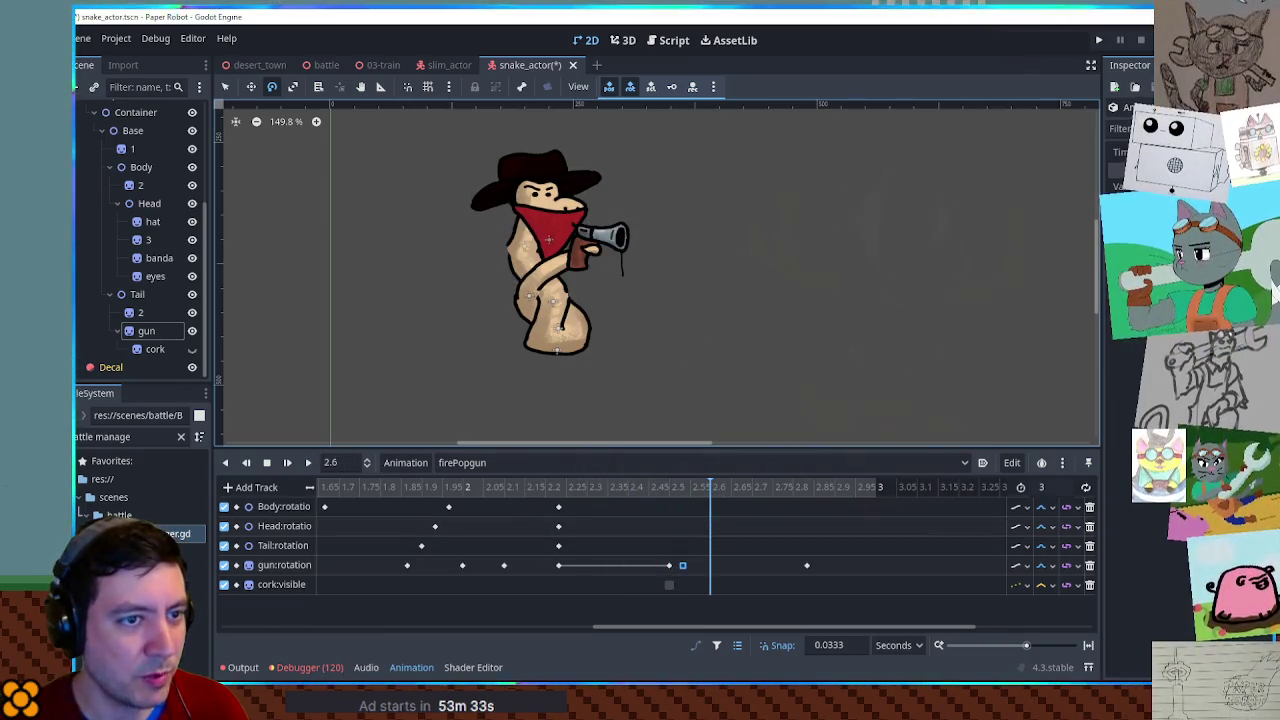
left_click(662, 508)
left_click(659, 491)
mouse_move(659, 493)
left_mouse_down()
mouse_move(716, 493)
mouse_move(602, 493)
mouse_move(731, 500)
left_mouse_up()
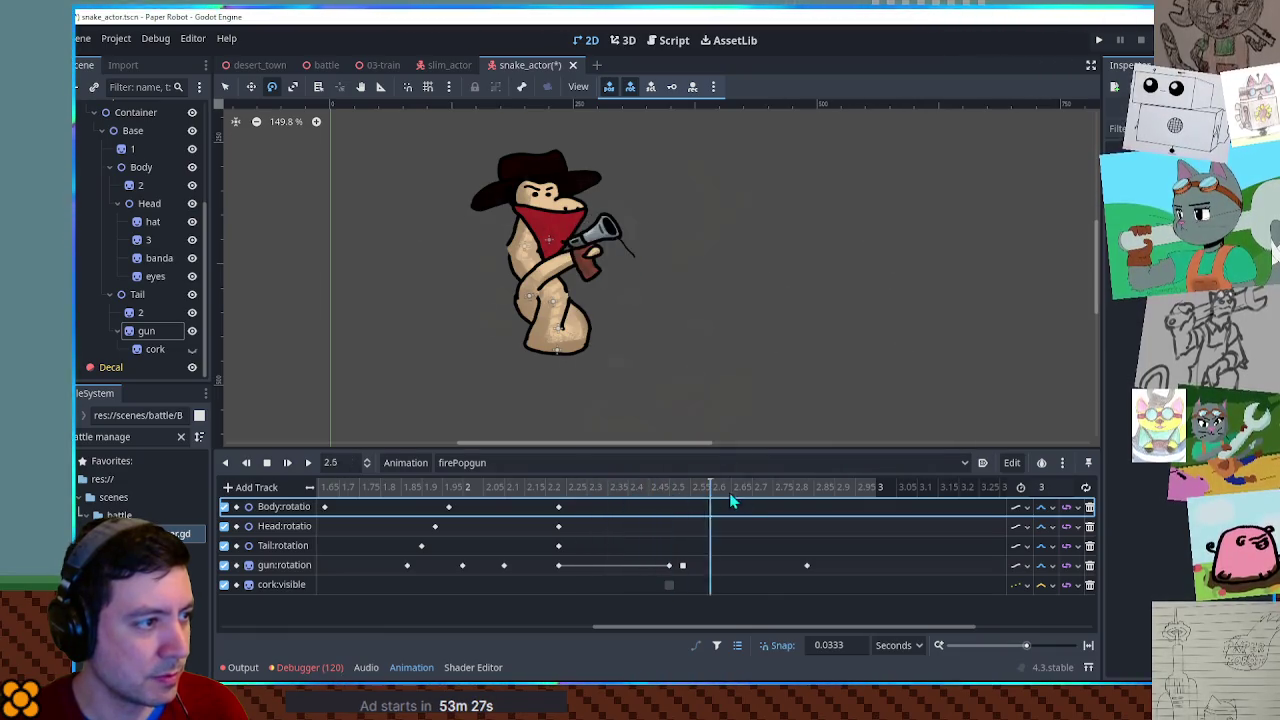
left_click(682, 566)
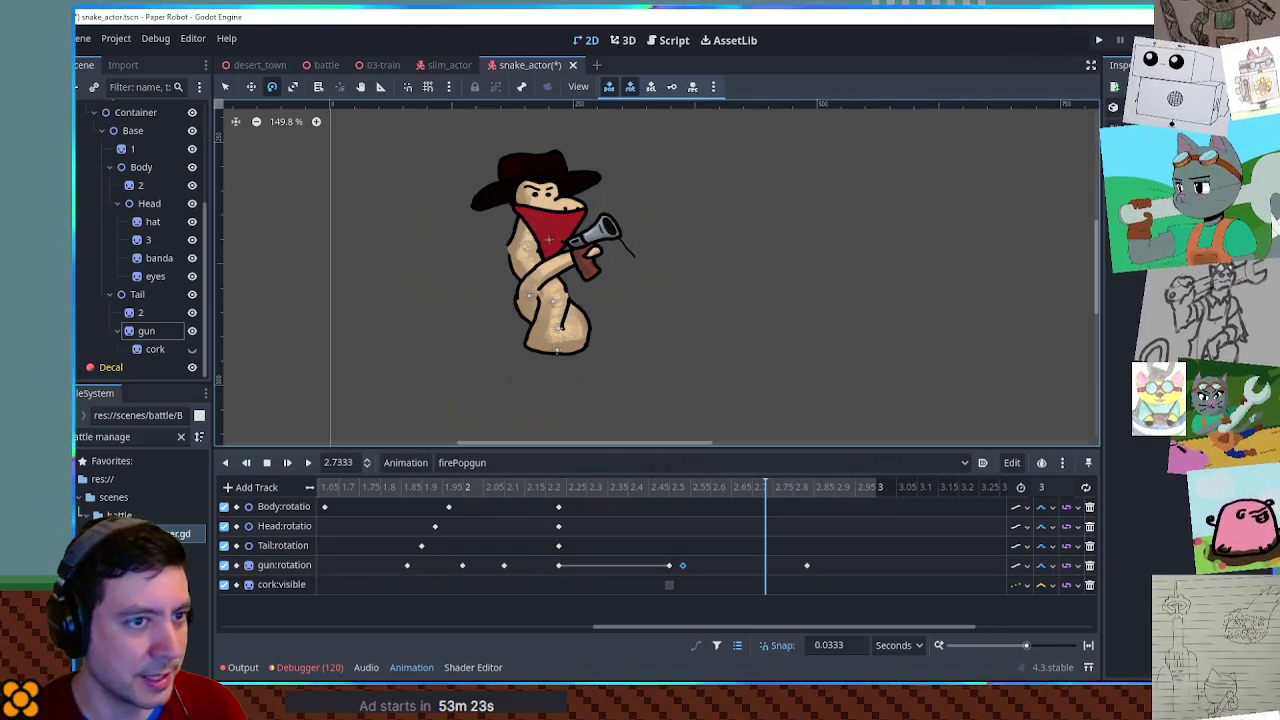
mouse_move(645, 488)
left_mouse_down()
mouse_move(714, 487)
mouse_move(558, 487)
left_mouse_up()
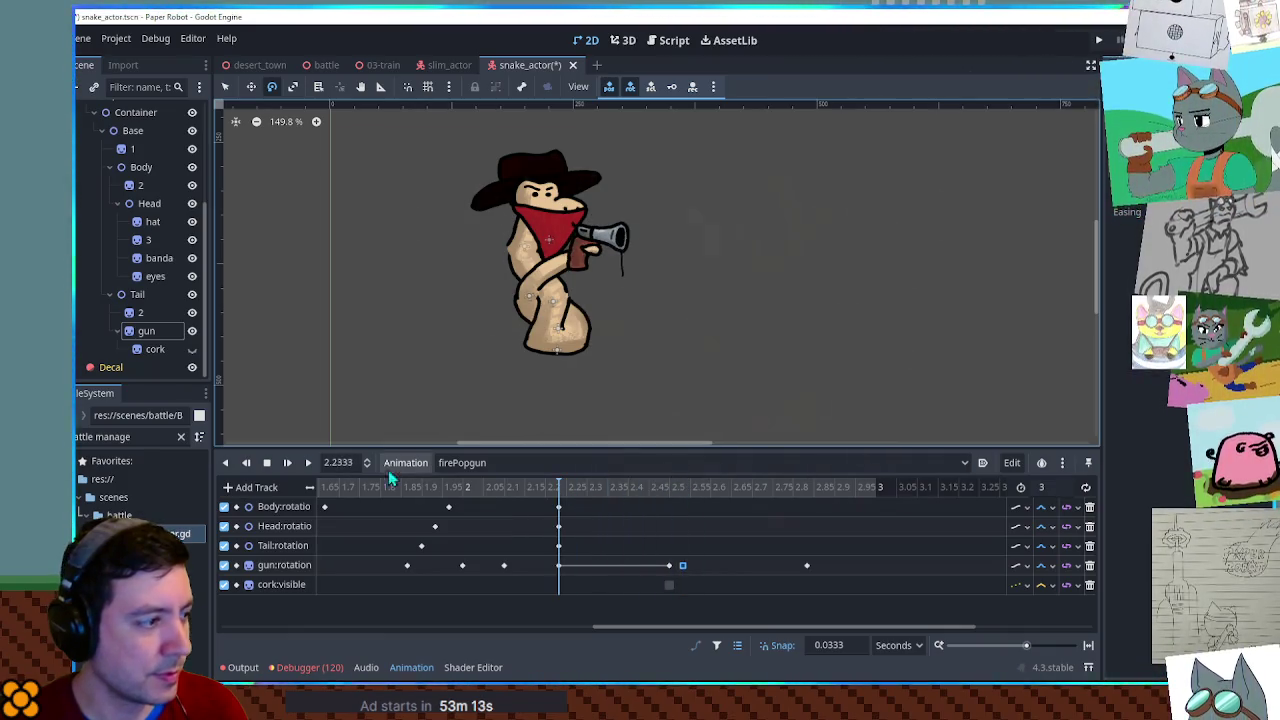
left_click(308, 465)
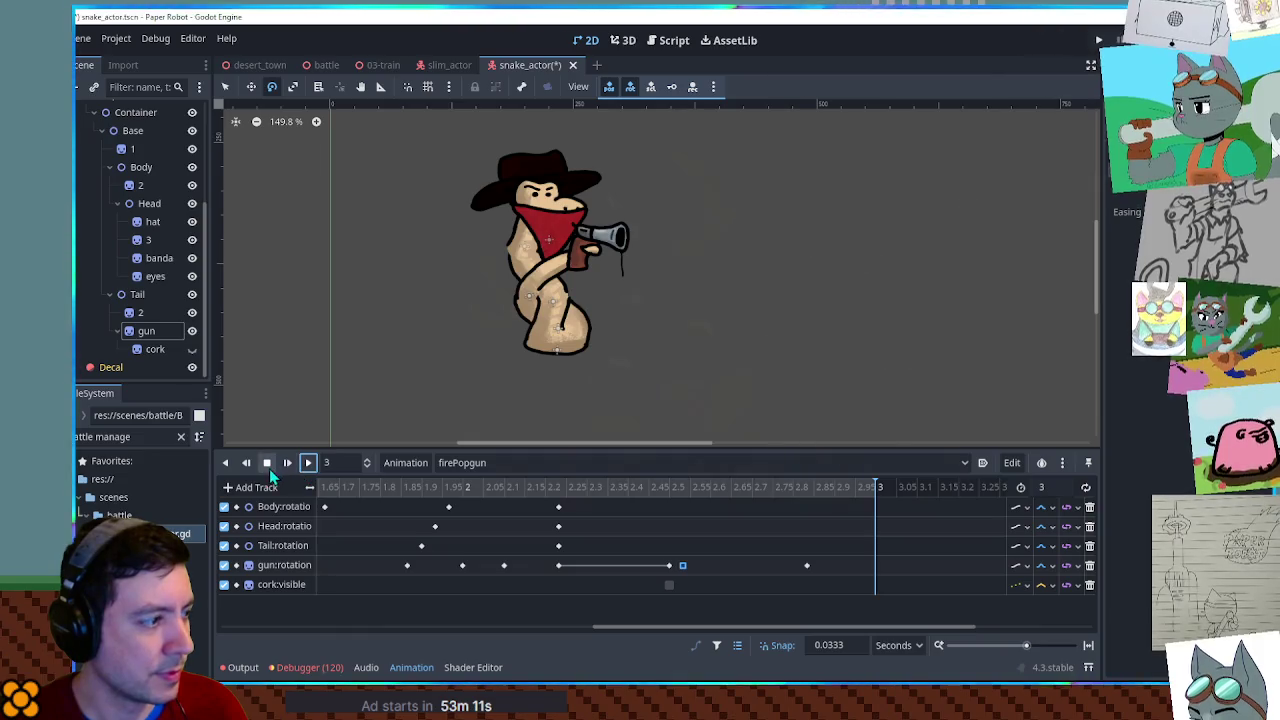
Shift the gun's return rotation key later and preview the firing from about 2.2 s.
left_click(268, 465)
left_click_drag(683, 566, 711, 566)
left_click(598, 503)
left_click(308, 463)
left_click(266, 463)
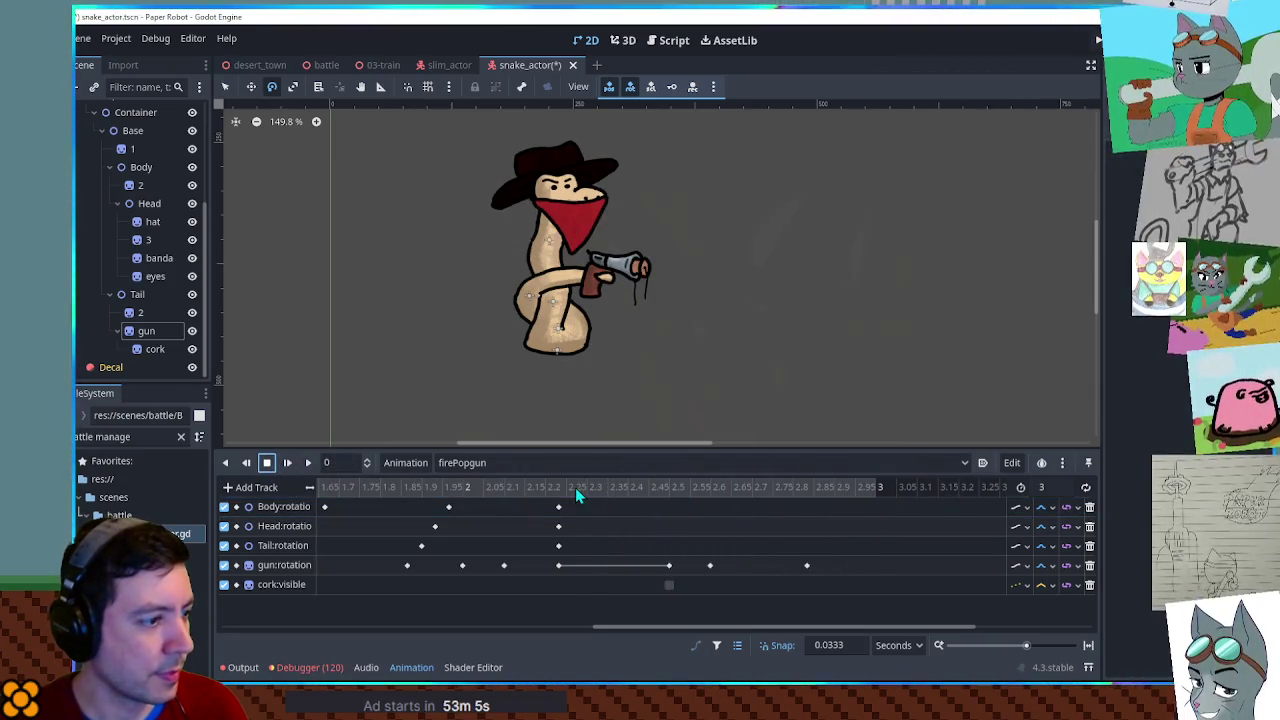
left_click(575, 487)
left_click(303, 462)
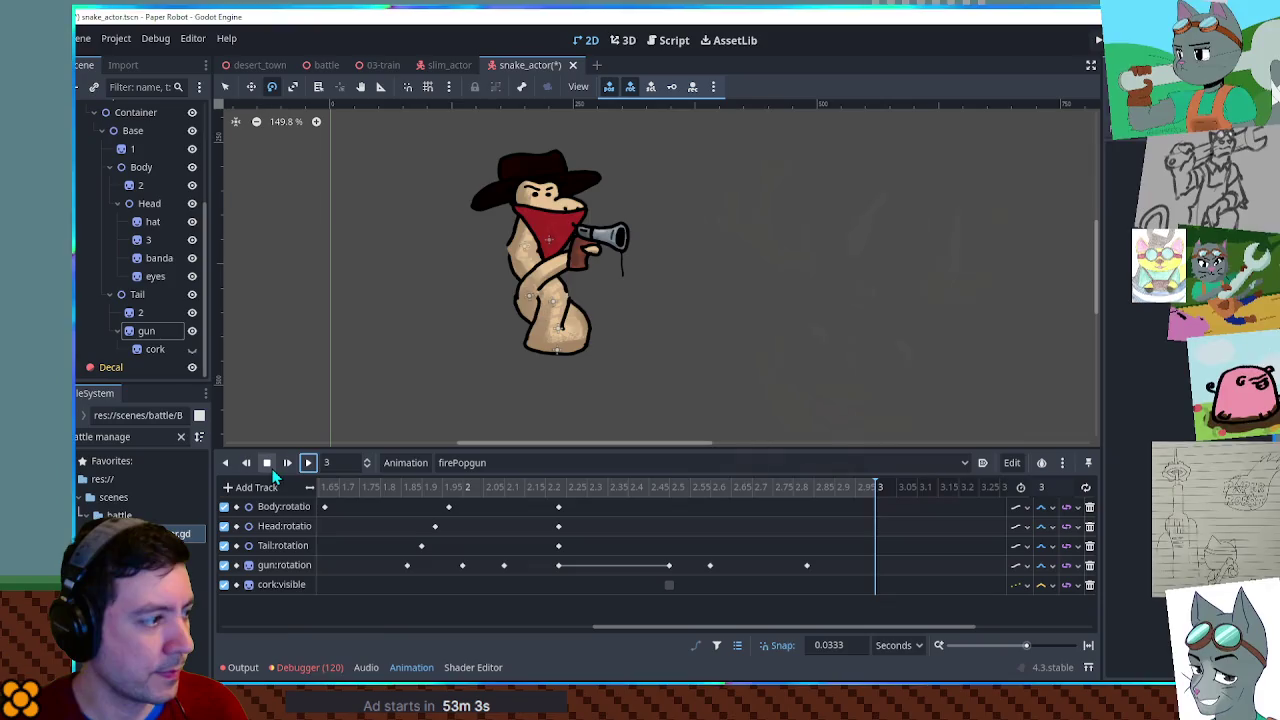
left_click(267, 463)
Duplicate the Body rotation key to 2.5 and key the body leaning back about 8° at 2.6.
left_click(669, 526)
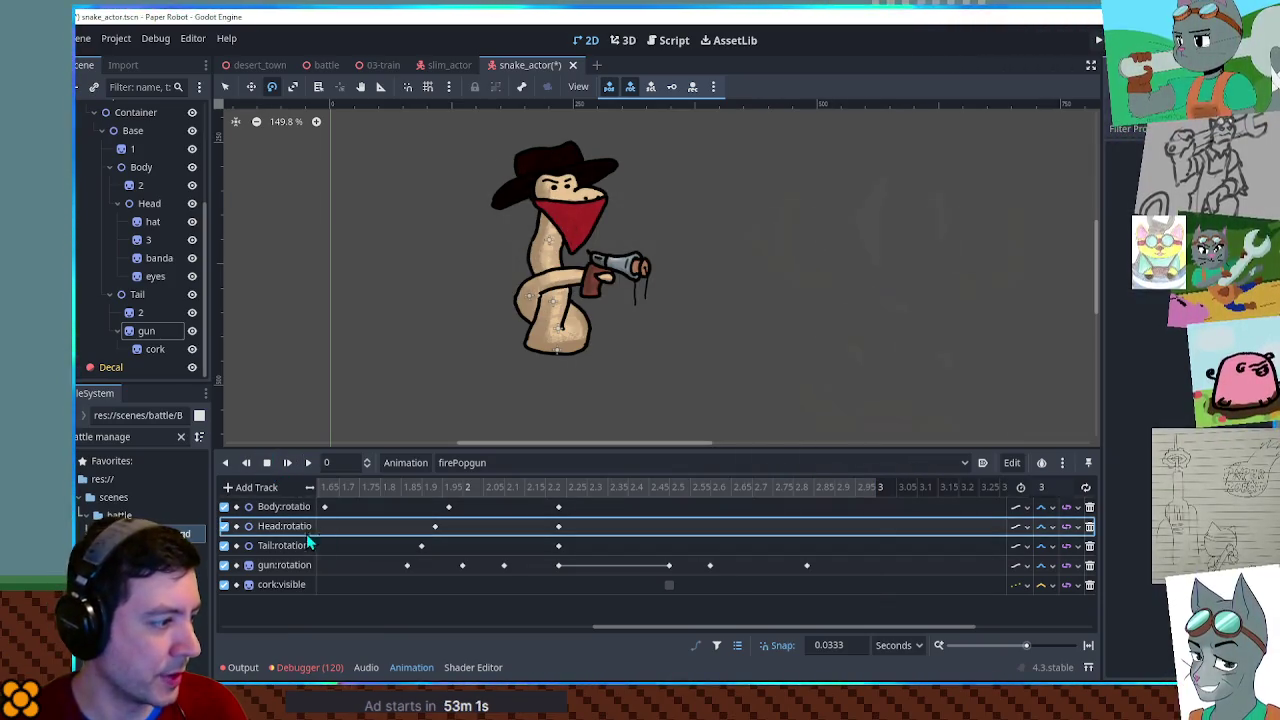
left_click(670, 492)
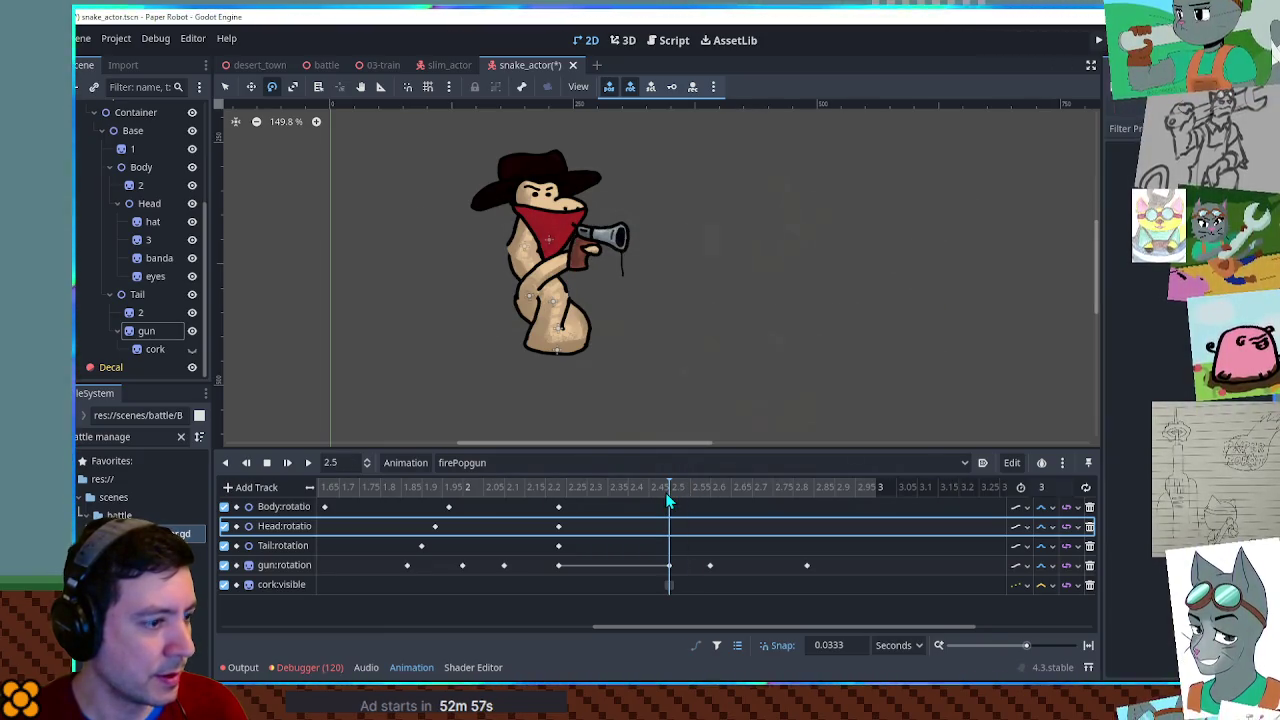
left_click(669, 510)
left_click(558, 507)
key("ctrl+d")
left_click(712, 514)
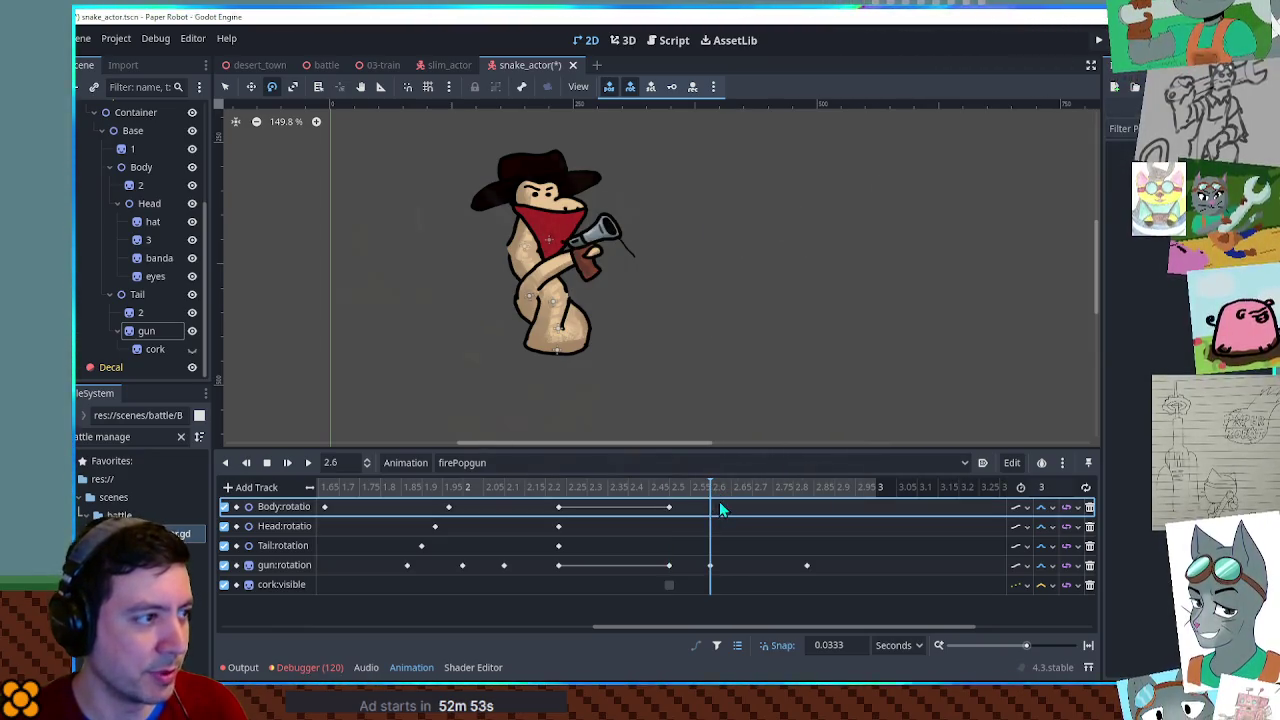
left_click(141, 167)
left_click_drag(831, 302, 785, 224)
right_click(712, 517)
left_click(722, 524)
Inspect a keyframe near the animation start and move the playhead to 3 seconds.
left_click_drag(620, 626, 294, 626)
left_click(335, 524)
left_click_drag(445, 627, 906, 627)
left_click(720, 488)
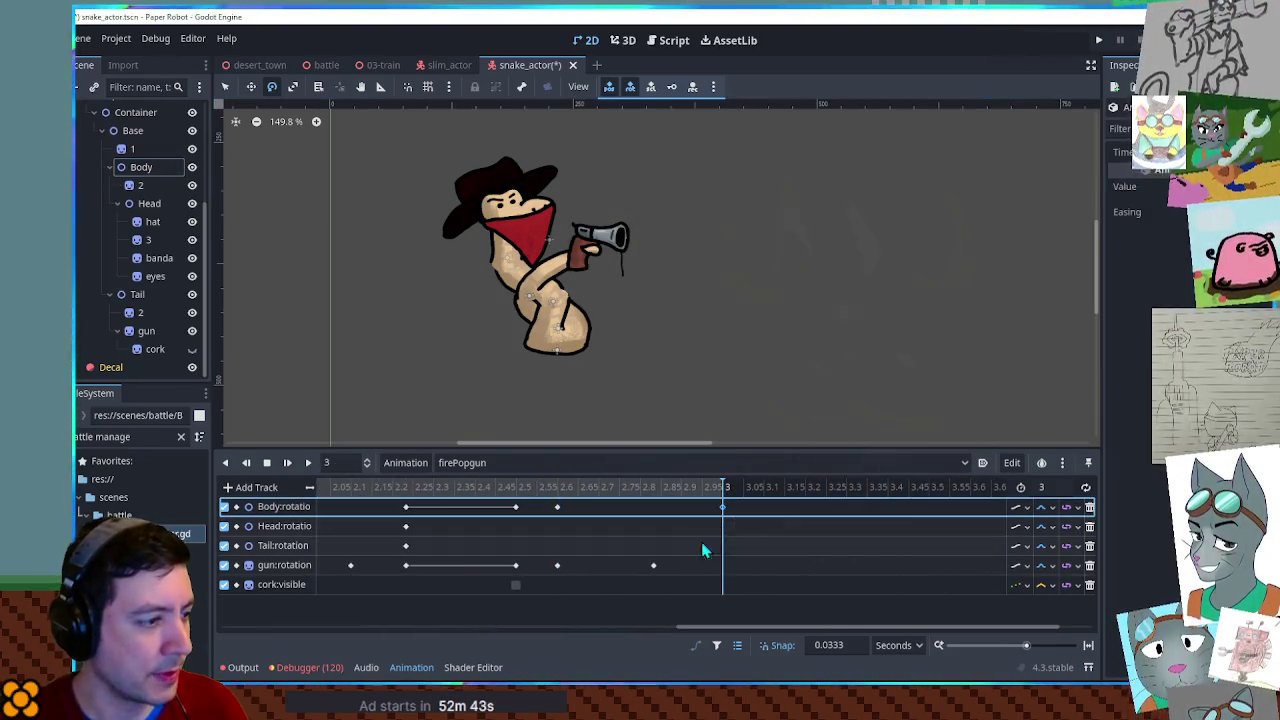
Check the Head key at 0 seconds and preview the pose at 2.6 seconds.
left_click_drag(716, 628, 287, 628)
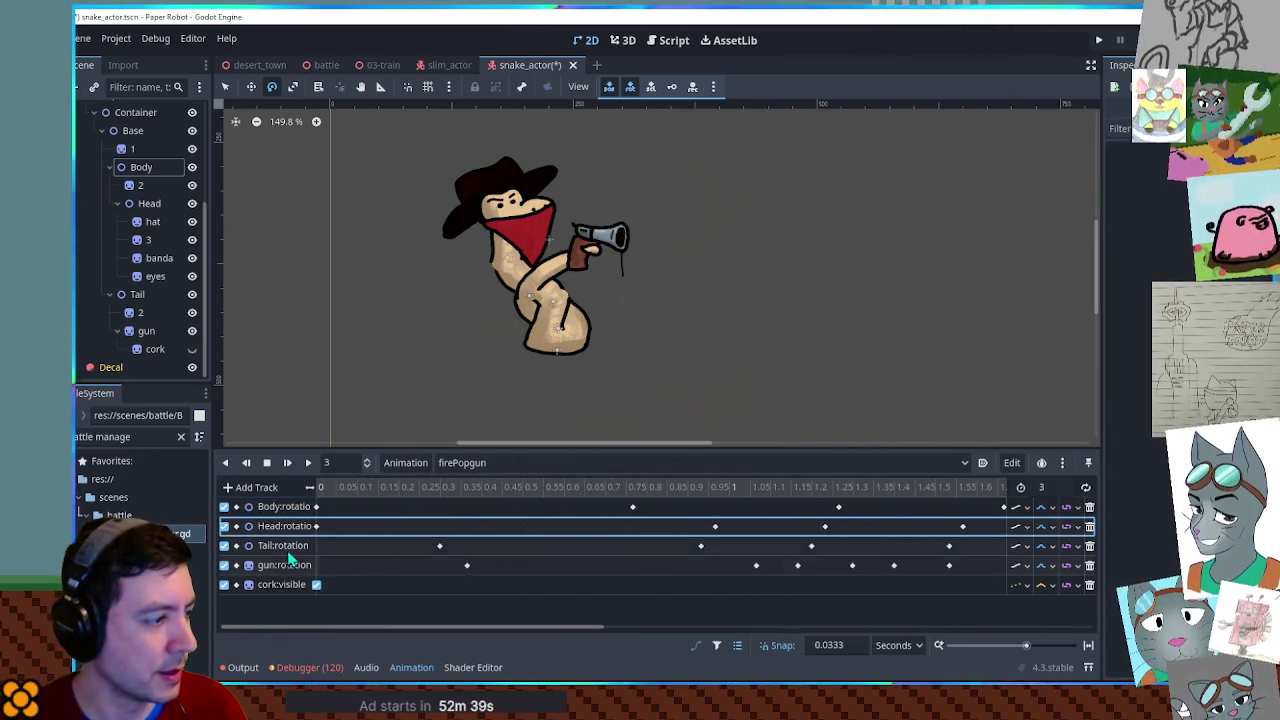
left_click(317, 526)
left_click_drag(372, 627, 870, 628)
mouse_move(589, 496)
left_mouse_down()
mouse_move(425, 500)
mouse_move(689, 492)
mouse_move(372, 500)
mouse_move(510, 505)
mouse_move(455, 505)
left_mouse_up()
Key the Tail rotation at 2.5, swing it about 42° at 2.6, and preview the recoil.
right_click(455, 545)
left_click(480, 557)
left_click(495, 557)
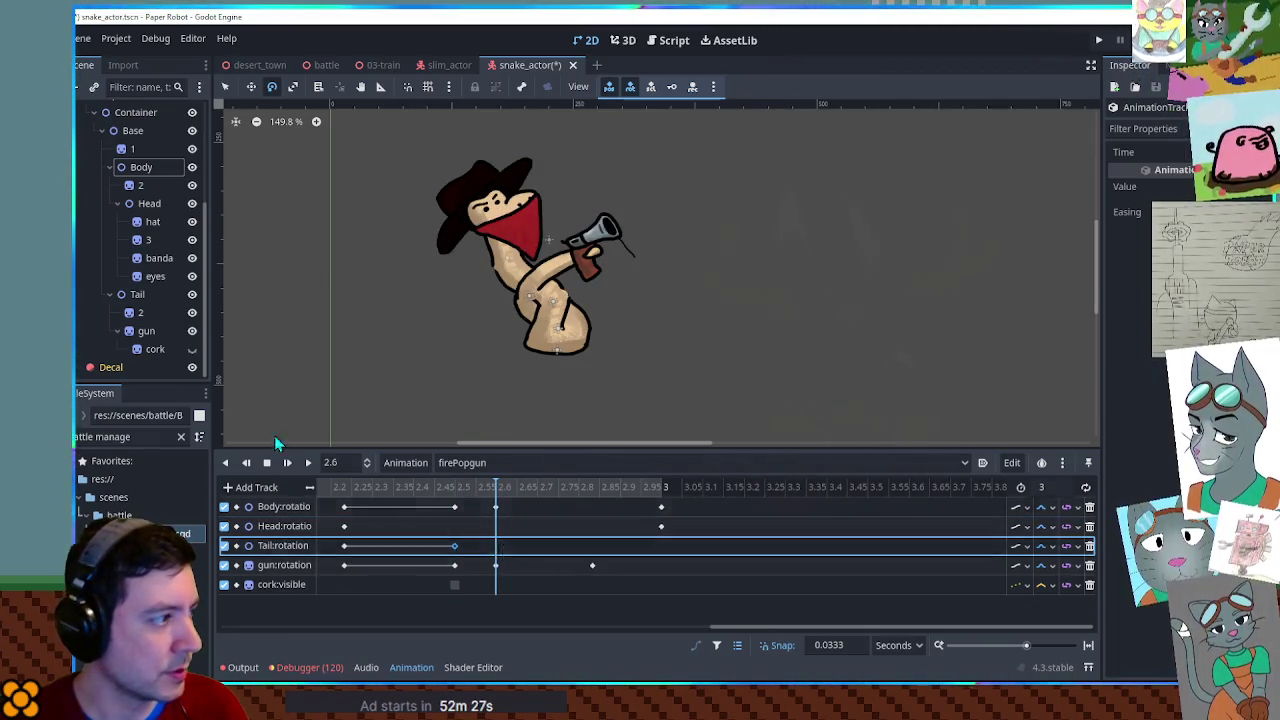
left_click(137, 294)
mouse_move(665, 311)
left_mouse_down()
mouse_move(600, 212)
mouse_move(759, 258)
mouse_move(736, 262)
mouse_move(783, 358)
mouse_move(658, 168)
mouse_move(718, 214)
left_mouse_up()
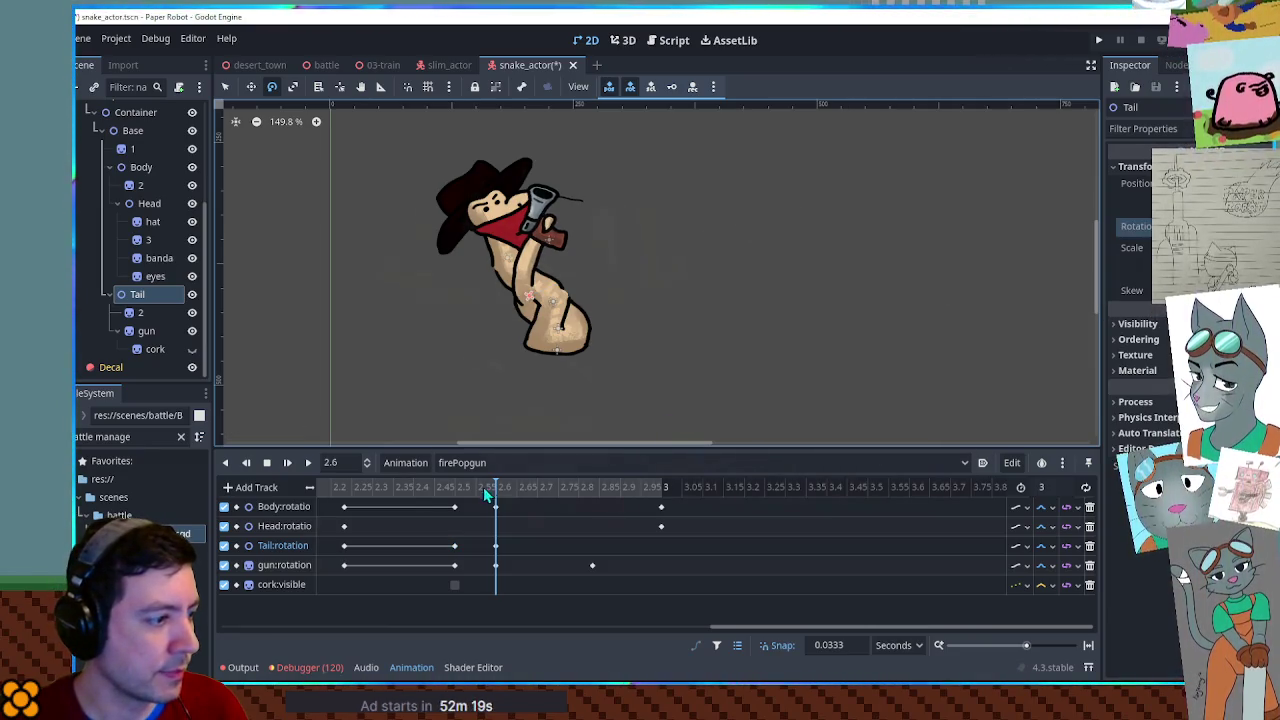
left_click(338, 494)
left_click(308, 463)
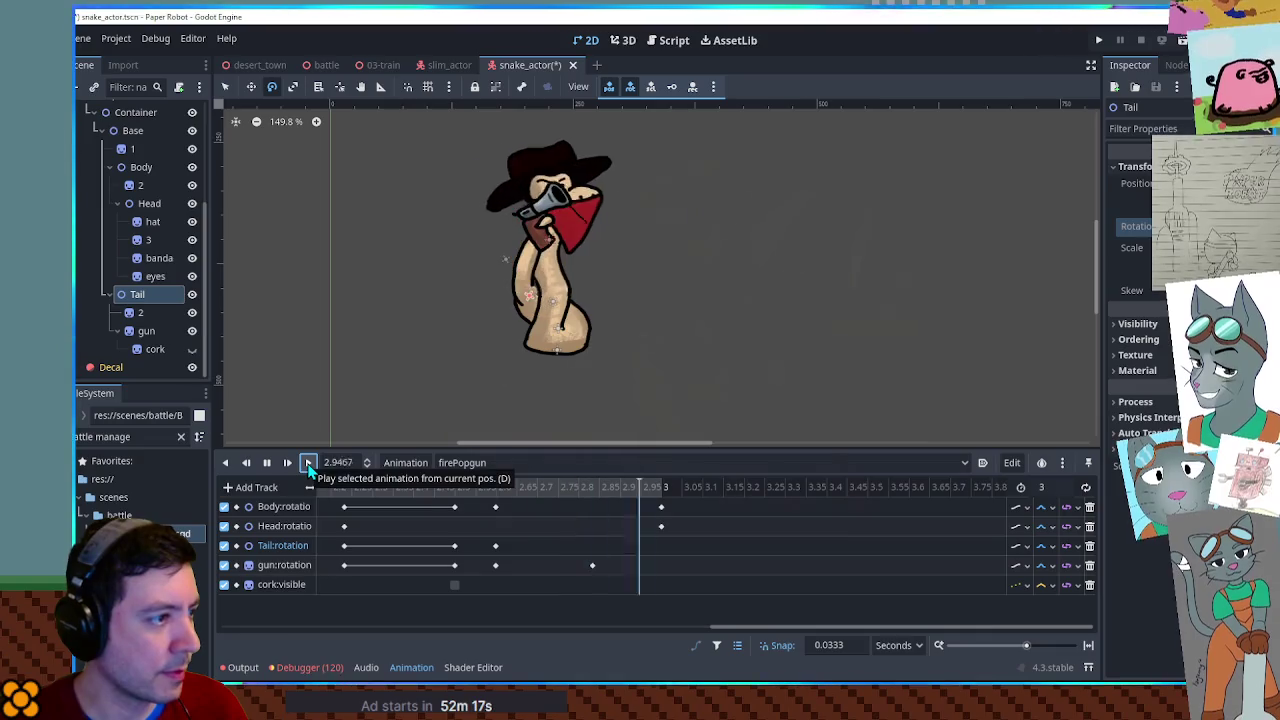
left_click(267, 463)
Select the early Tail rotation key near 0.3 and move the playhead to 3 seconds.
left_click(650, 545)
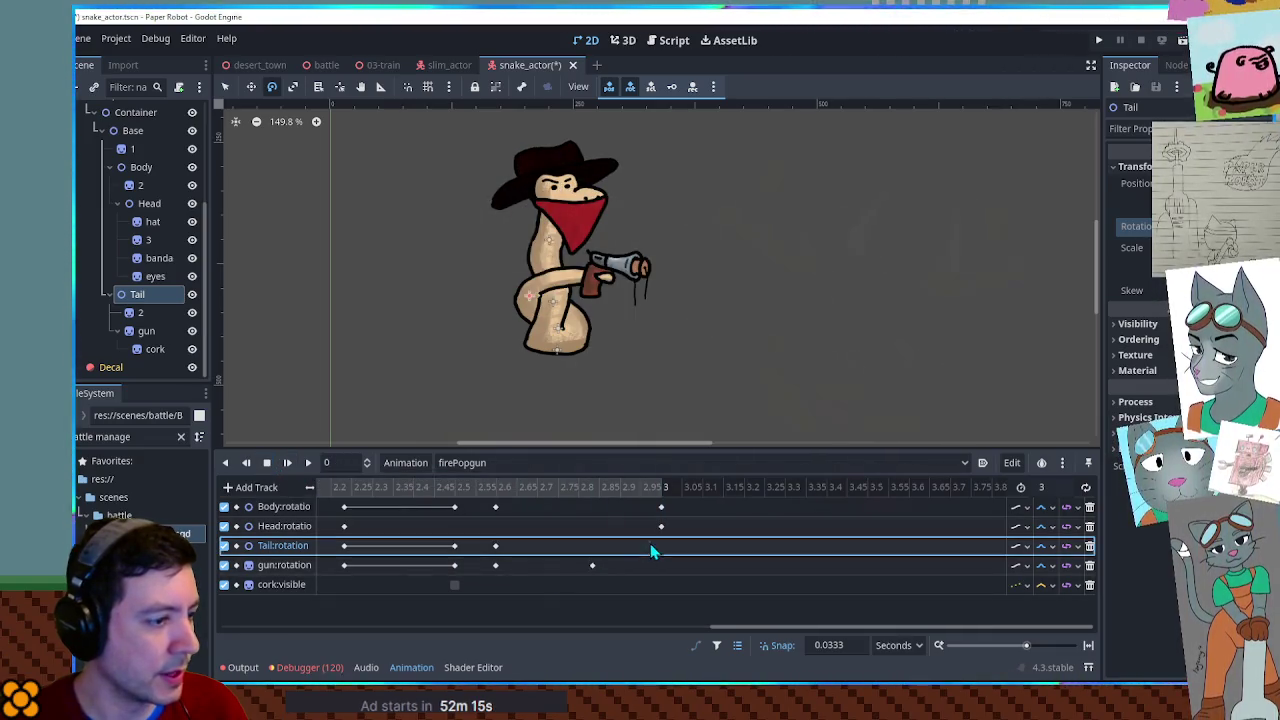
mouse_move(700, 630)
left_mouse_down()
mouse_move(500, 628)
mouse_move(331, 565)
left_mouse_up()
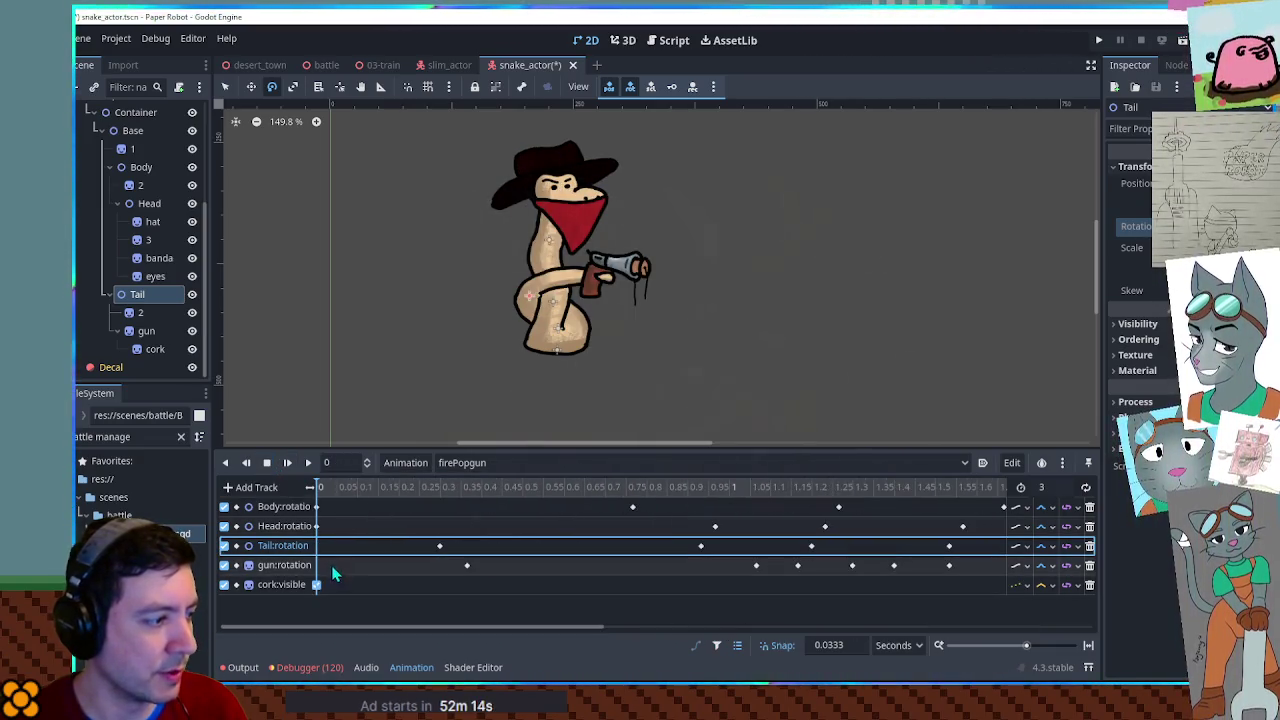
left_click(440, 545)
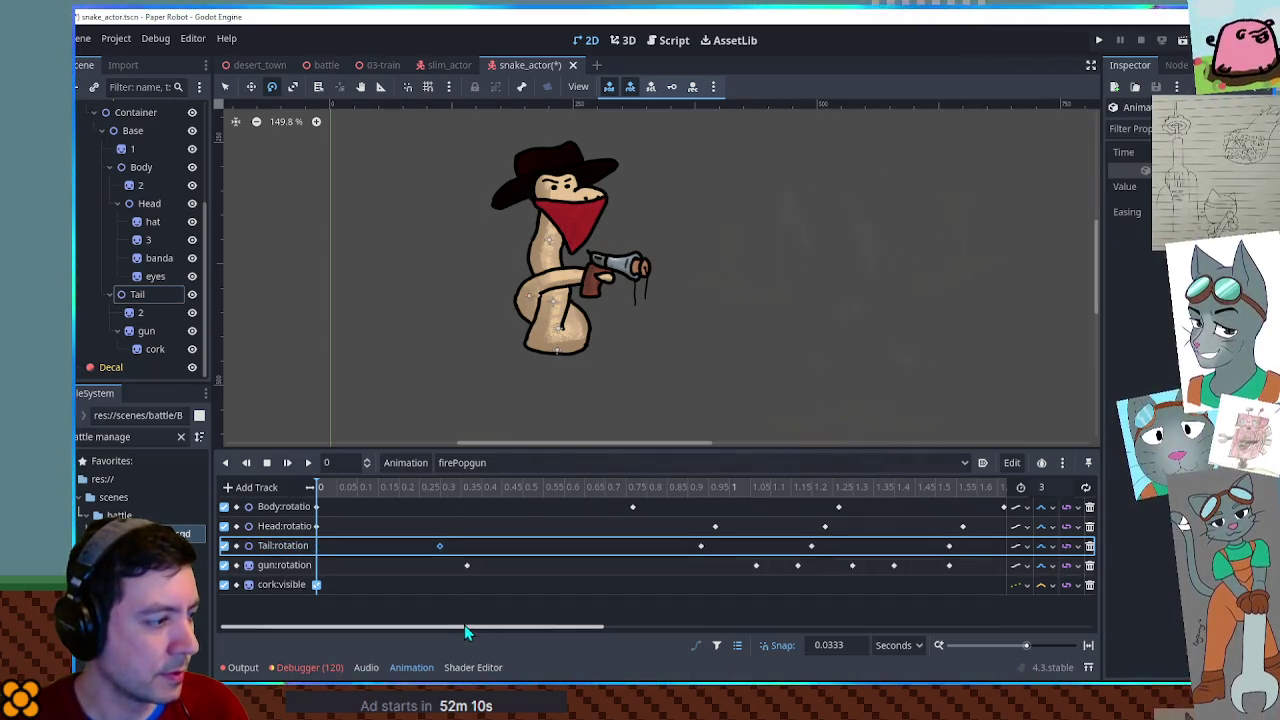
left_click_drag(465, 630, 850, 620)
left_click(850, 490)
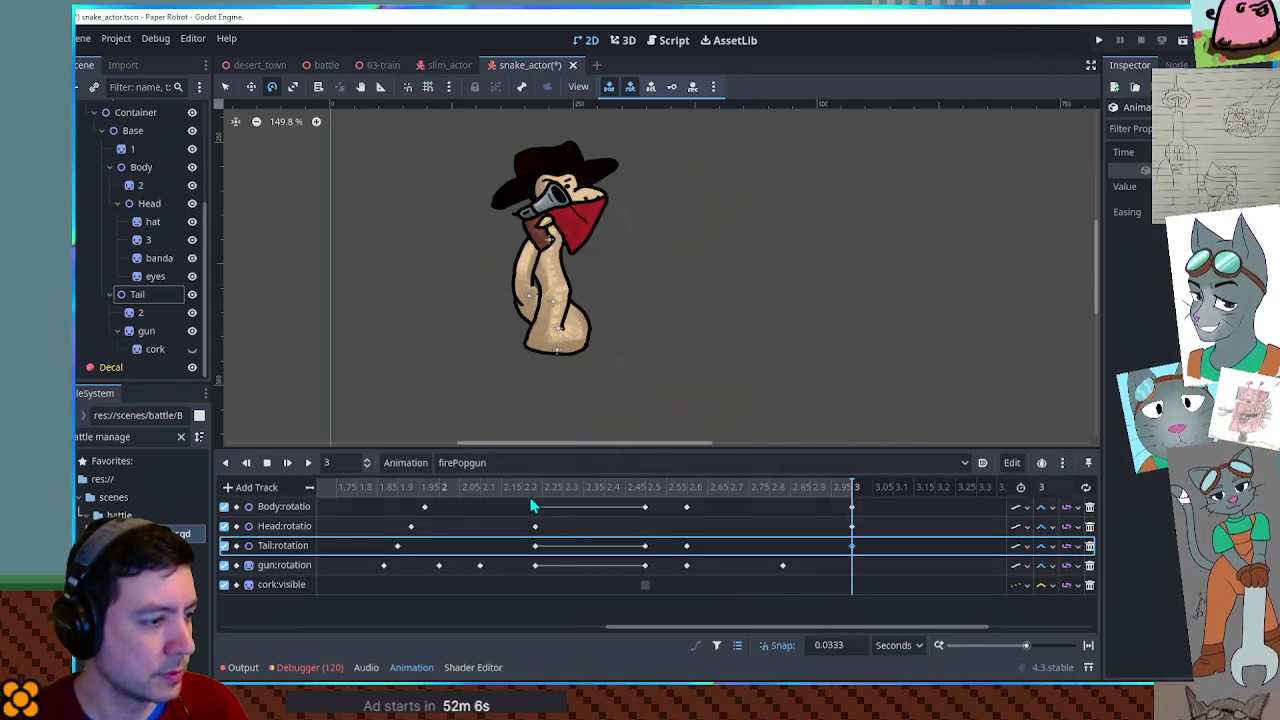
Play and scrub the recoil between about 2.0 and 2.8 seconds to review it.
left_click(457, 486)
left_click(289, 463)
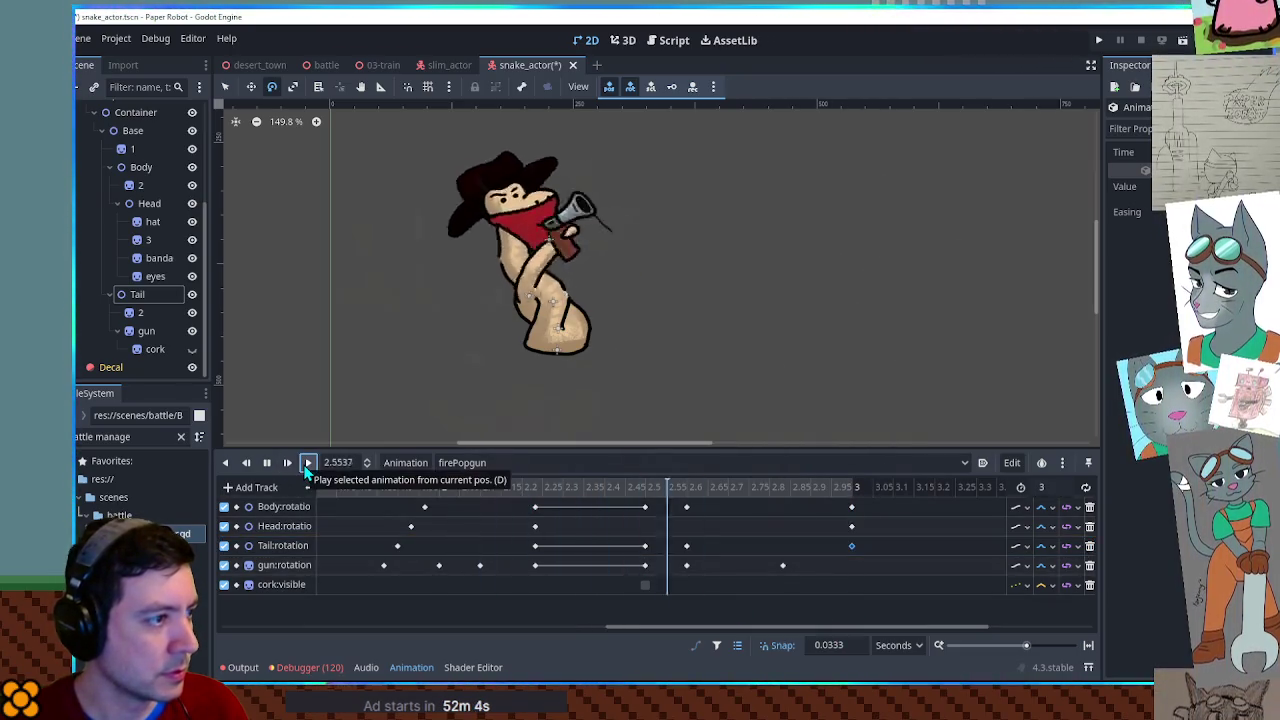
left_click_drag(479, 487, 697, 486)
mouse_move(731, 485)
left_mouse_down()
mouse_move(786, 486)
mouse_move(478, 486)
left_mouse_up()
left_click(308, 463)
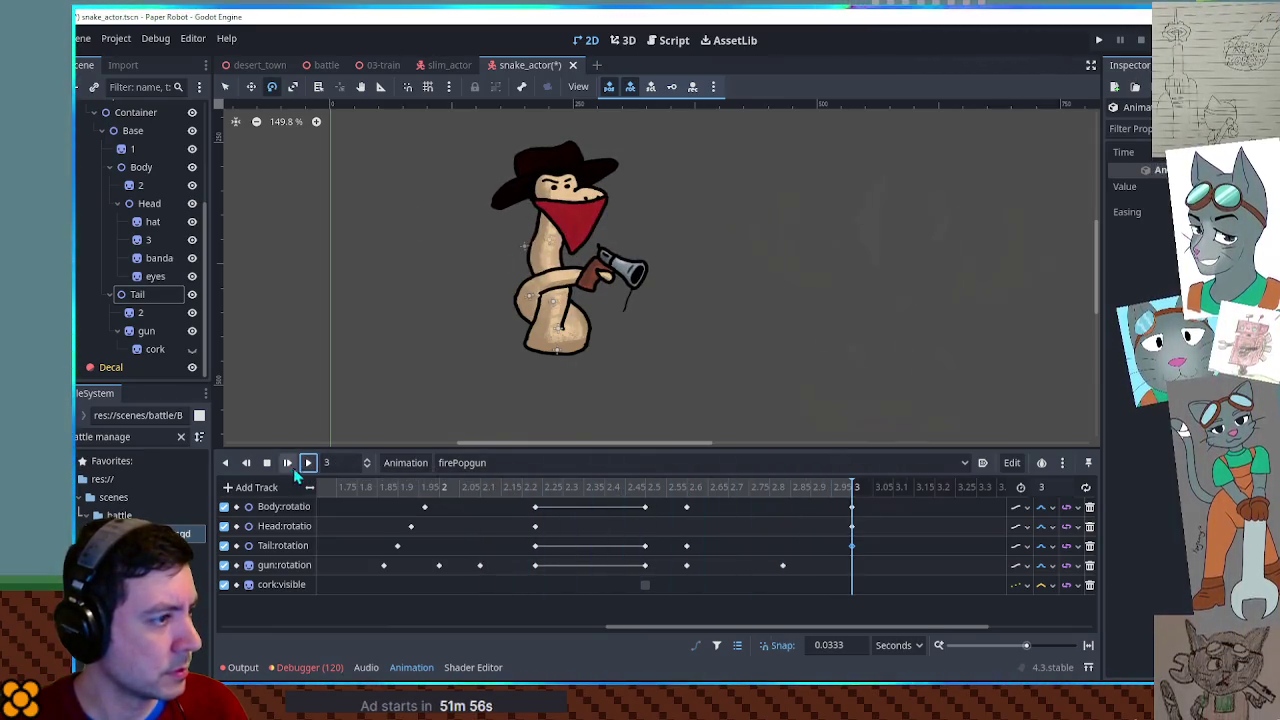
left_click(1062, 487)
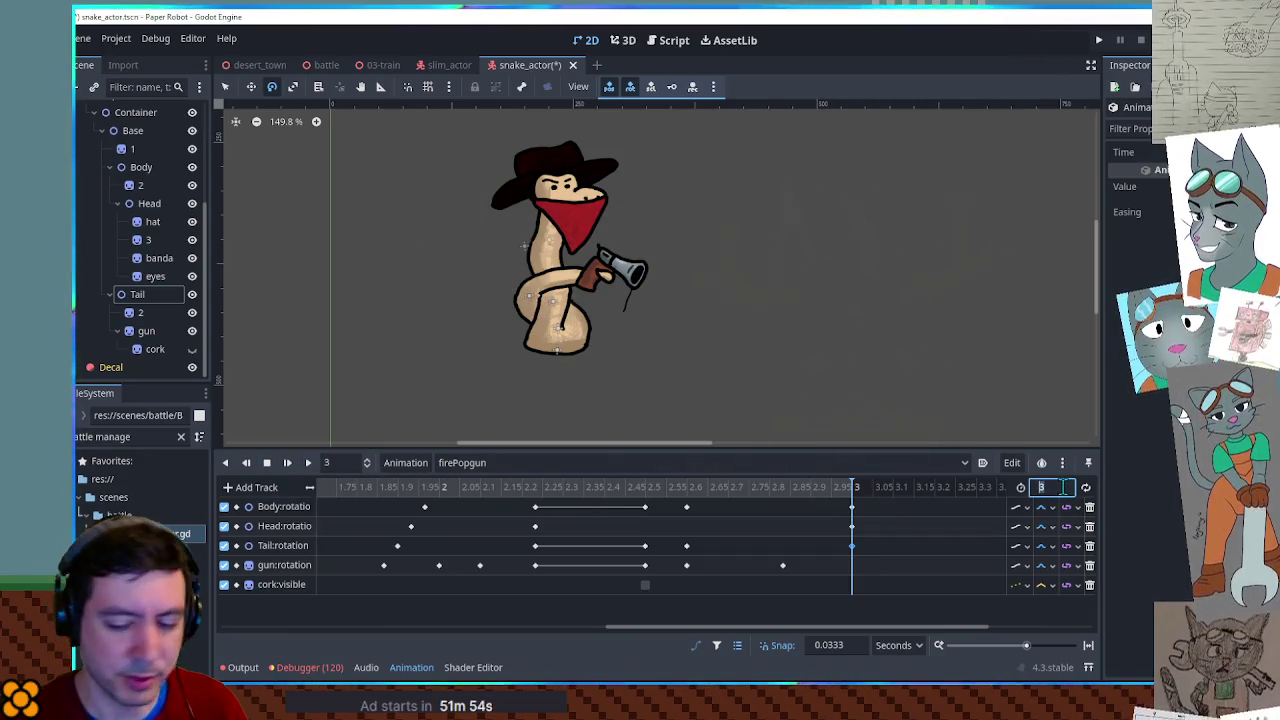
type(".5")
Set the animation length to 3.5 s and move the Body, Head and Tail end keys to 3.5.
key("Return")
left_click(866, 512)
left_click_drag(851, 549, 948, 546)
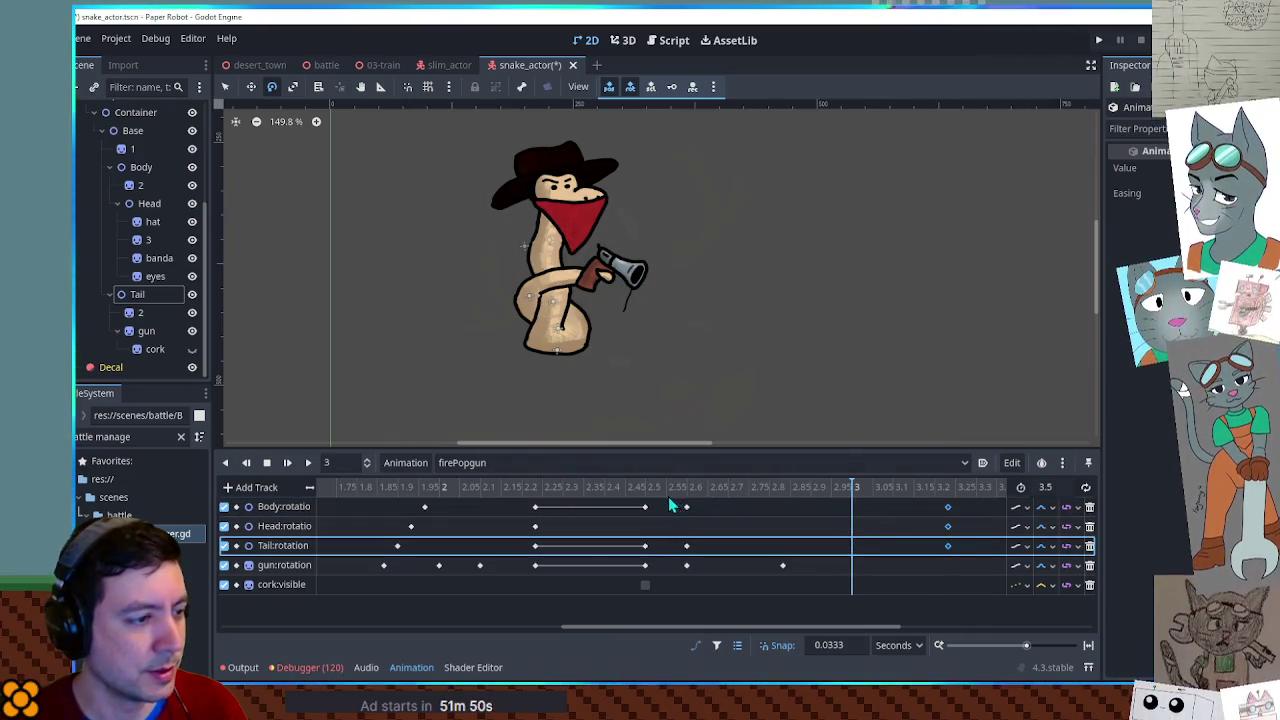
left_click(494, 487)
left_click(304, 465)
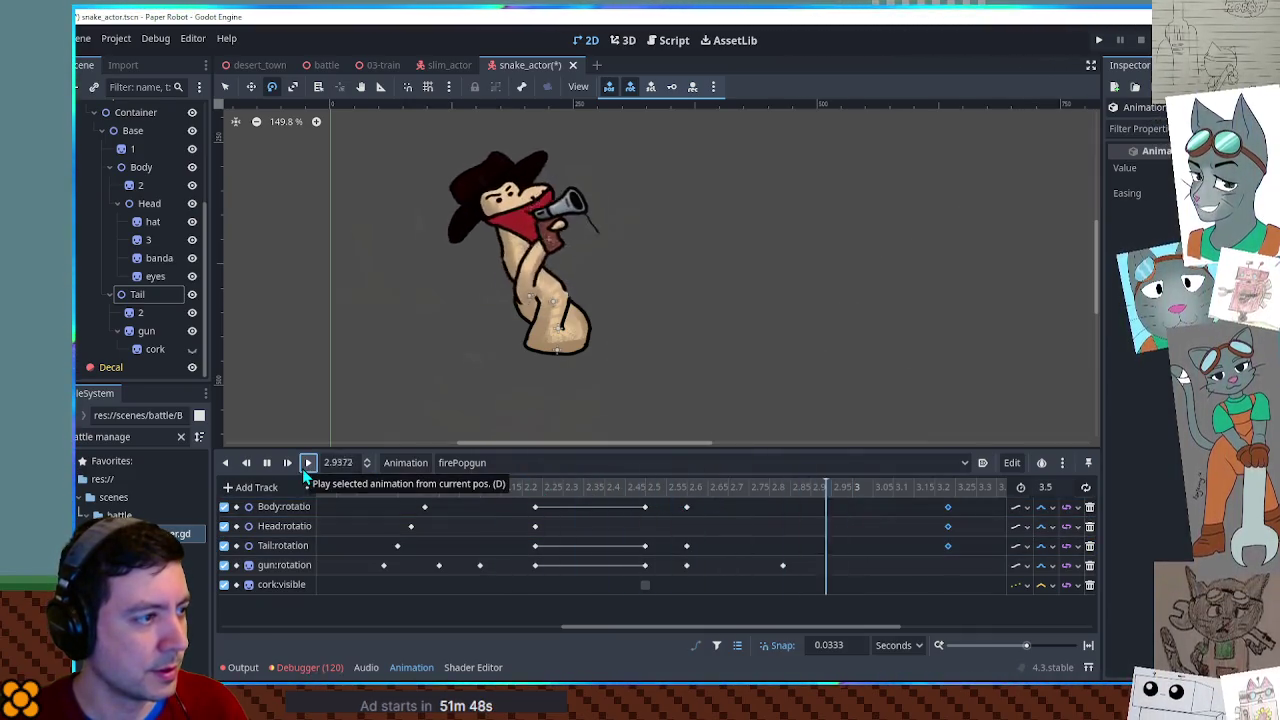
left_click(266, 462)
Duplicate the Body, Head and Tail keys near 3.1 at the 3.5 end and play to check.
left_click_drag(843, 628, 966, 642)
left_click_drag(703, 500, 677, 565)
left_click(783, 489)
left_click(797, 489)
key("ctrl+d")
left_click_drag(797, 489, 314, 487)
left_click(304, 465)
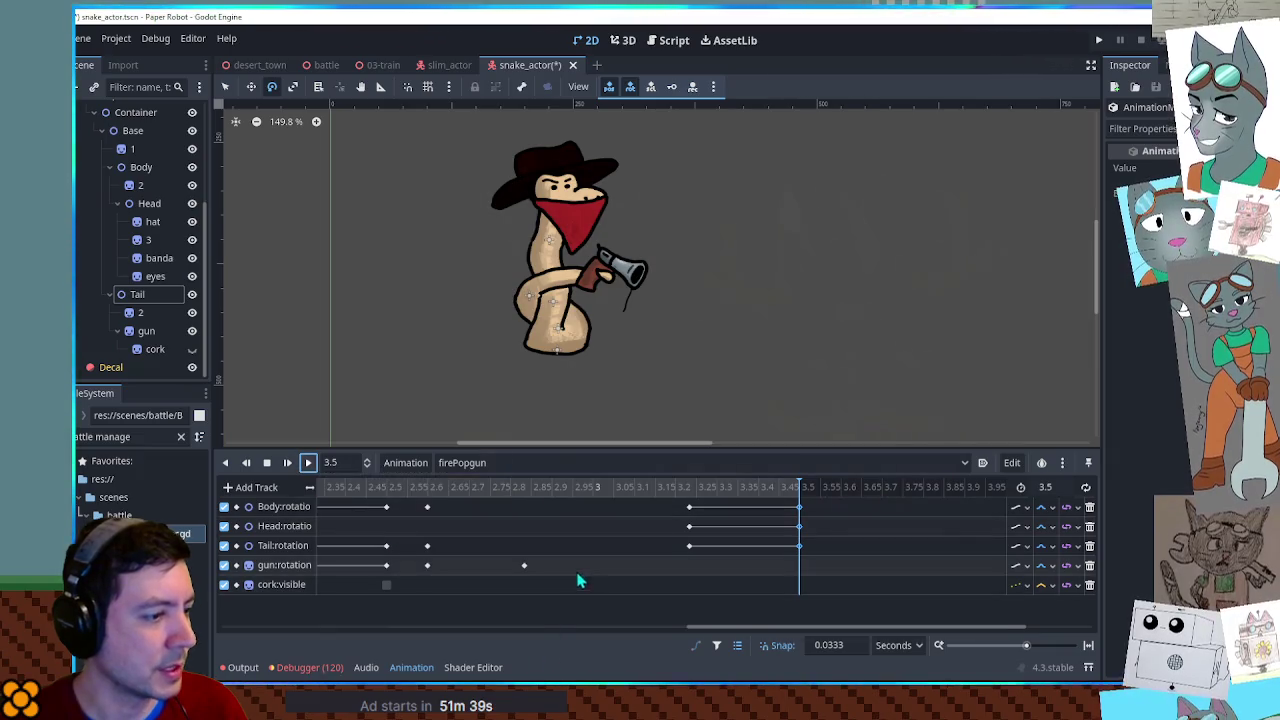
left_click_drag(752, 627, 280, 627)
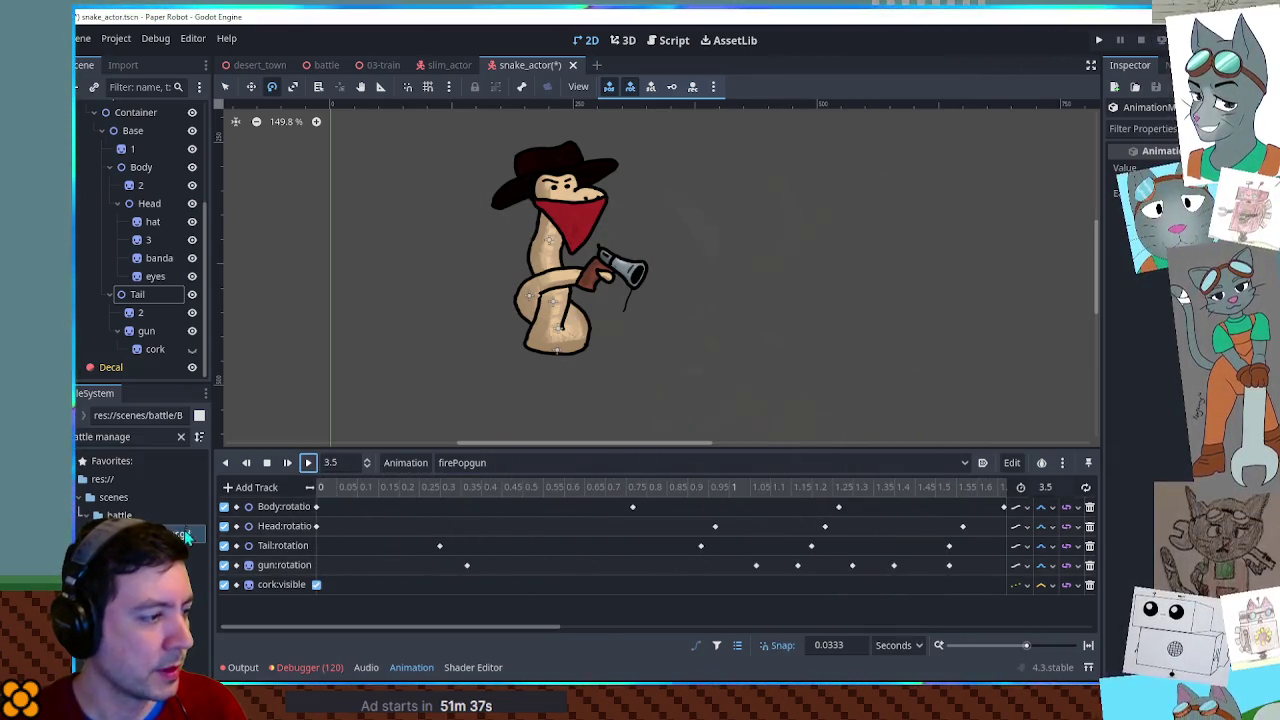
Replay firePopgun and inspect the gun:rotation keys around 3.23 and 3.5 seconds.
left_click(318, 487)
left_click(308, 468)
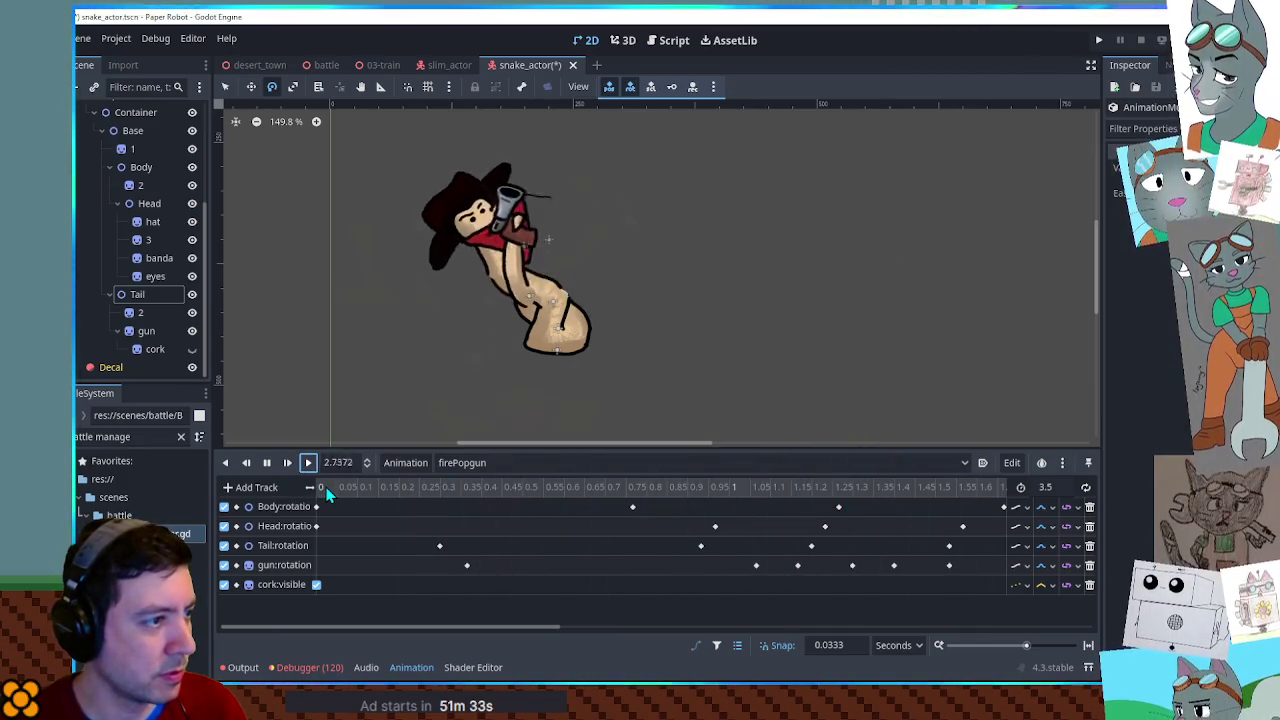
left_click(266, 462)
left_click(466, 565)
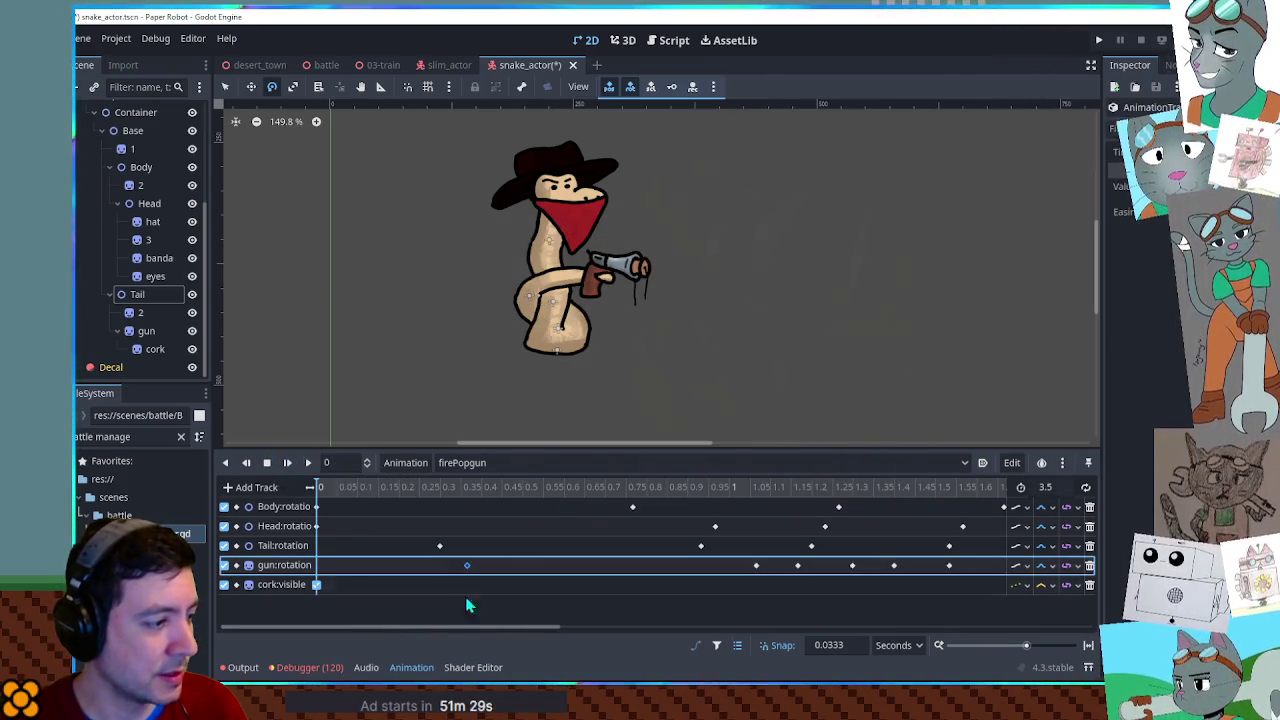
left_click_drag(471, 625, 949, 625)
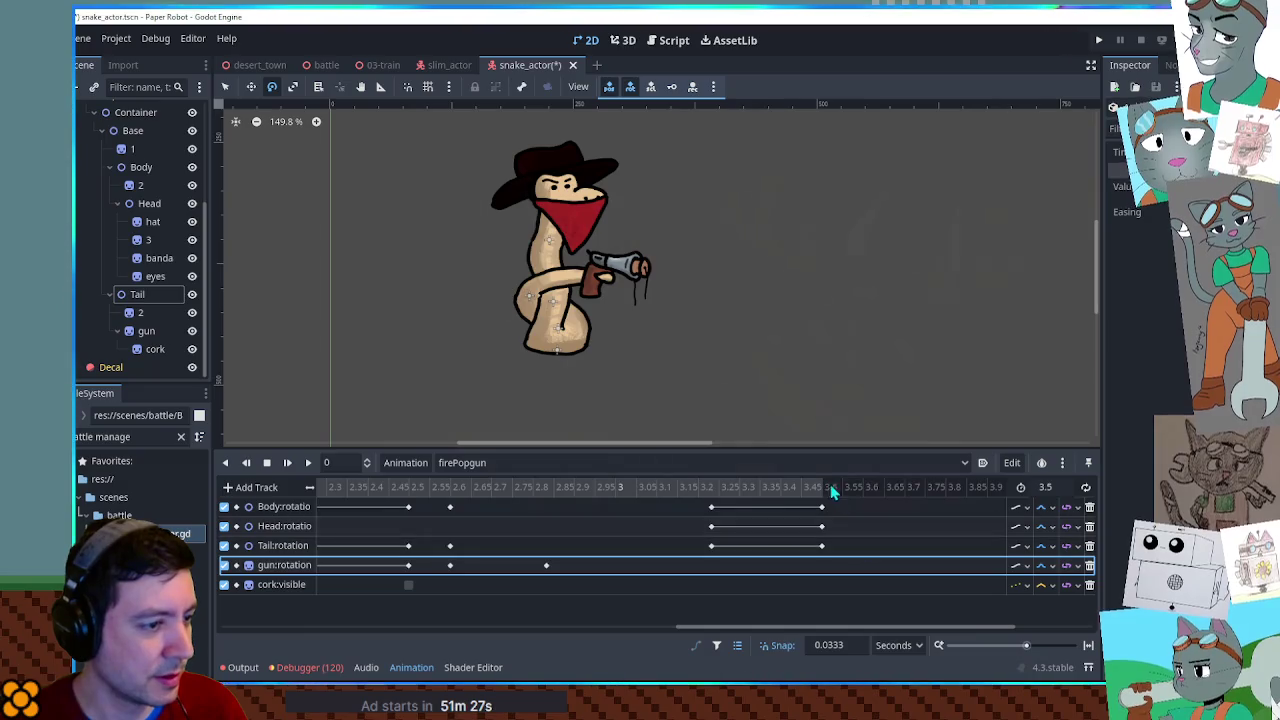
left_click(830, 484)
left_click(712, 487)
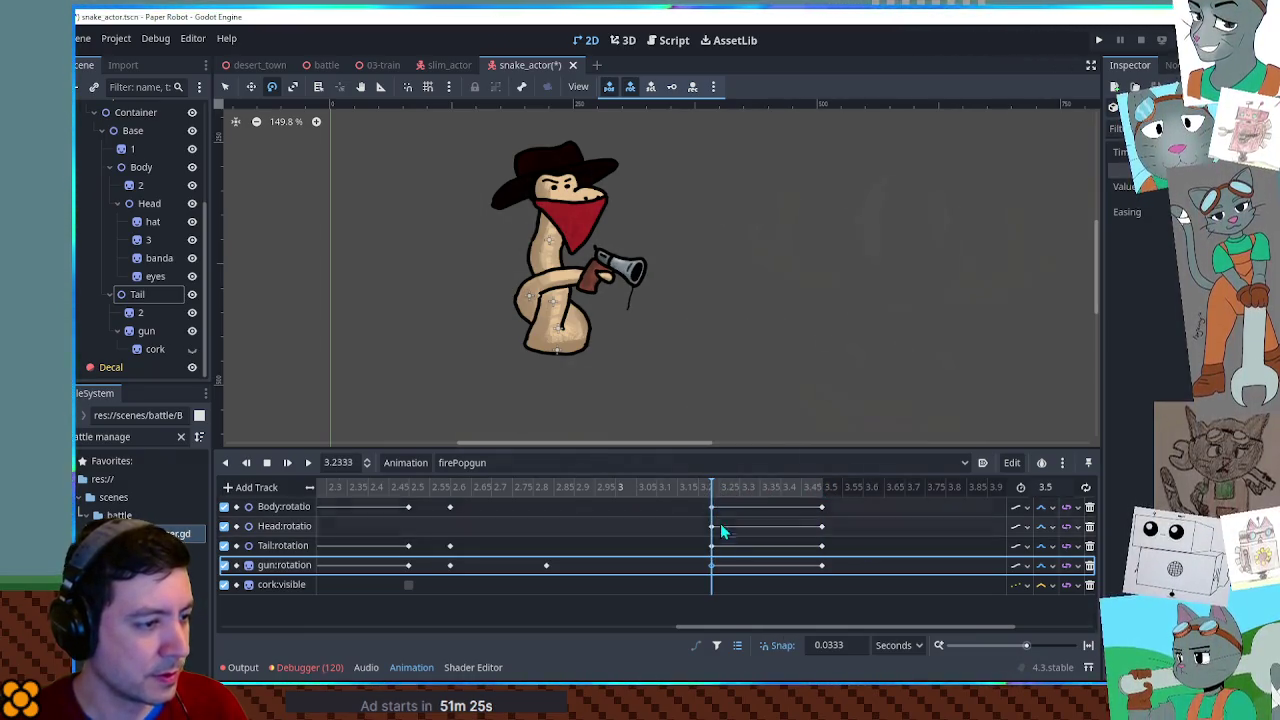
left_click_drag(737, 627, 716, 634)
Move the cork:visible key to 3.5 seconds, save the snake_actor scene, and replay it.
left_click(432, 584)
mouse_move(434, 586)
left_mouse_down()
mouse_move(850, 560)
mouse_move(870, 543)
mouse_move(851, 584)
left_mouse_up()
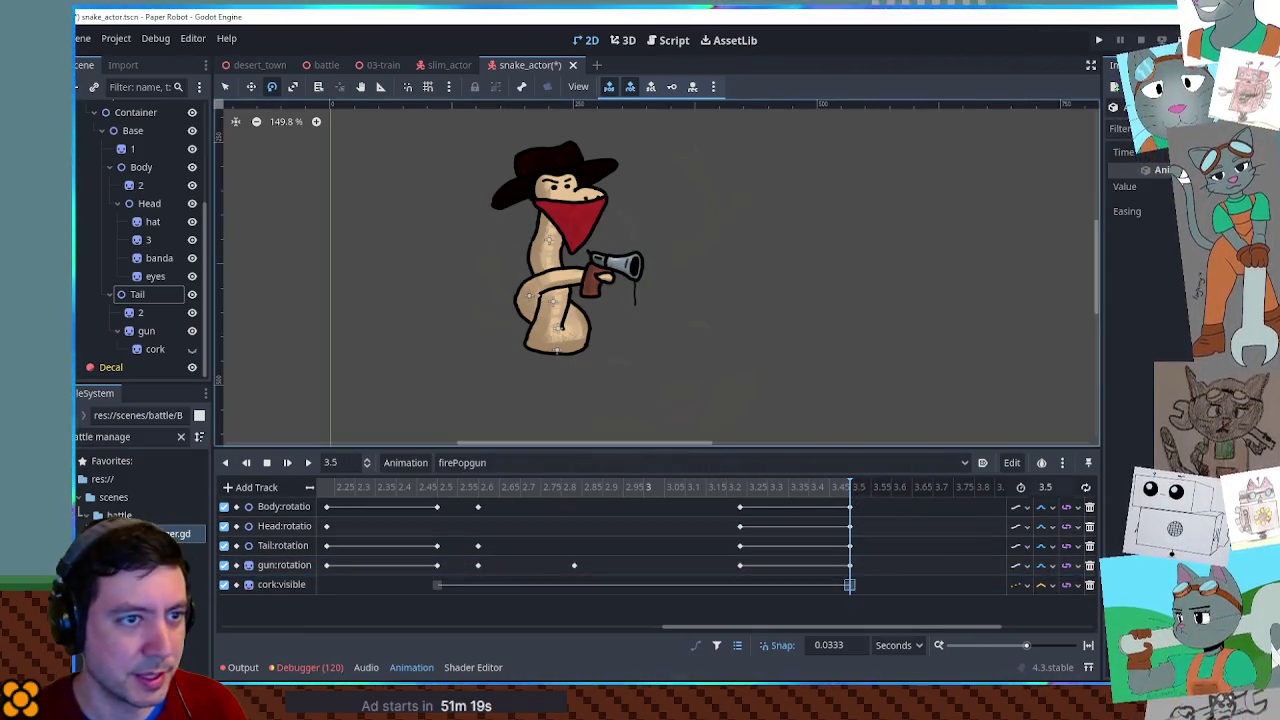
key("ctrl+s")
left_click(287, 462)
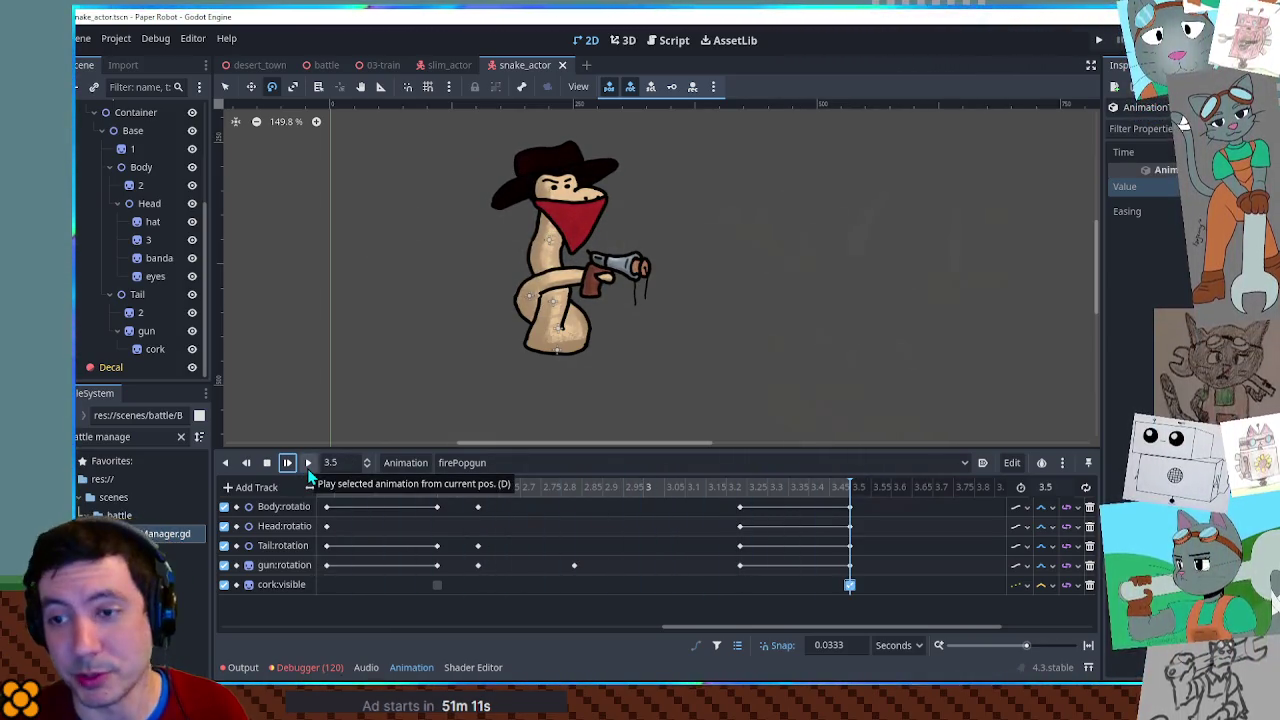
left_click(476, 465)
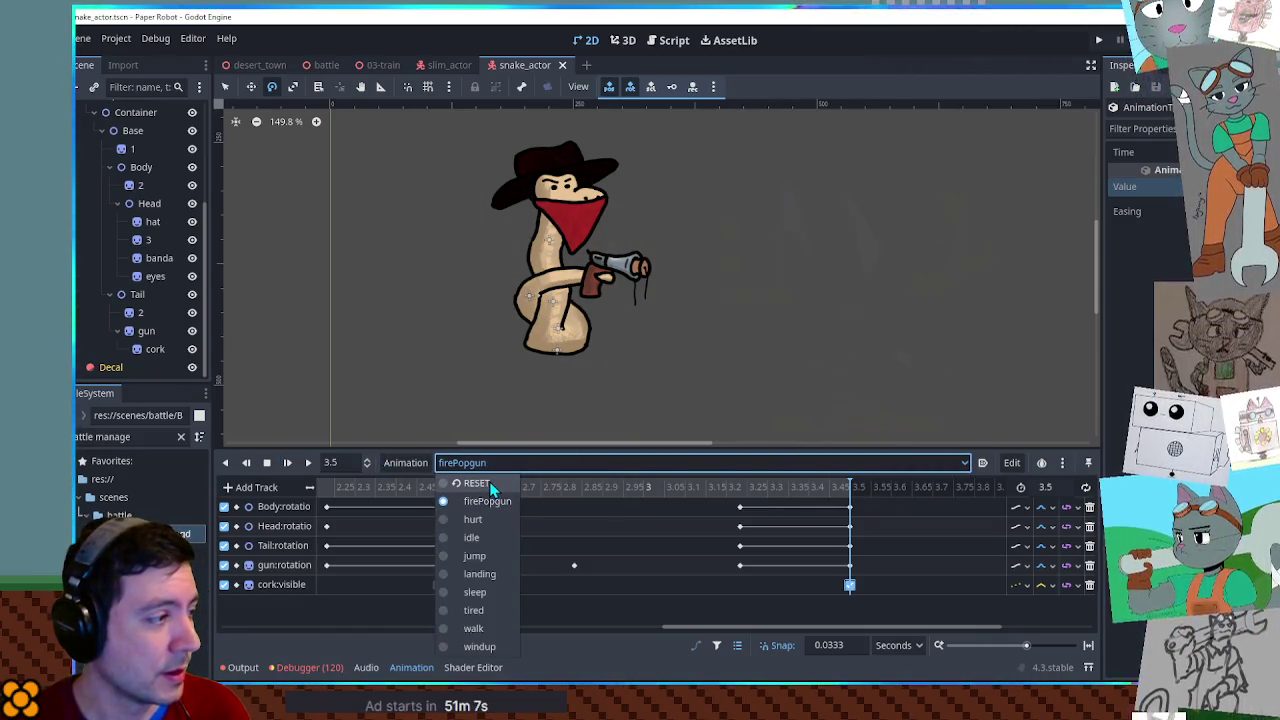
Switch the animation to RESET, select the SubViewport node, and change to the 3D view.
left_click(489, 483)
scroll(147, 243, "up", 5)
left_click(125, 185)
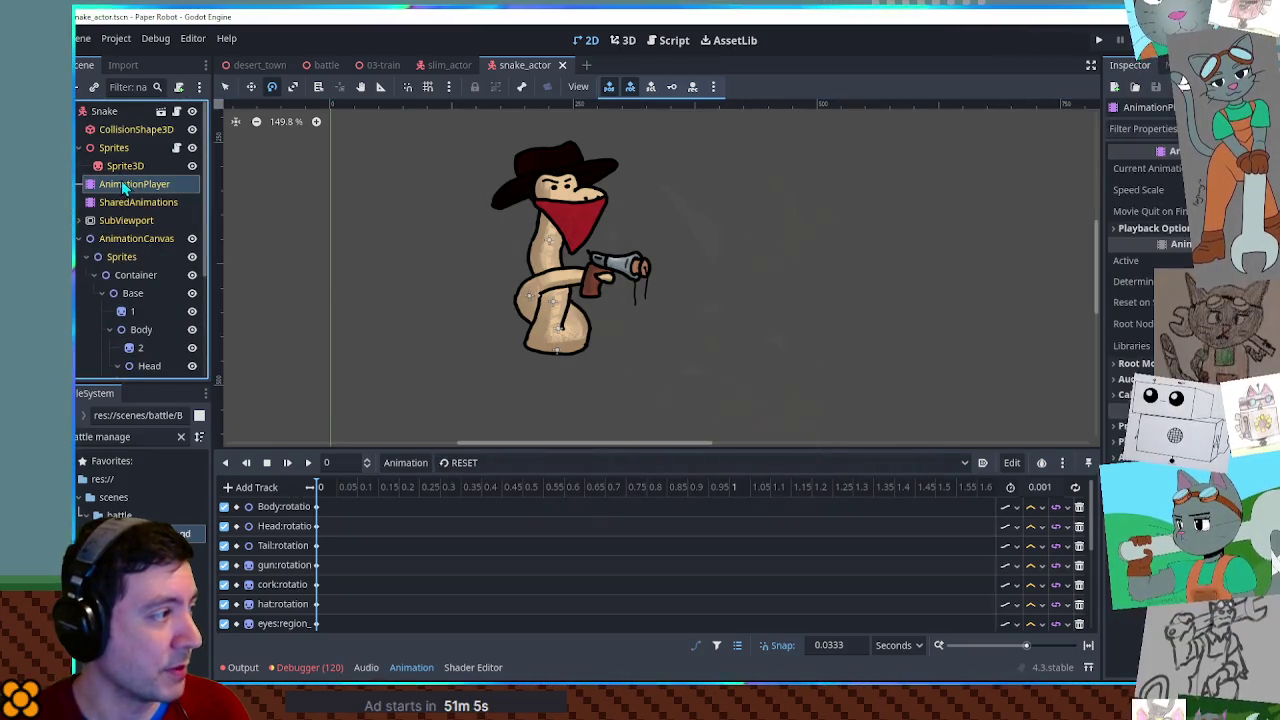
left_click(126, 220)
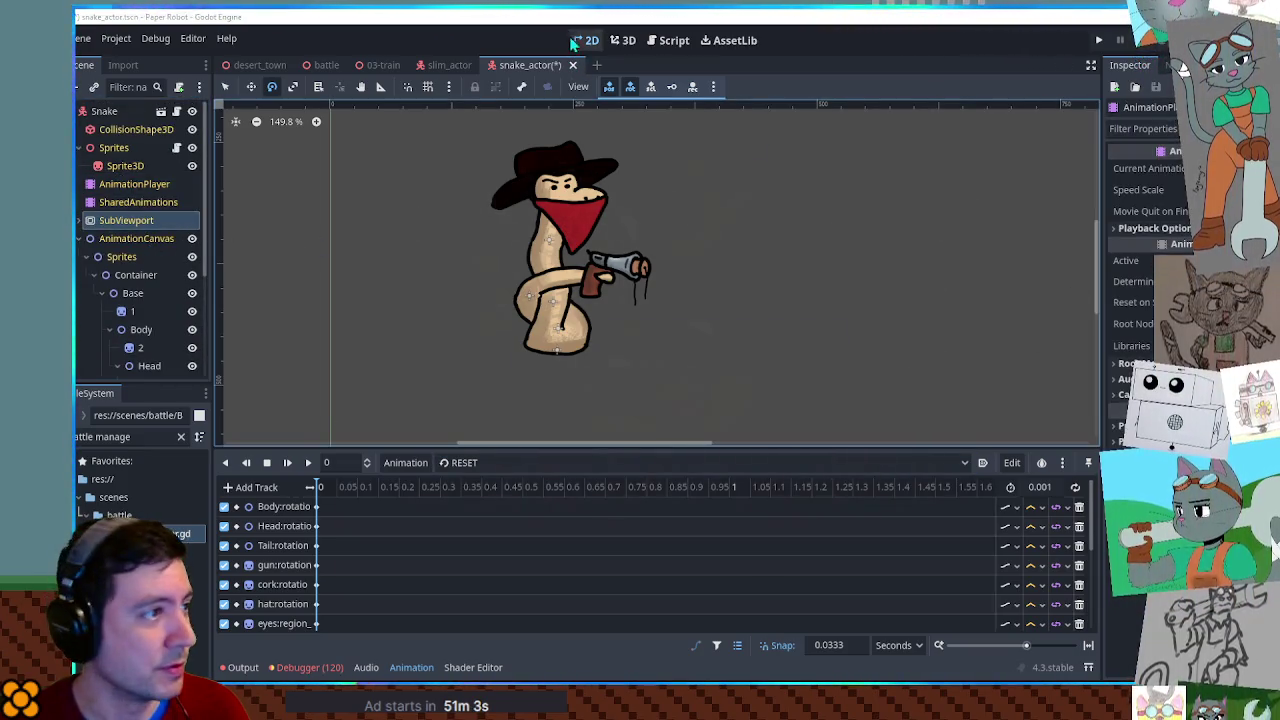
left_click(628, 40)
scroll(551, 371, "up", 3)
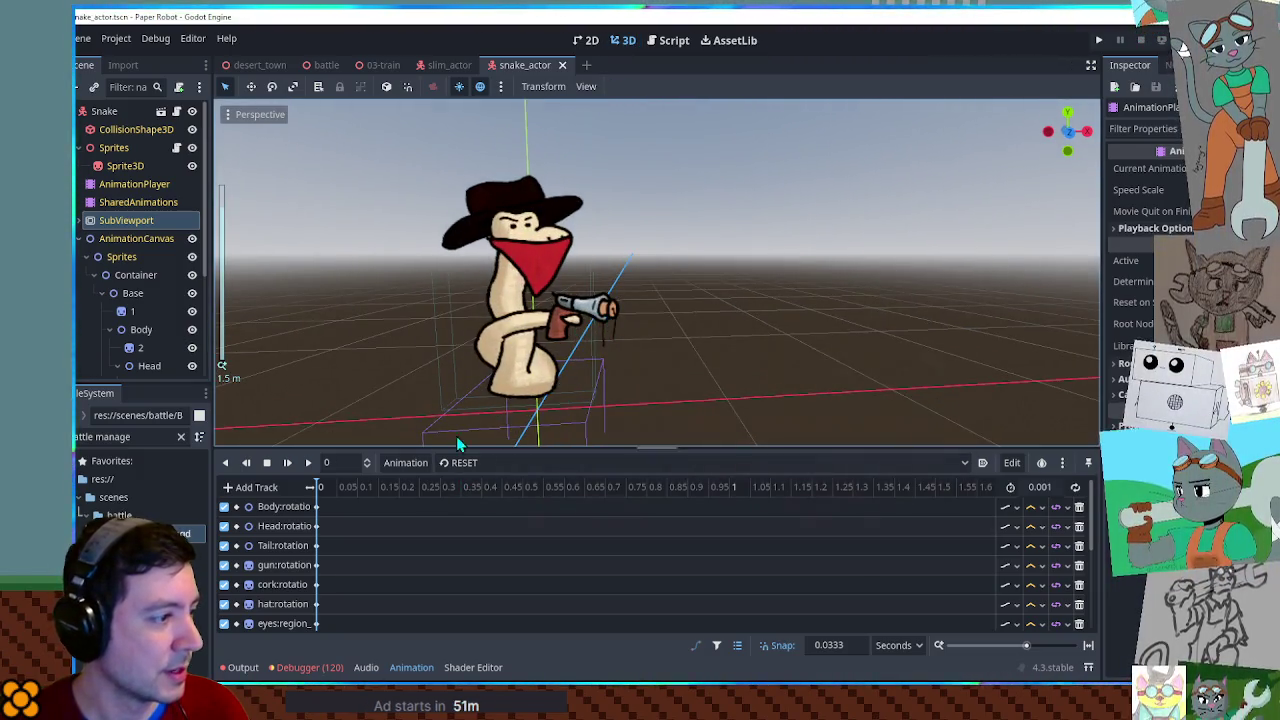
Play firePopgun on the snake bandit in the 3D view, orbiting around it.
left_click(462, 462)
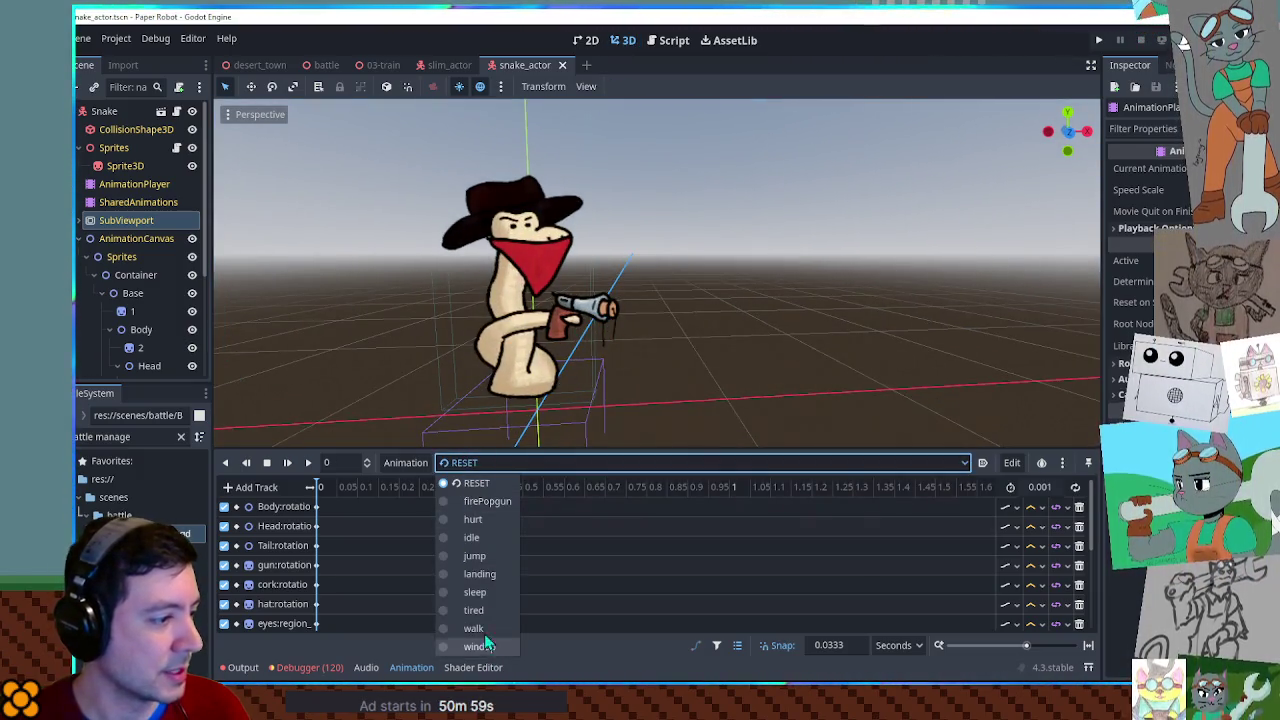
left_click(484, 507)
left_click(308, 462)
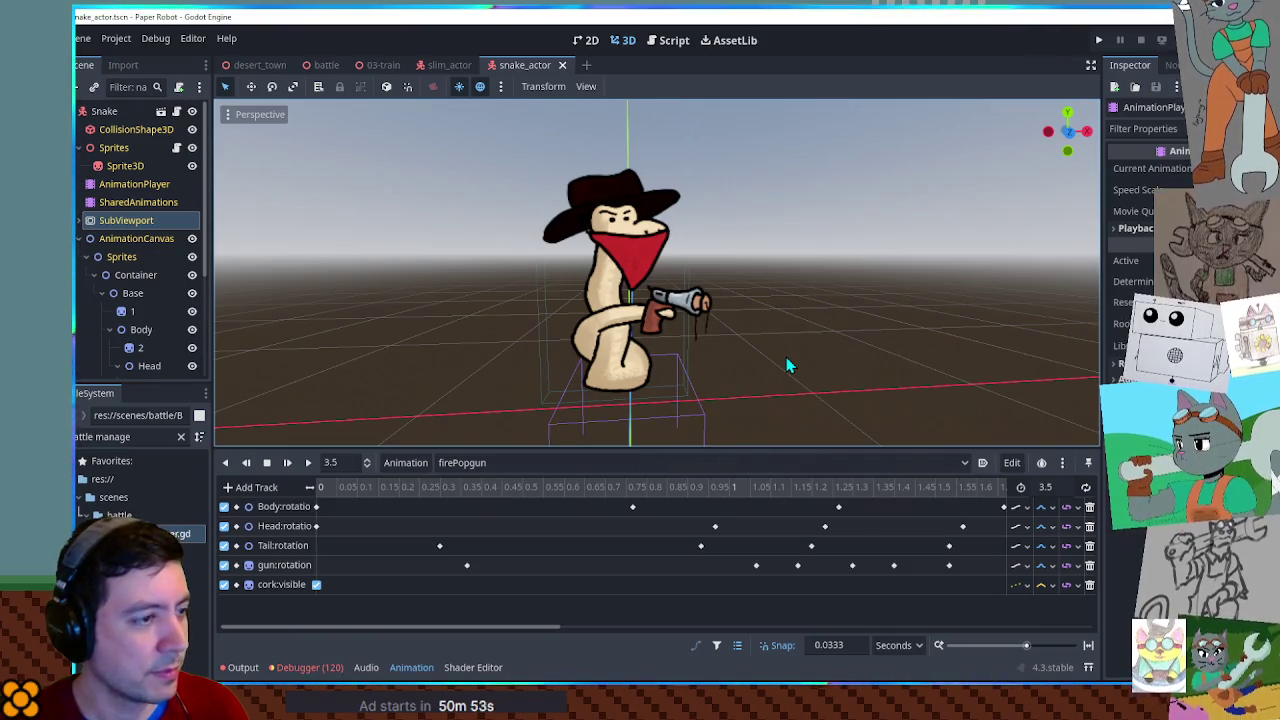
scroll(787, 366, "down", 5)
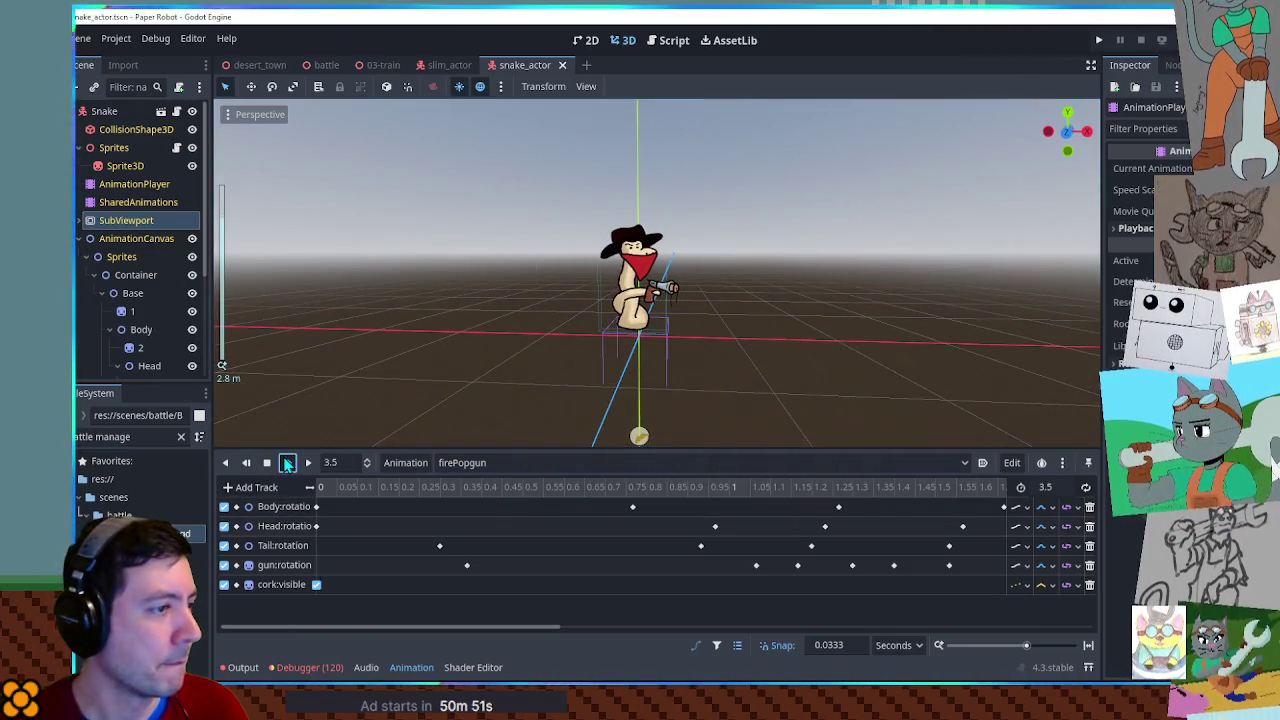
left_click(287, 463)
left_click_drag(560, 360, 590, 351)
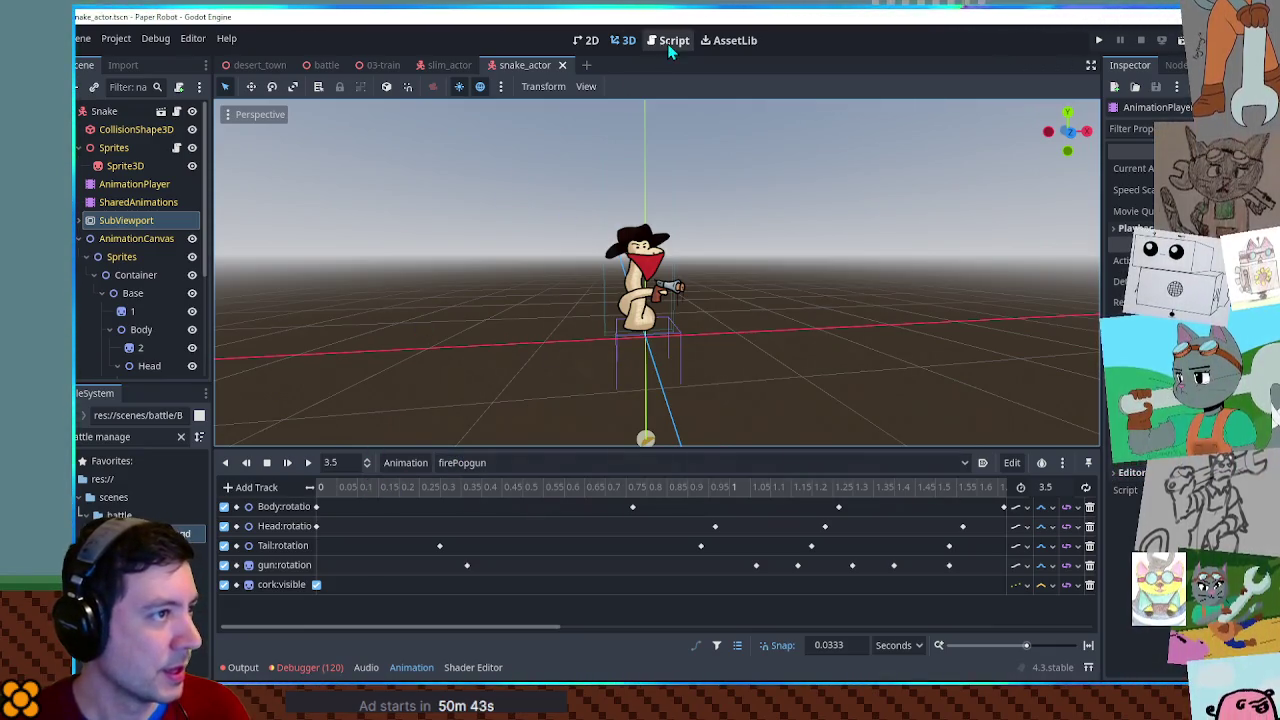
scroll(526, 486, "down", 5)
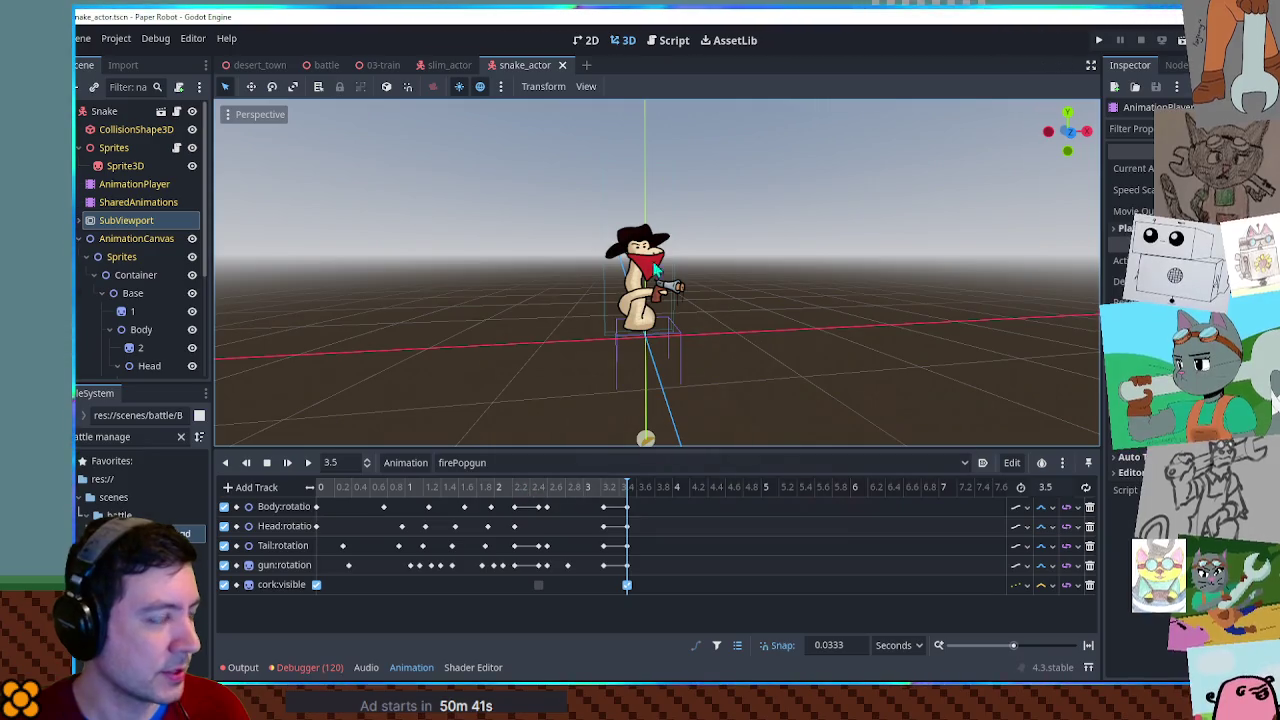
left_click(674, 40)
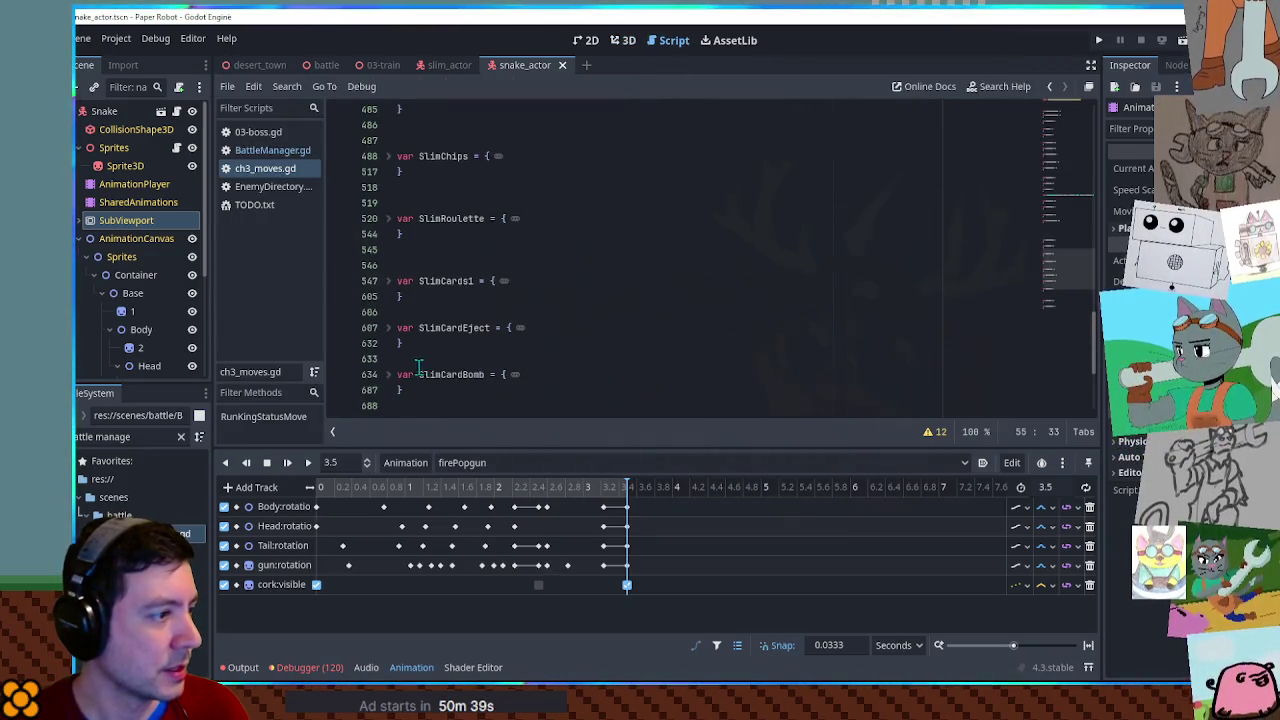
Paste a copy of the SlimJump move at the end of ch3_moves.gd.
scroll(419, 365, "down", 5)
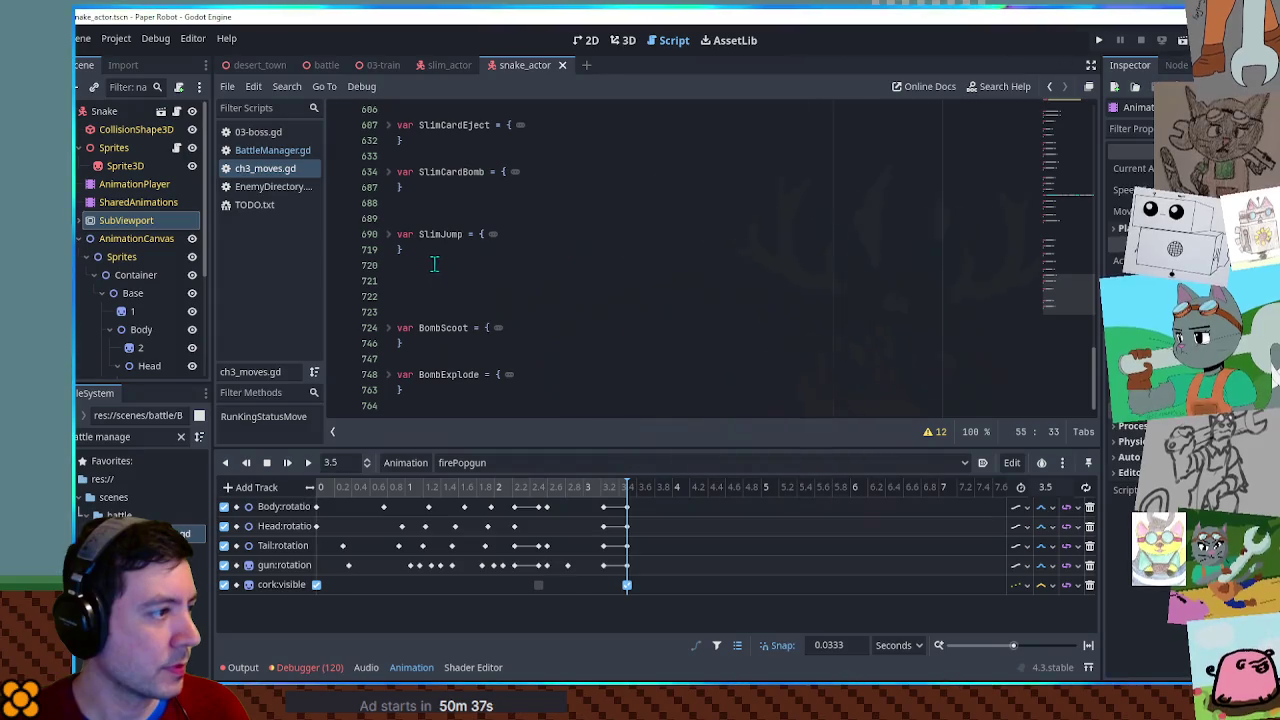
left_click_drag(421, 399, 422, 360)
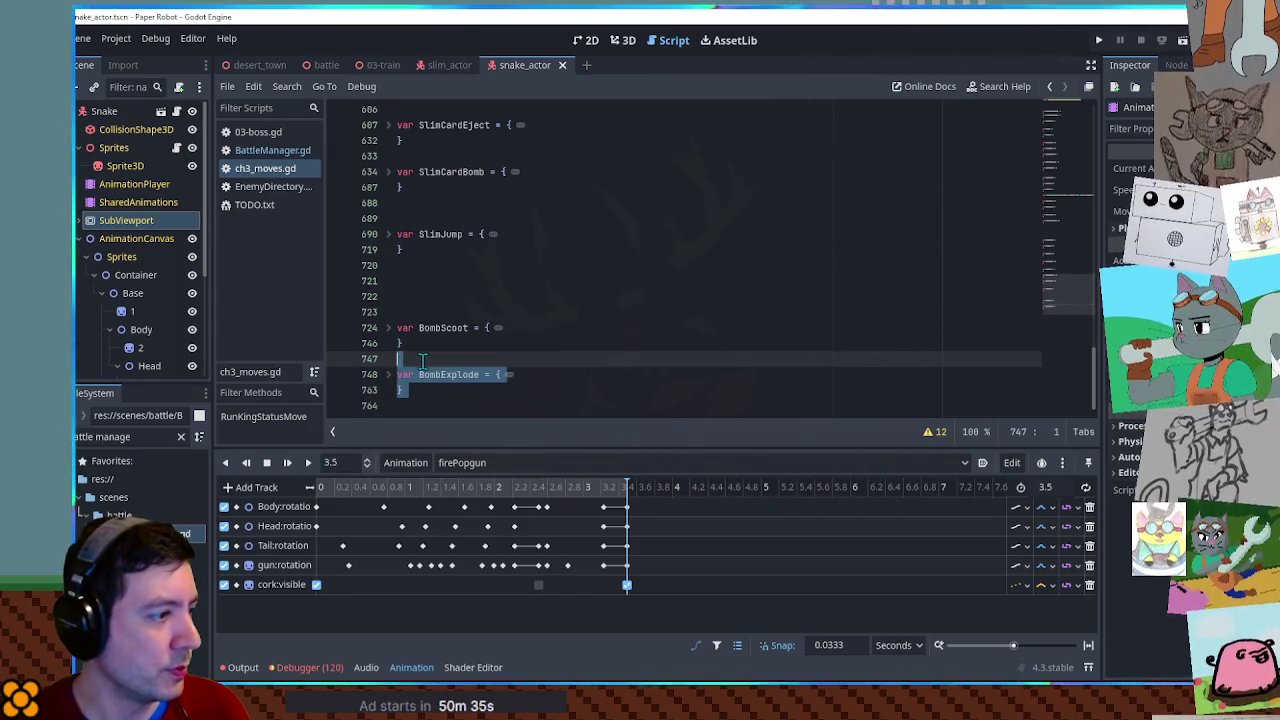
left_click(418, 275)
key("ctrl+End")
key("ctrl+v")
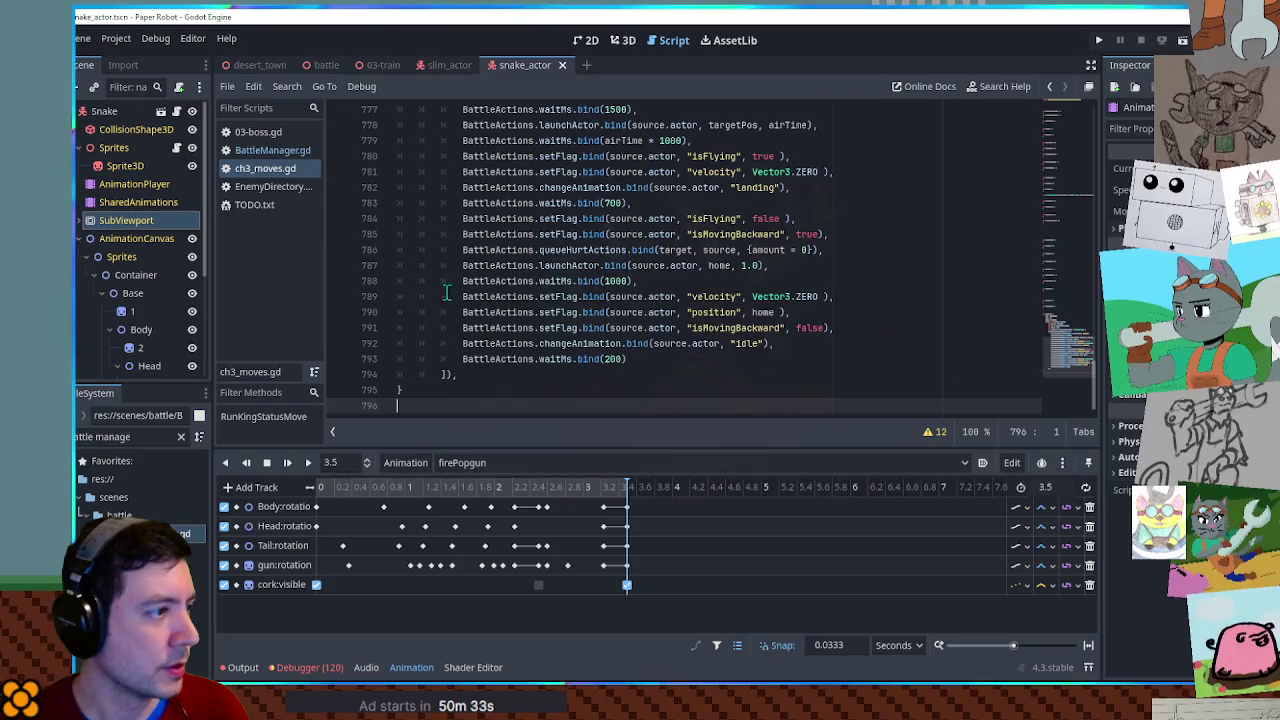
Rename the copied move to Popgun and set its target to "FirstGroundedEnemy".
scroll(481, 298, "up", 5)
double_click(440, 216)
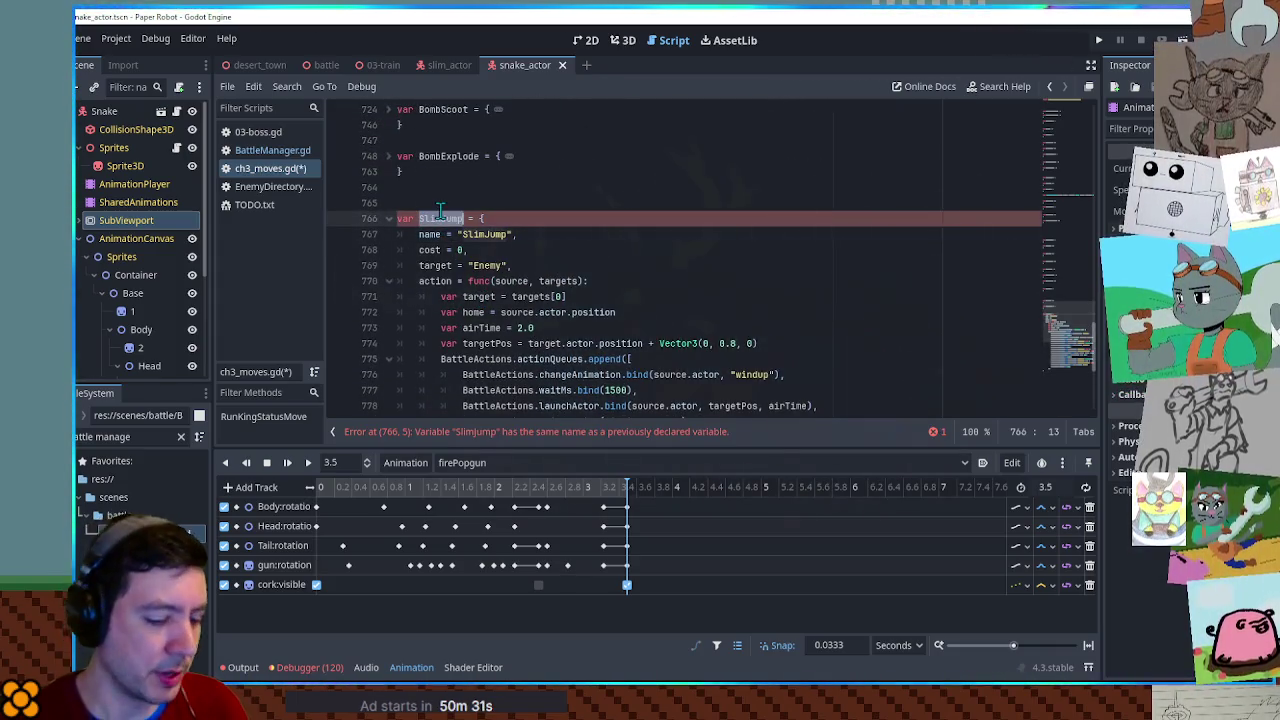
type("Popgun")
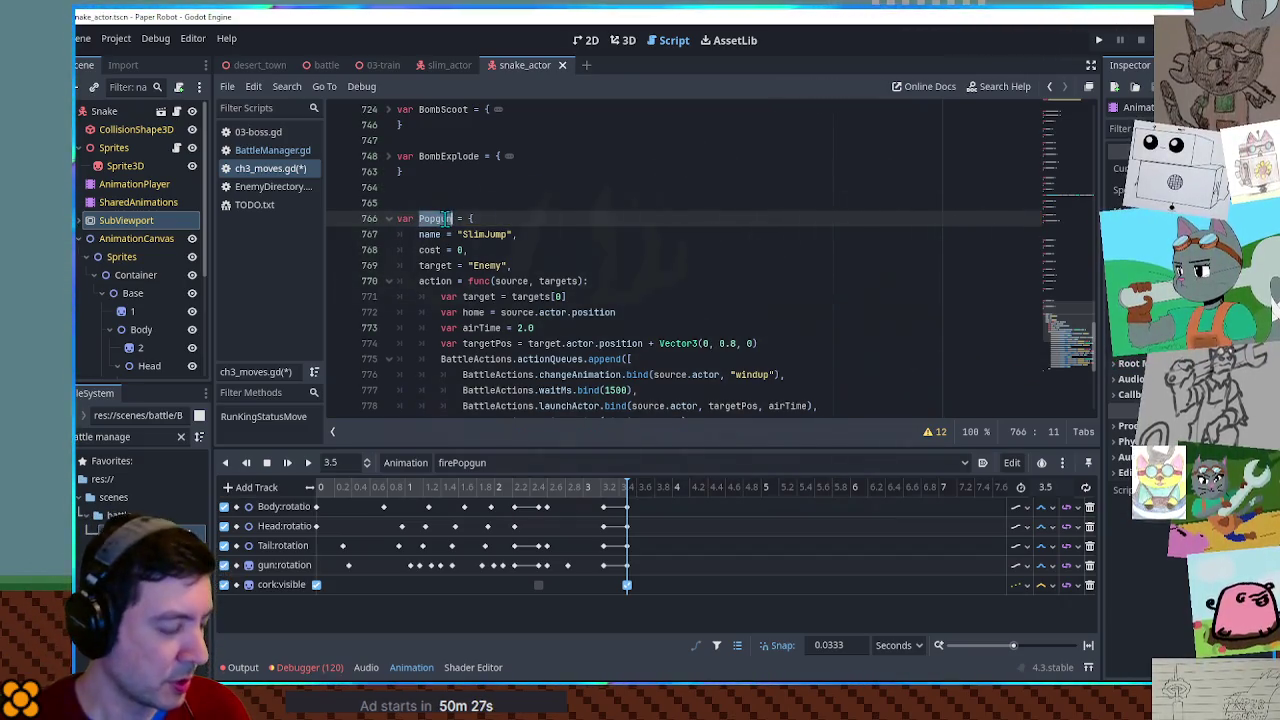
double_click(473, 235)
type("Popgun")
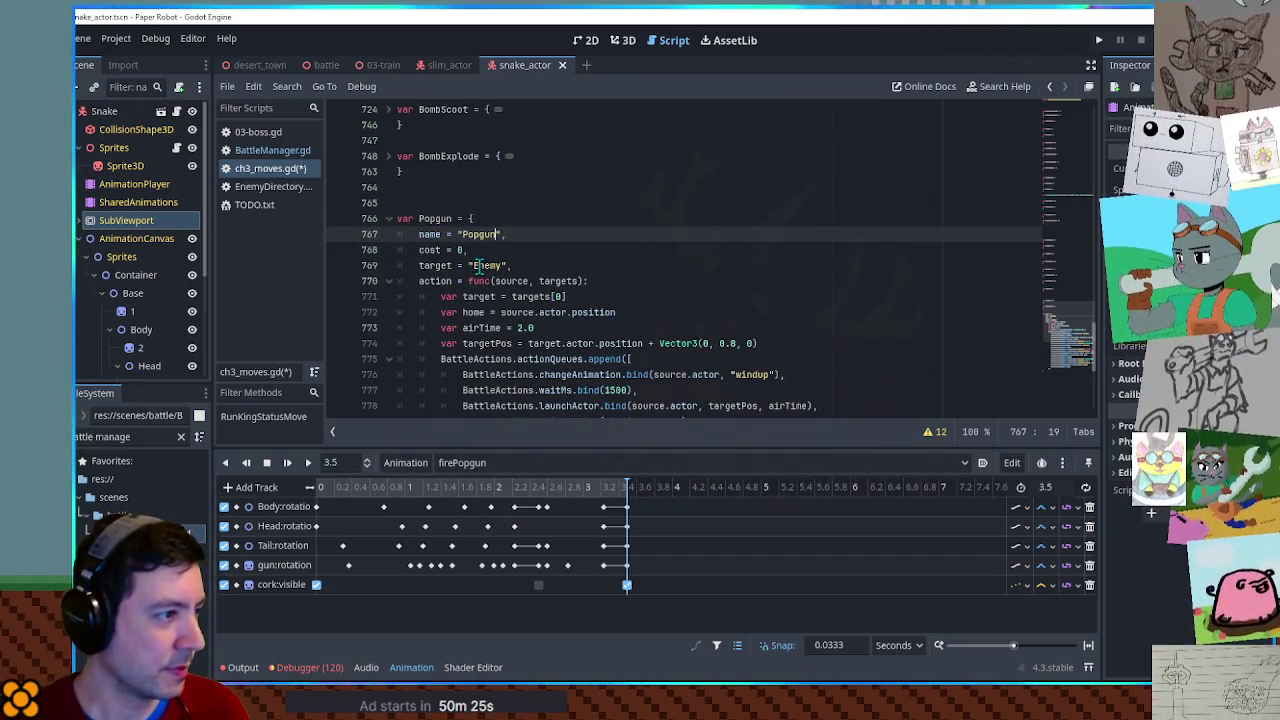
left_click(473, 265)
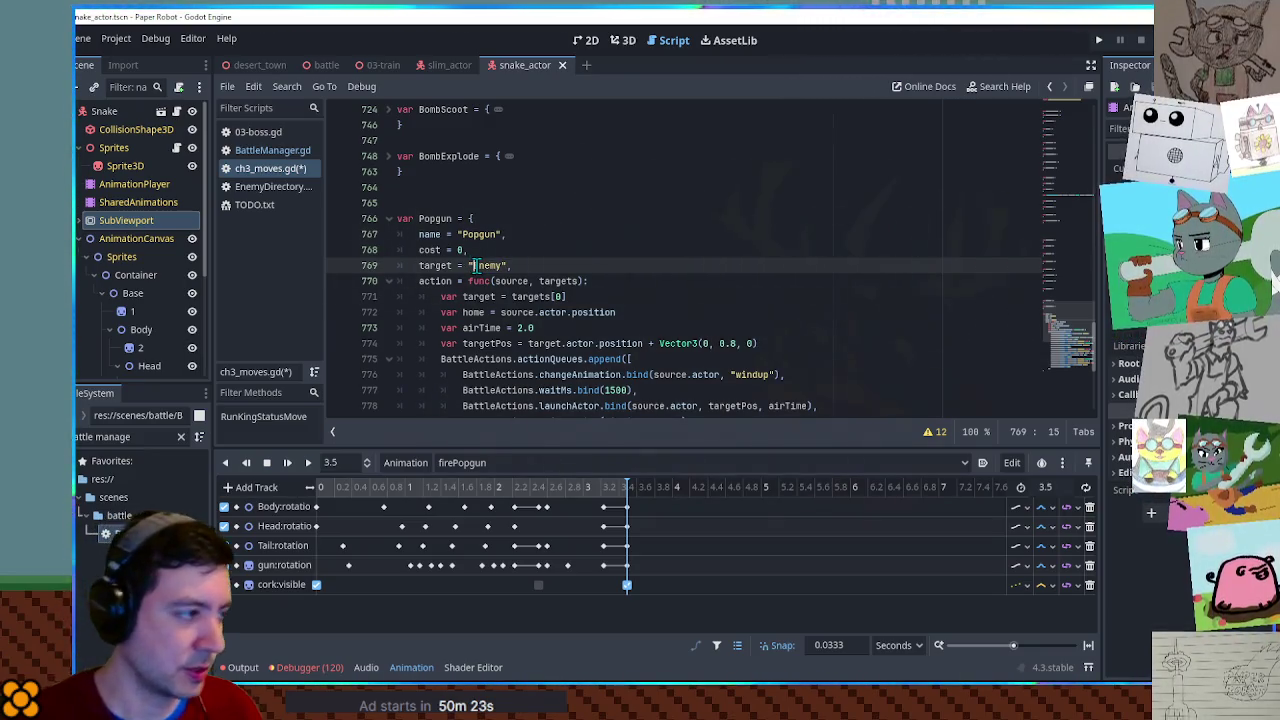
type("FirstGroun")
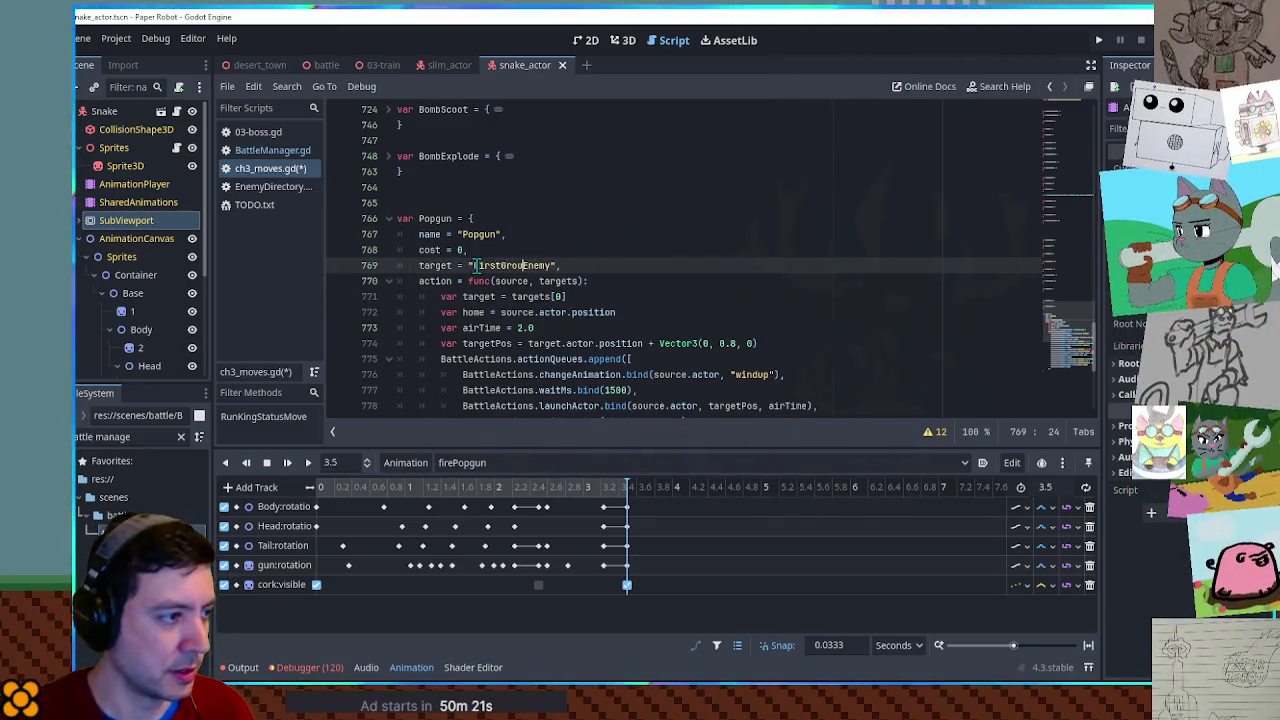
type("ded")
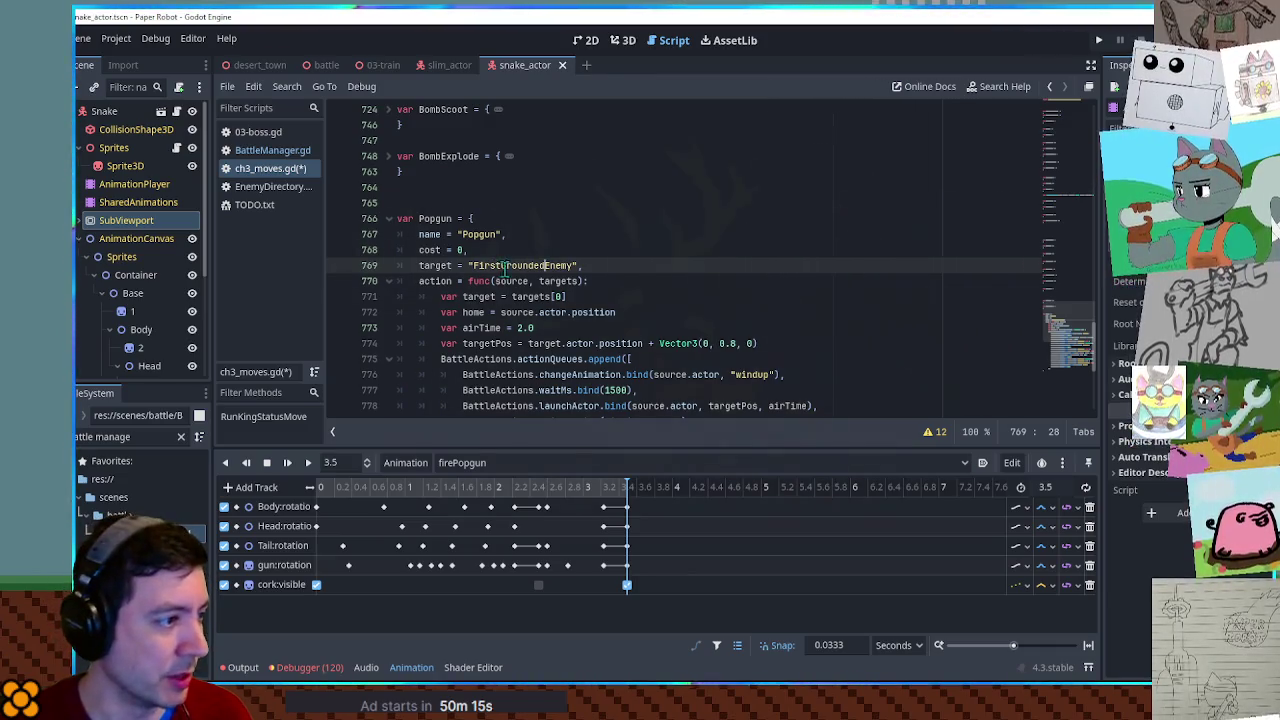
scroll(505, 265, "down", 4)
scroll(547, 250, "up", 1)
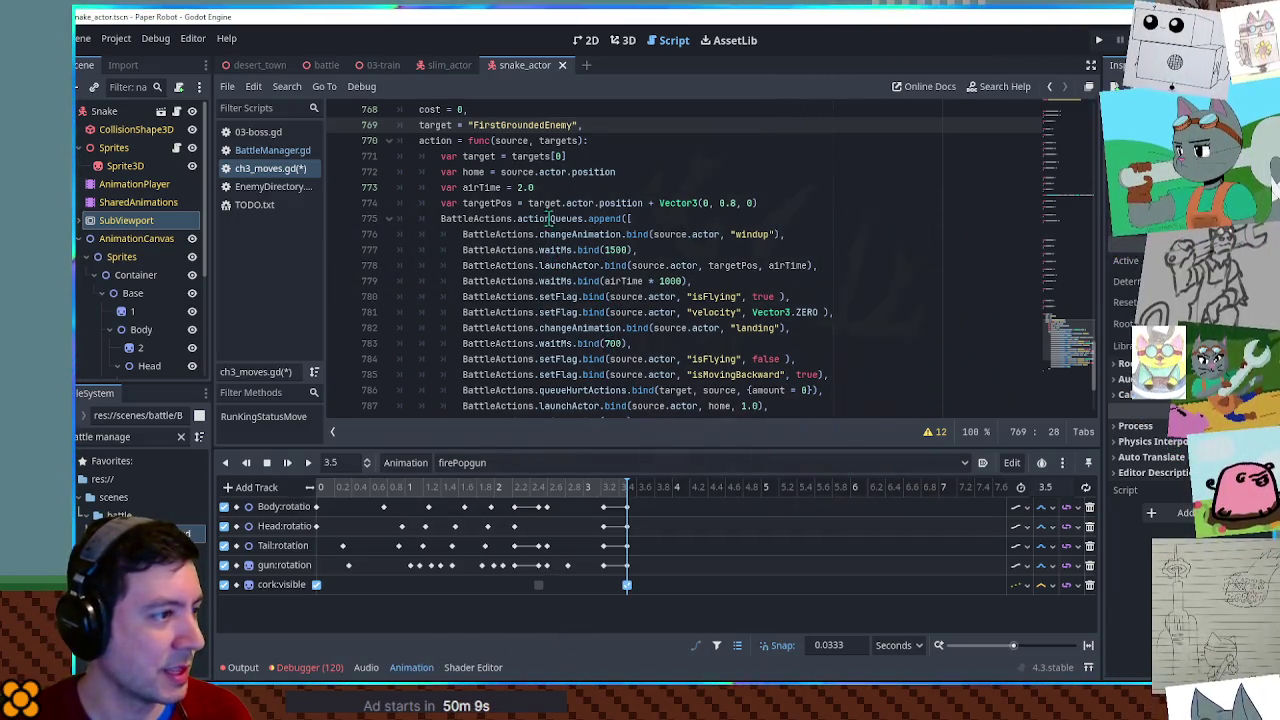
Remove the home, airTime and targetPos lines, play firePopgun, and add a spriteHolder line.
left_click(503, 172)
key("ctrl+shift+k")
key("ctrl+shift+k")
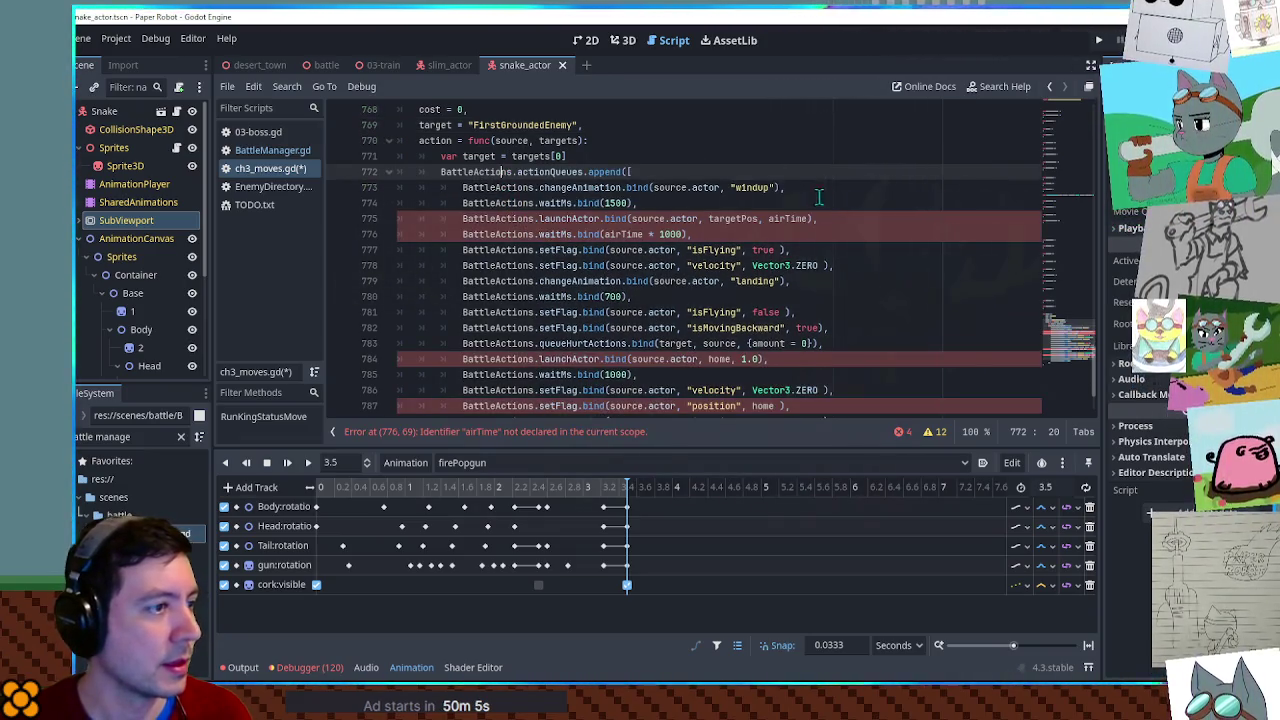
key("ctrl+shift+k")
double_click(755, 187)
type("fireP")
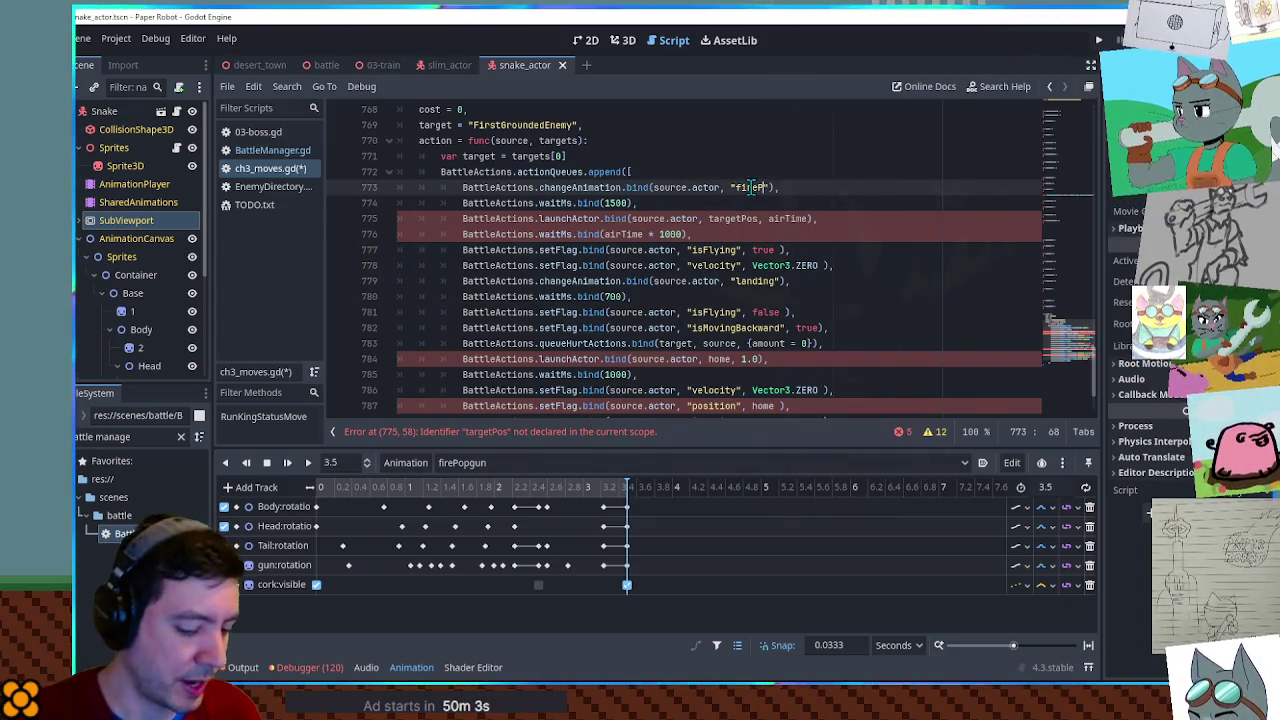
type("gun")
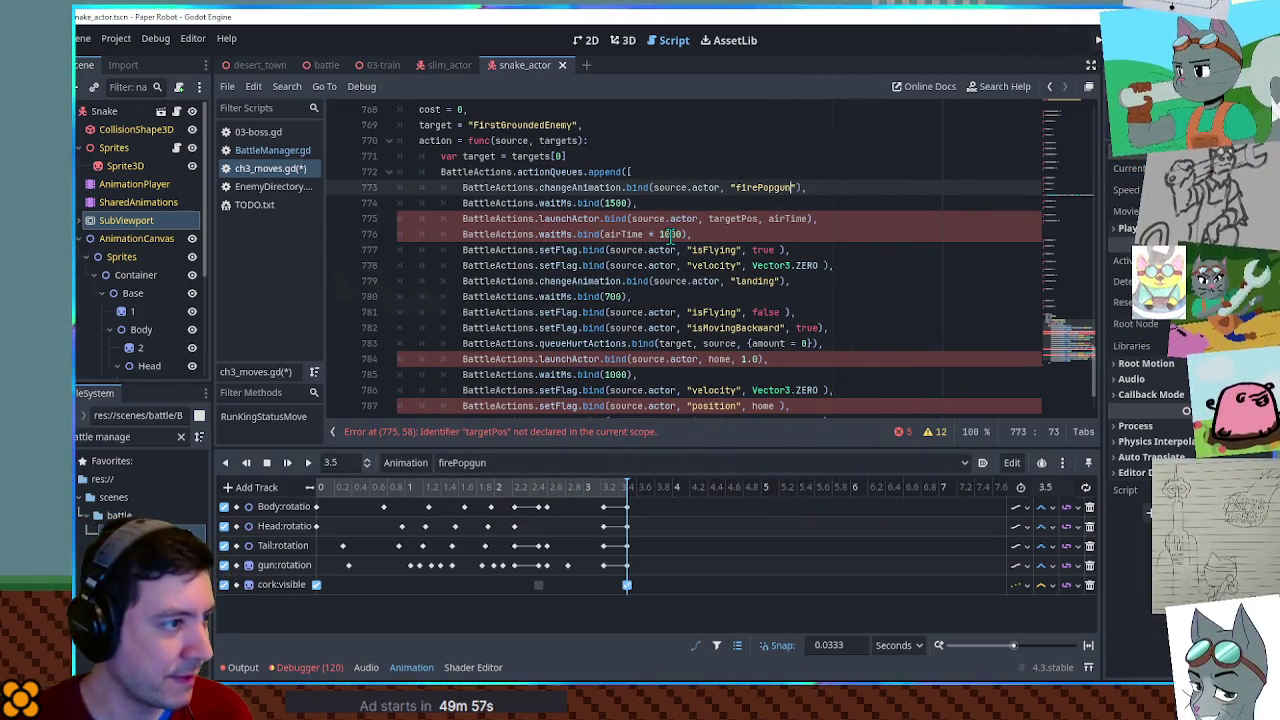
left_click(606, 203)
type("2")
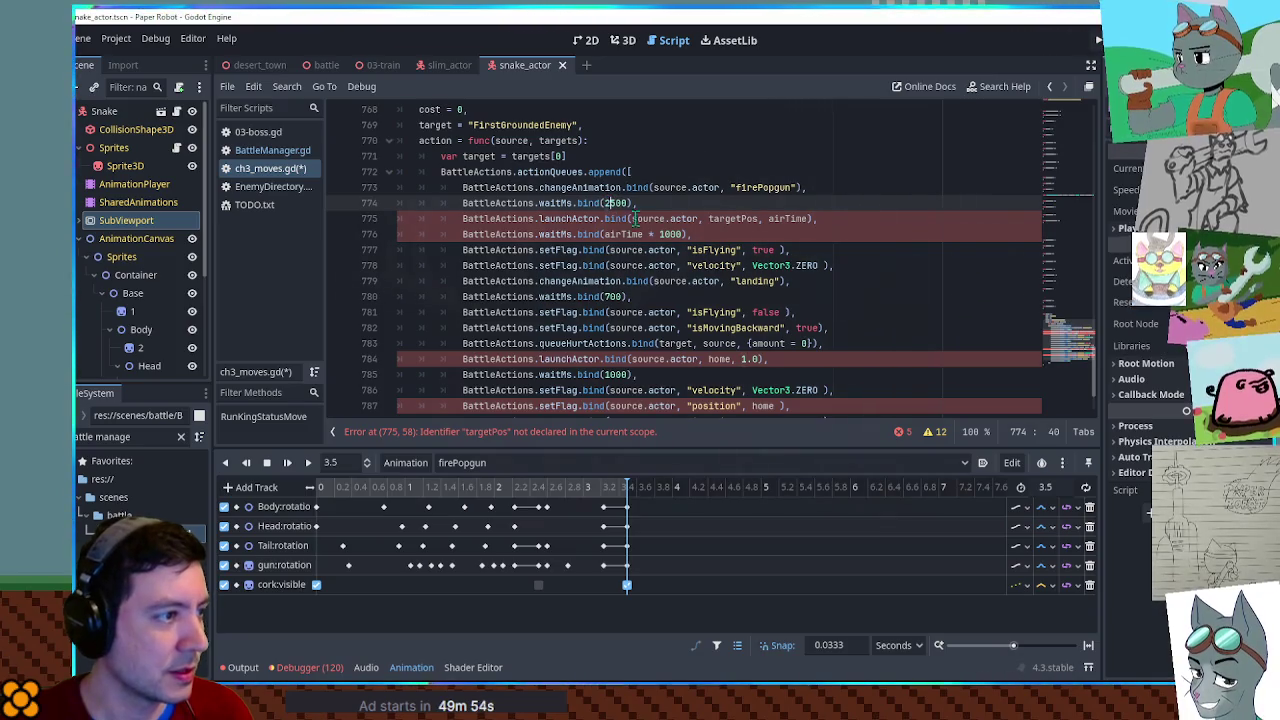
left_click(645, 162)
key("Return")
type("var spriteHolder = []")
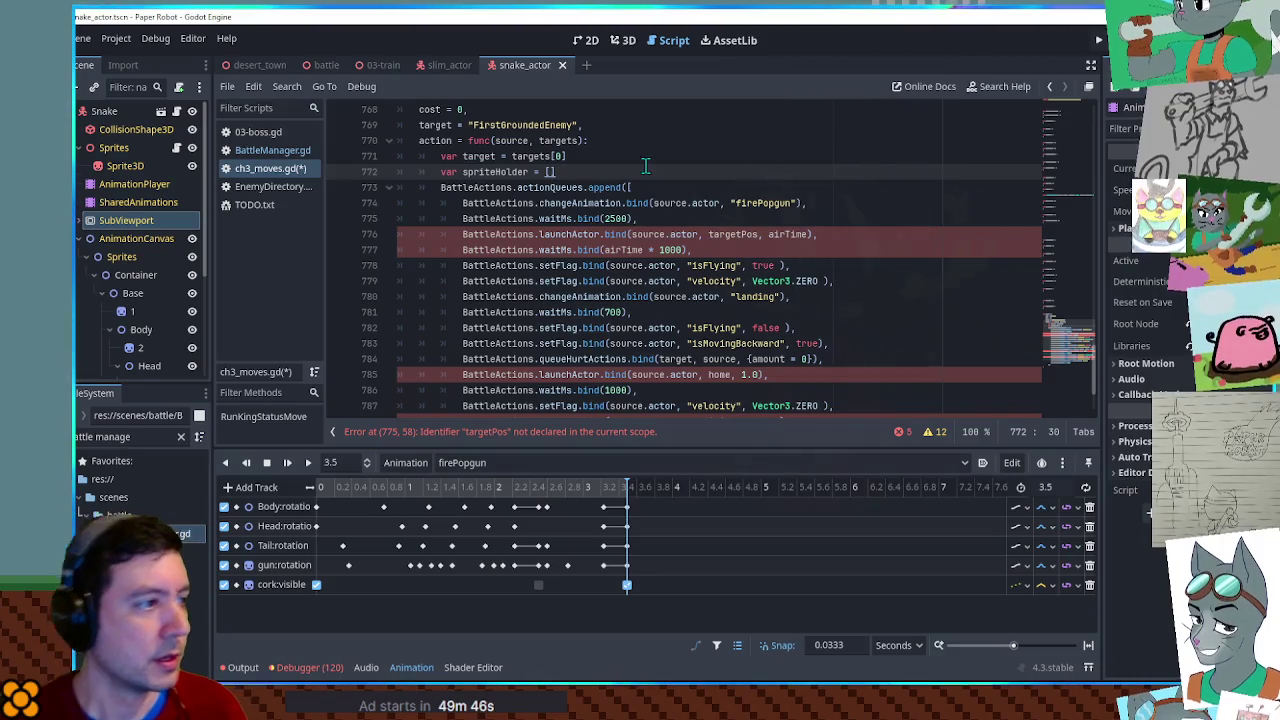
Delete the launchActor, flying and return-home lines, leaving the 2500 ms wait and hurt.
left_click(597, 237)
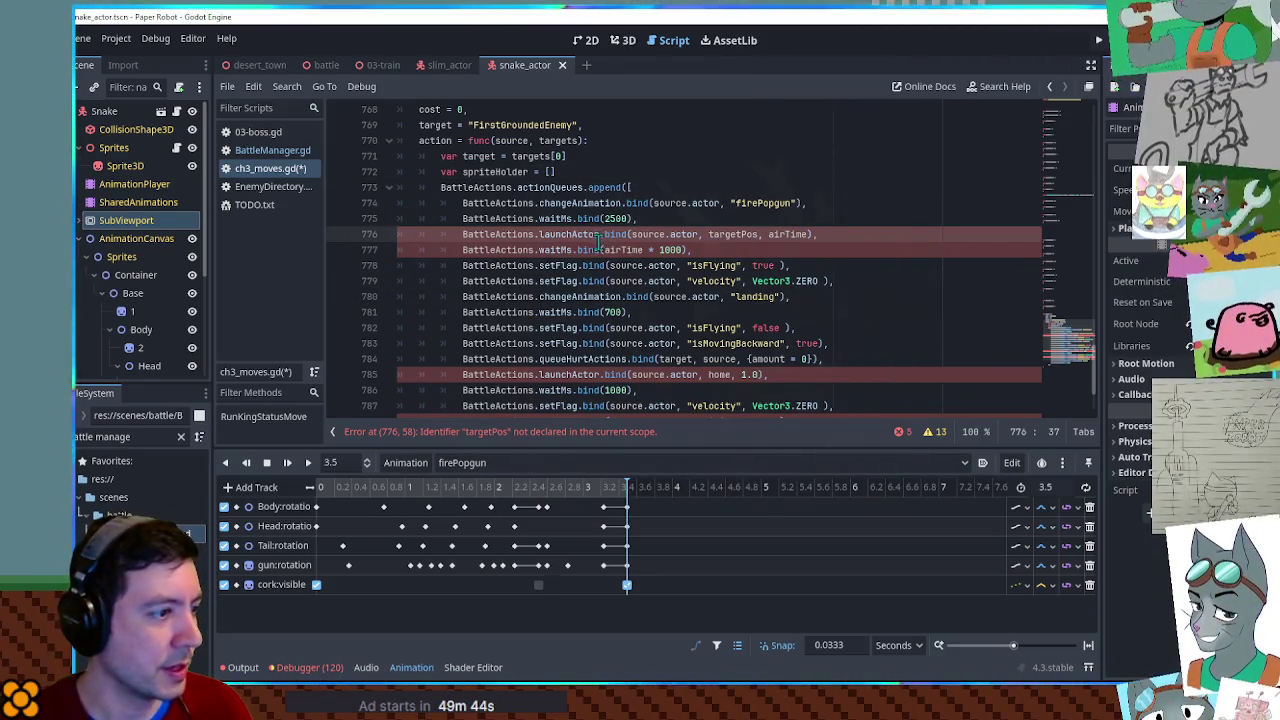
key("ctrl+shift+k")
key("ctrl+shift+k")
key("ctrl+shift+k")
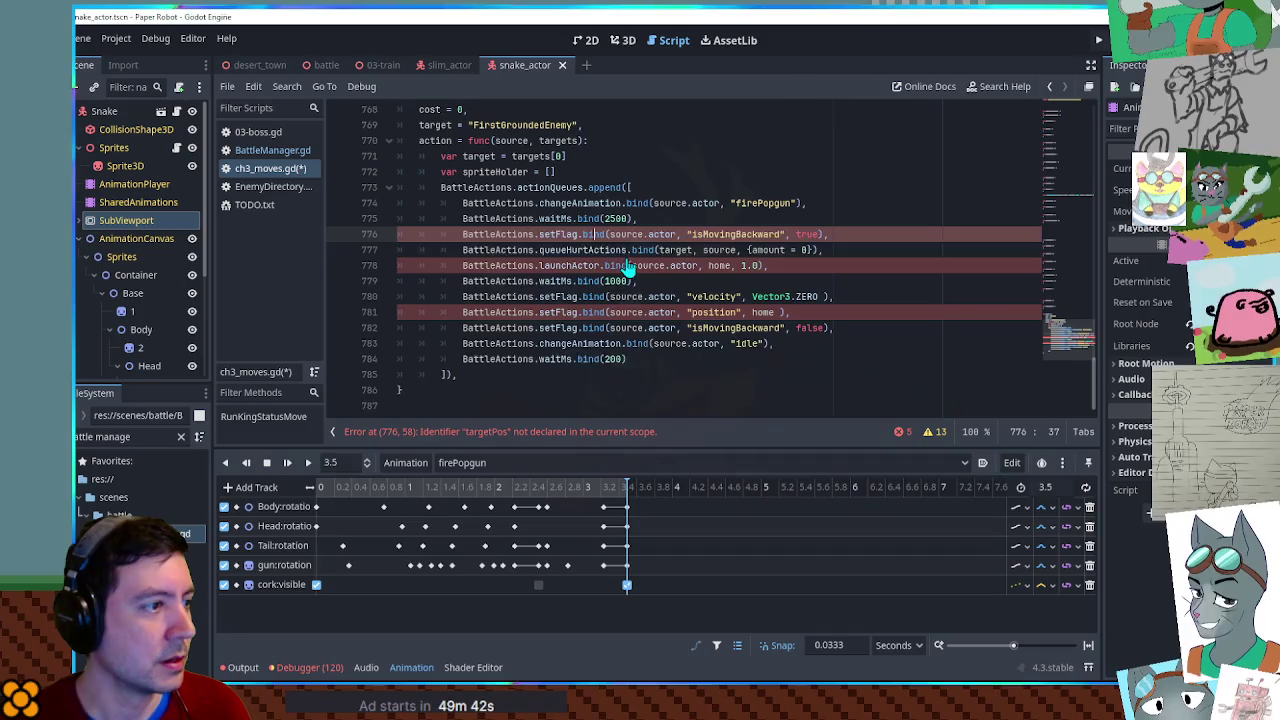
key("ctrl+shift+k")
left_click(607, 252)
key("ctrl+shift+k")
key("ctrl+shift+k")
key("ctrl+shift+k")
key("ctrl+shift+k")
key("ctrl+shift+k")
key("ctrl+shift+k")
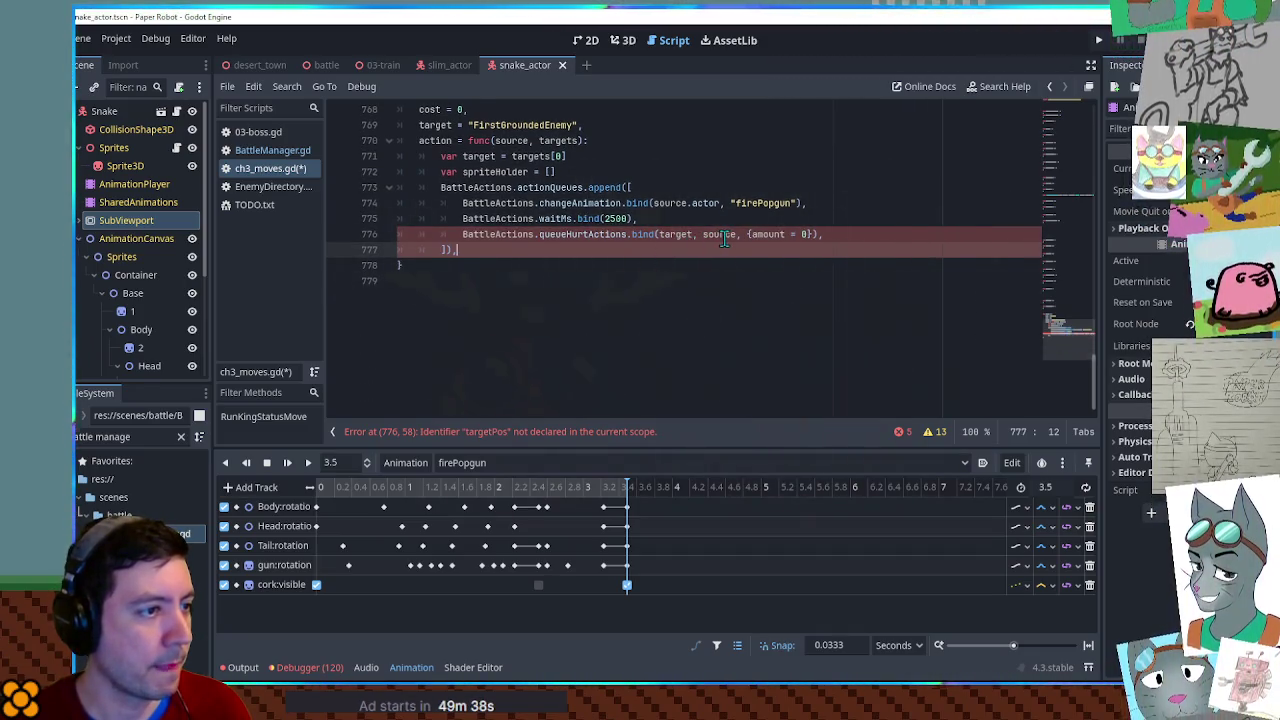
scroll(729, 289, "up", 5)
scroll(729, 289, "down", 3)
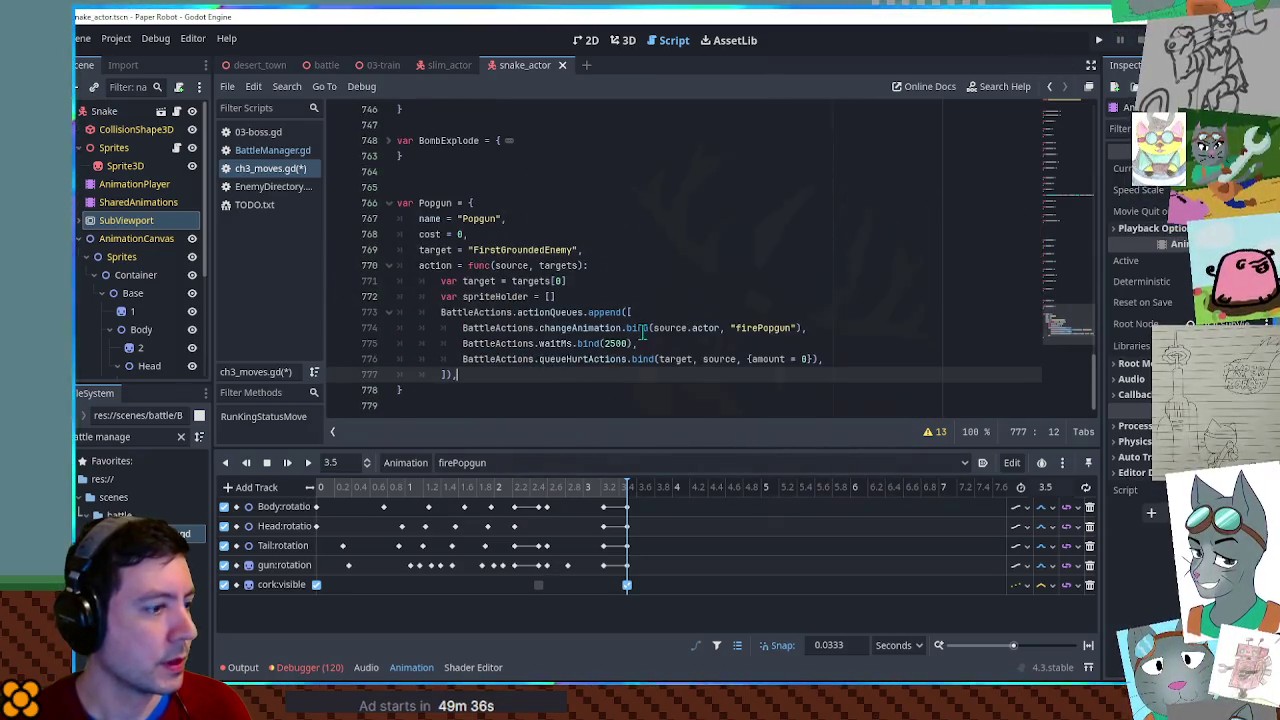
Add a copy of the waitMs line after the hurt for a 1000 ms wait.
left_click(422, 668)
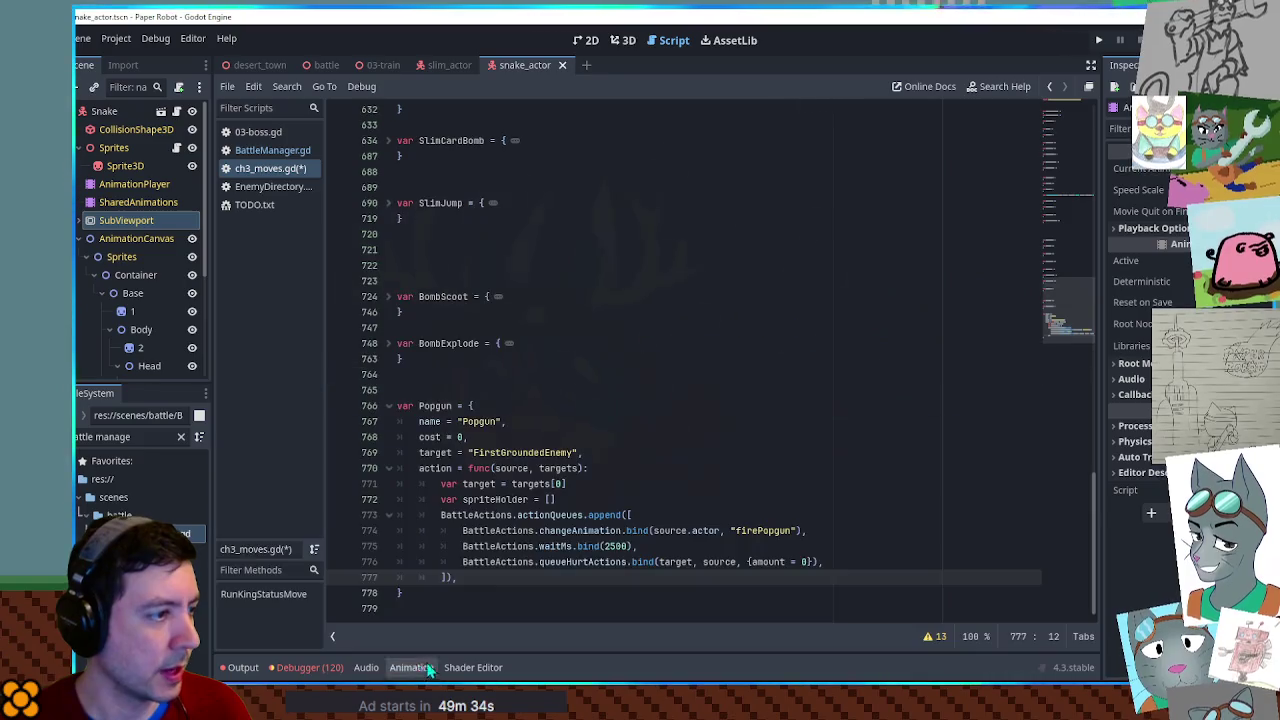
left_click(812, 548)
key("shift+Home")
key("ctrl+c")
left_click(832, 562)
key("Return")
key("ctrl+v")
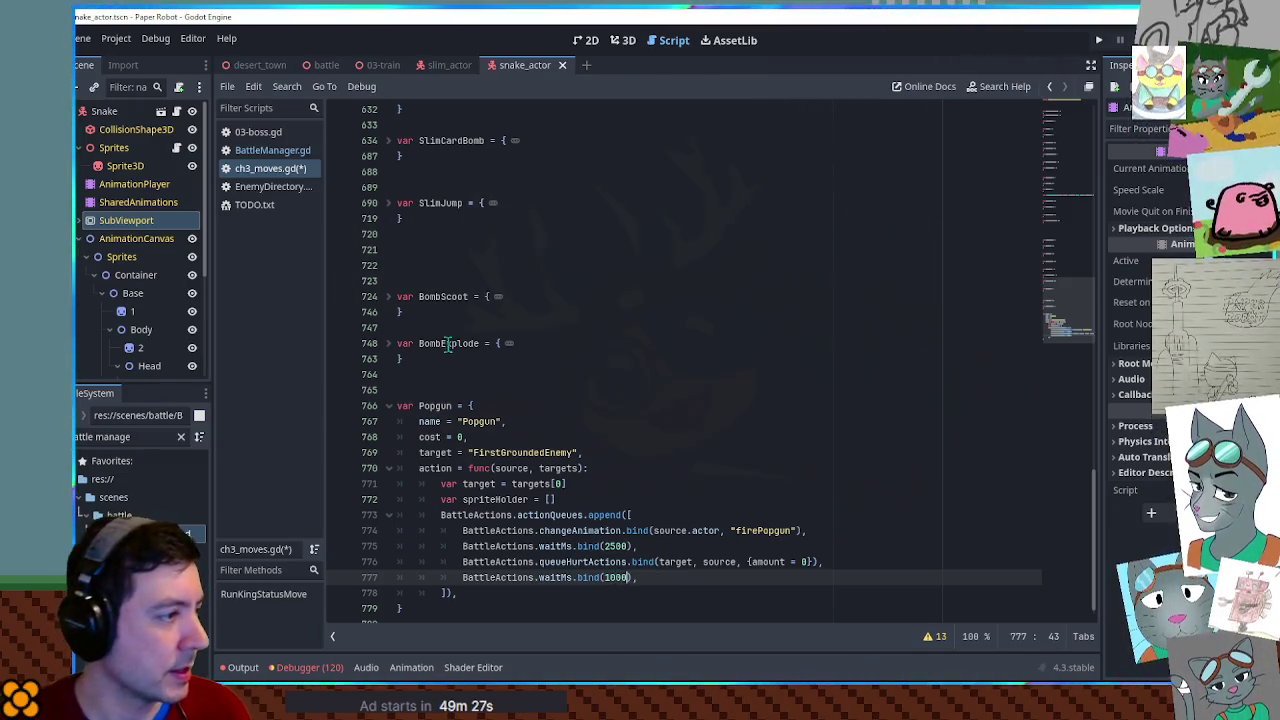
Copy the poker_chip.tscn path line from SlimChips into the Popgun move.
left_click(391, 142)
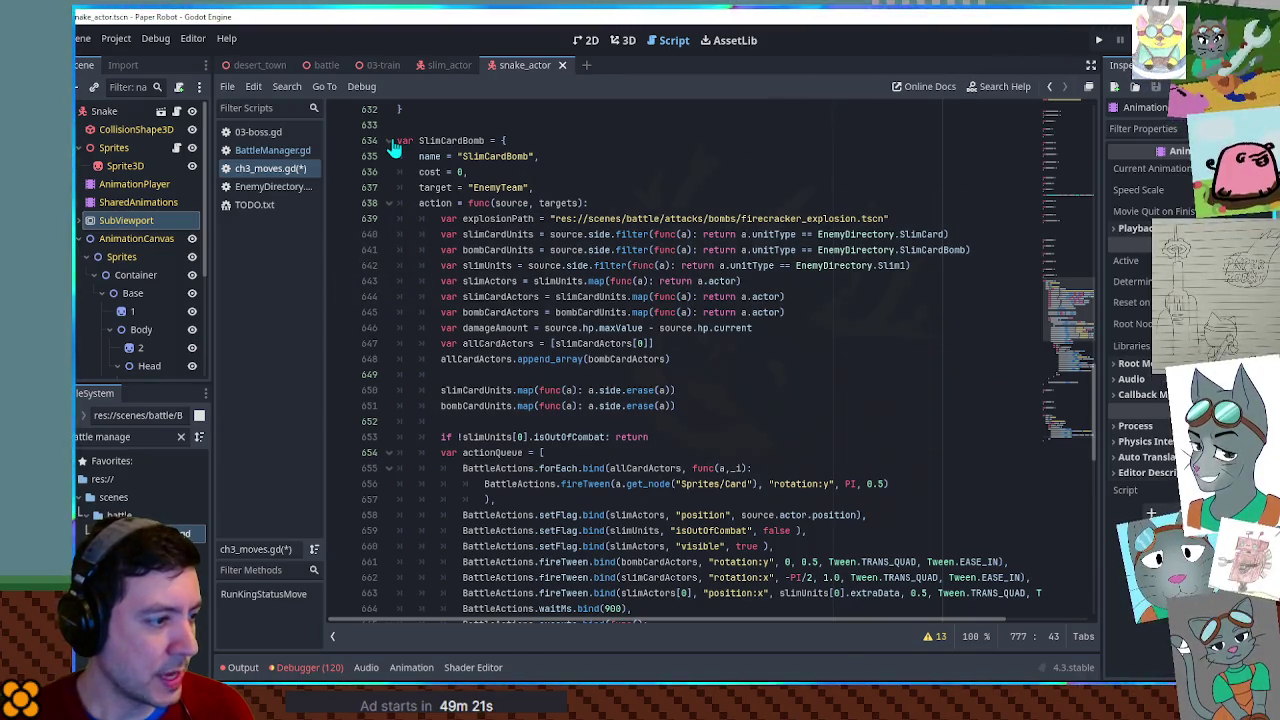
left_click(390, 142)
scroll(455, 280, "up", 7)
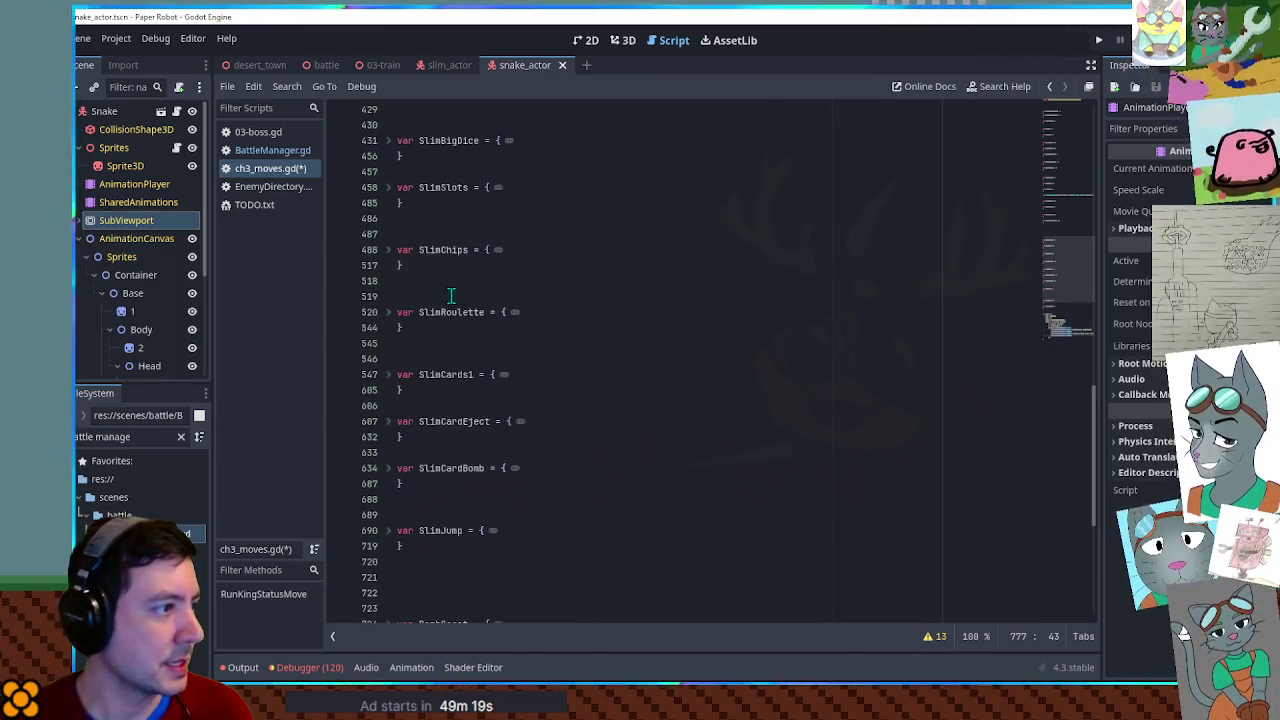
left_click(389, 250)
mouse_move(775, 343)
left_mouse_down()
mouse_move(690, 560)
mouse_move(690, 377)
mouse_move(800, 328)
left_mouse_up()
left_click_drag(1070, 285, 1071, 381)
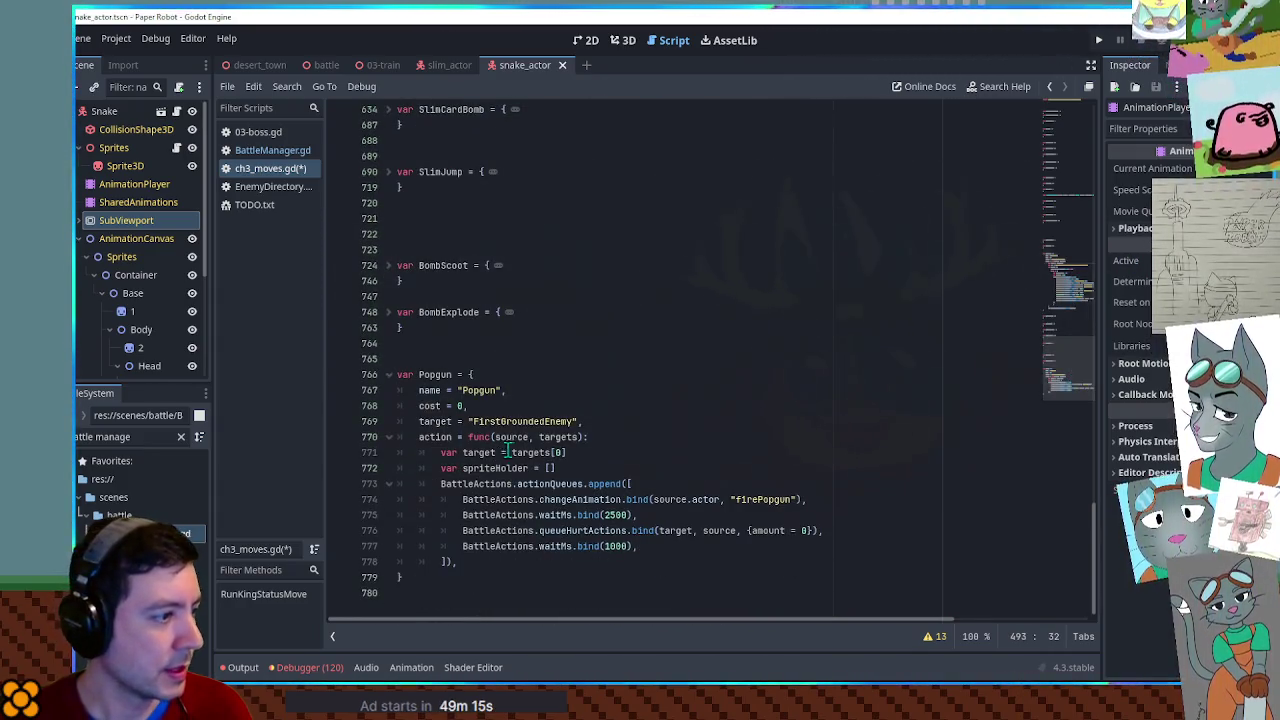
left_click(600, 440)
key("ctrl+v")
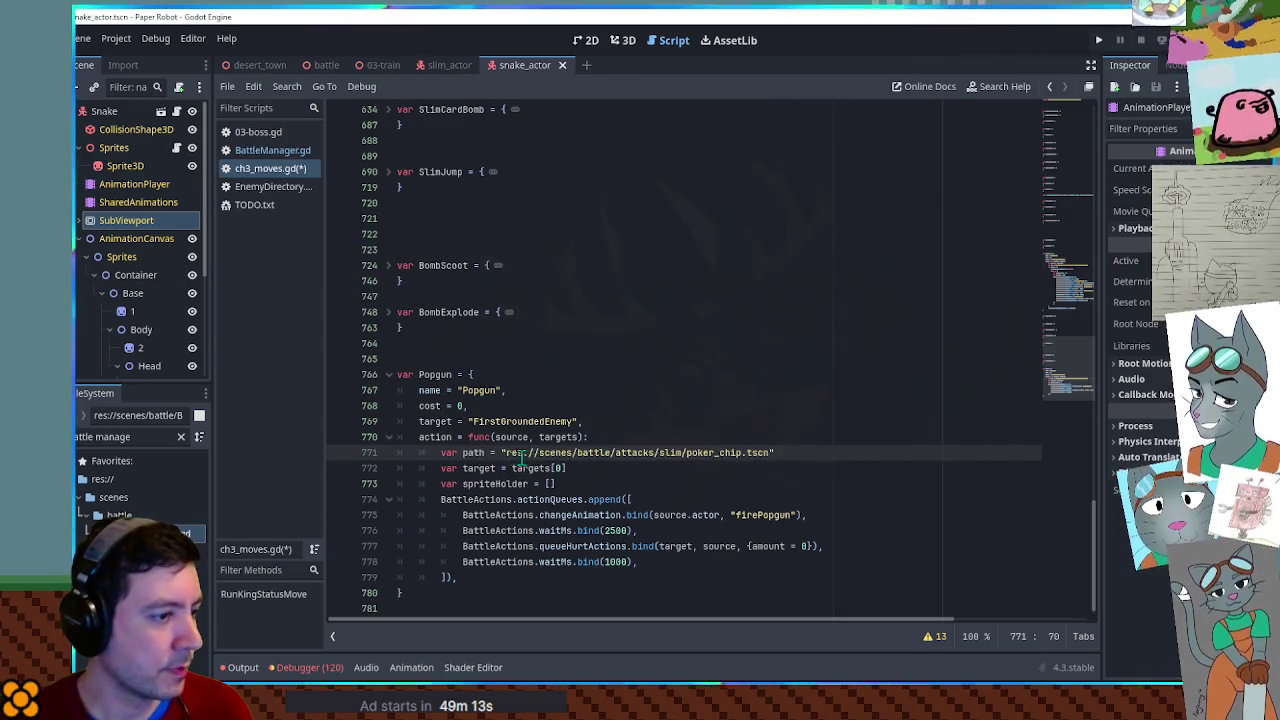
left_click_drag(147, 441, 78, 437)
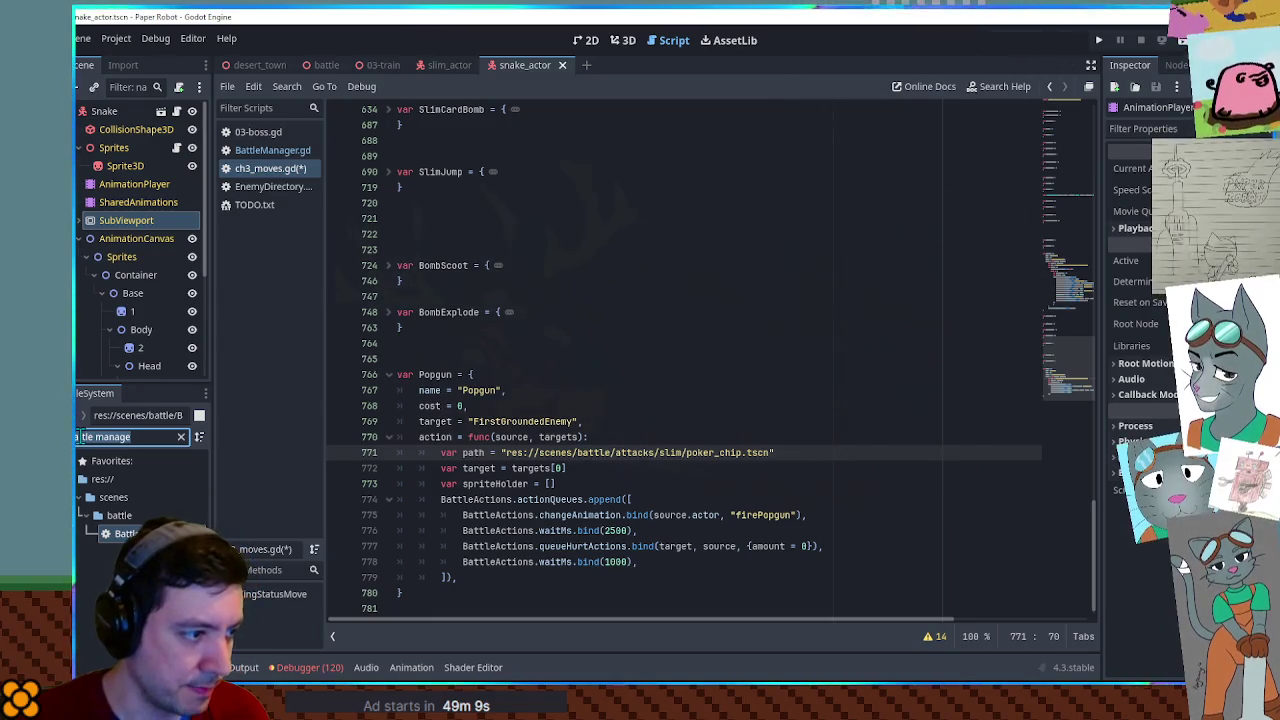
Filter the FileSystem dock for the rock scene and select mite_rock.tscn.
key("BackSpace")
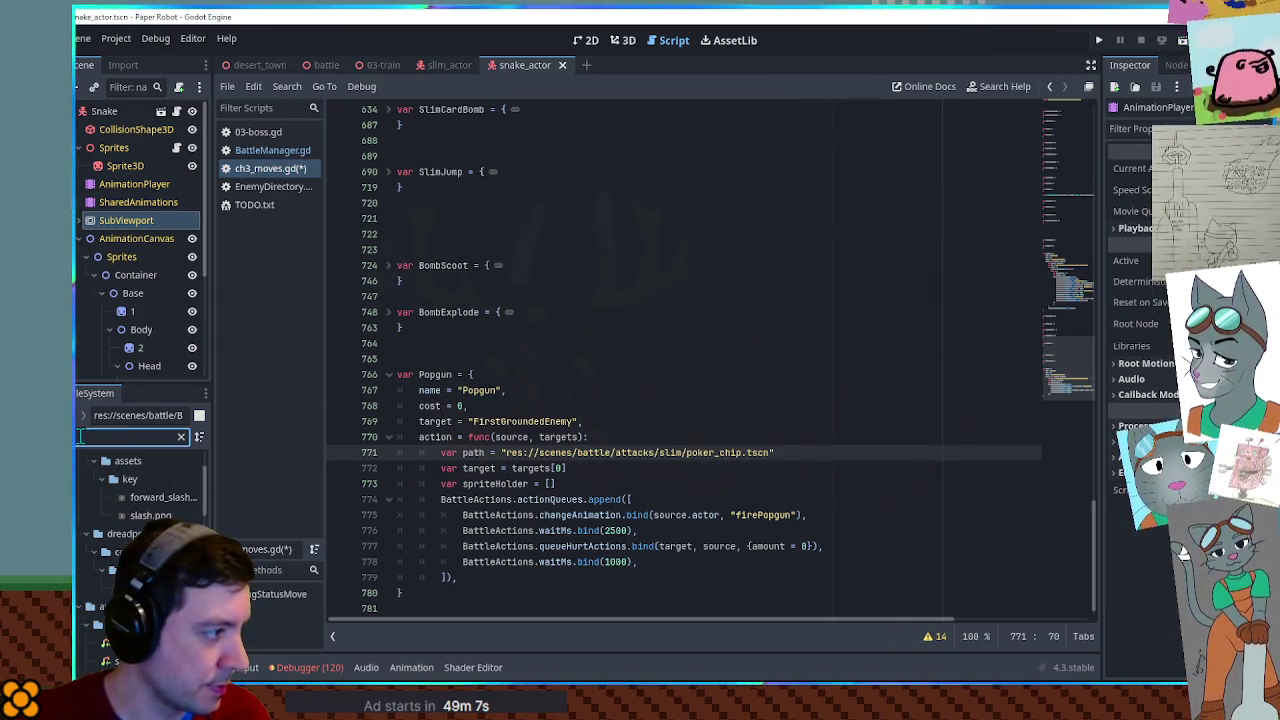
type("snak")
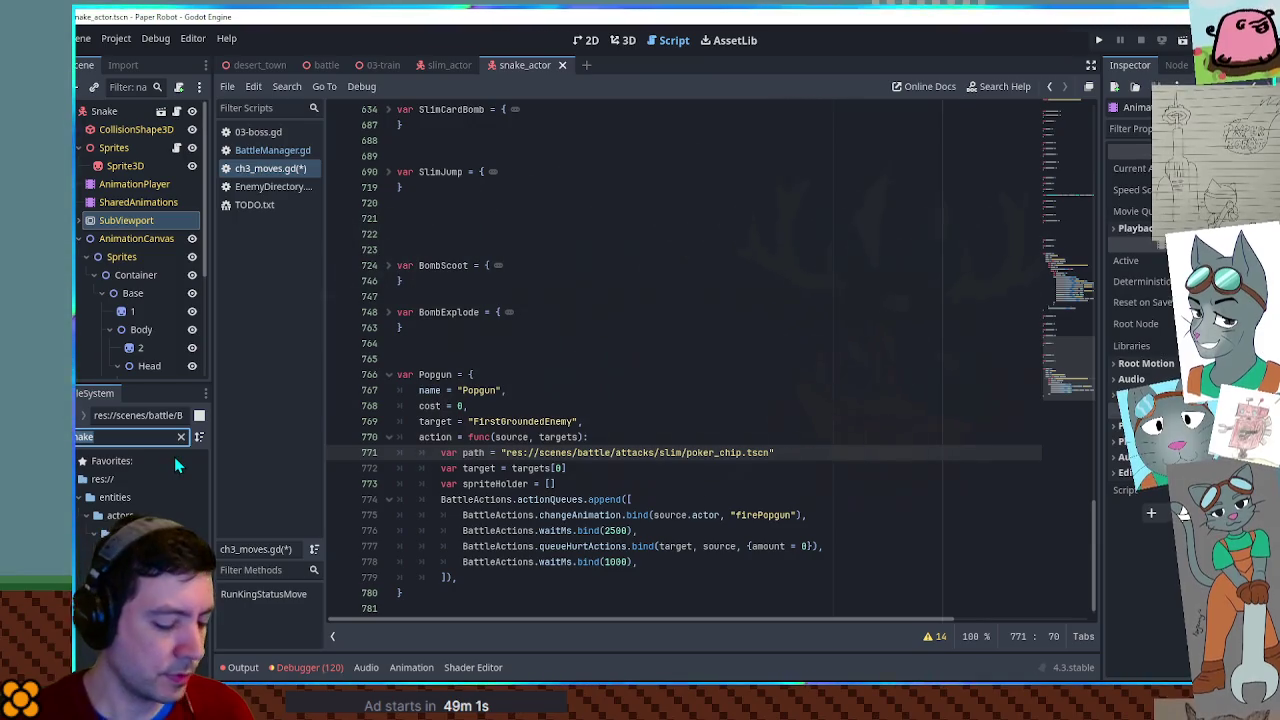
key("ctrl+a")
type("white rock")
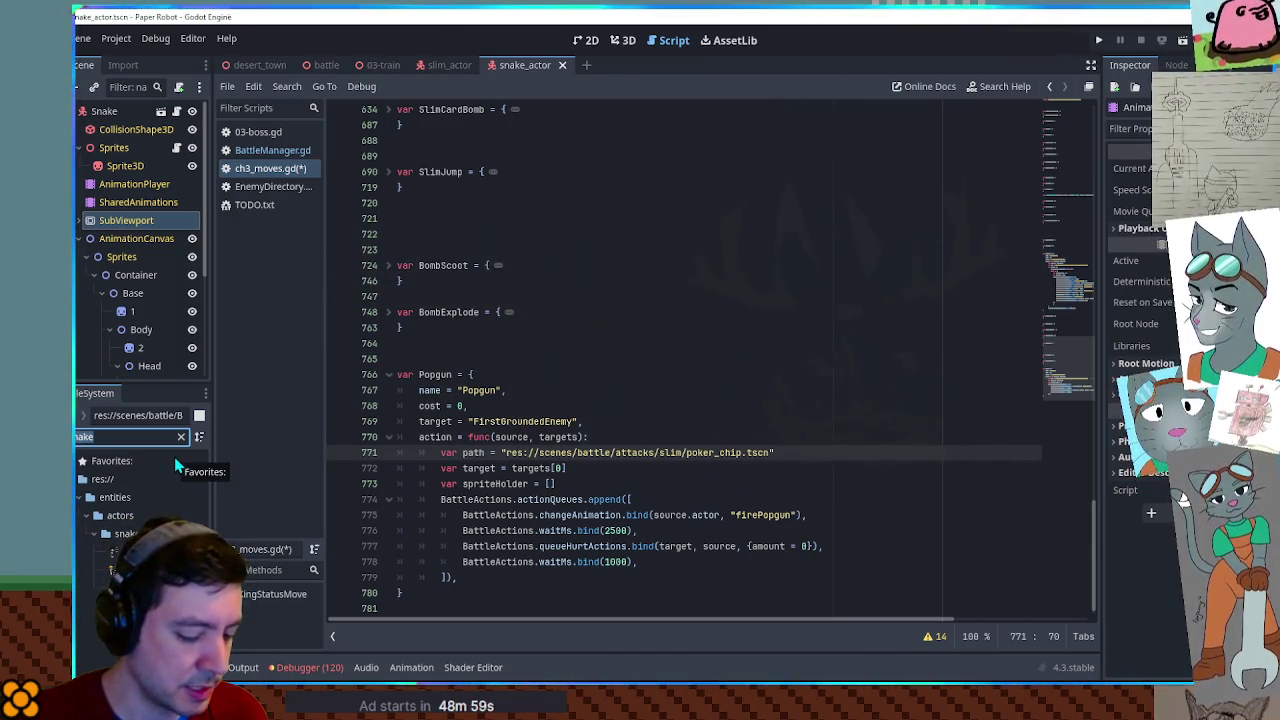
left_click(172, 513)
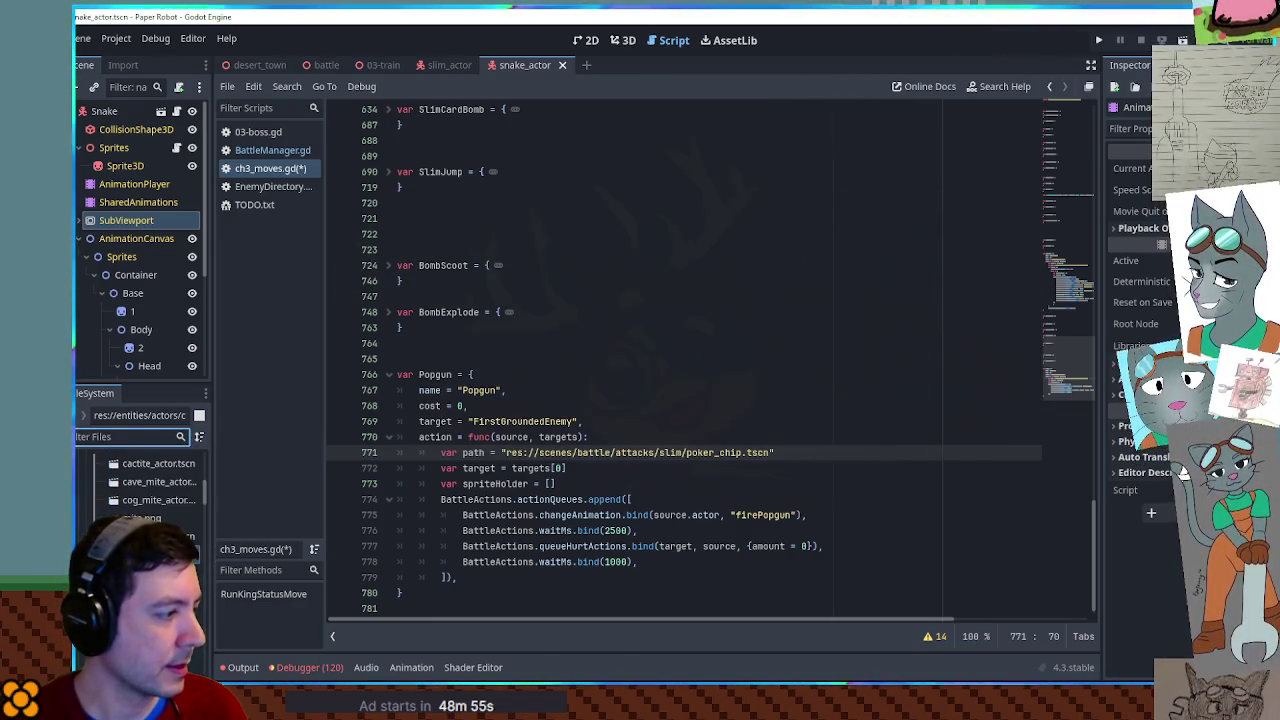
Duplicate mite_rock.tscn as pop_cork.tscn and select the new file in the list.
key("ctrl+d")
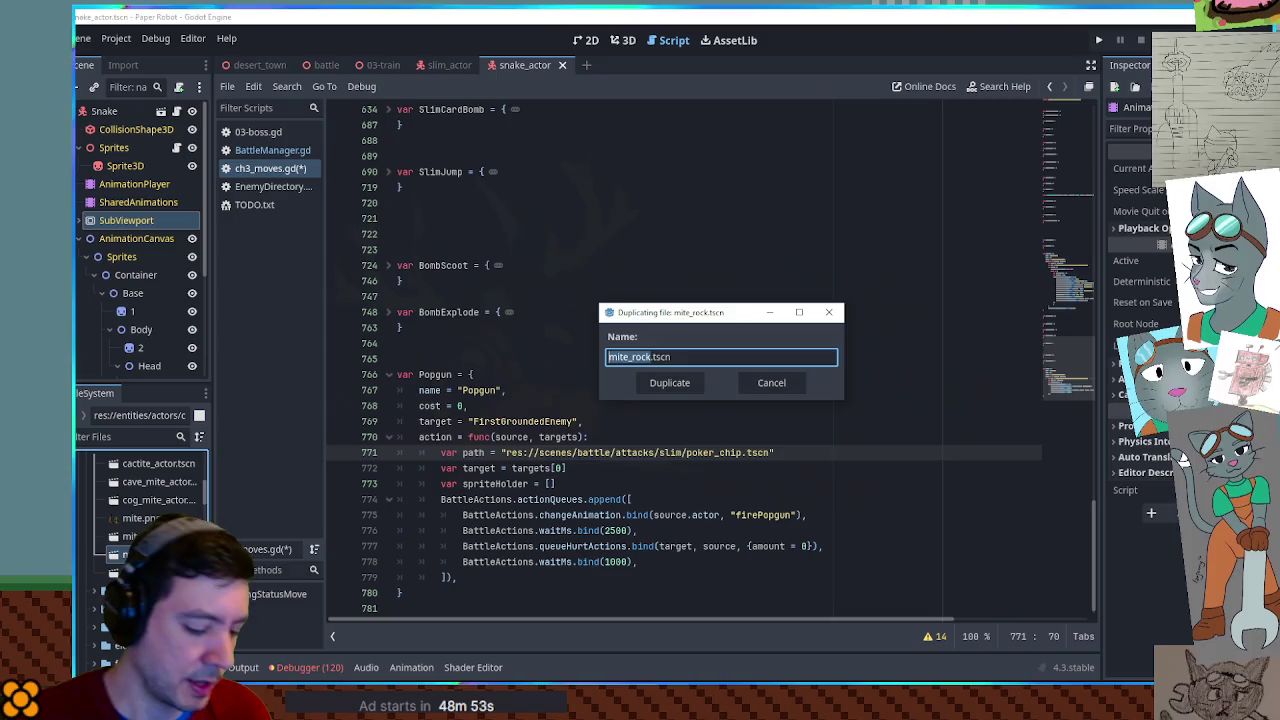
type("pop")
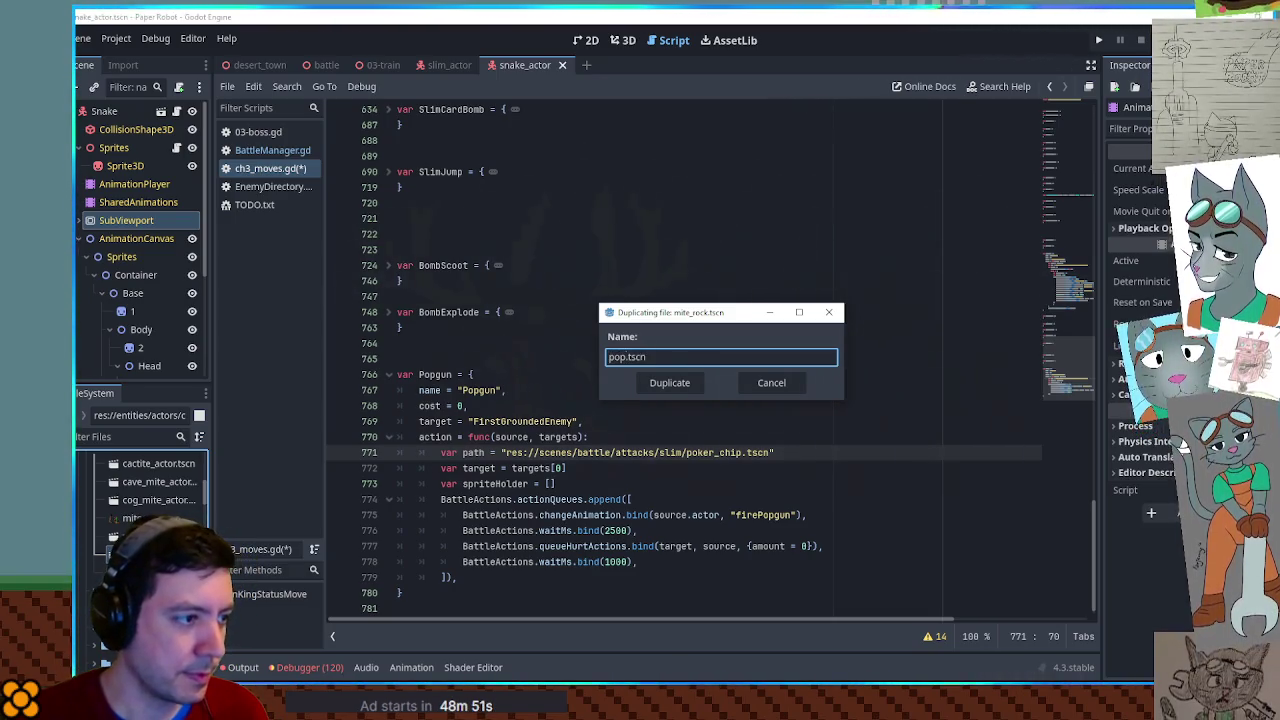
type("corn")
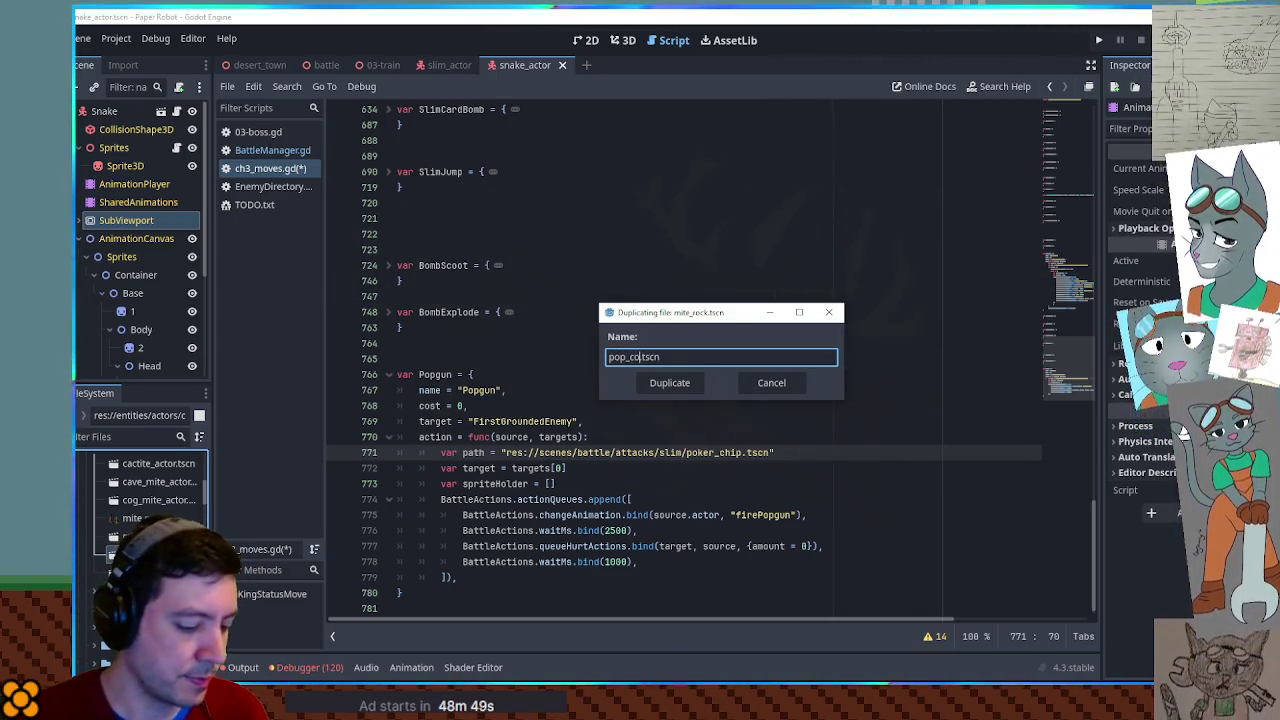
key("Return")
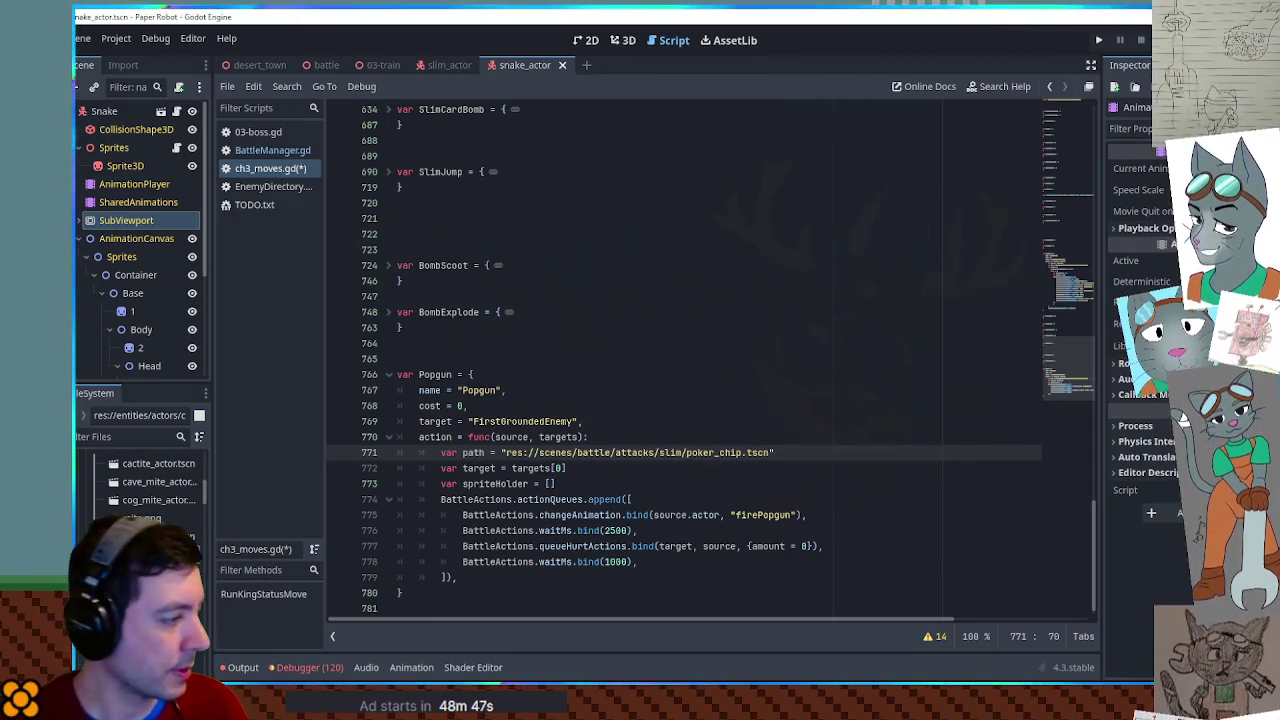
scroll(150, 500, "down", 2)
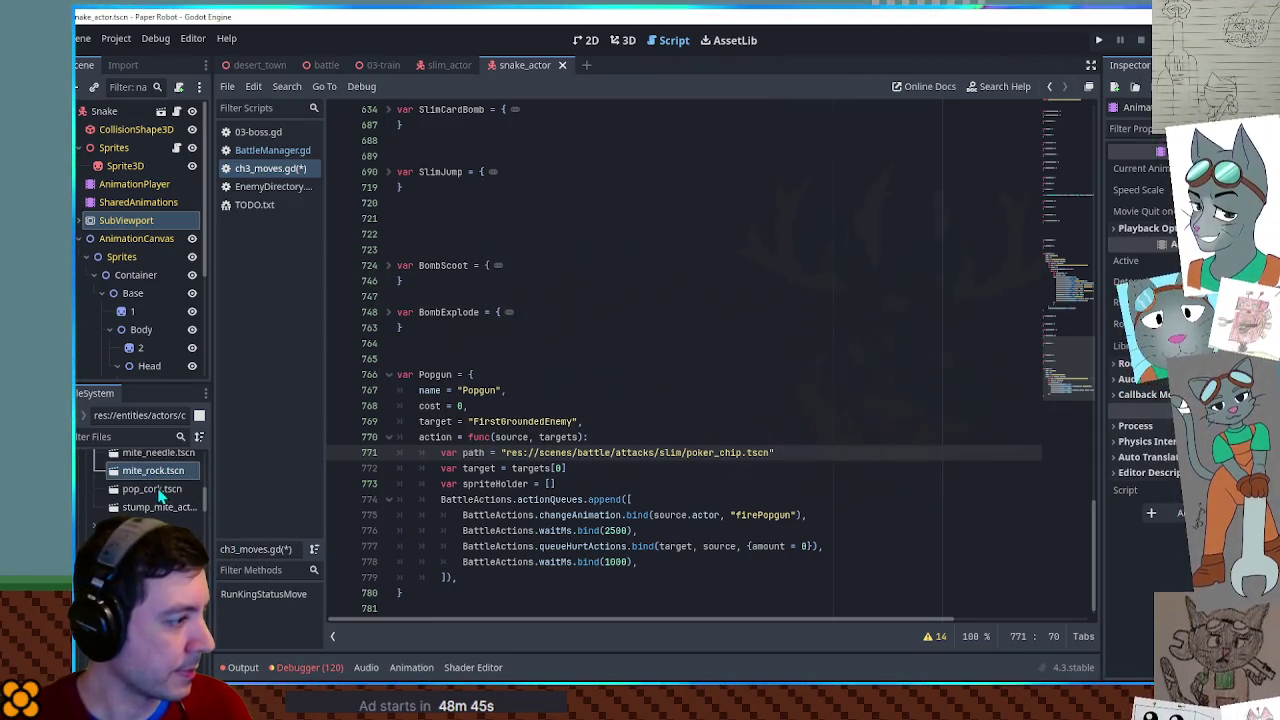
left_click_drag(138, 390, 138, 215)
left_click(142, 312)
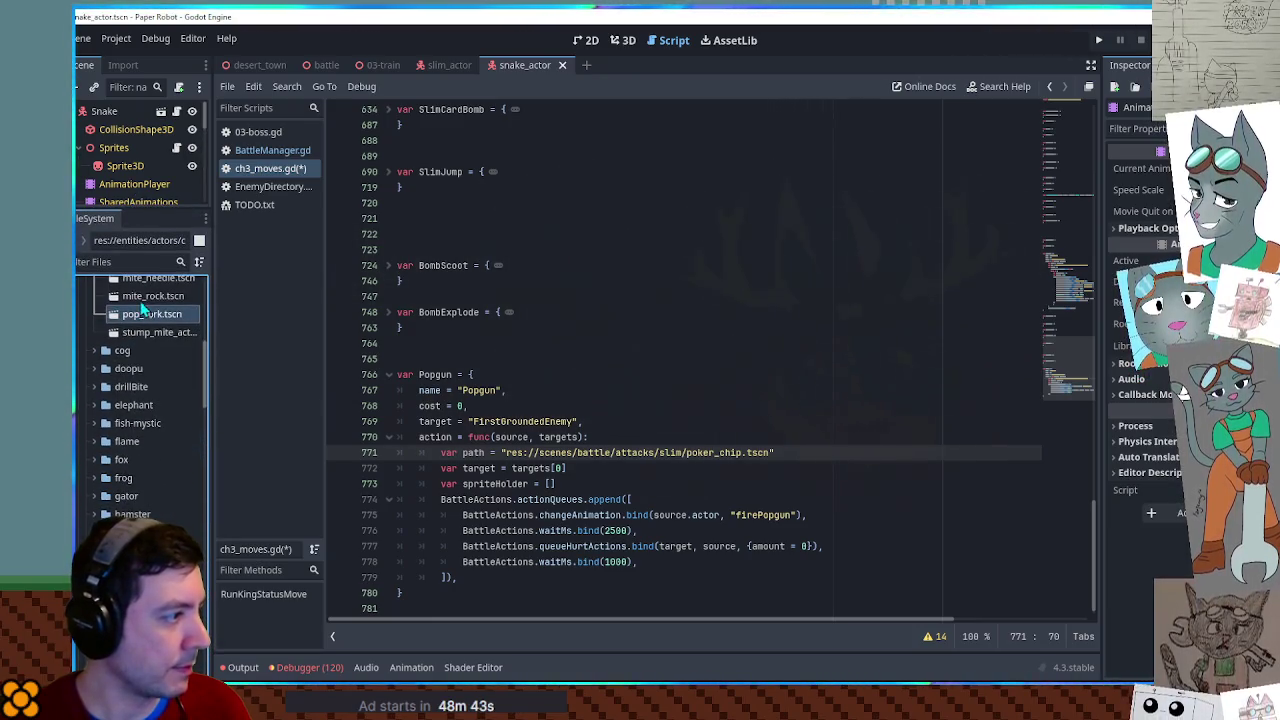
scroll(140, 400, "down", 3)
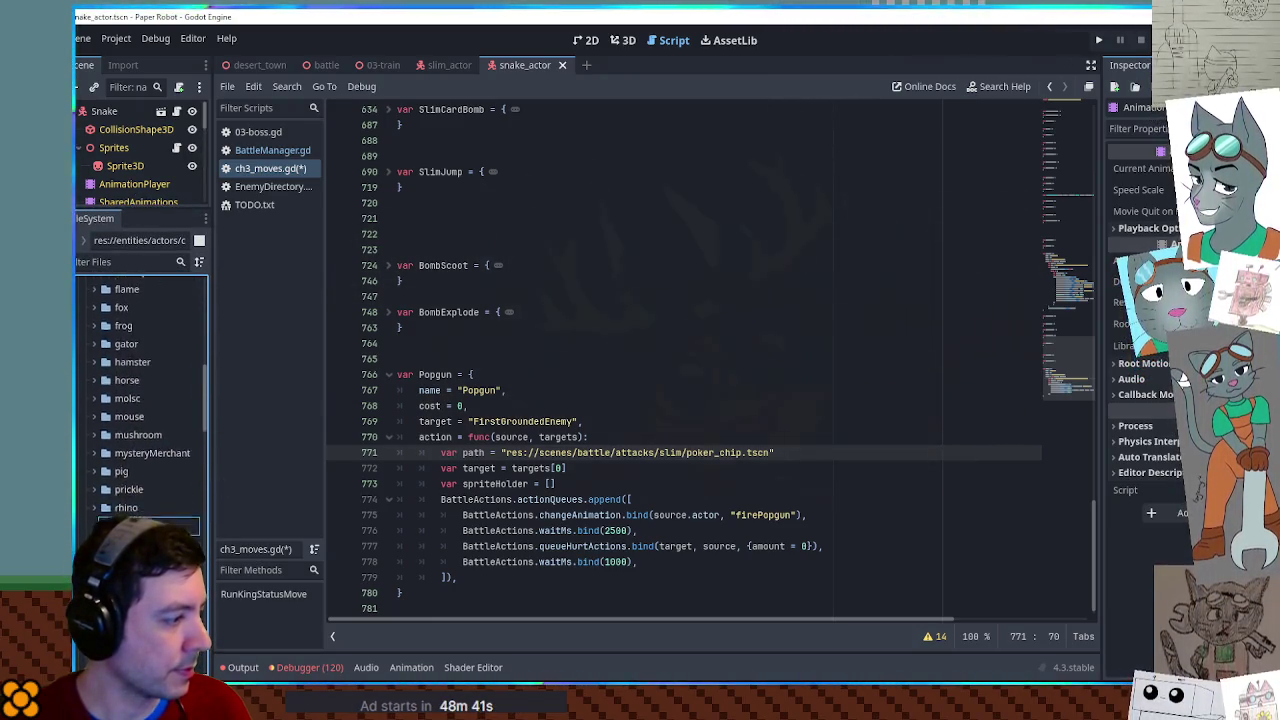
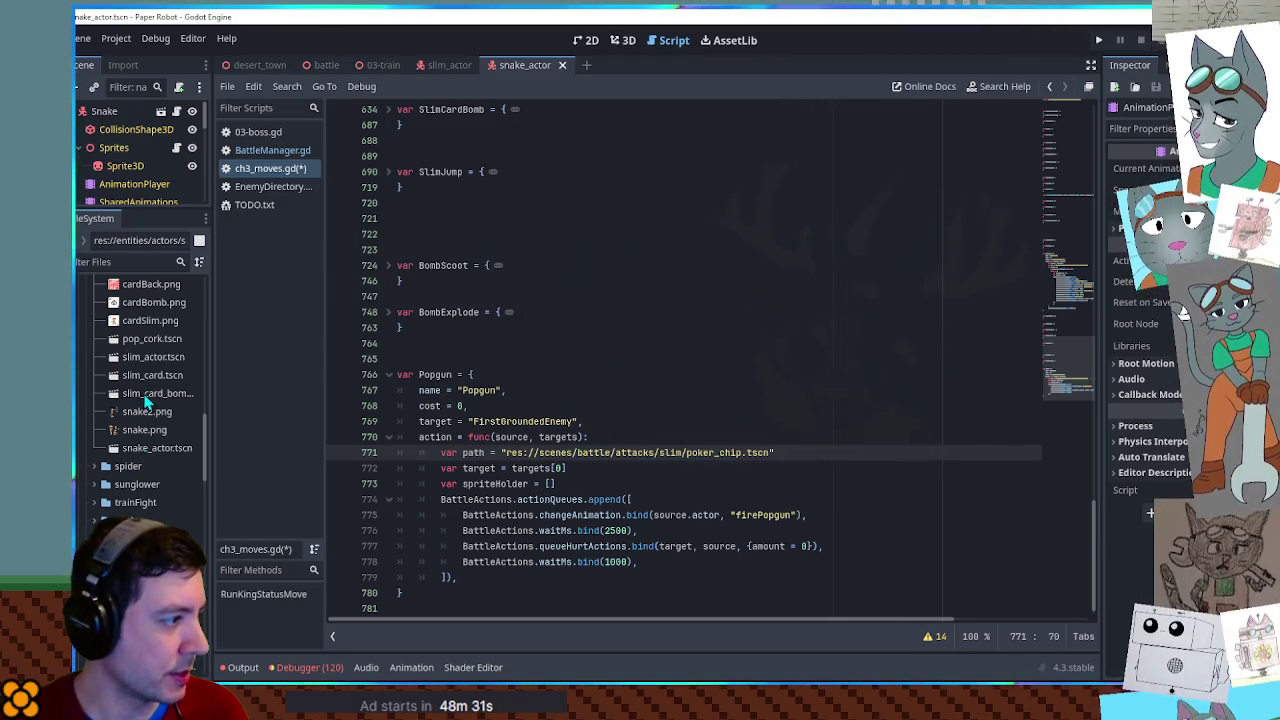
Replace the poker_chip path on line 771 with res://entities/actors/snake/pop_cork.tscn.
left_click(146, 337)
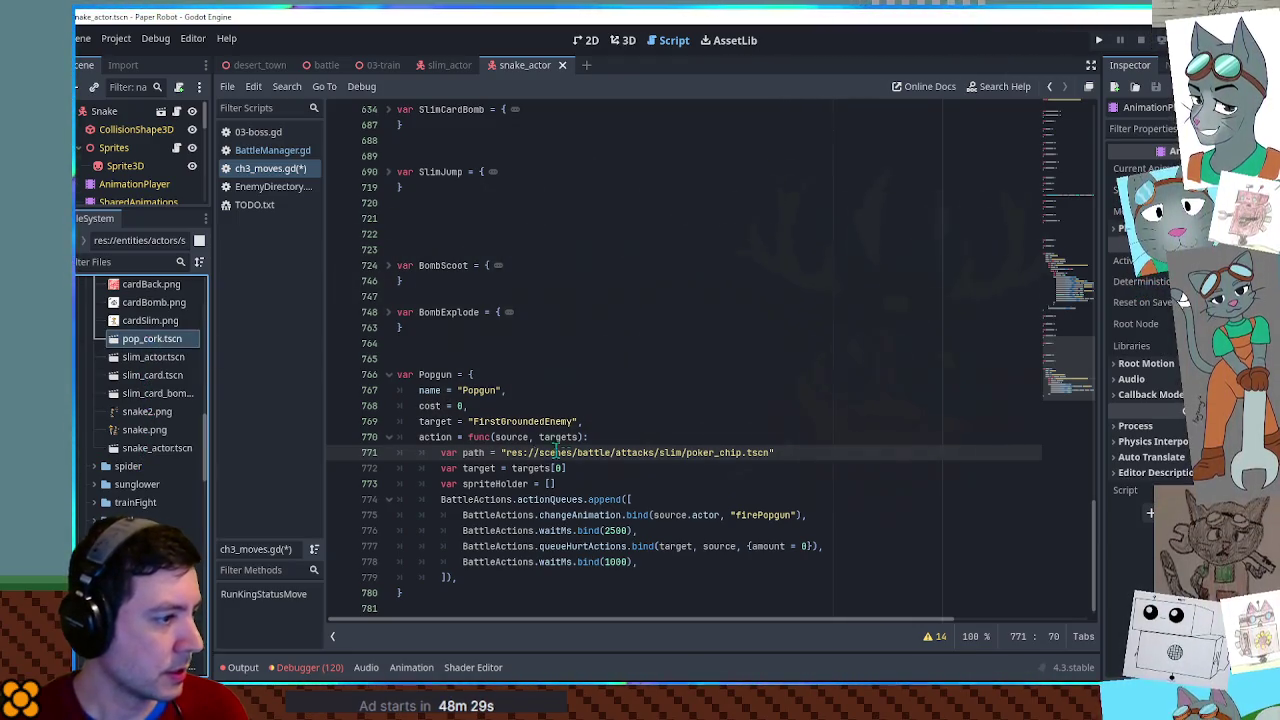
left_click_drag(506, 452, 785, 453)
type("res://entities/actors/snake/pop_cork.tscn")
type("\"")
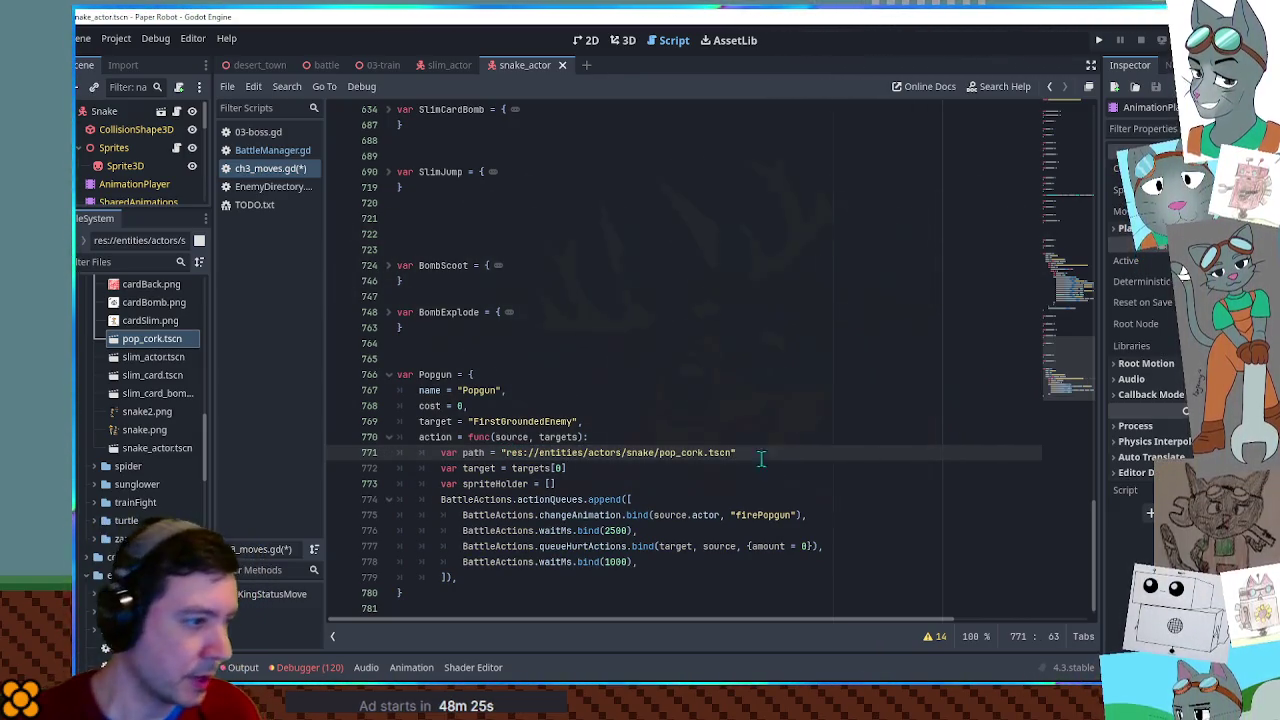
Open pop_cork.tscn and view its AnimationPlayer node in the 3D viewport.
double_click(152, 340)
scroll(140, 340, "up", 4)
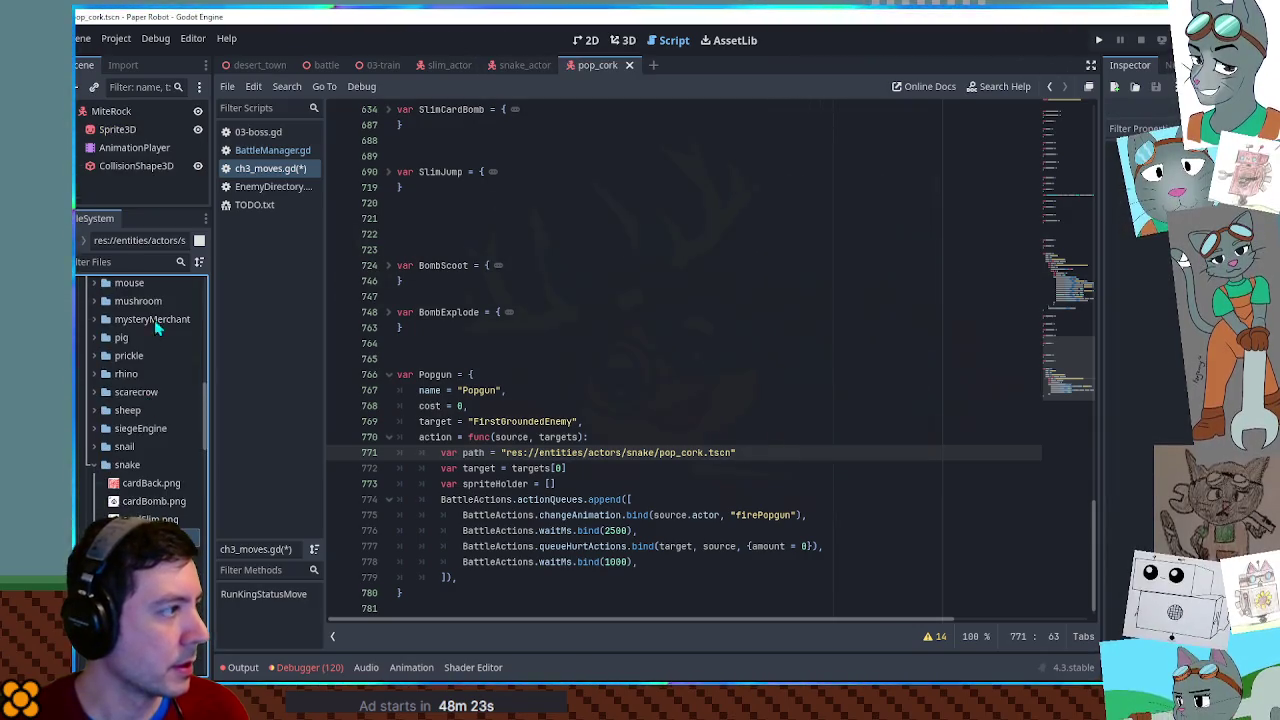
left_click(135, 148)
left_click(623, 40)
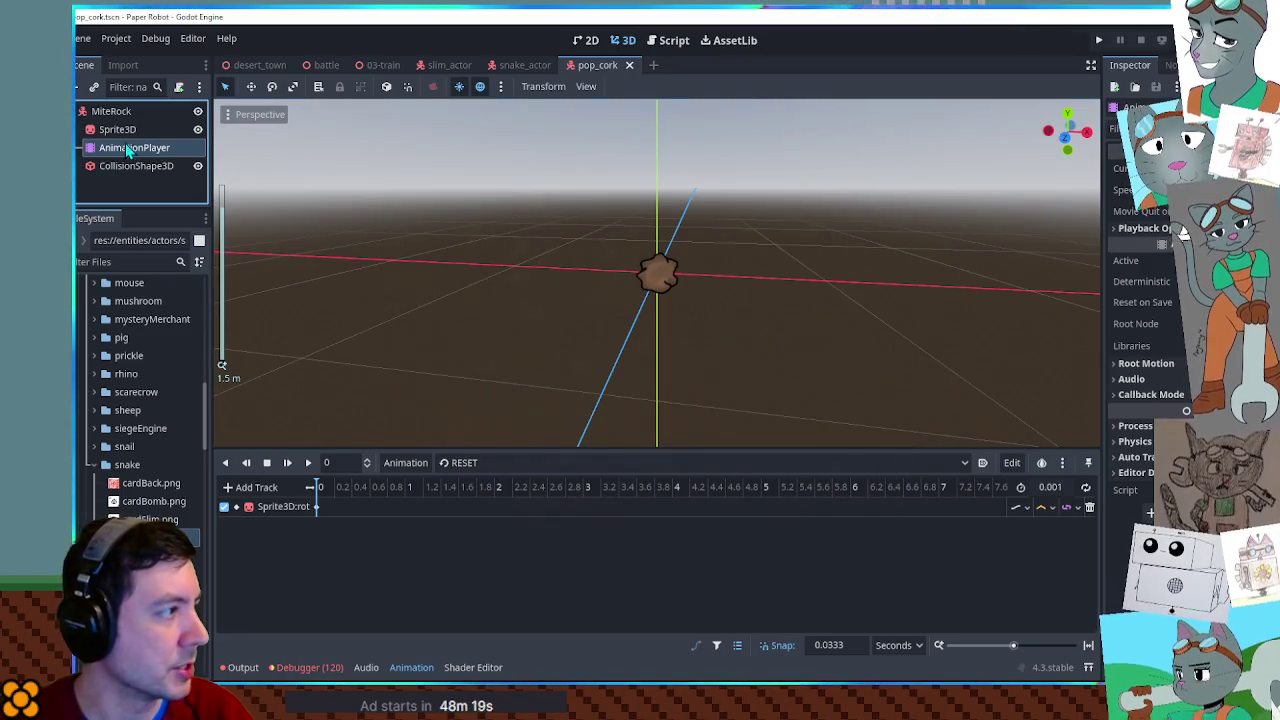
Delete the pop_cork scene's AnimationPlayer node and select its Sprite3D.
key("Delete")
key("Return")
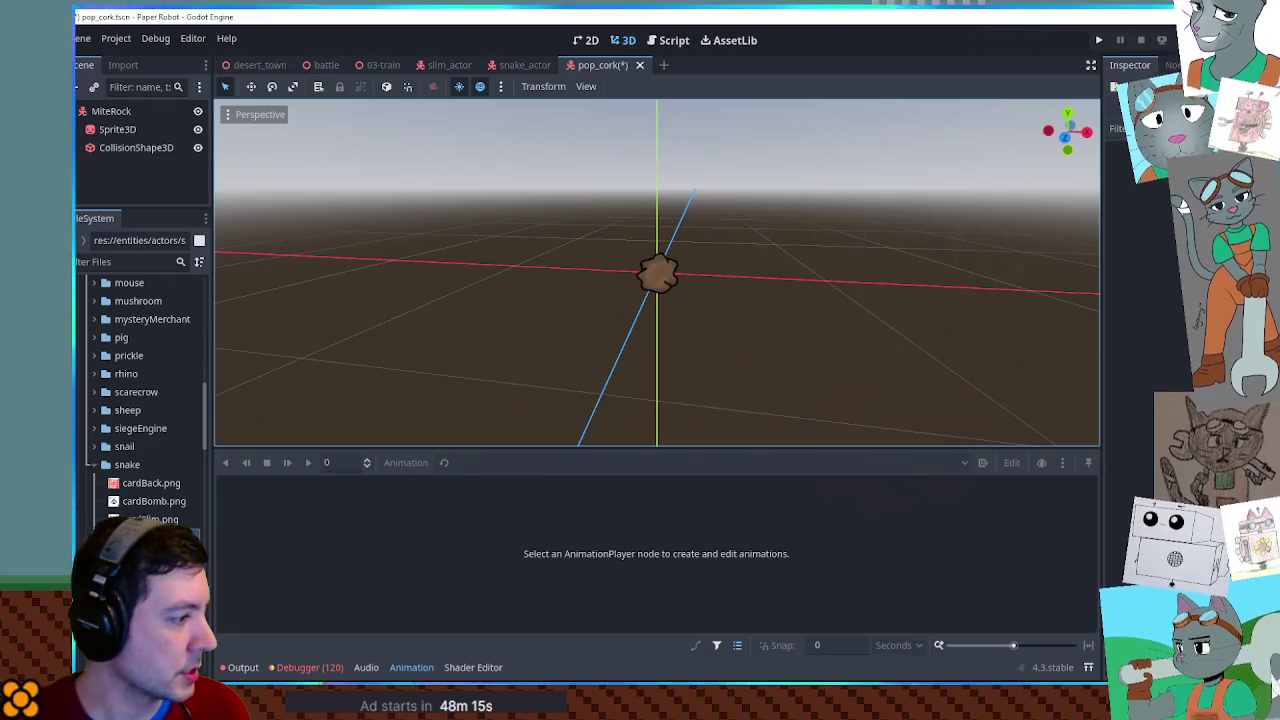
left_click(120, 129)
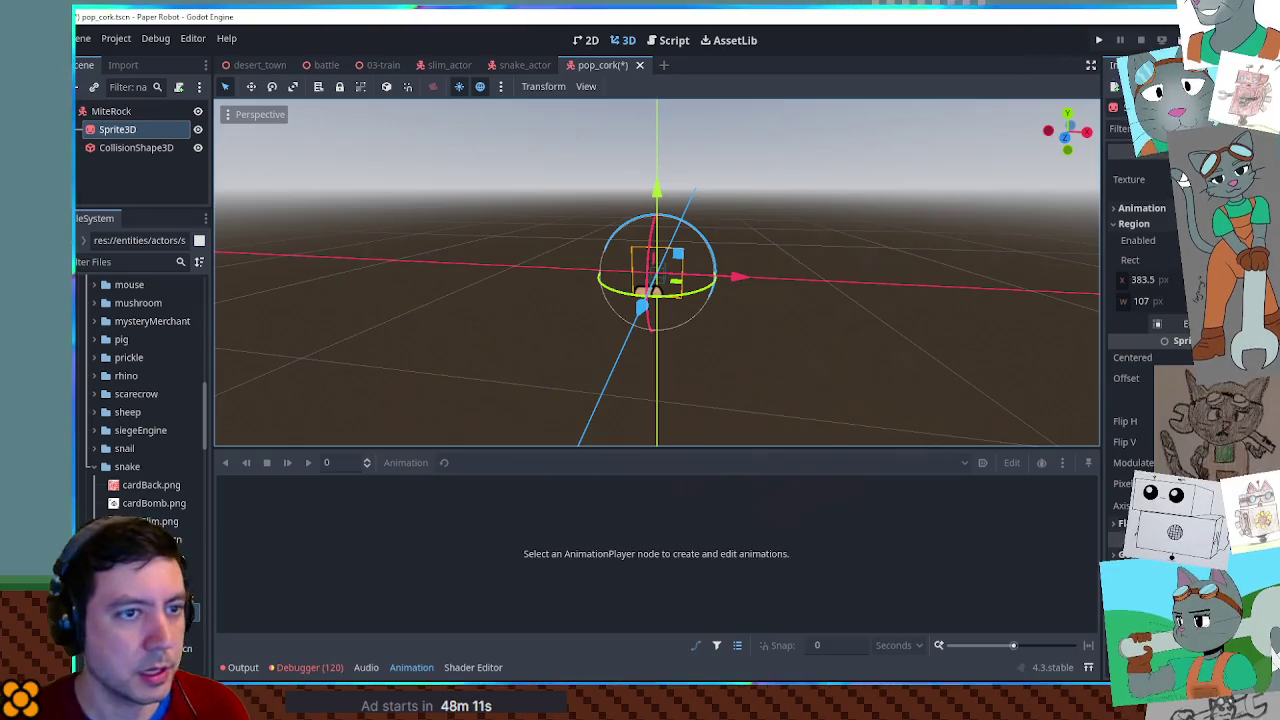
Crop the Sprite3D region tightly around the cork, rotate it 180°, and close the scene.
left_click(1185, 323)
scroll(700, 295, "up", 2)
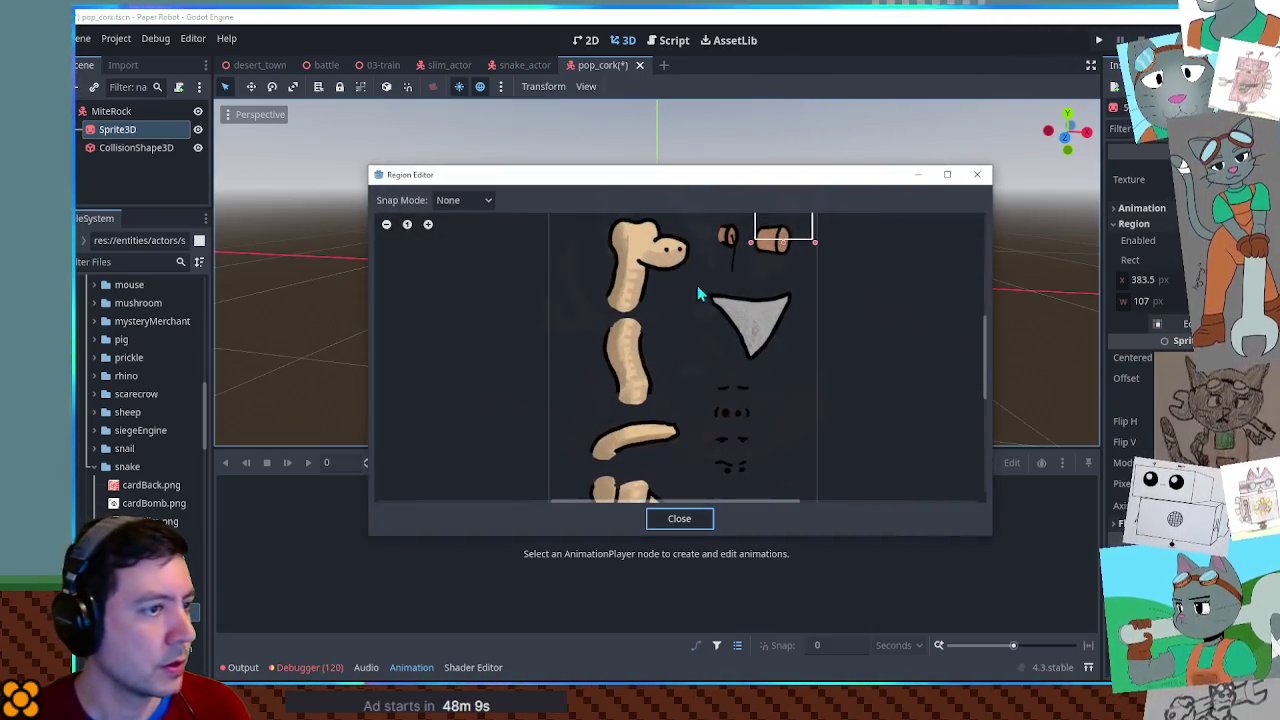
left_click_drag(697, 275, 760, 330)
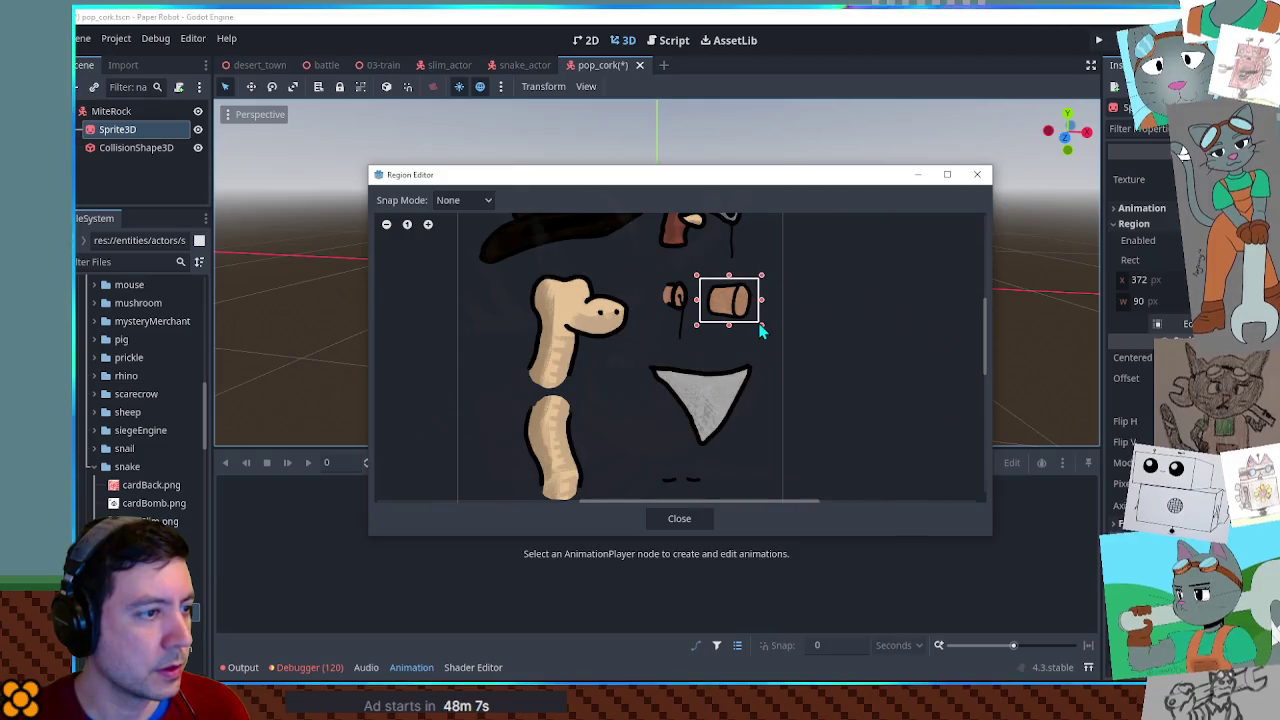
left_click(679, 518)
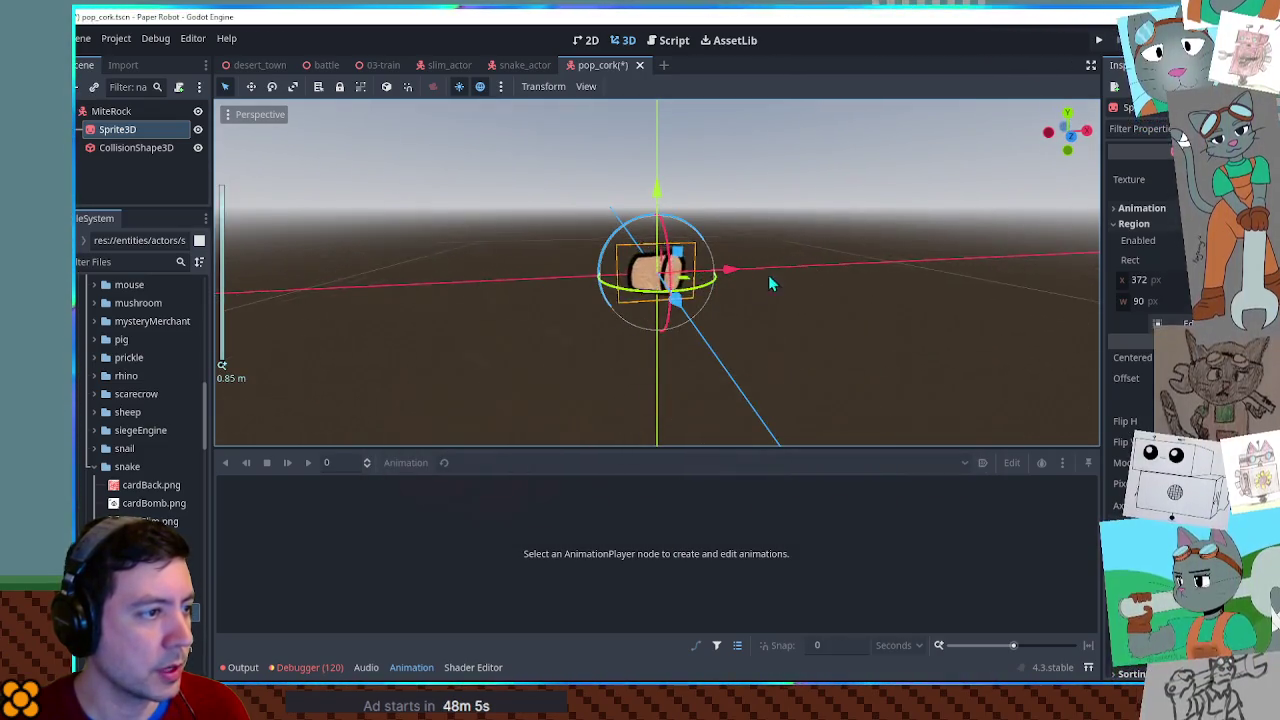
mouse_move(714, 244)
left_mouse_down()
mouse_move(716, 258)
mouse_move(534, 309)
mouse_move(545, 340)
mouse_move(566, 330)
left_mouse_up()
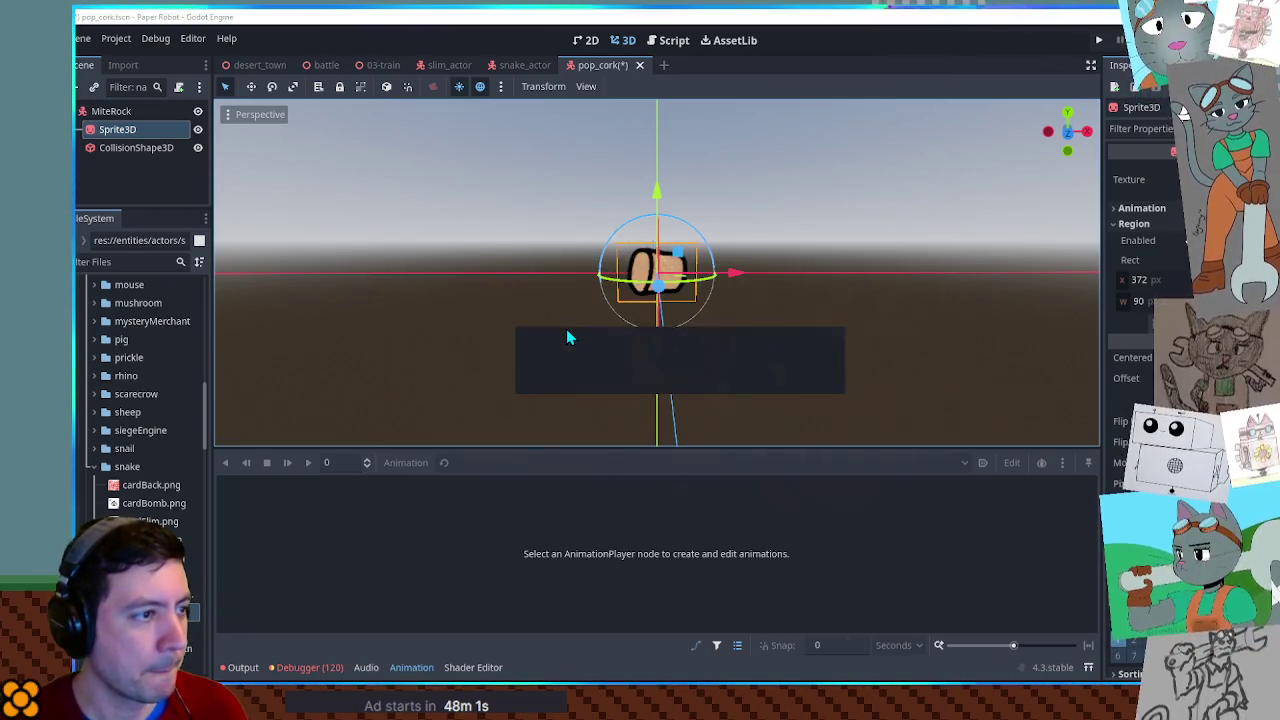
middle_click(601, 62)
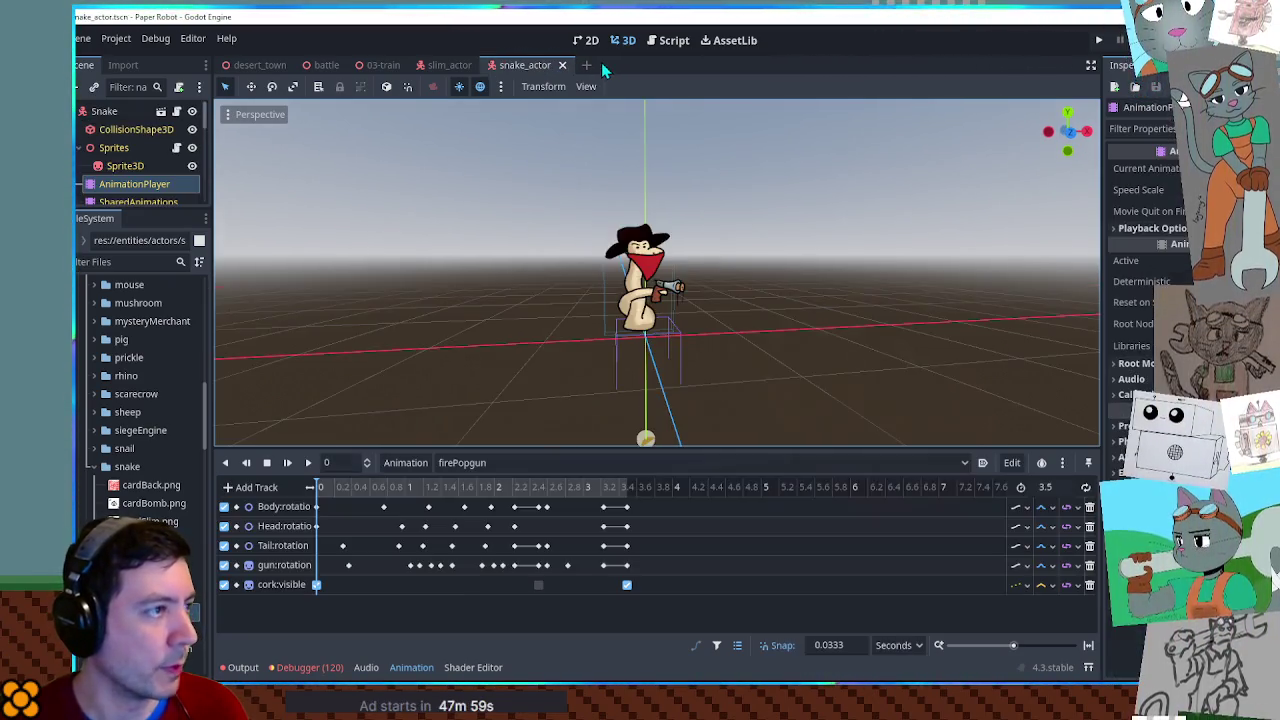
Find and copy an existing createSprite line in ch3_moves.gd.
left_click(668, 40)
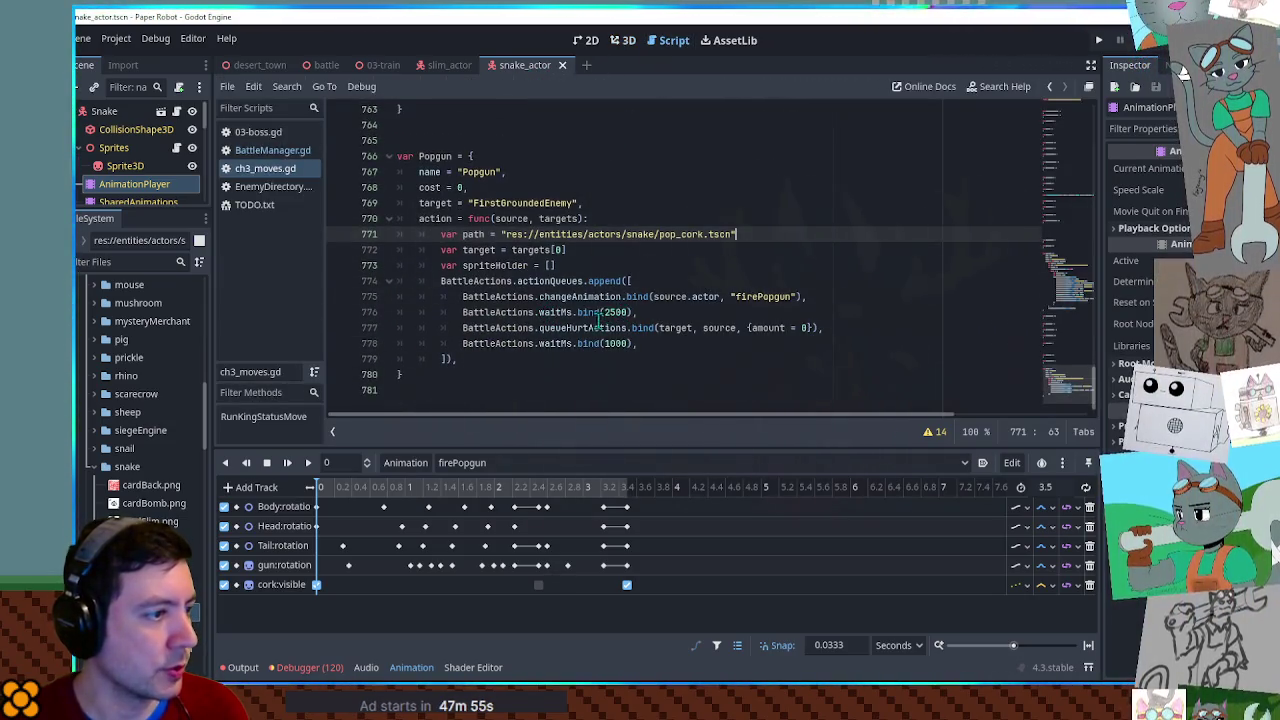
key("ctrl+f")
type("create")
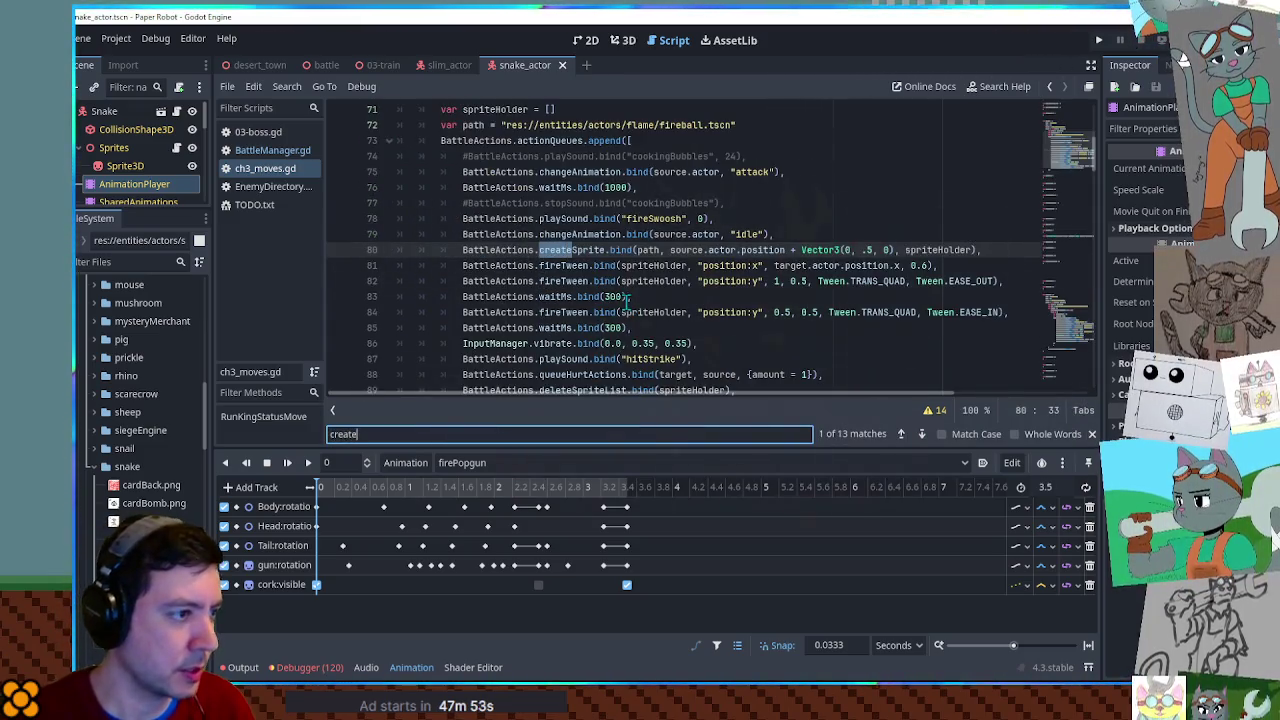
left_click_drag(982, 250, 776, 234)
key("ctrl+c")
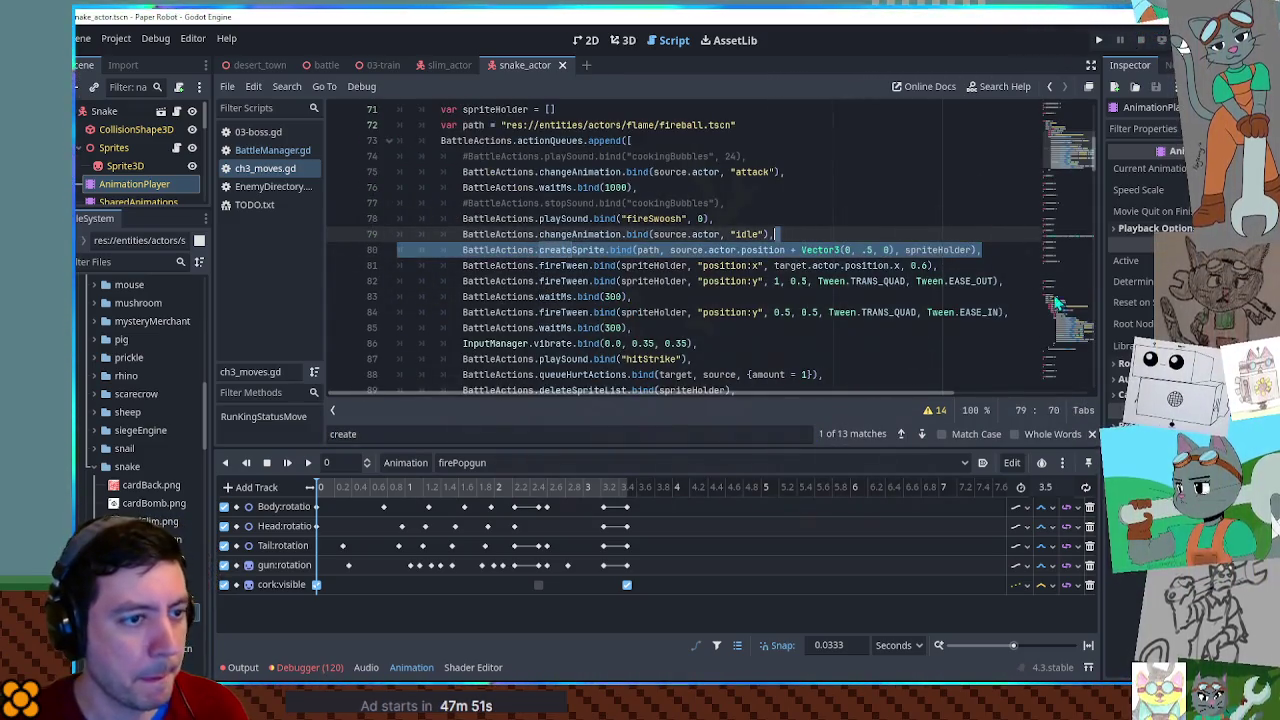
Insert the createSprite line after Popgun's waitMs(2500), offset by Vector3(0, .5, 0).
left_click_drag(1062, 153, 1073, 436)
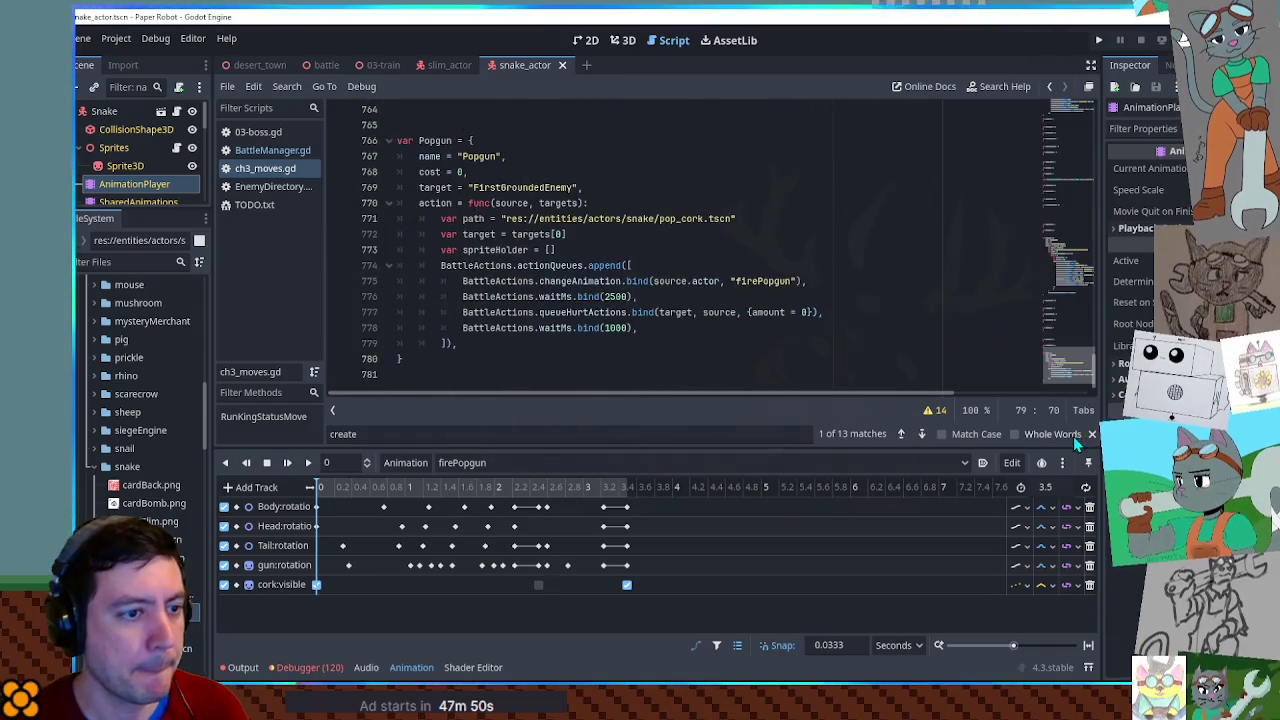
left_click(715, 297)
key("Return")
key("ctrl+v")
key("Up")
key("ctrl+shift+k")
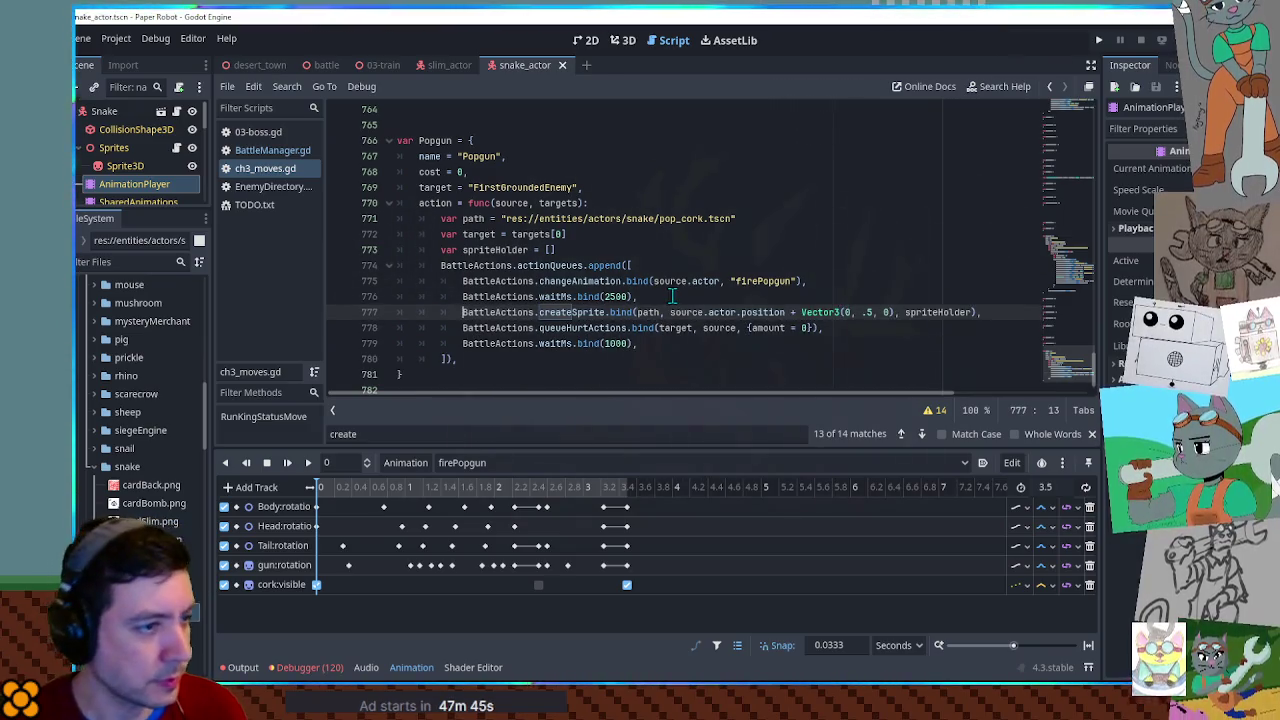
double_click(648, 312)
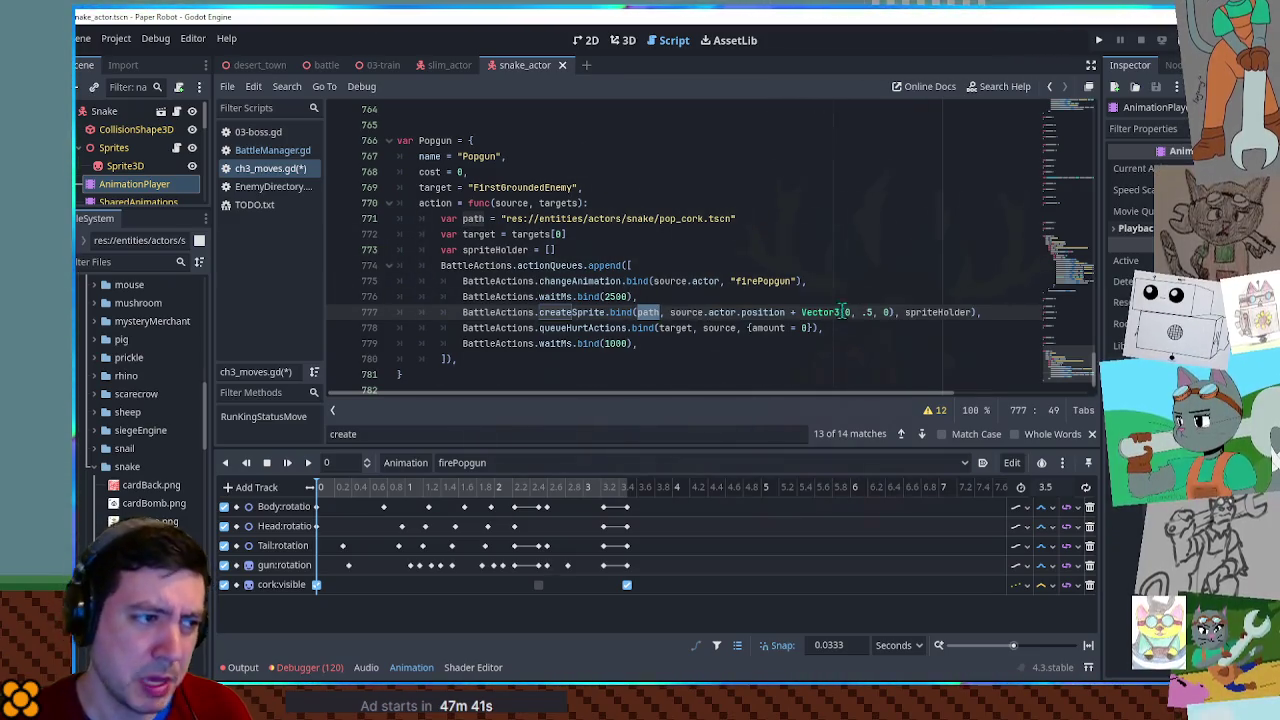
left_click(795, 312)
left_click_drag(793, 312, 895, 312)
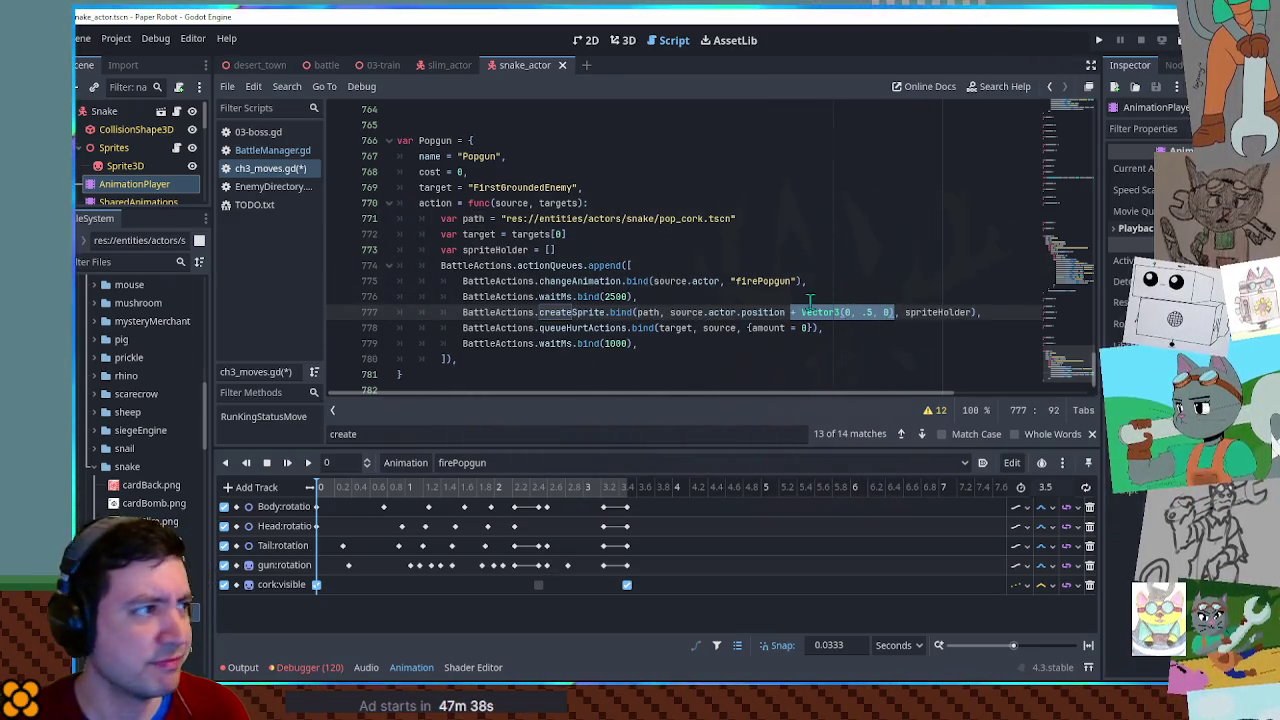
left_click(625, 41)
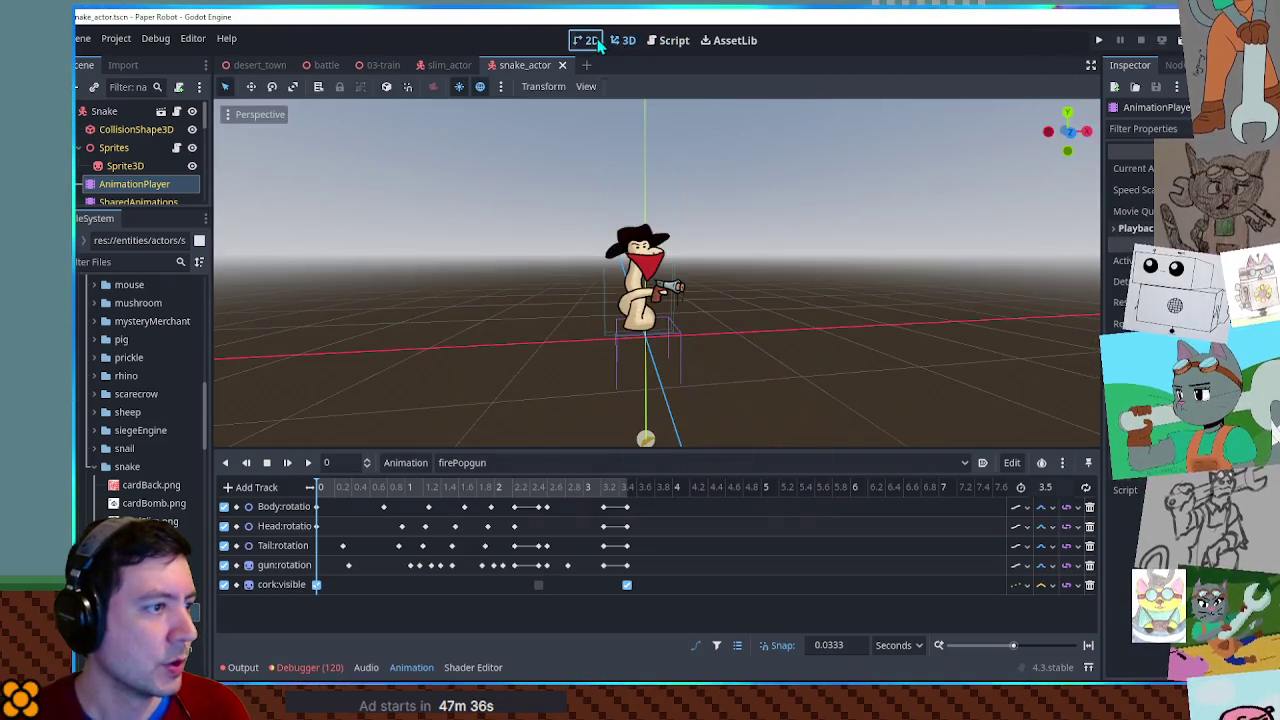
left_click(586, 40)
left_click(625, 41)
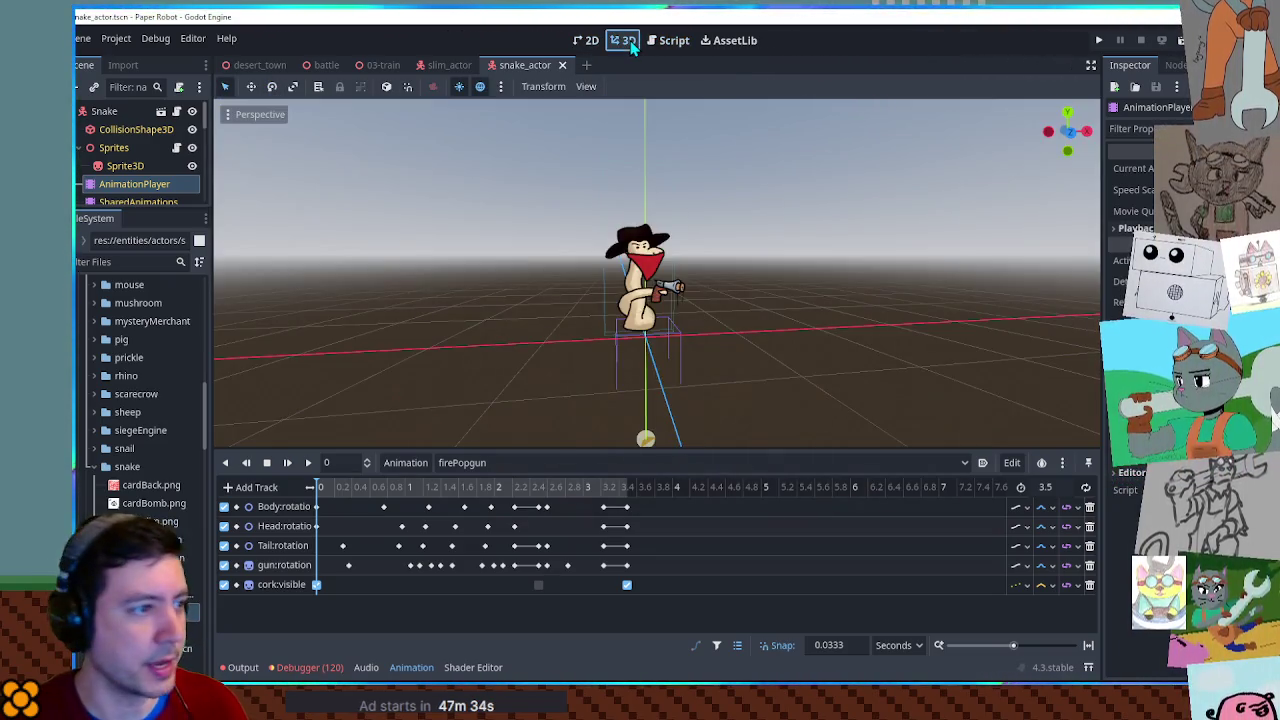
left_click(640, 280)
key("KP_1")
key("f")
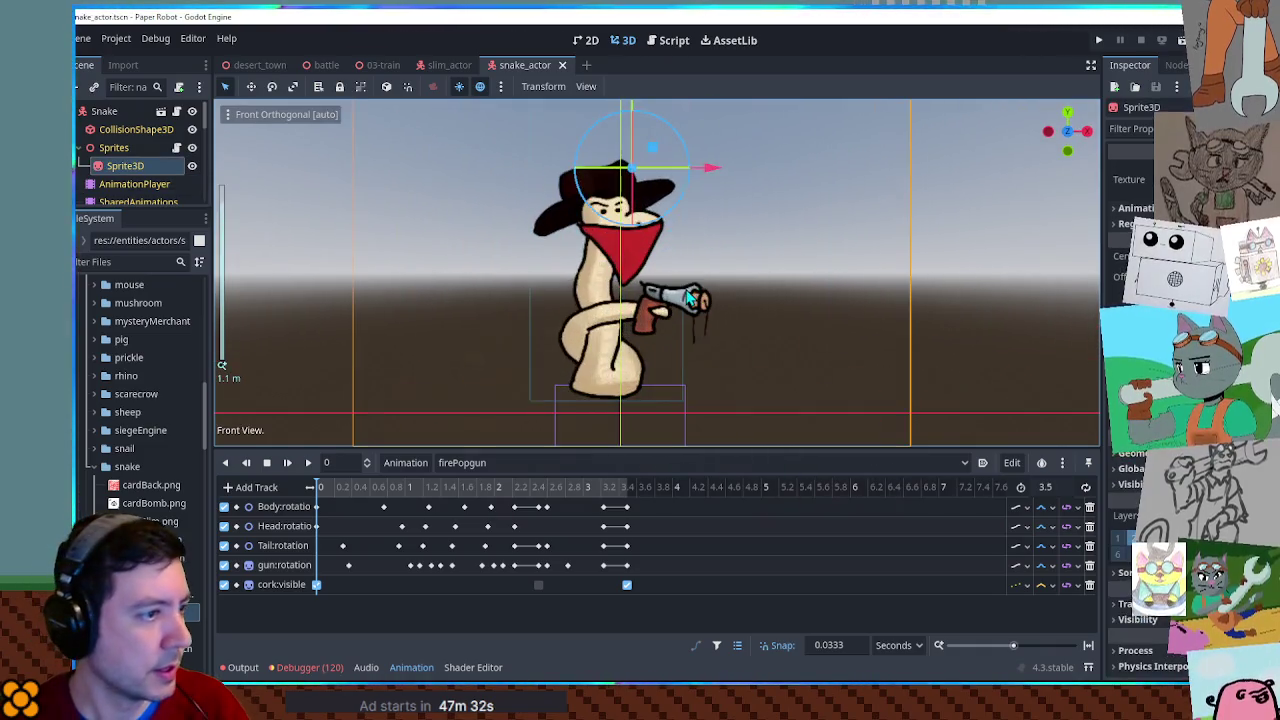
left_click_drag(435, 487, 539, 488)
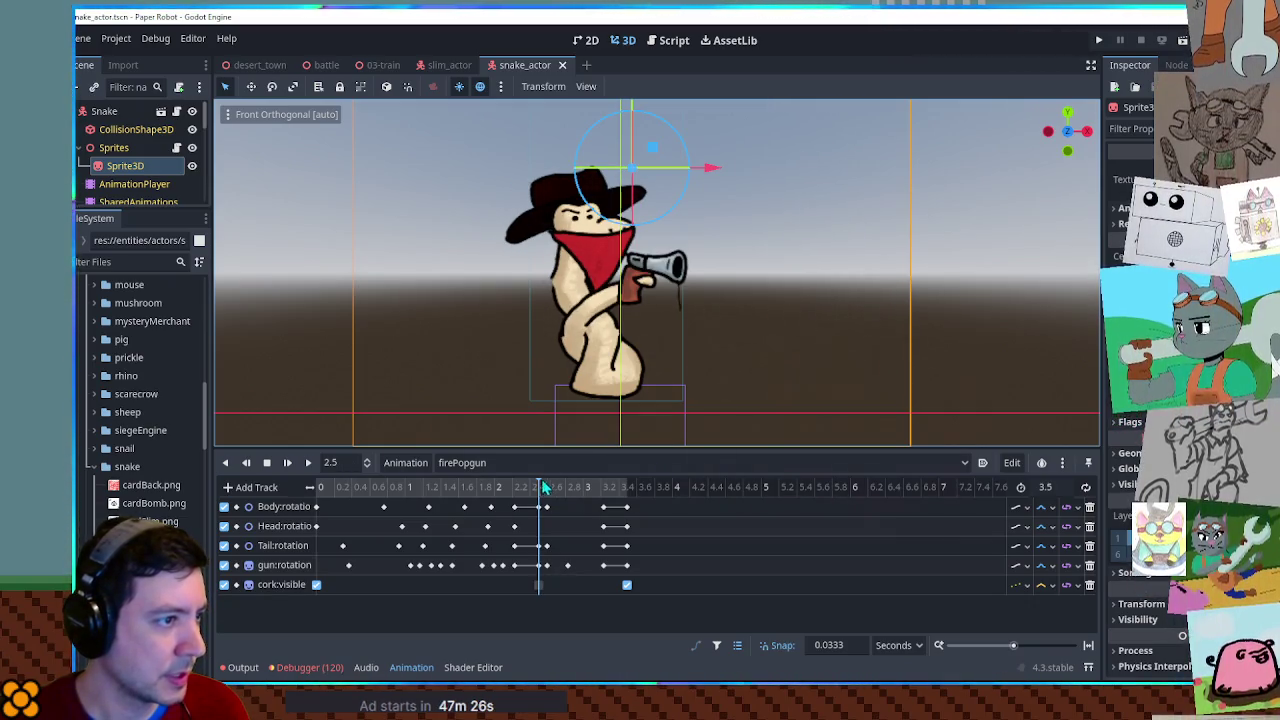
scroll(690, 262, "down", 3)
left_click_drag(690, 262, 697, 312)
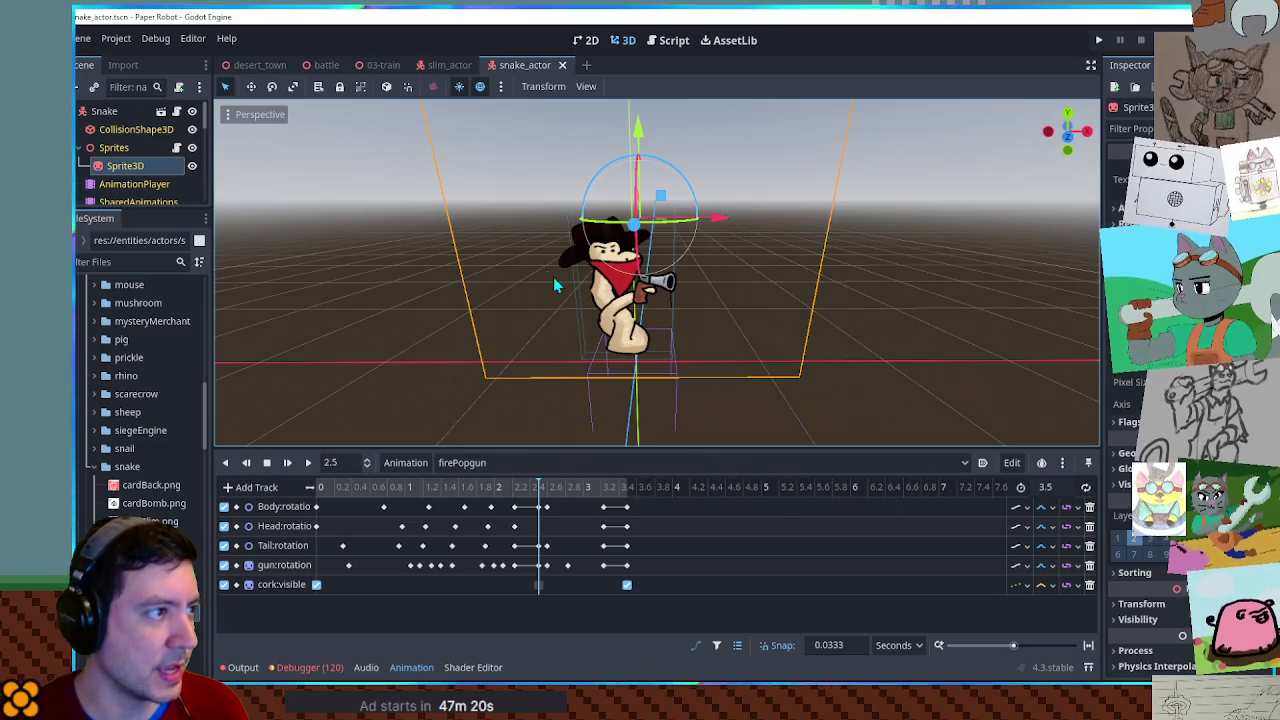
left_click(668, 41)
Add targetDir(source, target, 0.3) to the cork's createSprite offset on line 777.
key("ctrl+f")
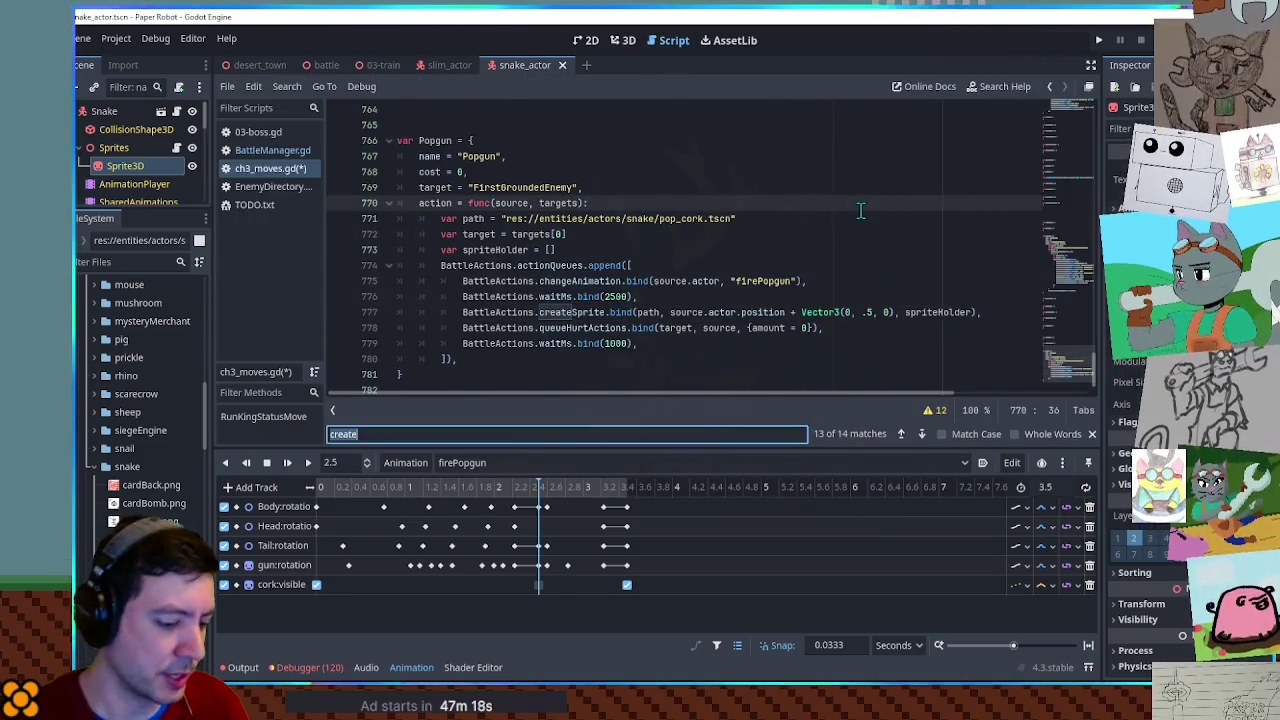
type("targetd")
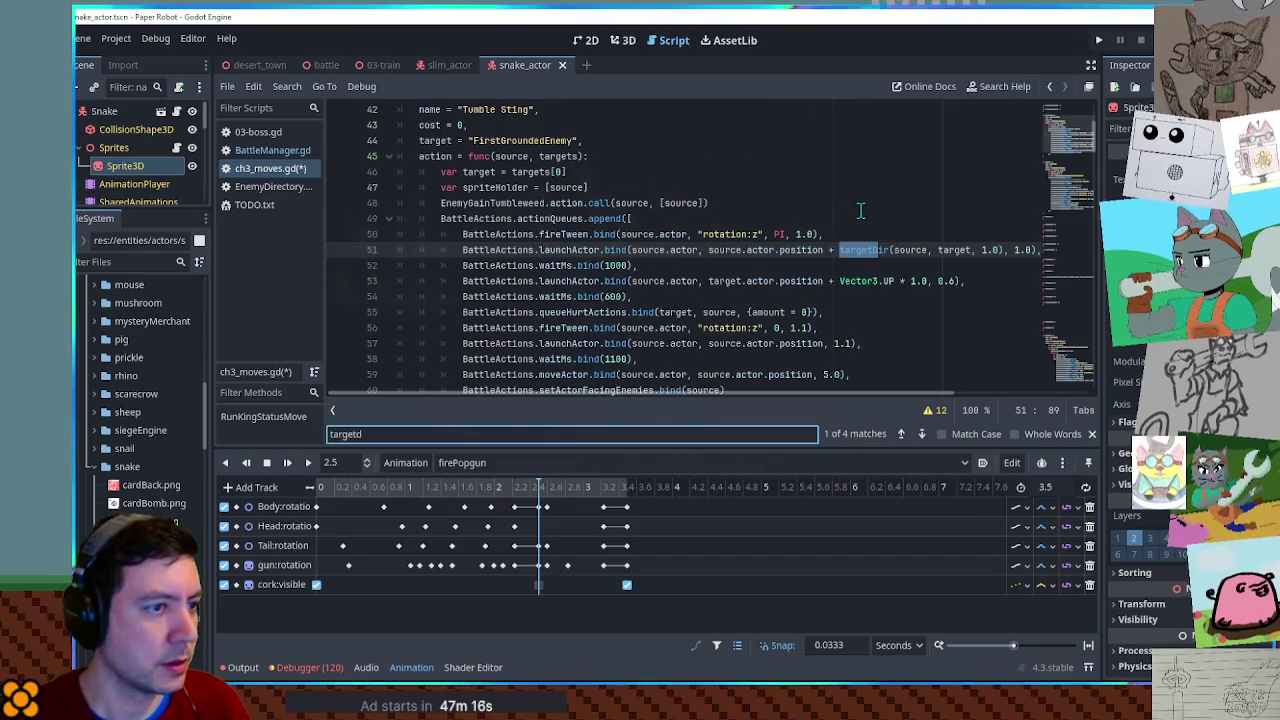
left_click(840, 250)
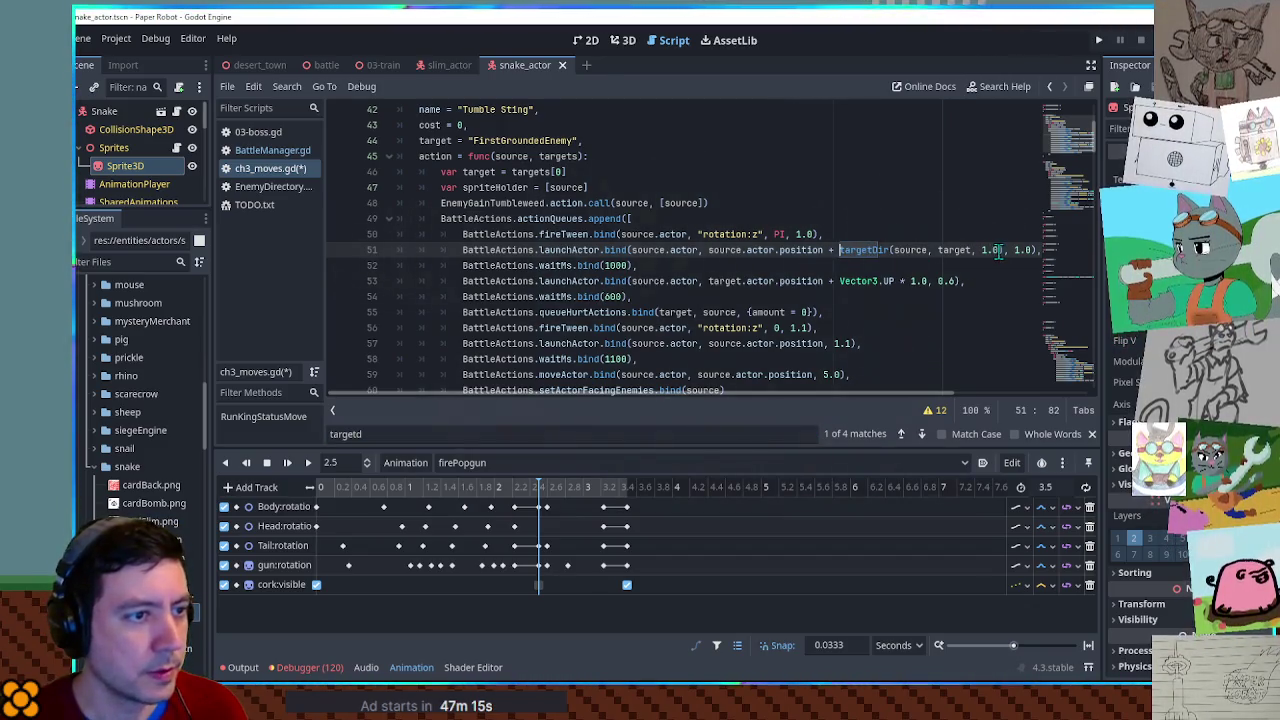
left_click_drag(840, 250, 1003, 250)
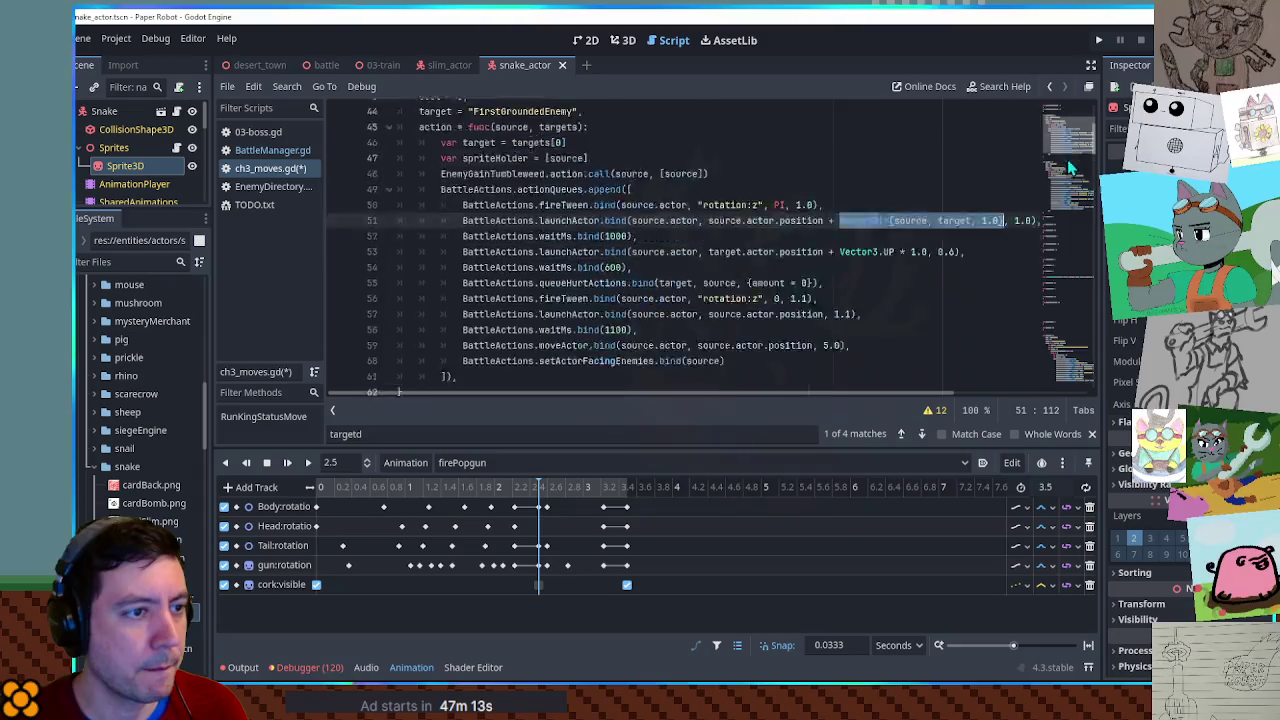
left_click(1075, 379)
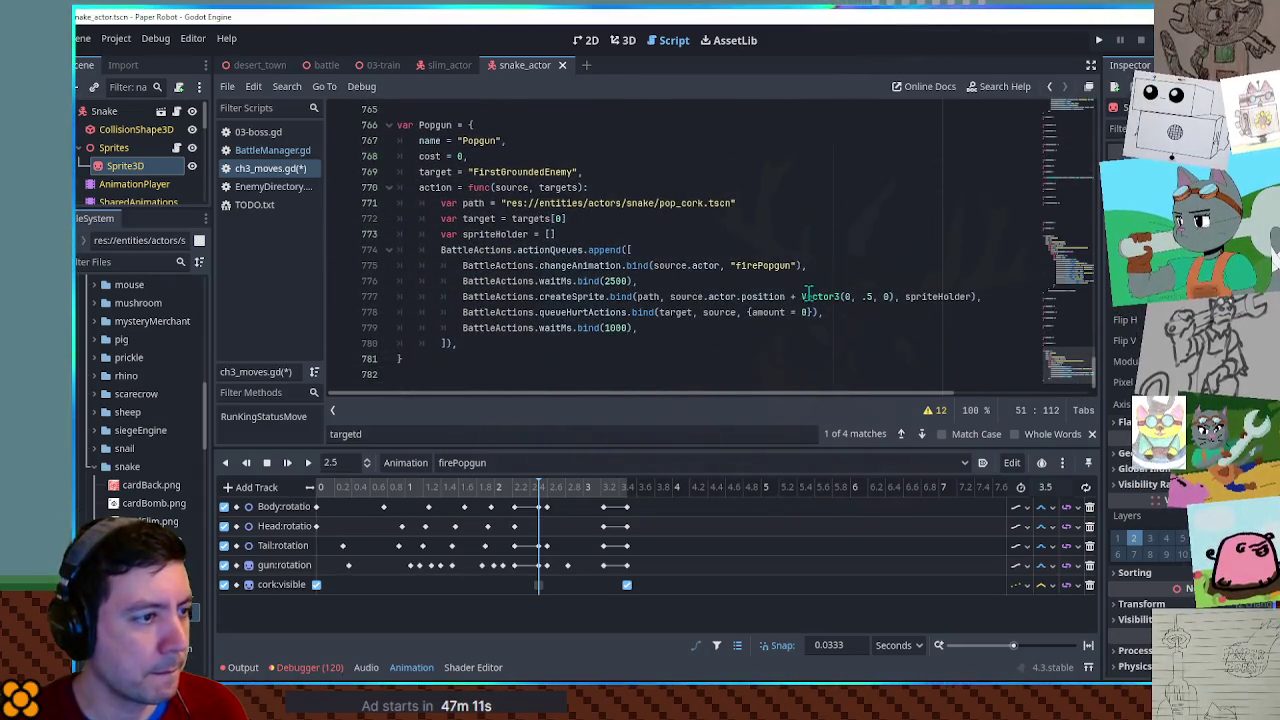
double_click(806, 296)
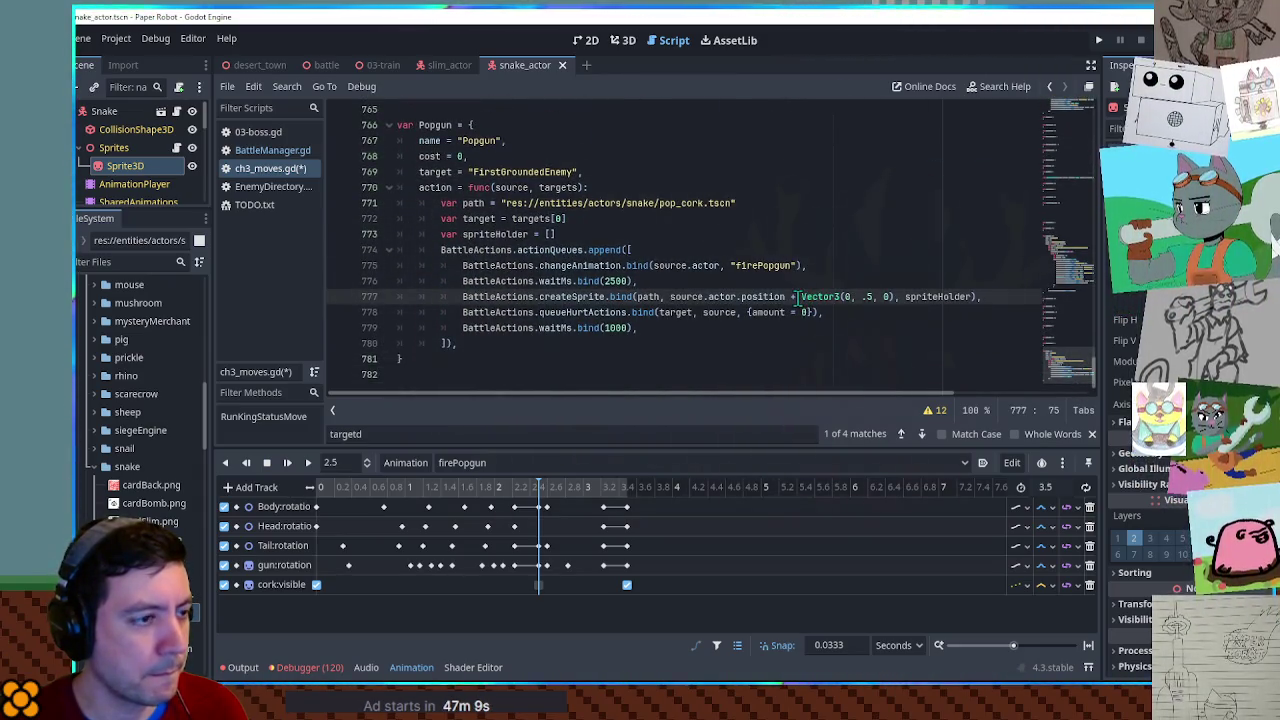
type("targetDir(source, target, 1.0) +")
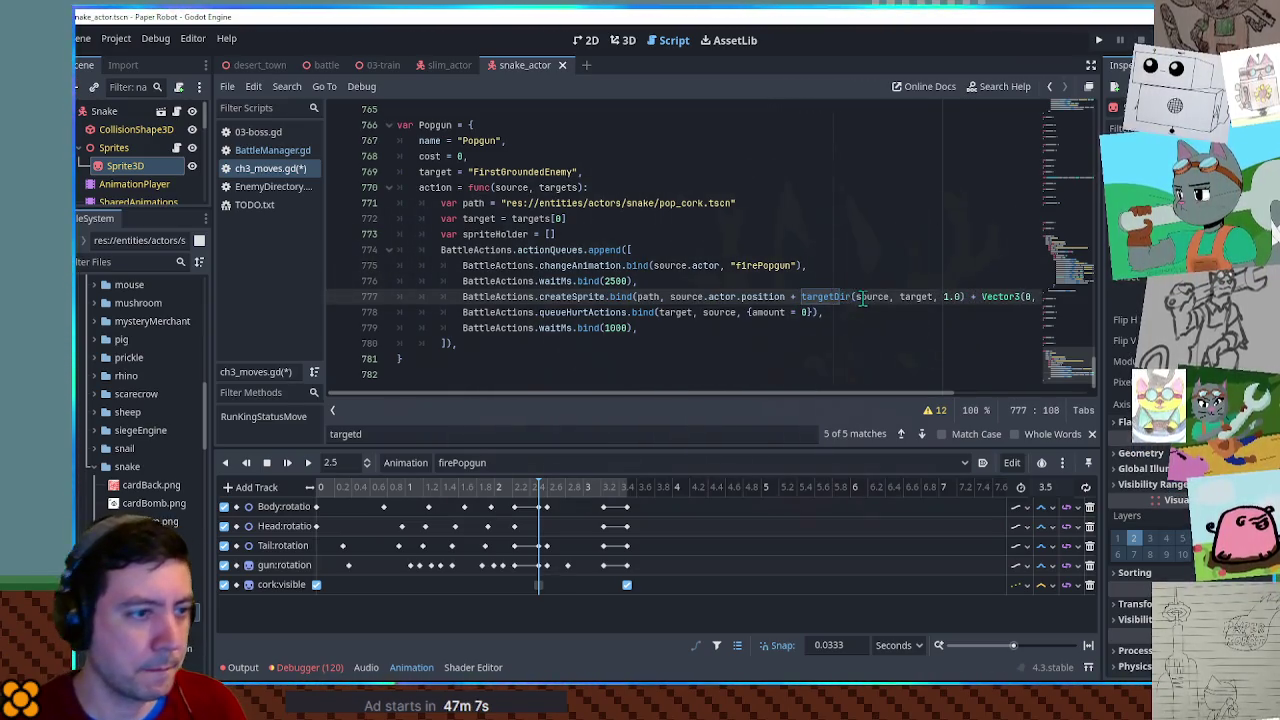
double_click(950, 297)
type("0.3")
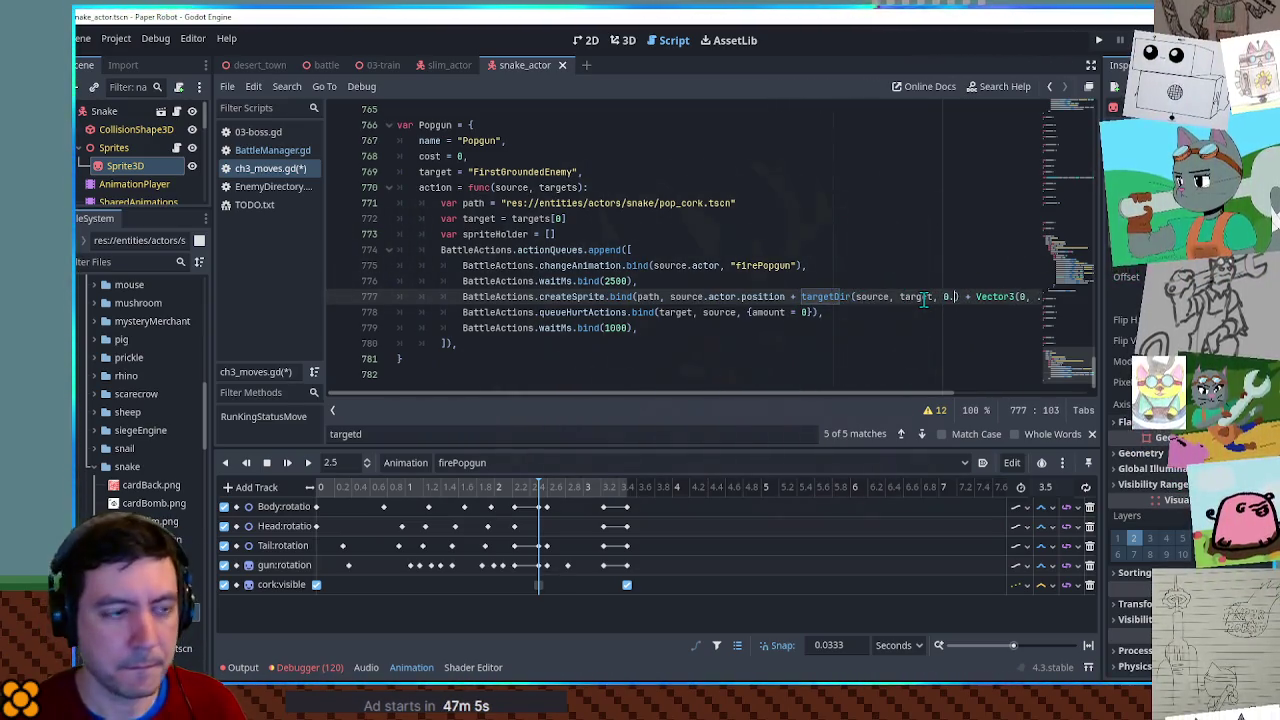
key("ctrl+Right")
key("ctrl+Right")
key("ctrl+Right")
type(".5,")
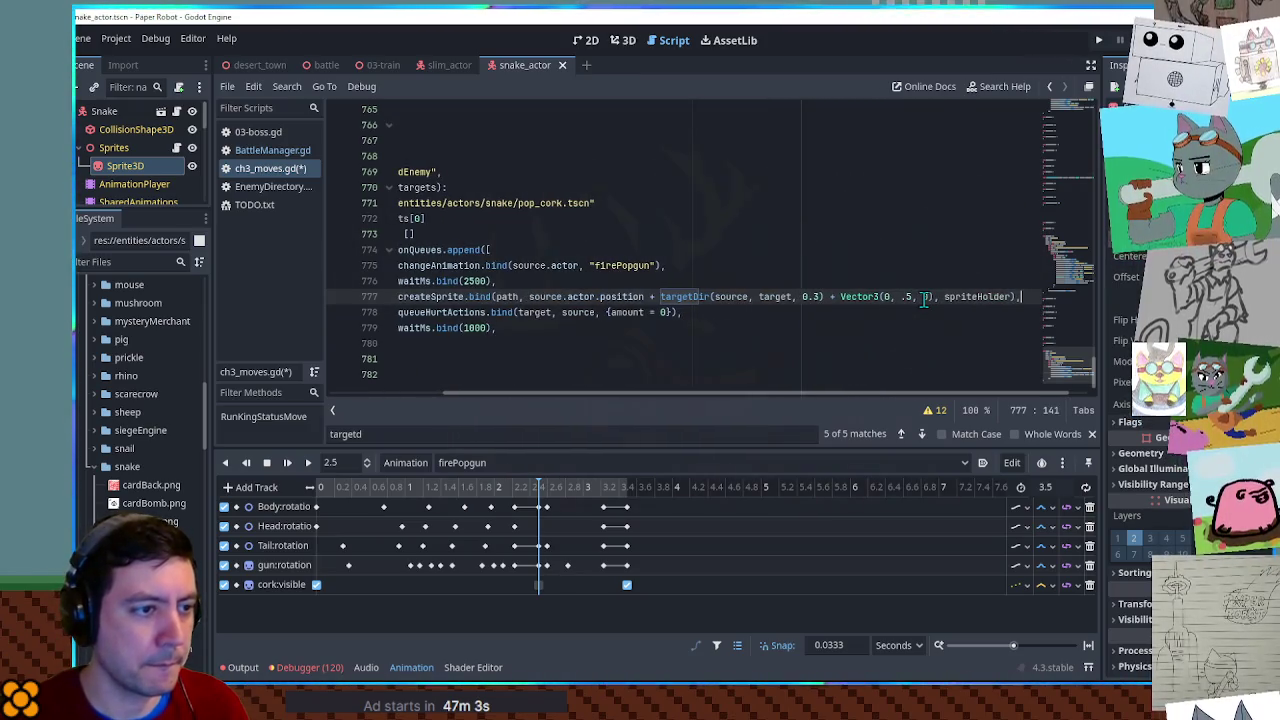
Inspect the snake from the side in the 3D view to judge the cork height.
left_click(623, 40)
key("KP_3")
left_click_drag(731, 302, 963, 295)
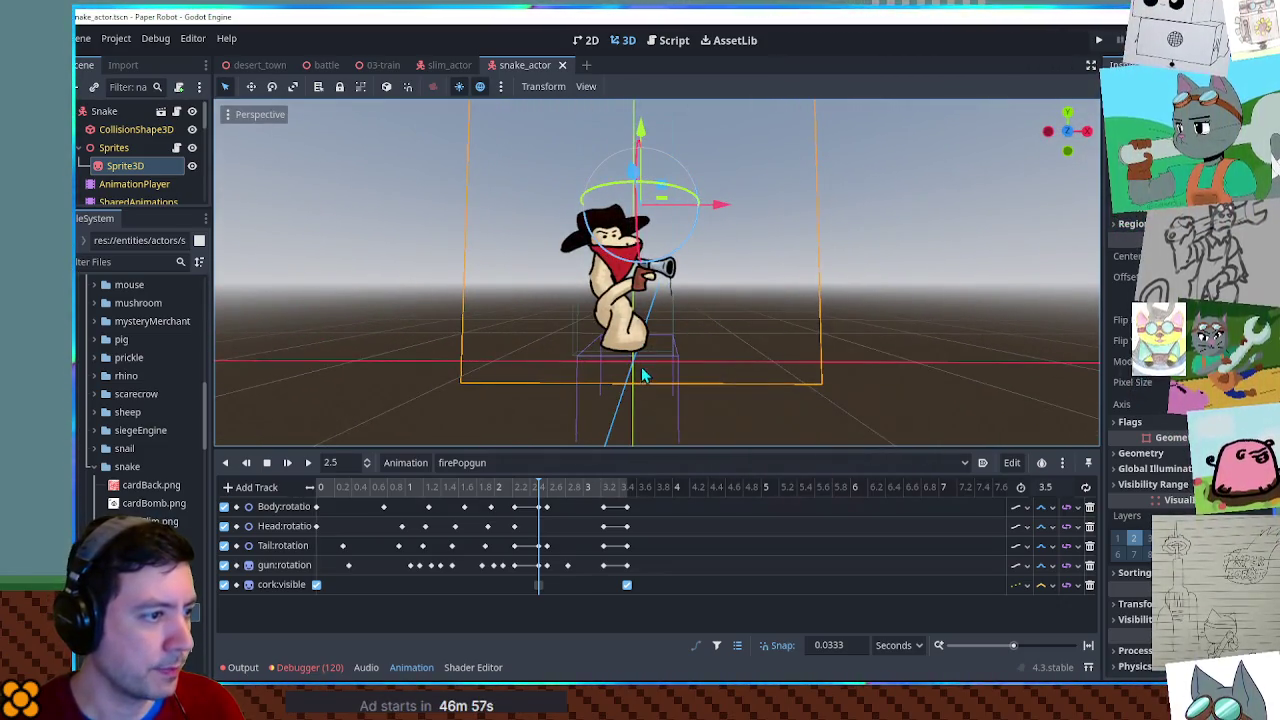
mouse_move(672, 362)
left_mouse_down()
mouse_move(650, 340)
mouse_move(537, 380)
mouse_move(544, 110)
left_mouse_up()
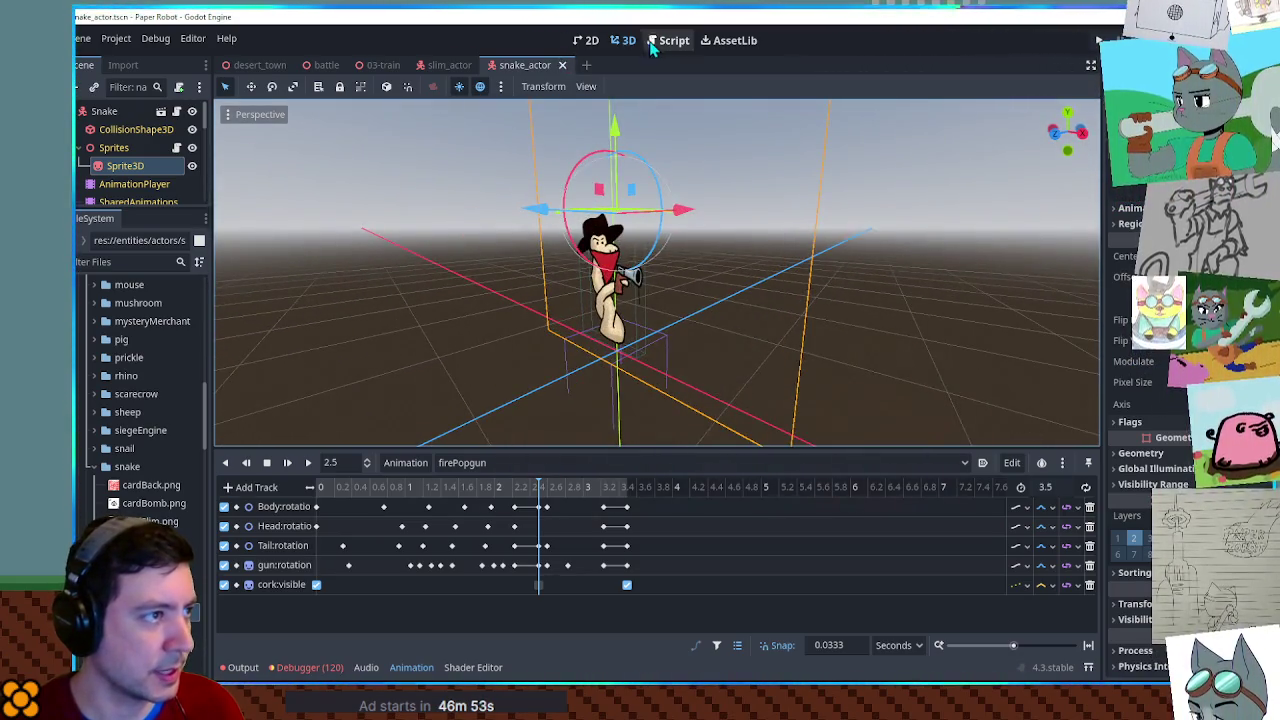
left_click(674, 40)
Change the Vector3 offset's y to .6 and open a blank line after createSprite.
type("6, 0), spriteHolder),")
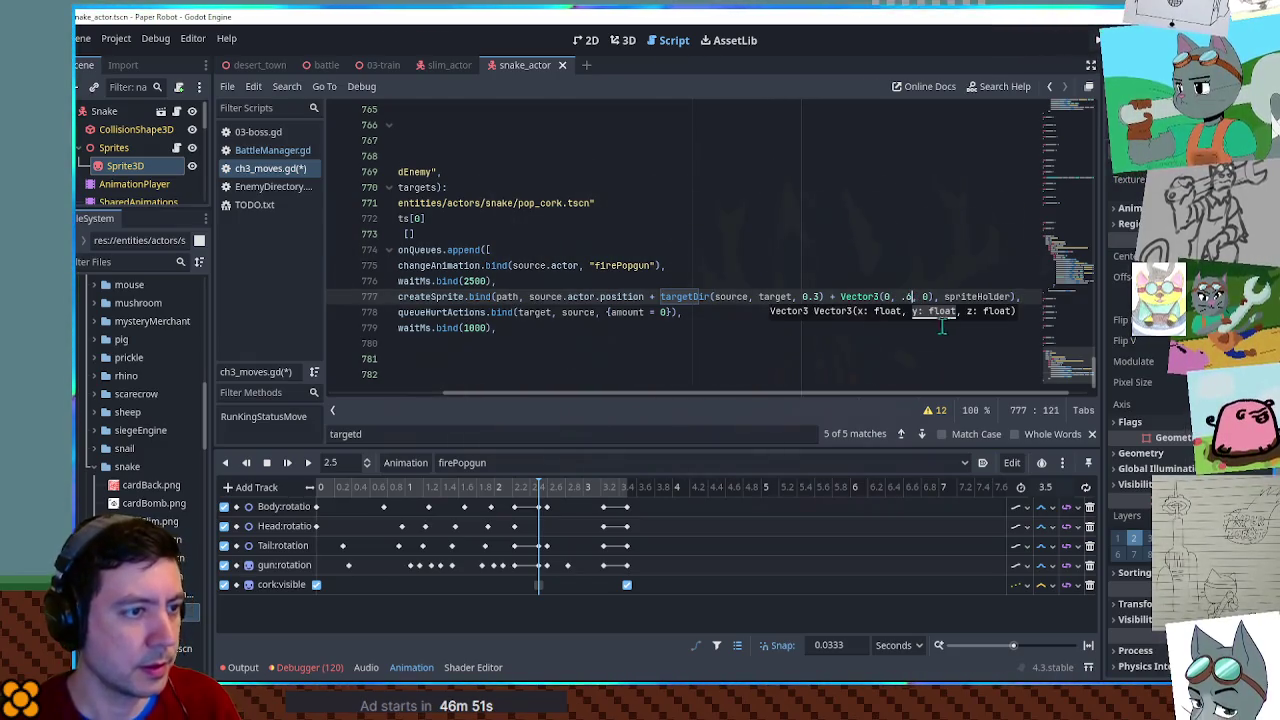
left_click_drag(719, 300, 408, 297)
left_click(560, 312)
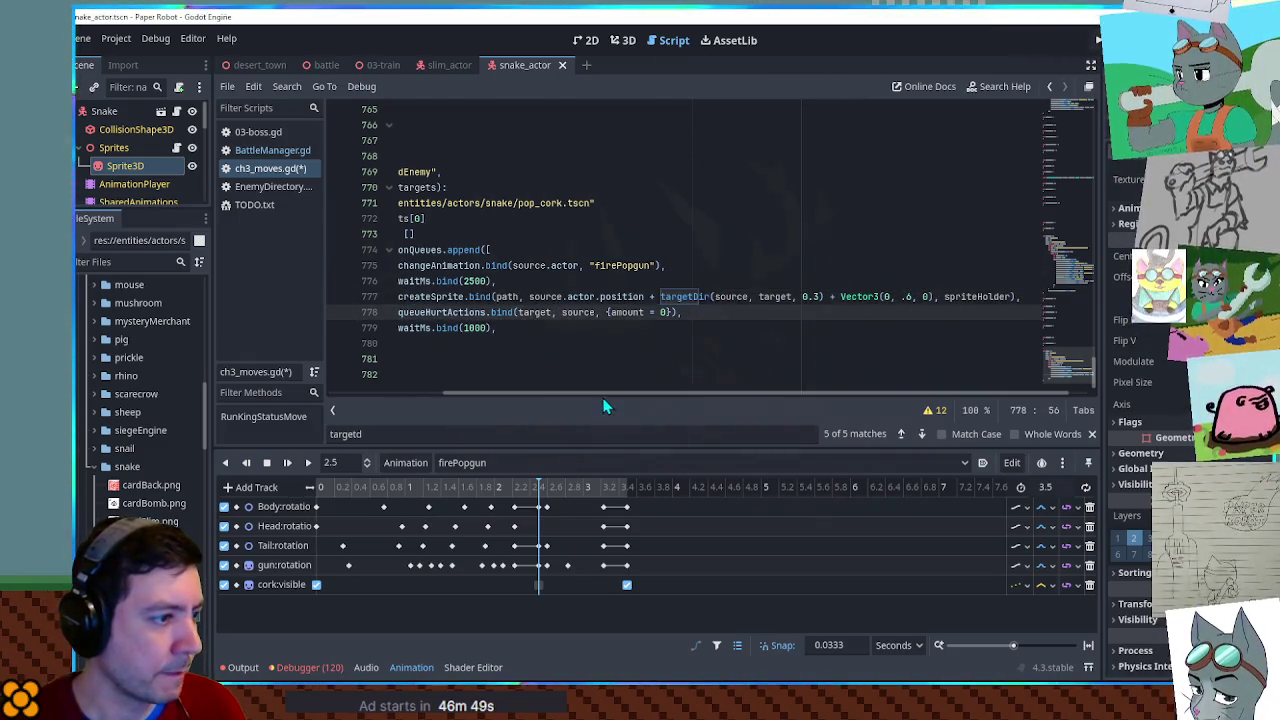
left_click_drag(603, 395, 459, 390)
double_click(590, 297)
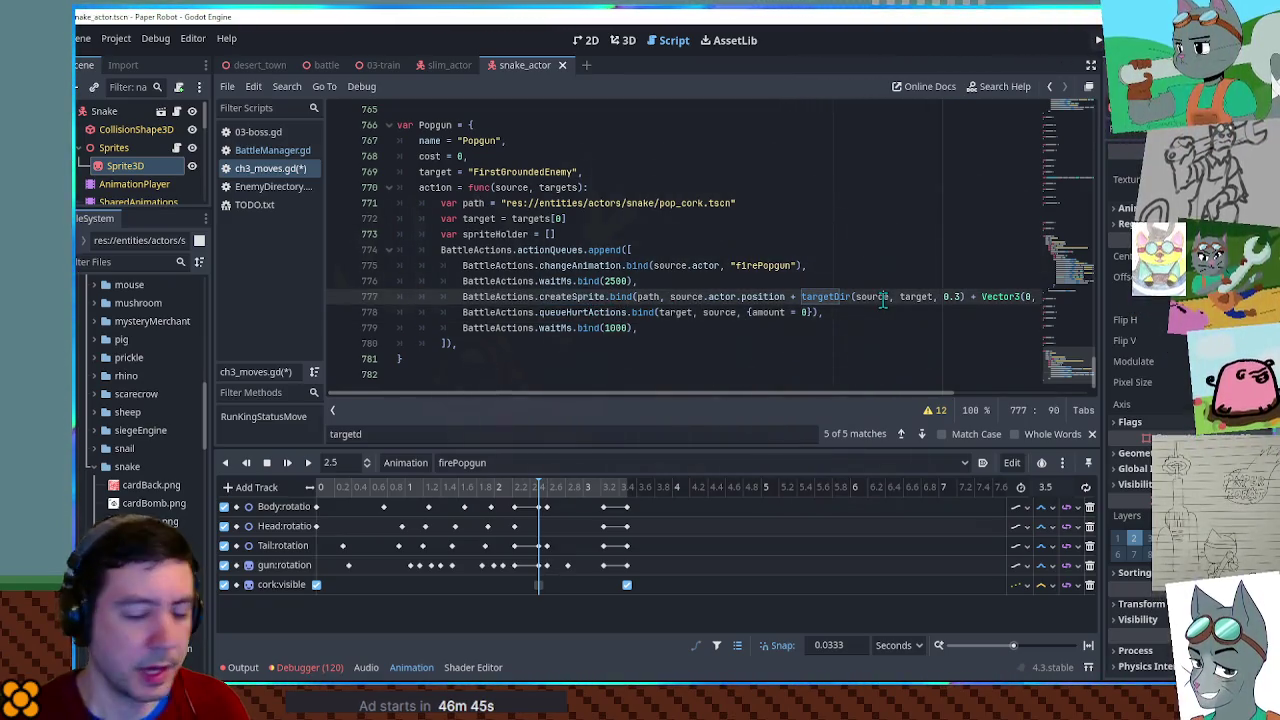
key("End")
key("Return")
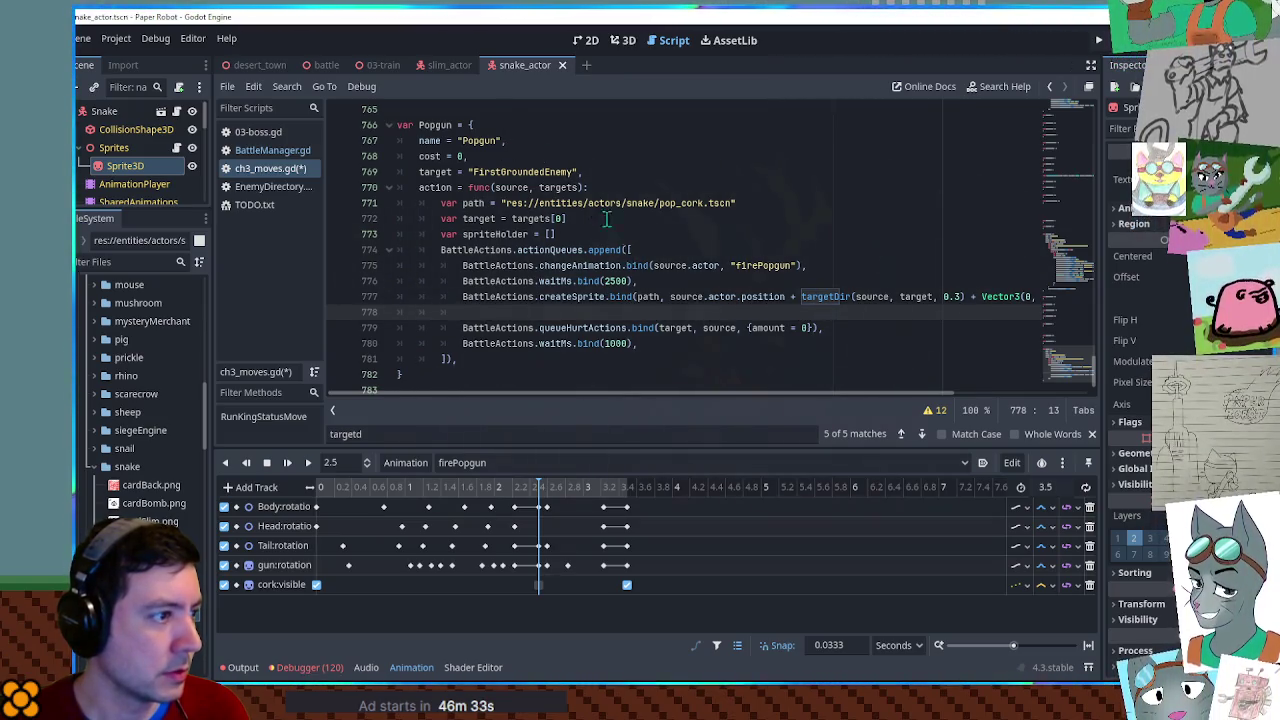
key("ctrl+f")
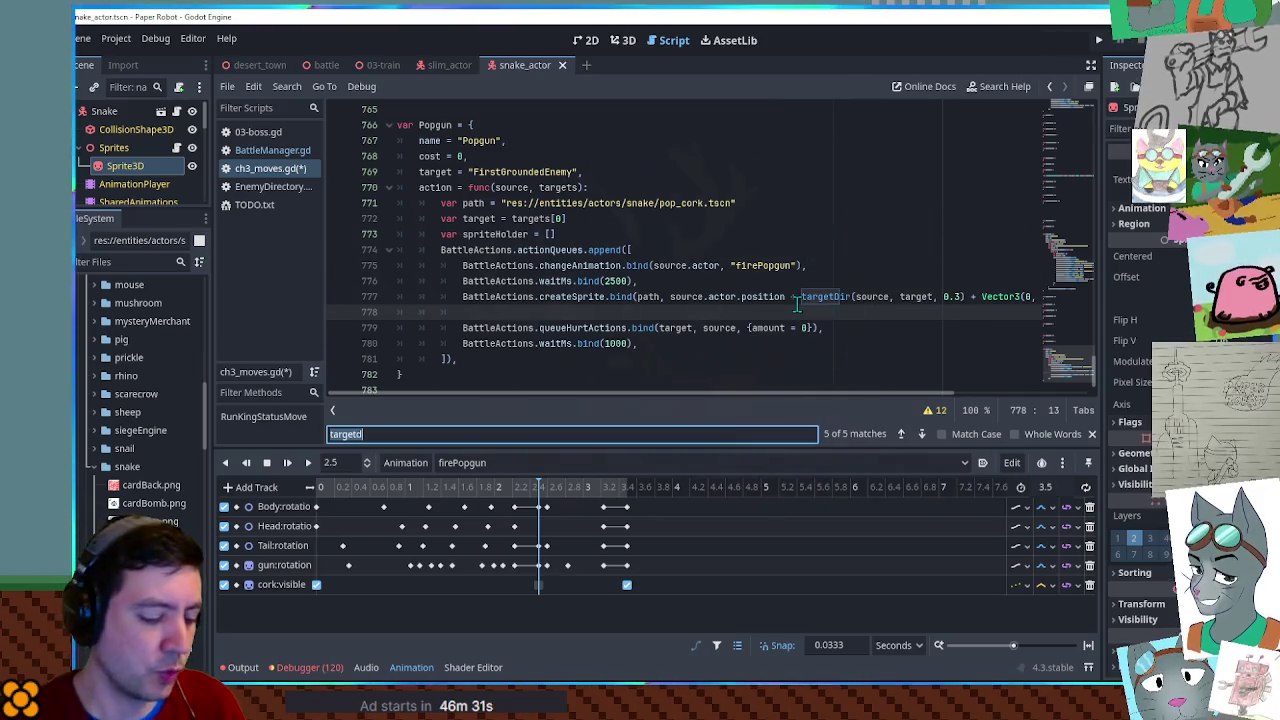
Copy the fireTween line from Tumble Sting into the empty Popgun line.
type("firetw")
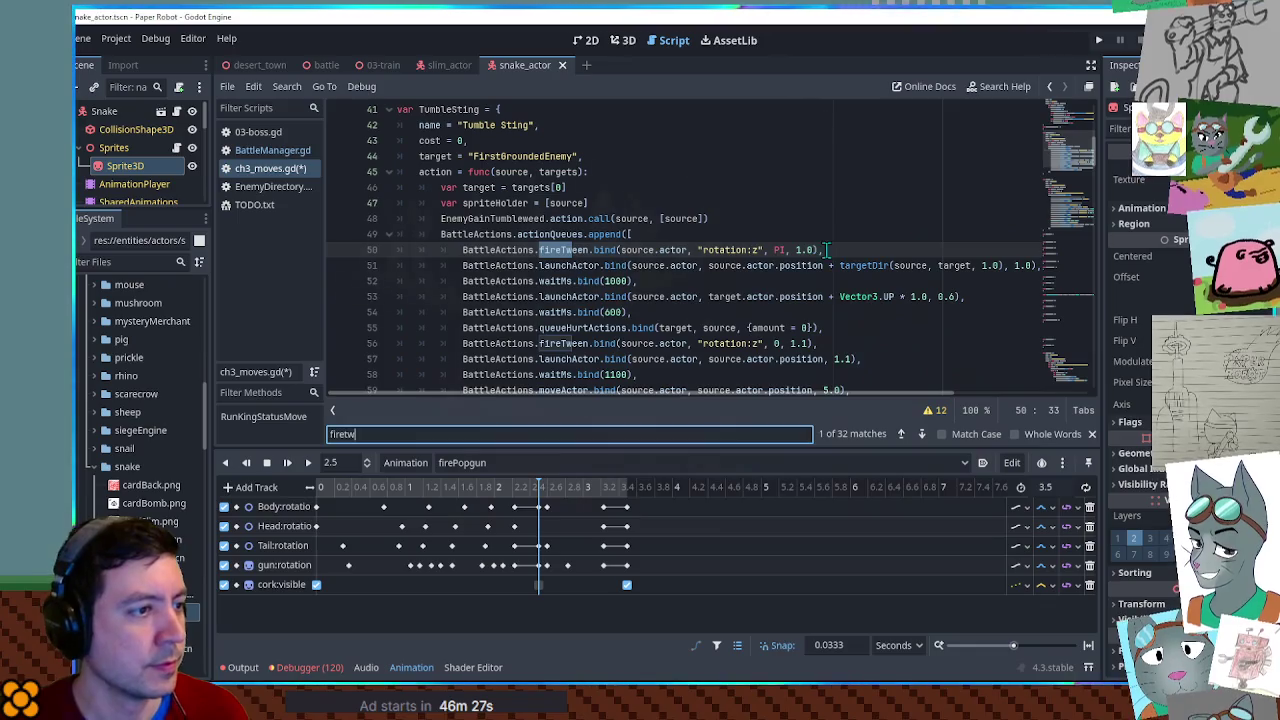
left_click_drag(826, 250, 829, 240)
key("ctrl+c")
key("ctrl+End")
left_click(545, 297)
key("ctrl+v")
key("Up")
key("ctrl+shift+k")
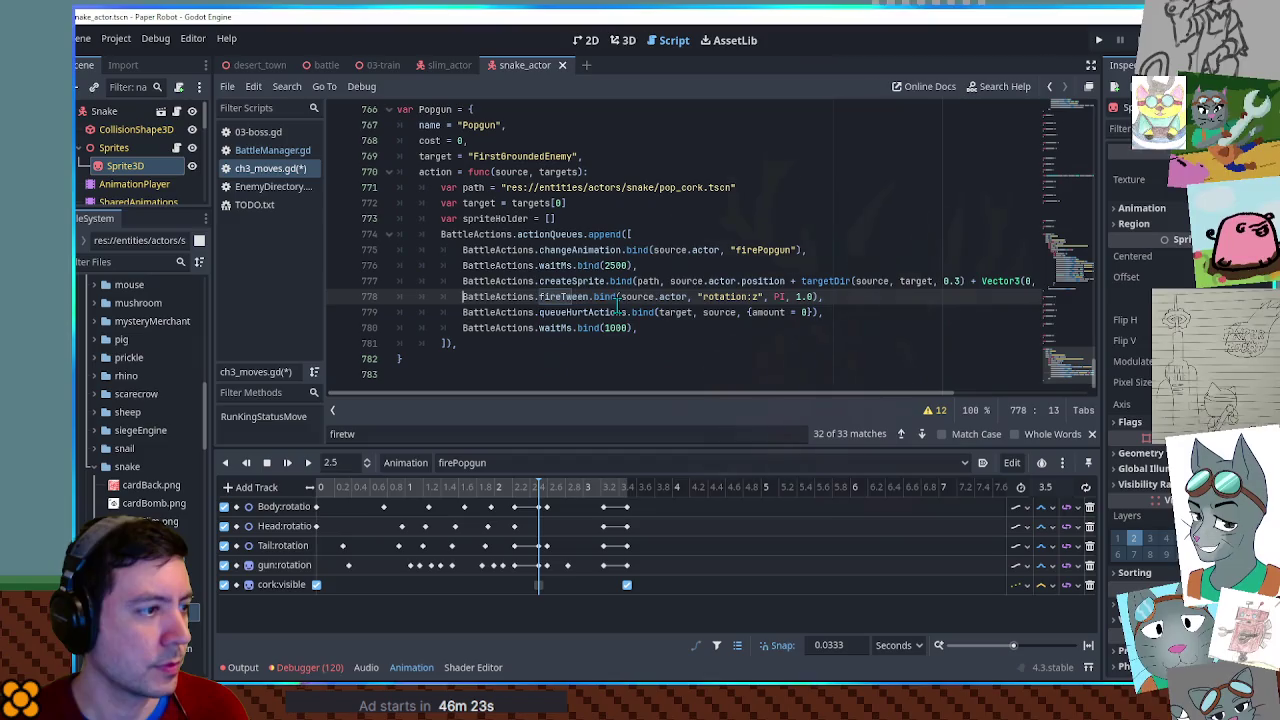
Add a launchTime variable of 0.5 below the target variable.
left_click(602, 218)
left_click(605, 203)
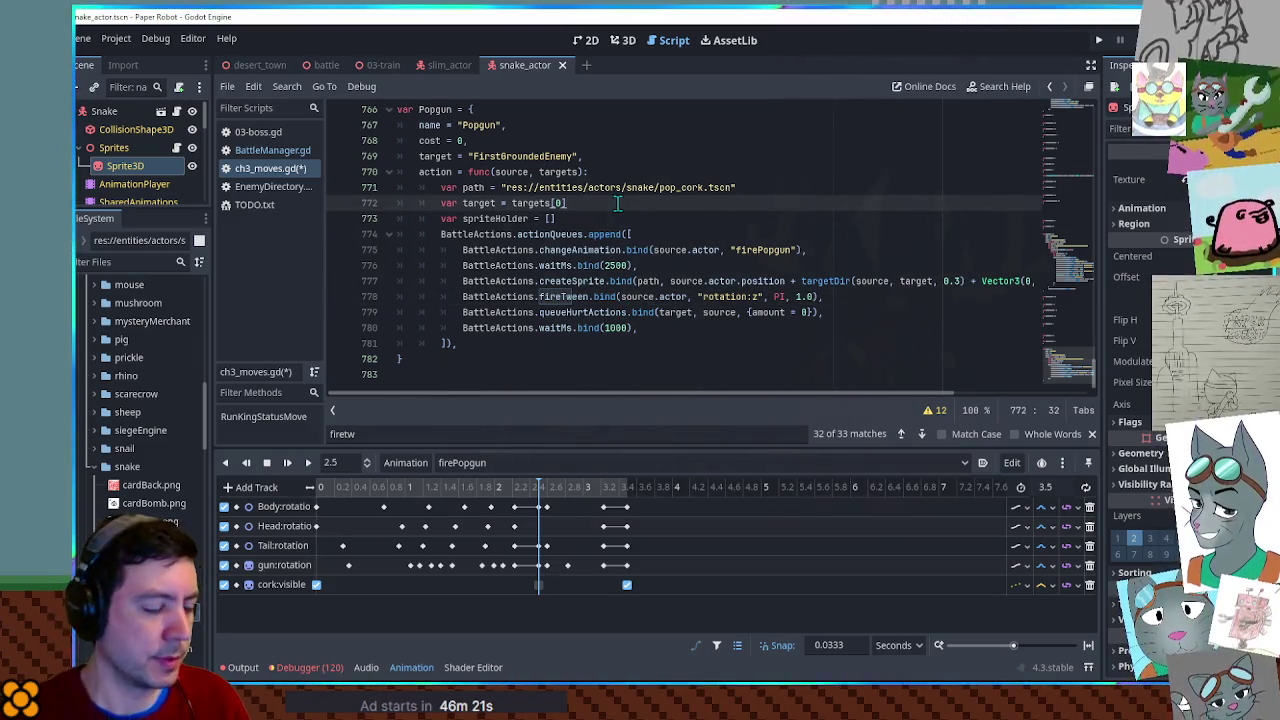
key("Return")
type("var launchTim")
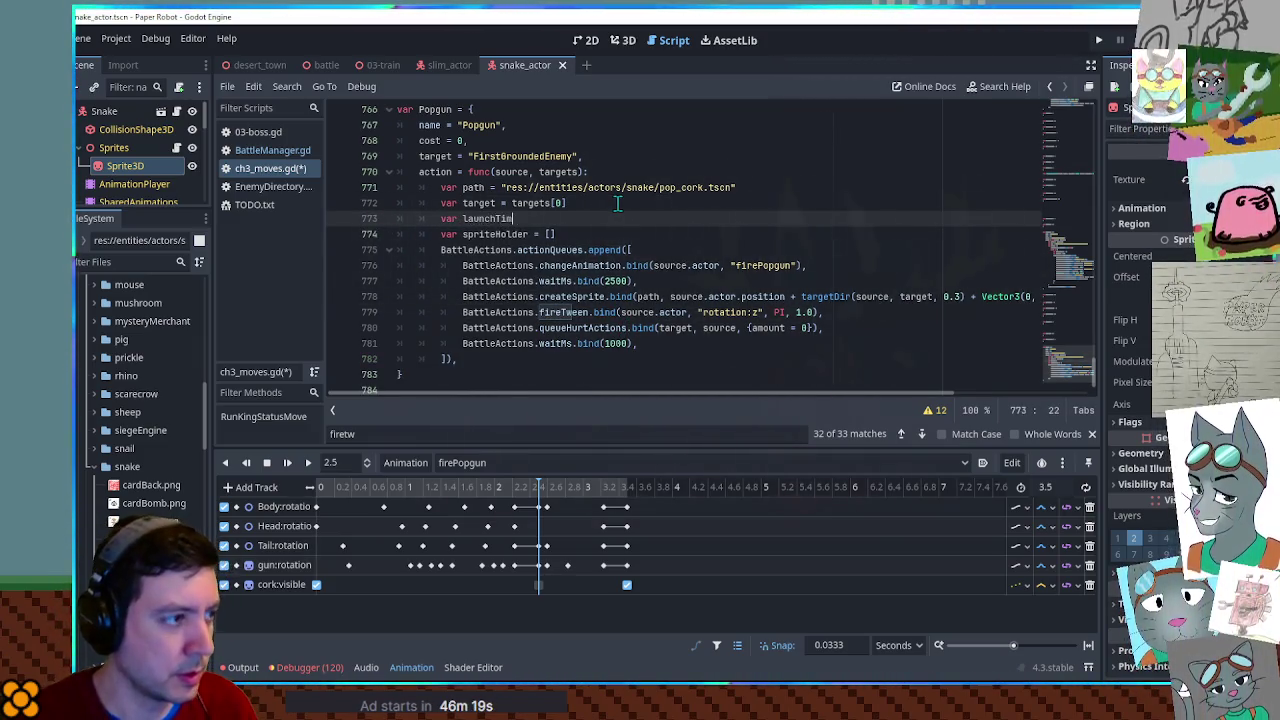
type("0.5")
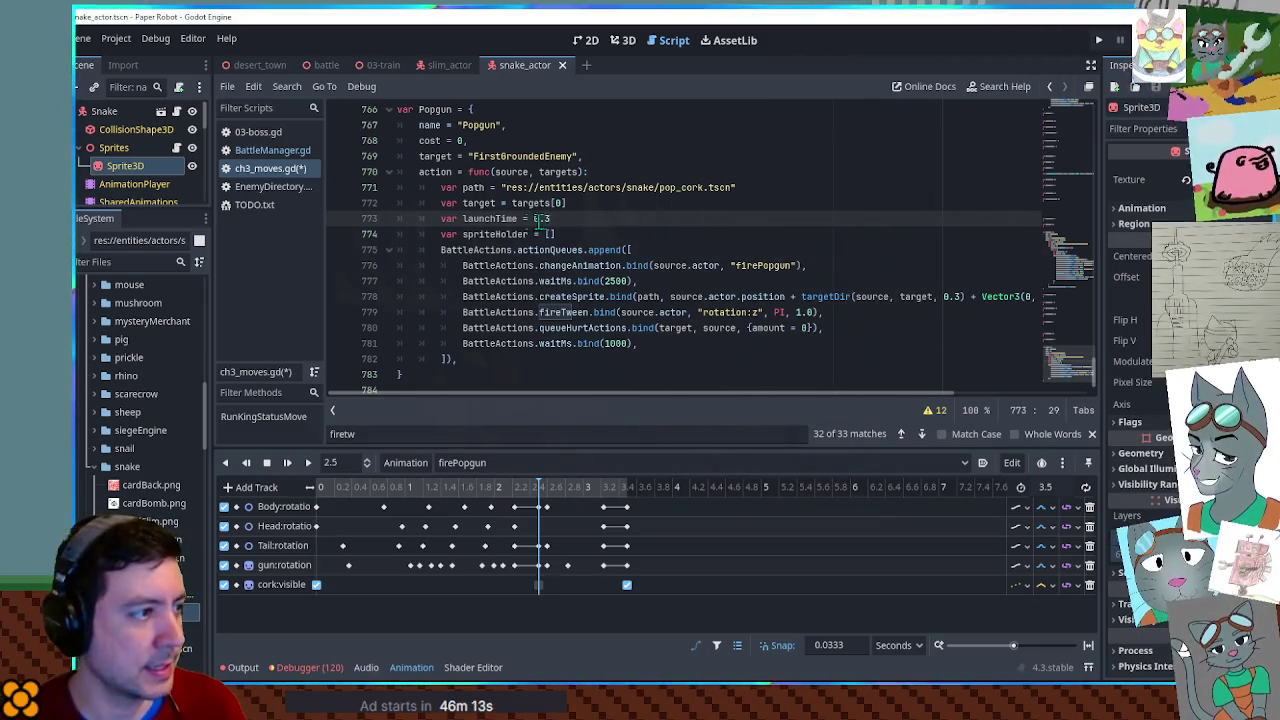
Make the fireTween move spriteHolder to the actor position plus Vector3.UP.
left_click(798, 312)
type("launchTime")
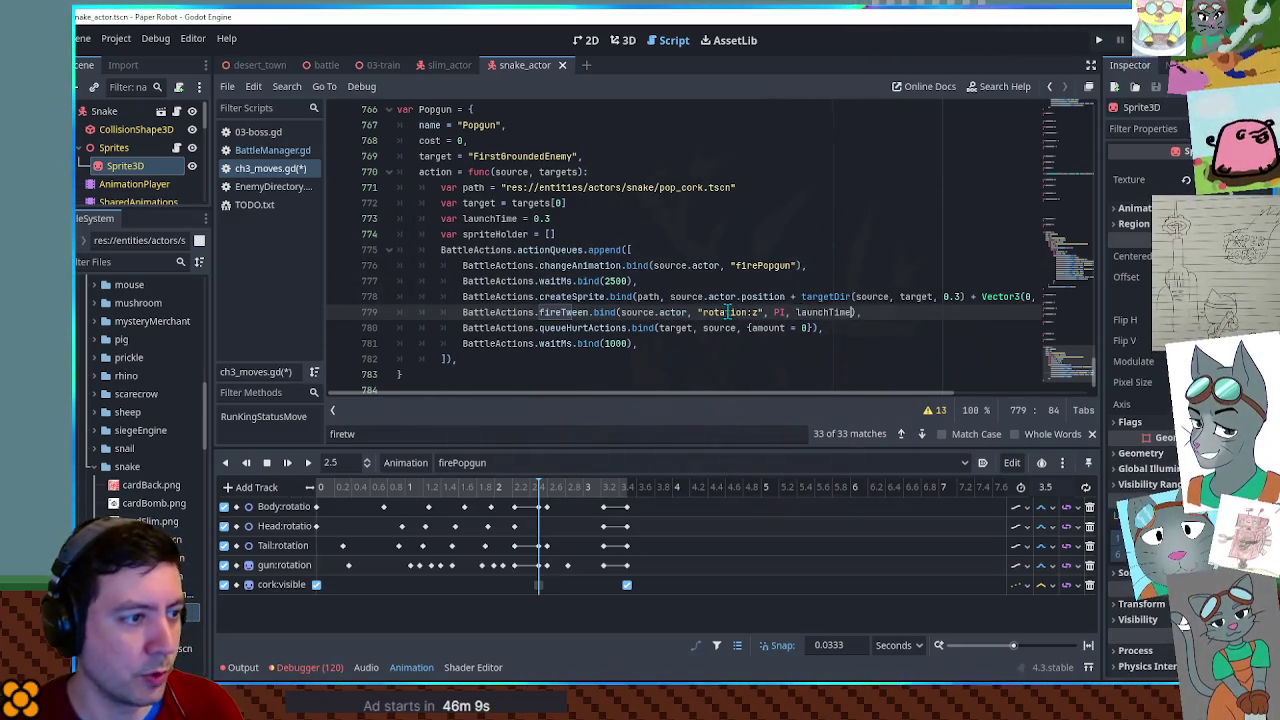
type("posi")
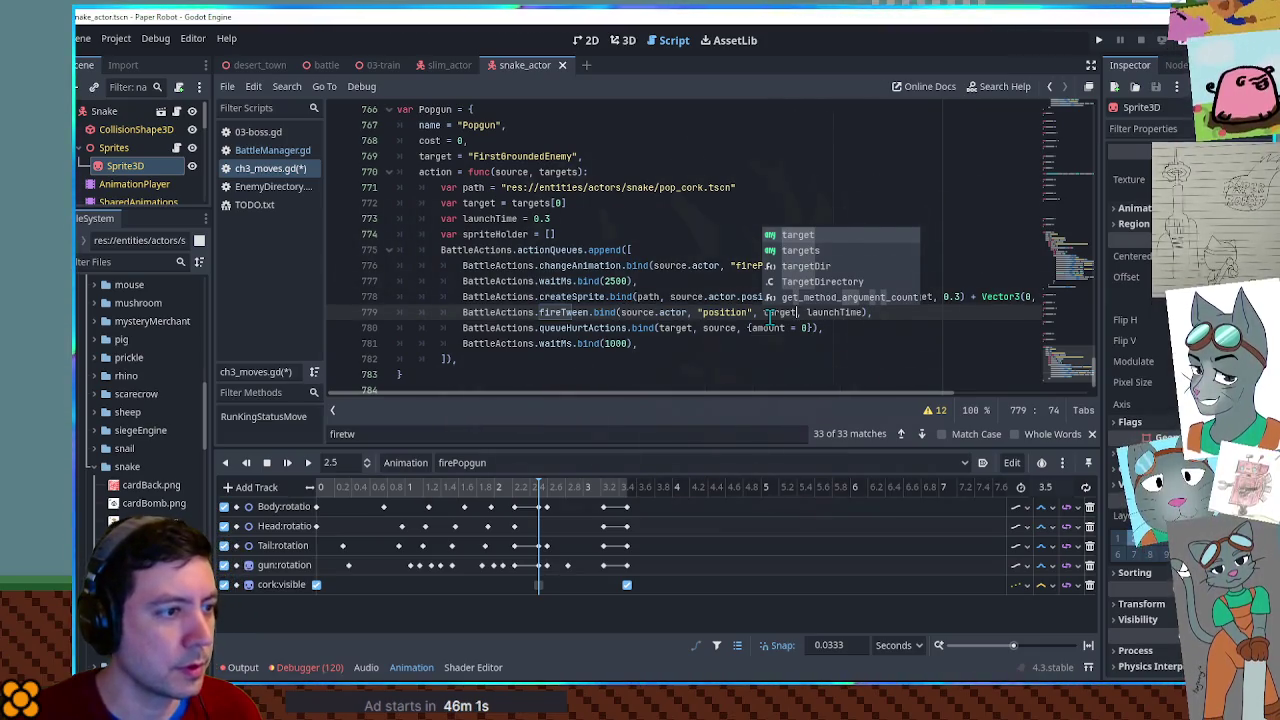
type(".actor.position")
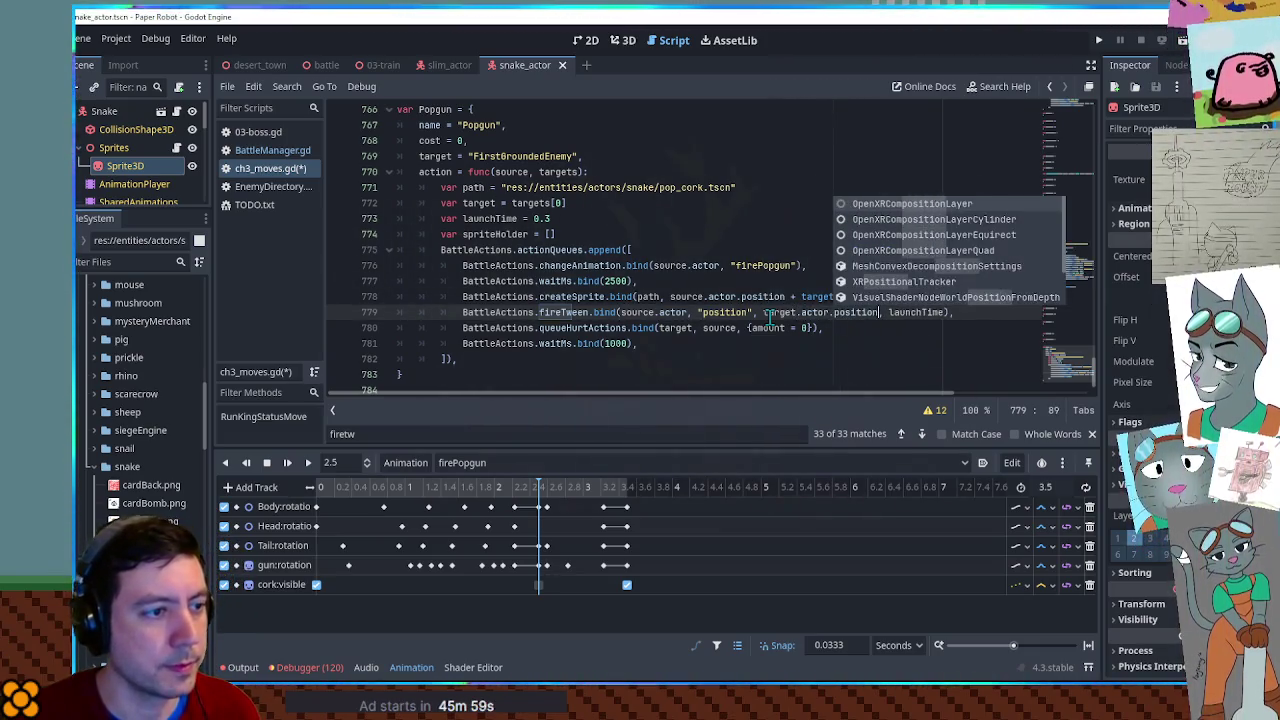
type(" + Vector3.UP * 0.6")
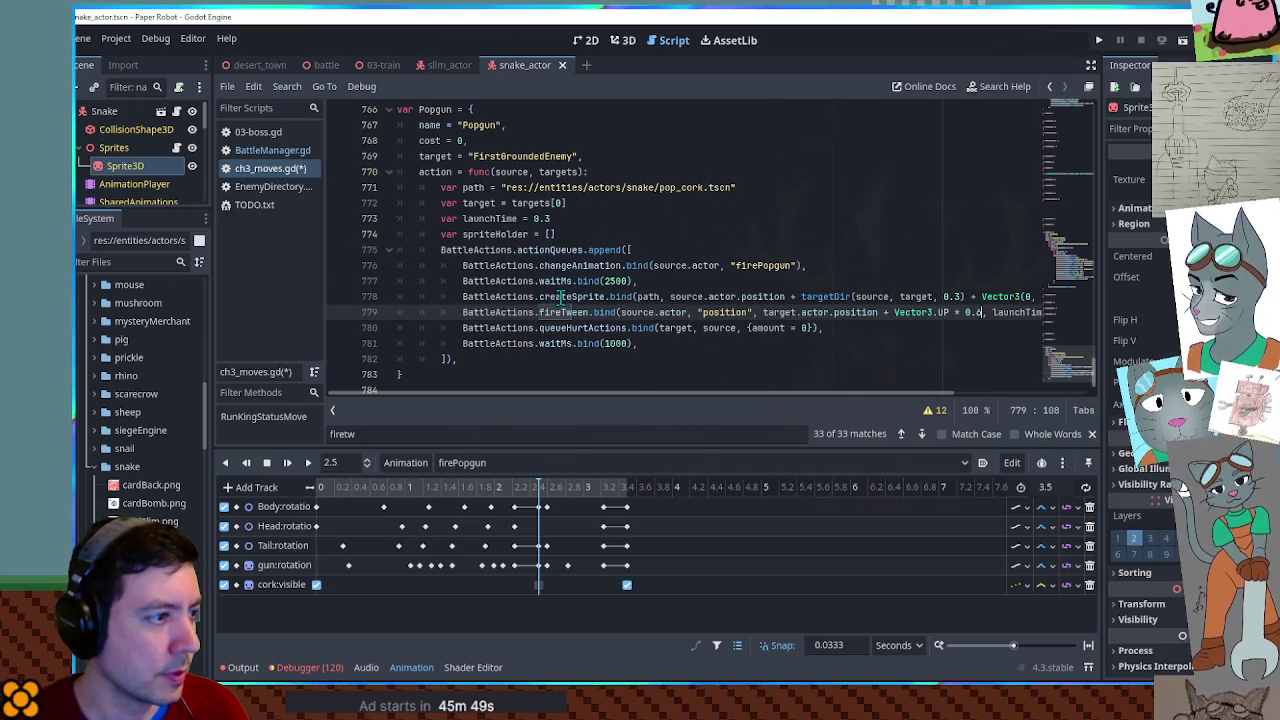
double_click(491, 233)
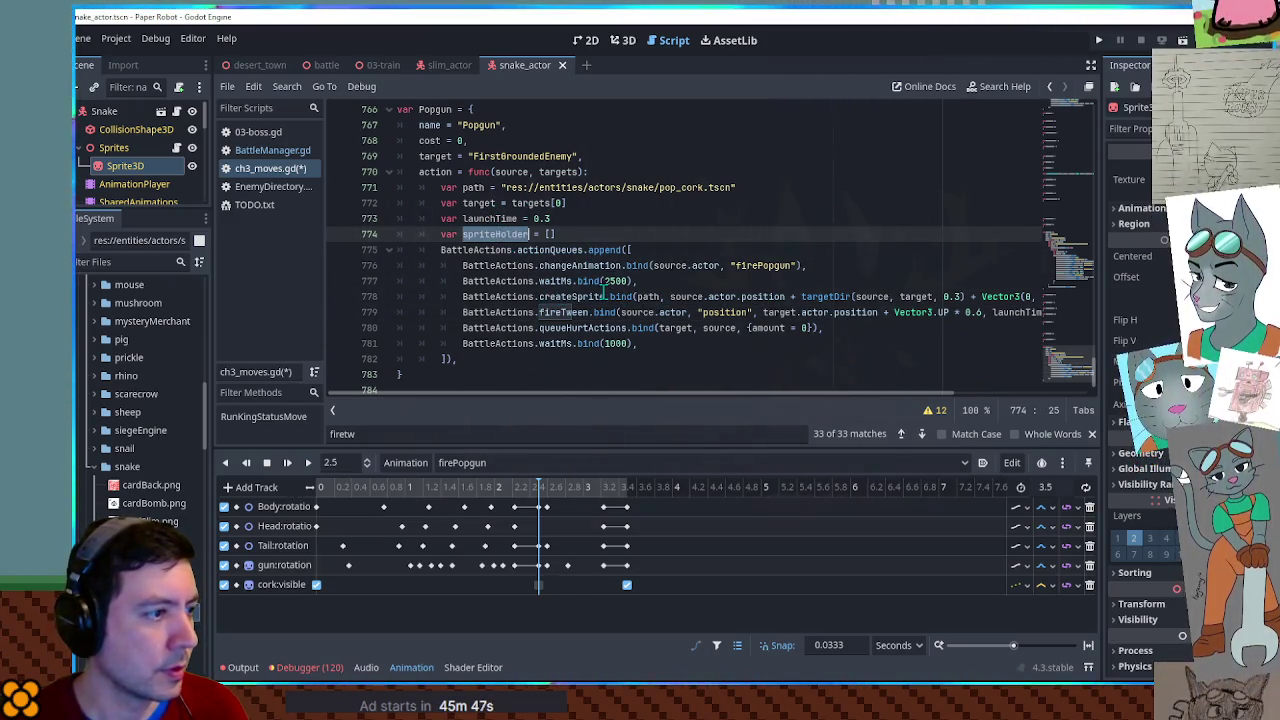
left_click_drag(635, 310, 672, 310)
key("ctrl+v")
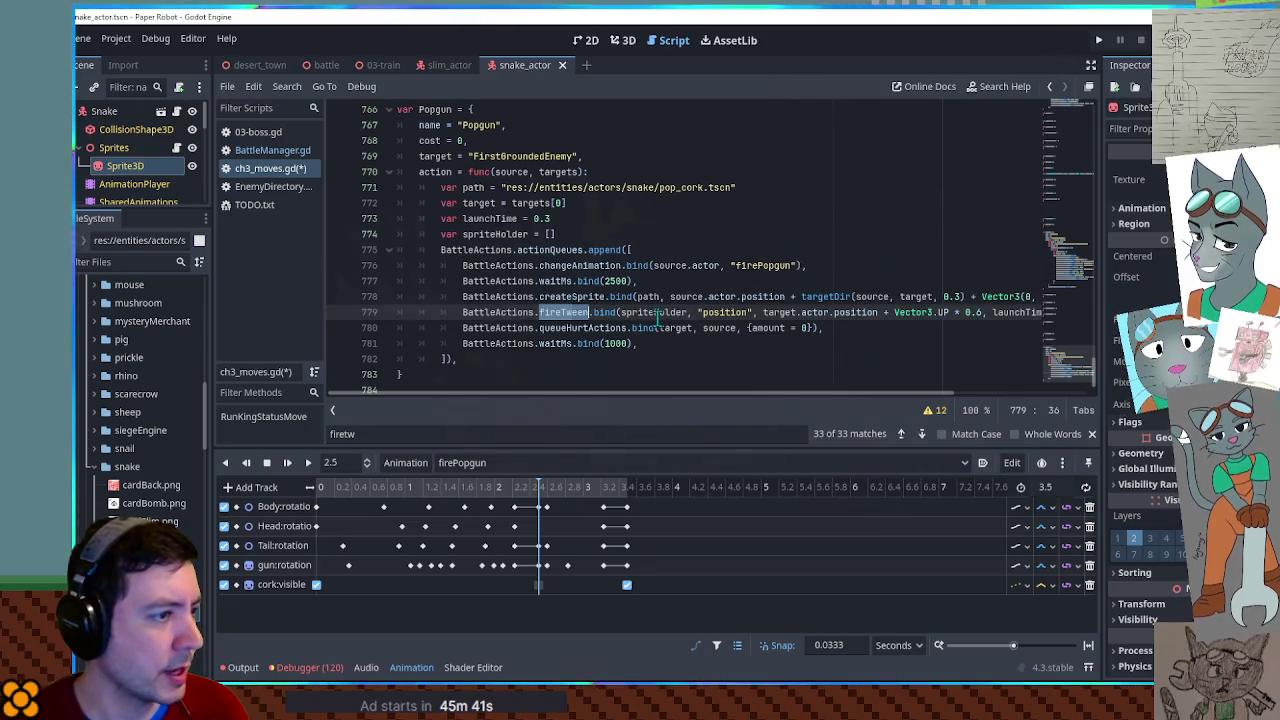
key("ctrl+f")
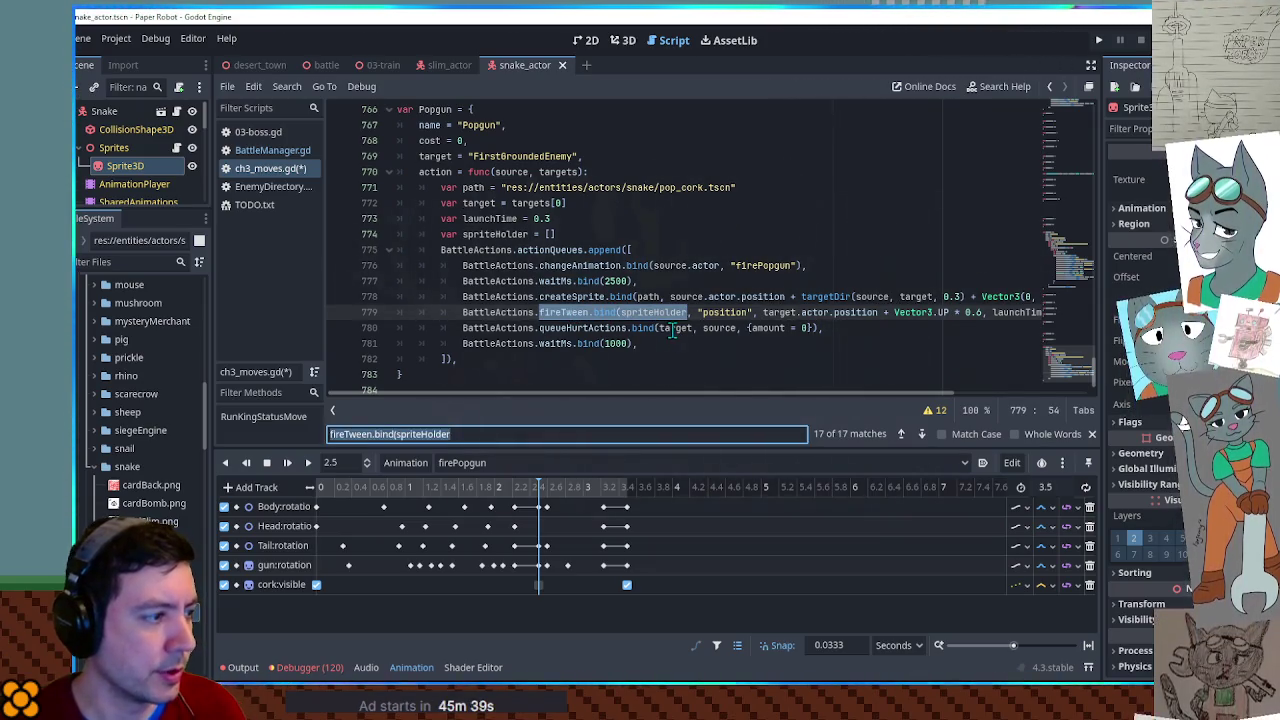
key("Escape")
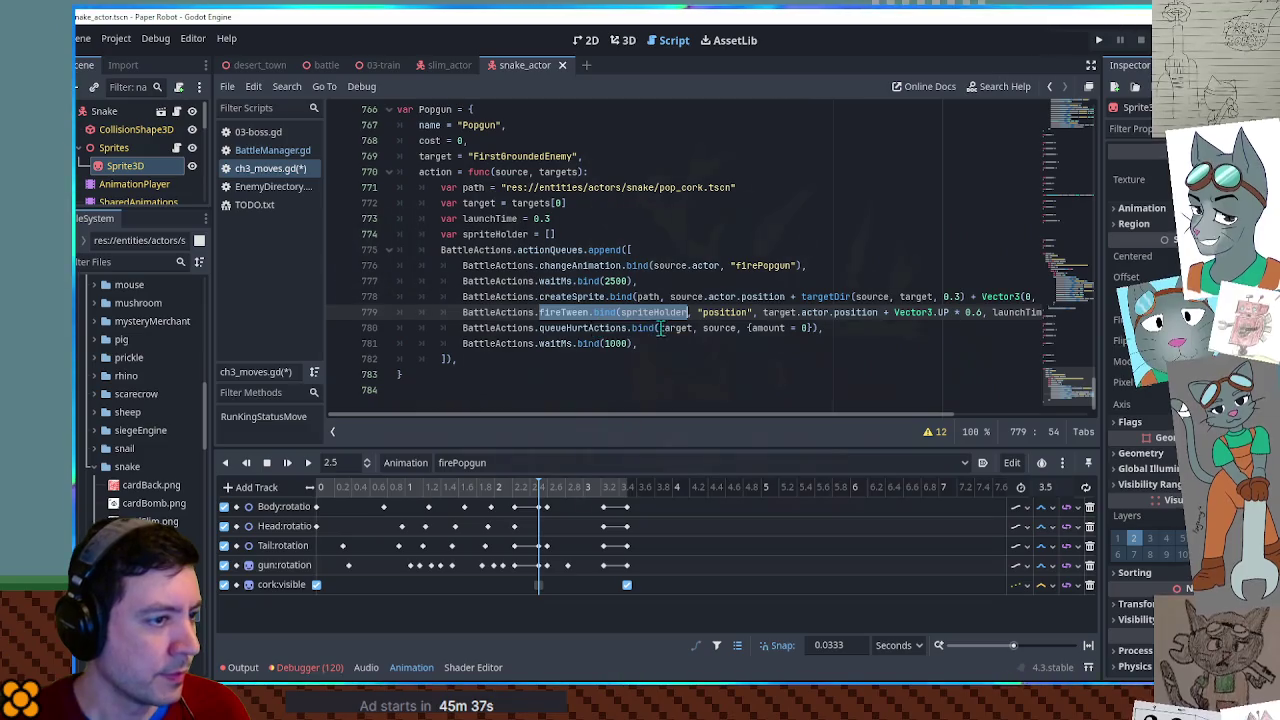
left_click(677, 312)
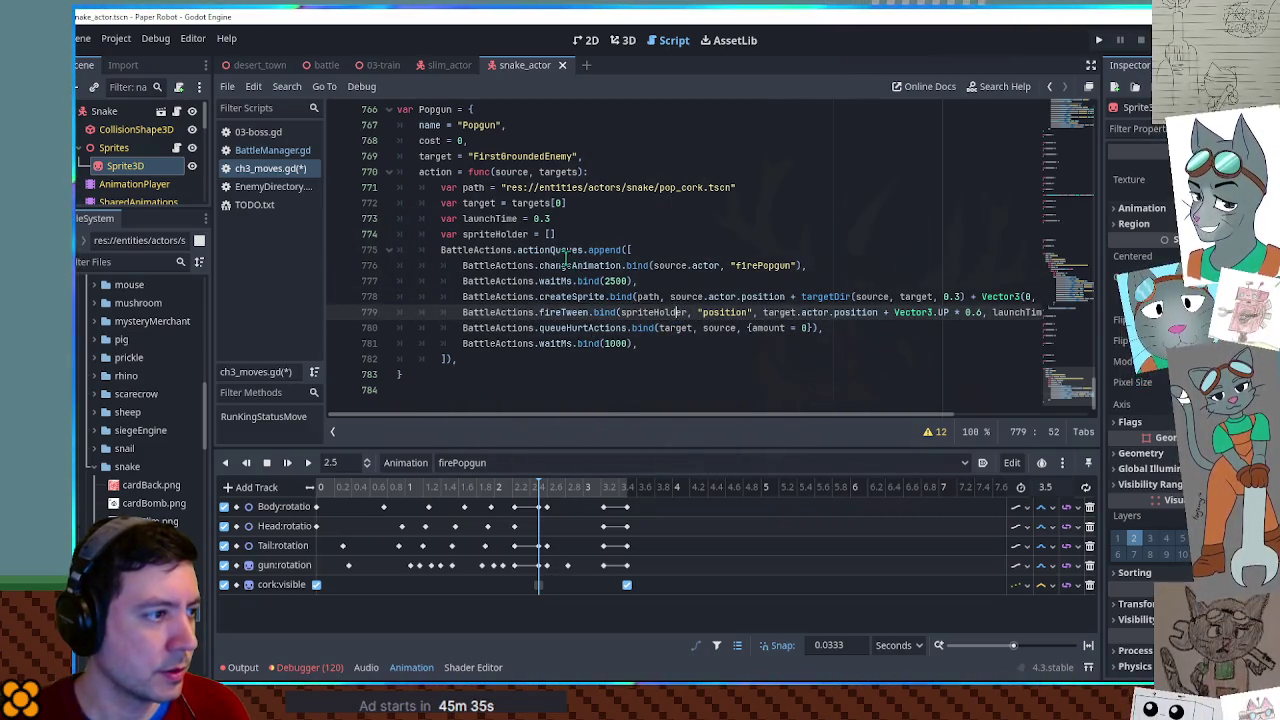
Add a 1000 ms wait after the cork launch and review the queueHurtActions line.
double_click(490, 218)
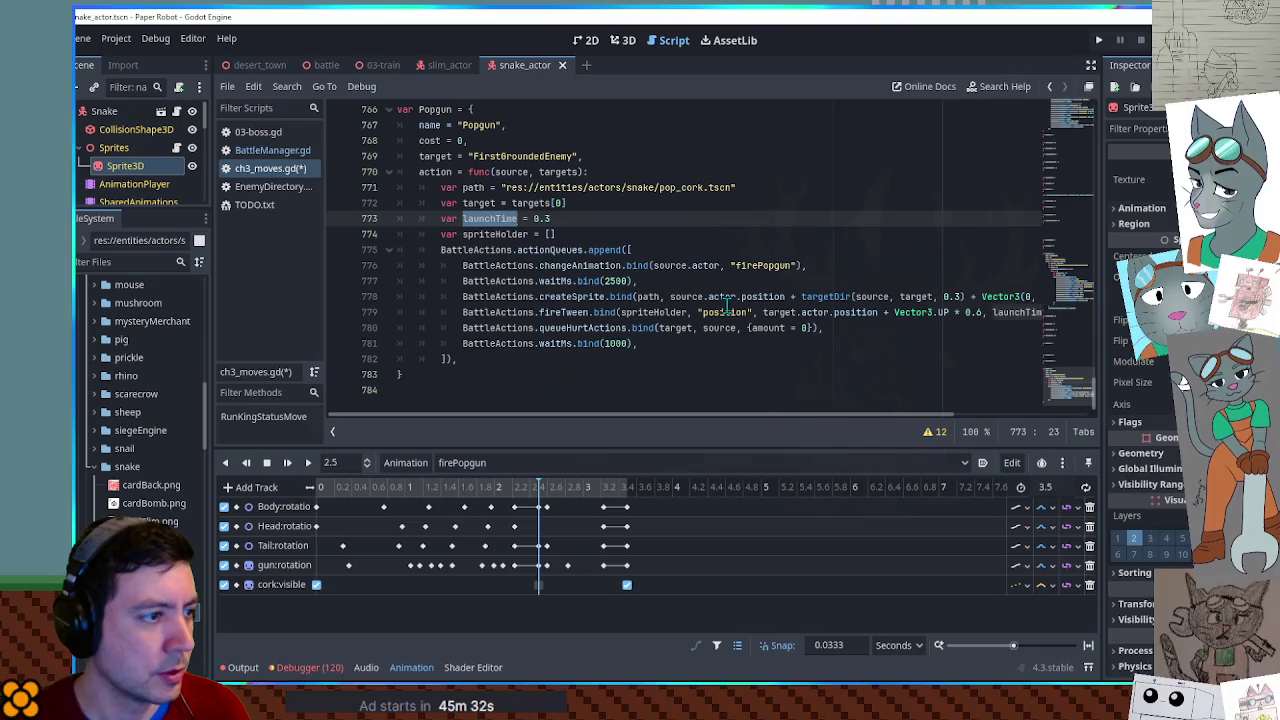
left_click(648, 281)
left_click(748, 343)
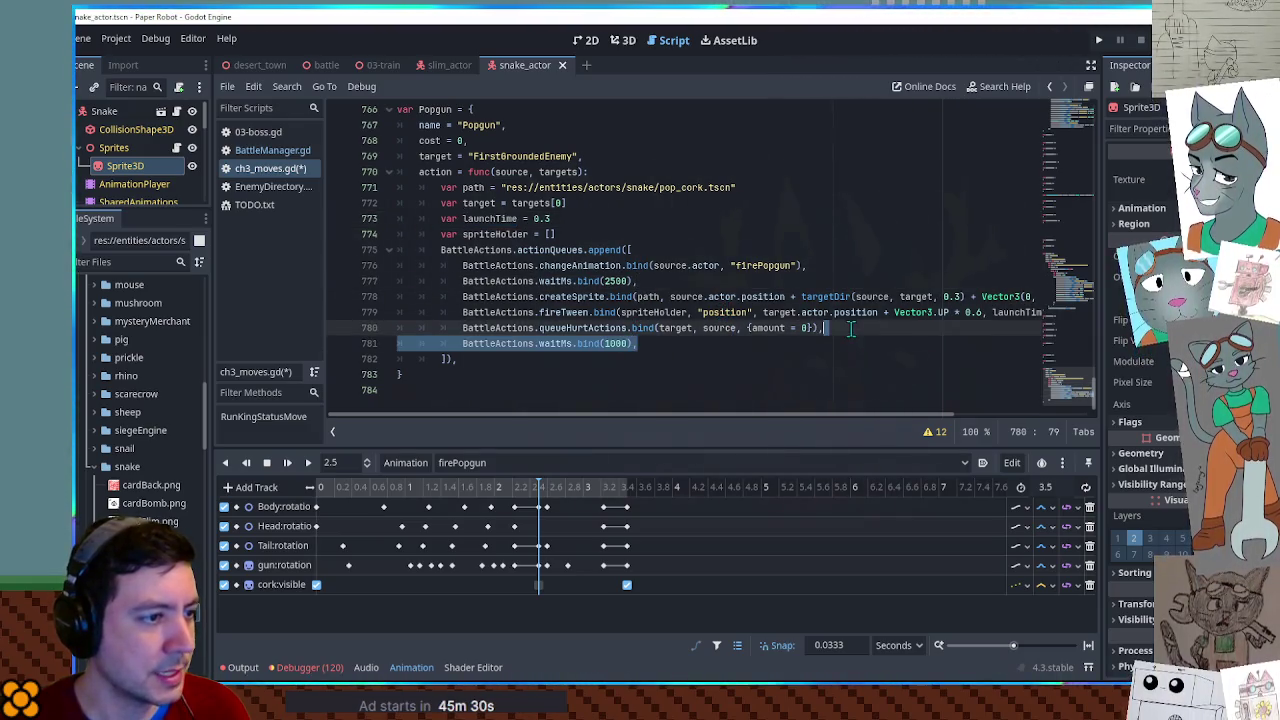
left_click(855, 312)
key("End")
key("Return")
type("BattleActions.waitMs.bind(1000),")
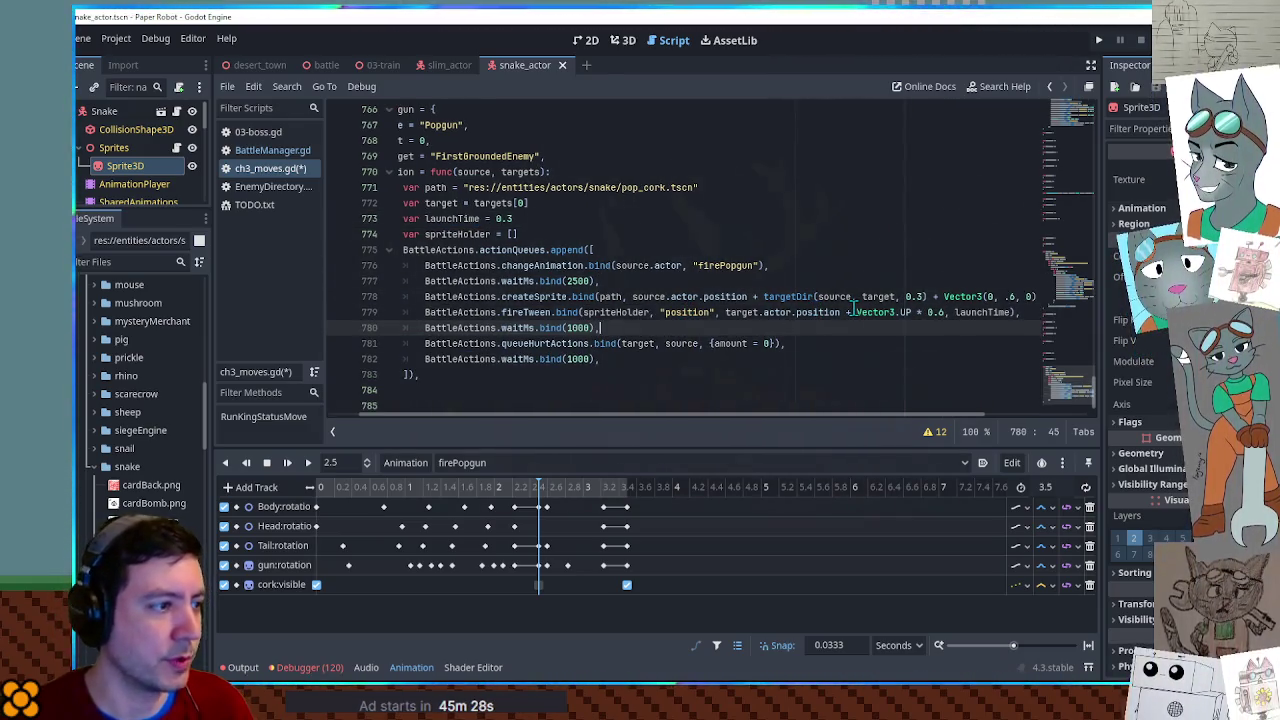
double_click(440, 218)
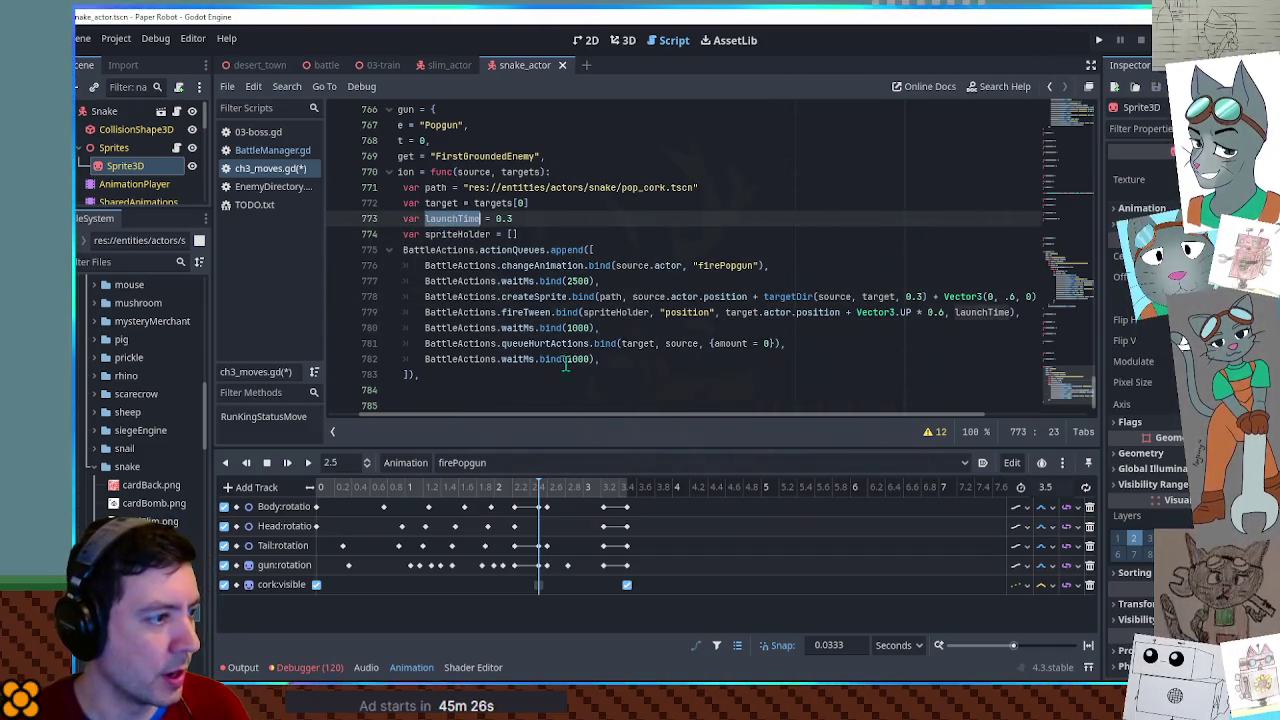
left_click(591, 327)
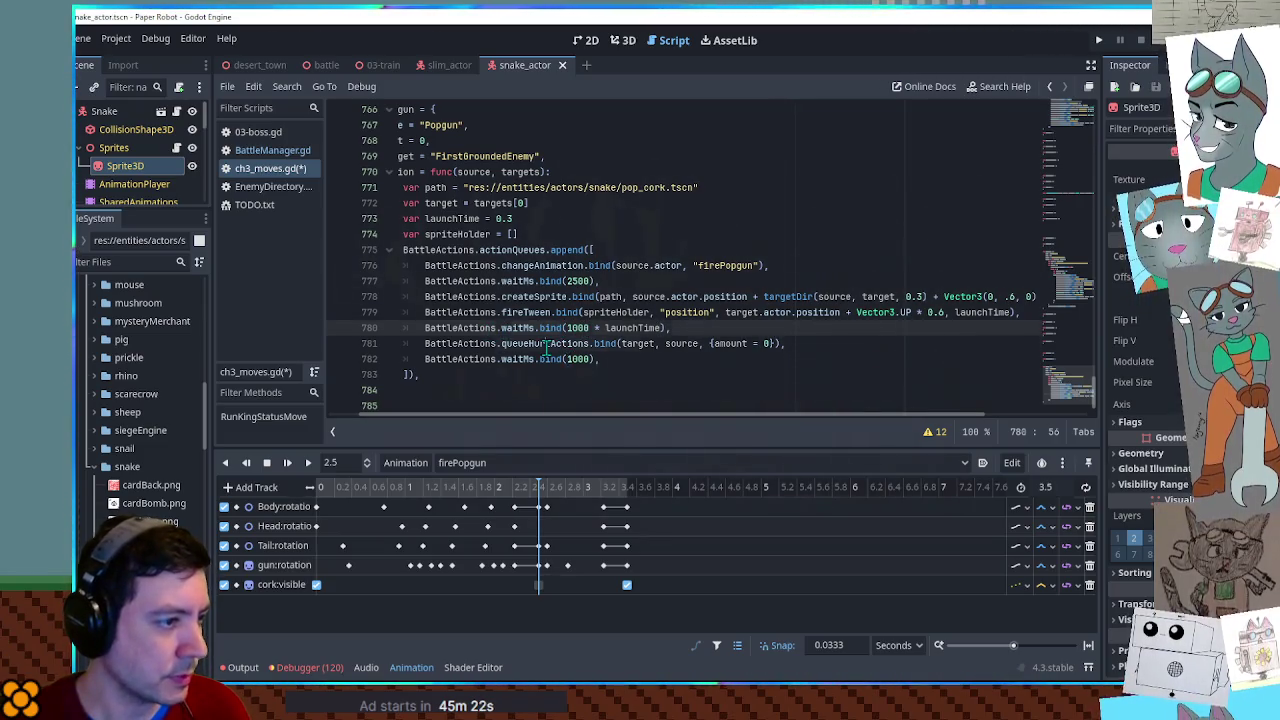
left_click_drag(547, 343, 786, 345)
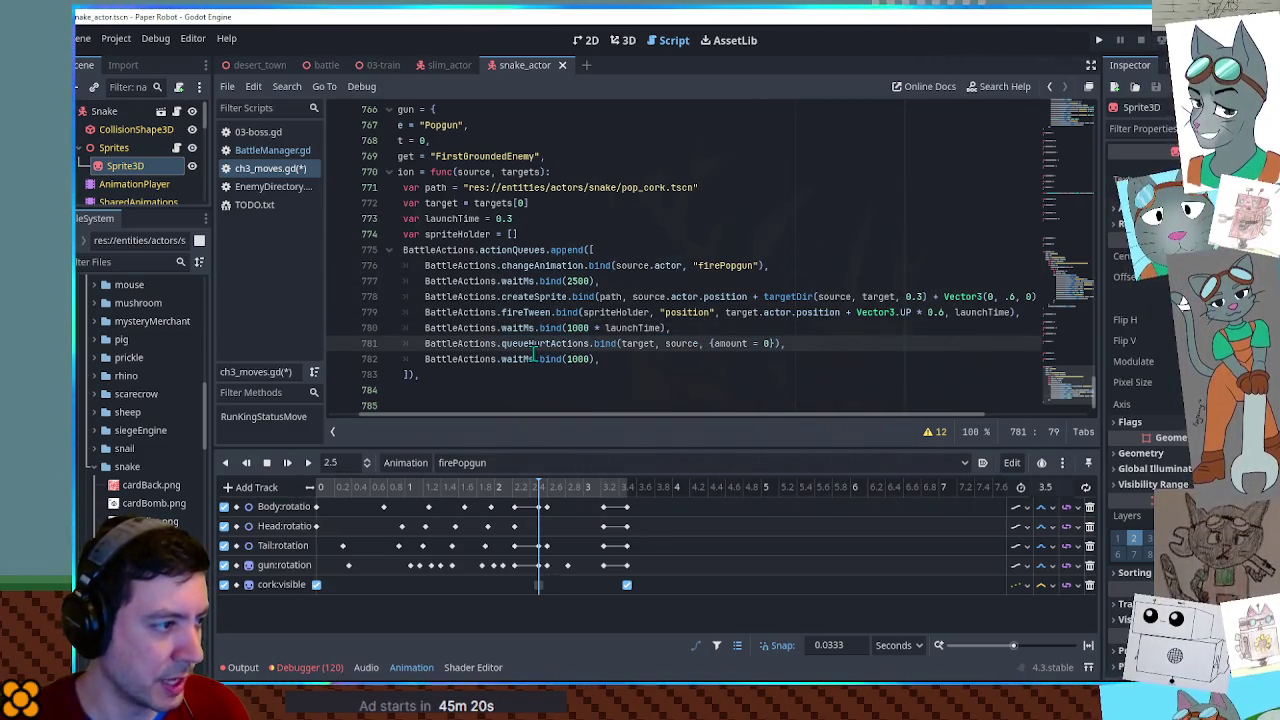
left_click_drag(788, 344, 426, 346)
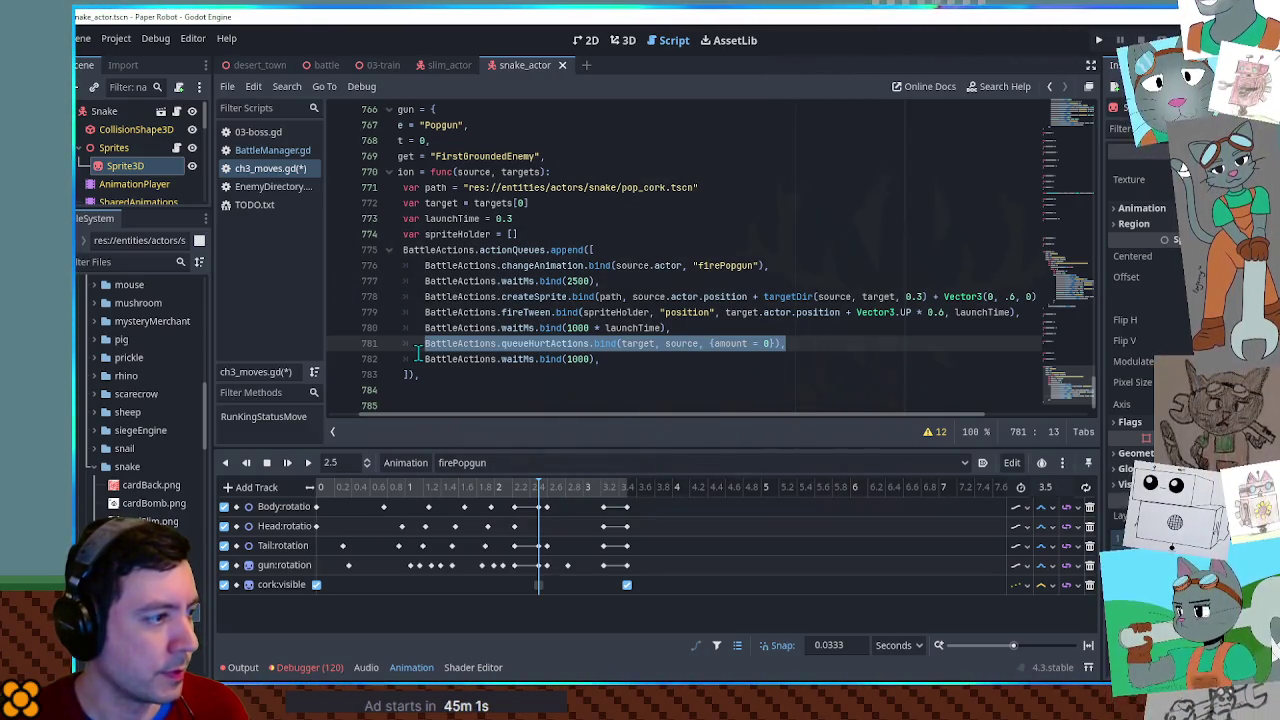
Paste BattleActions.deleteSpriteList.bind(spriteHolder) after queueHurtActions and delete the trailing waitMs(1000).
double_click(533, 345)
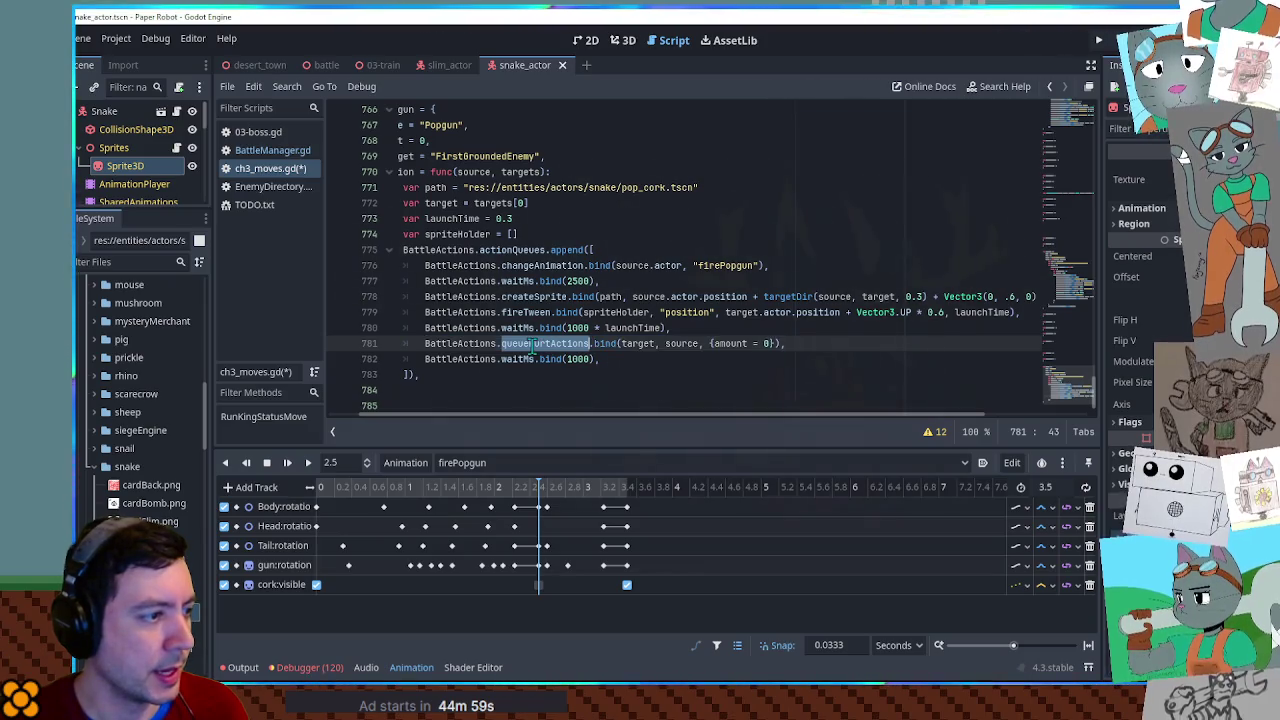
key("ctrl+f")
type("delete")
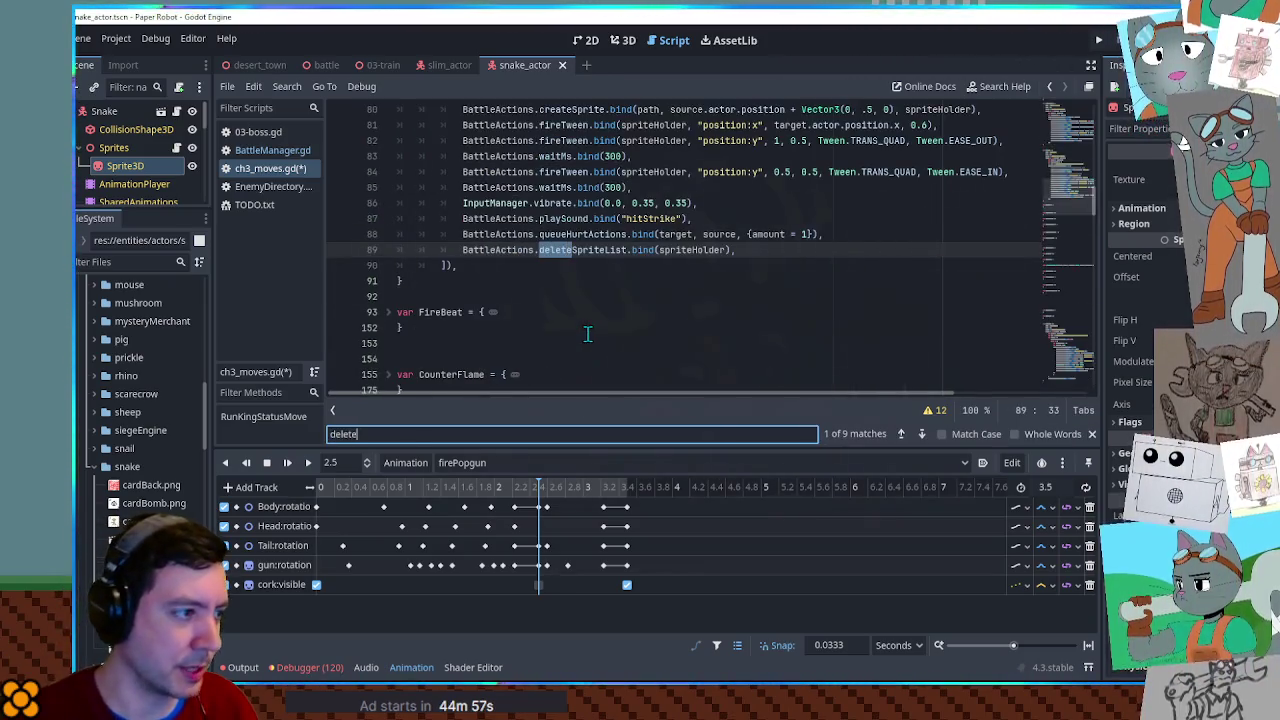
left_click(871, 241)
left_click(1078, 380)
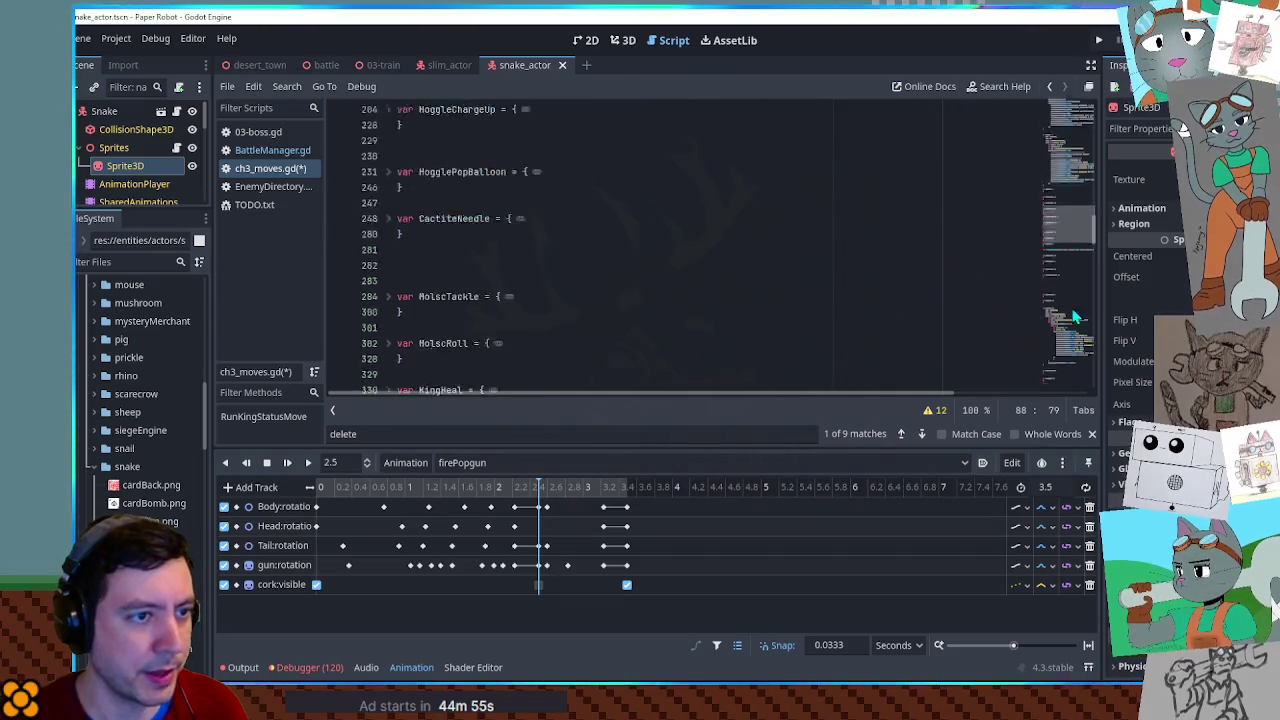
left_click(822, 312)
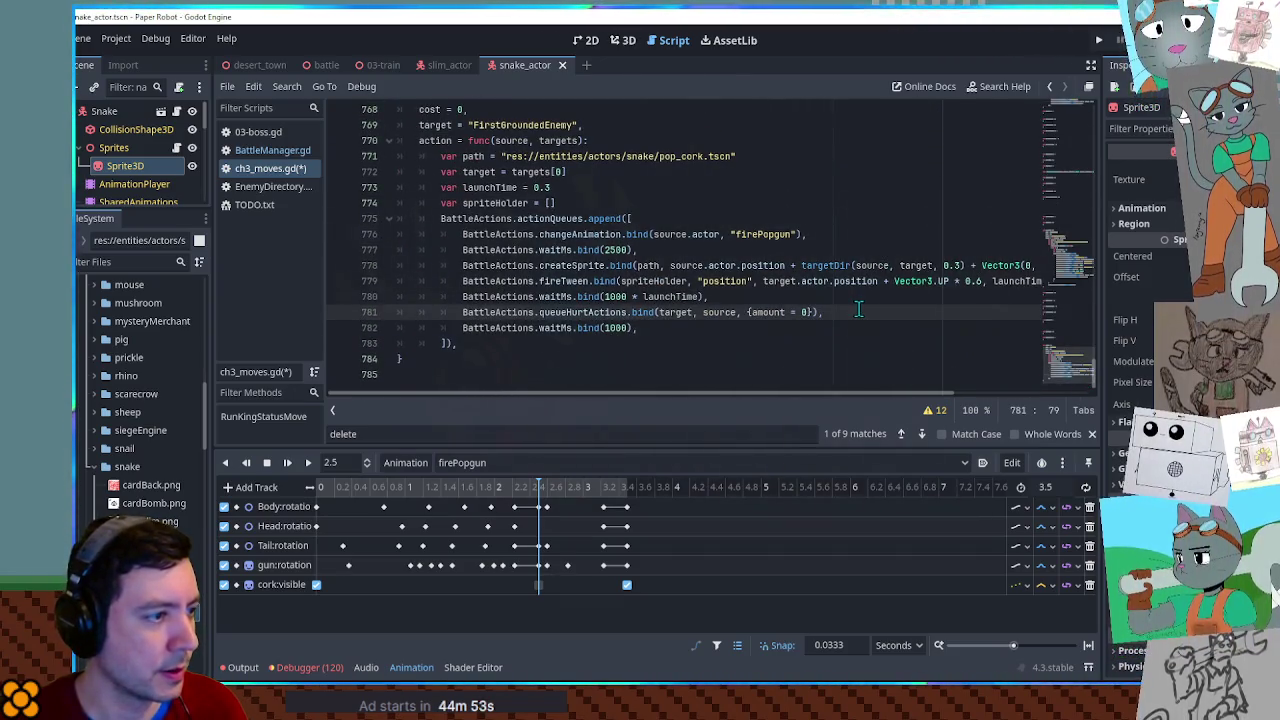
key("Return")
type("BattleActions.deleteSpriteList.bind(spriteHolder),")
left_click(645, 343)
key("ctrl+shift+k")
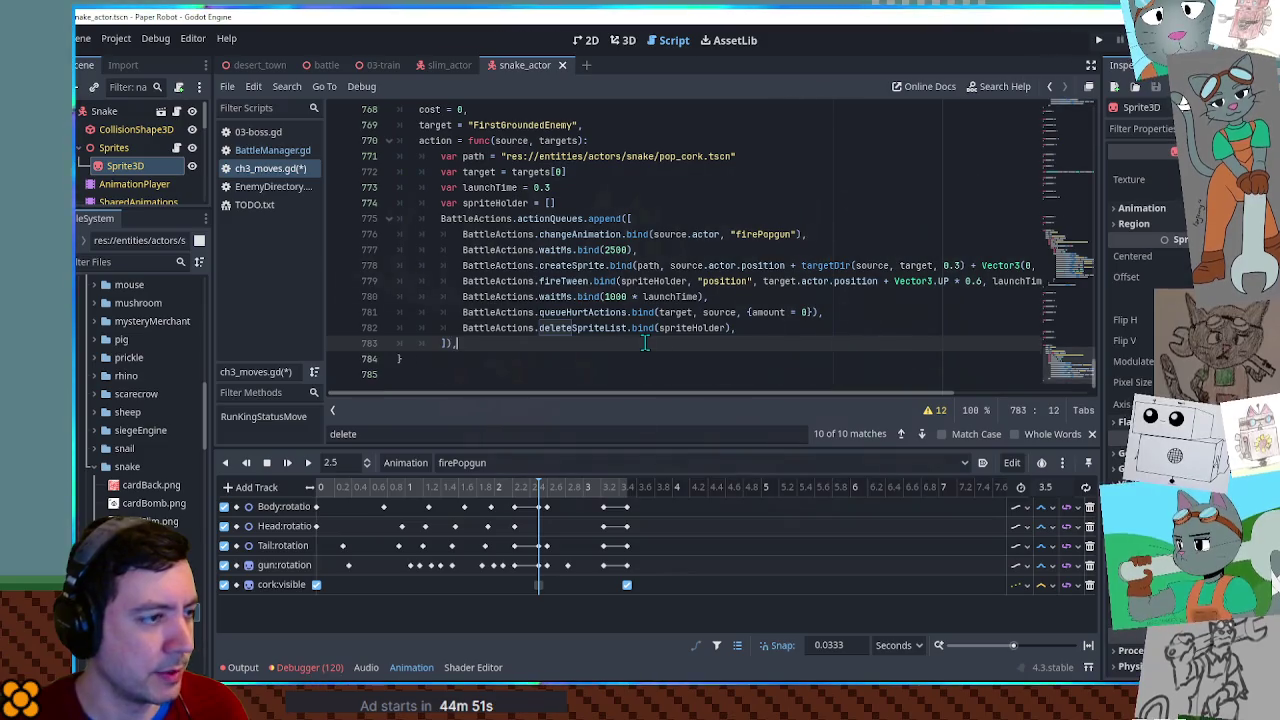
Collapse the Animation panel to give the Popgun code more room.
left_click(762, 197)
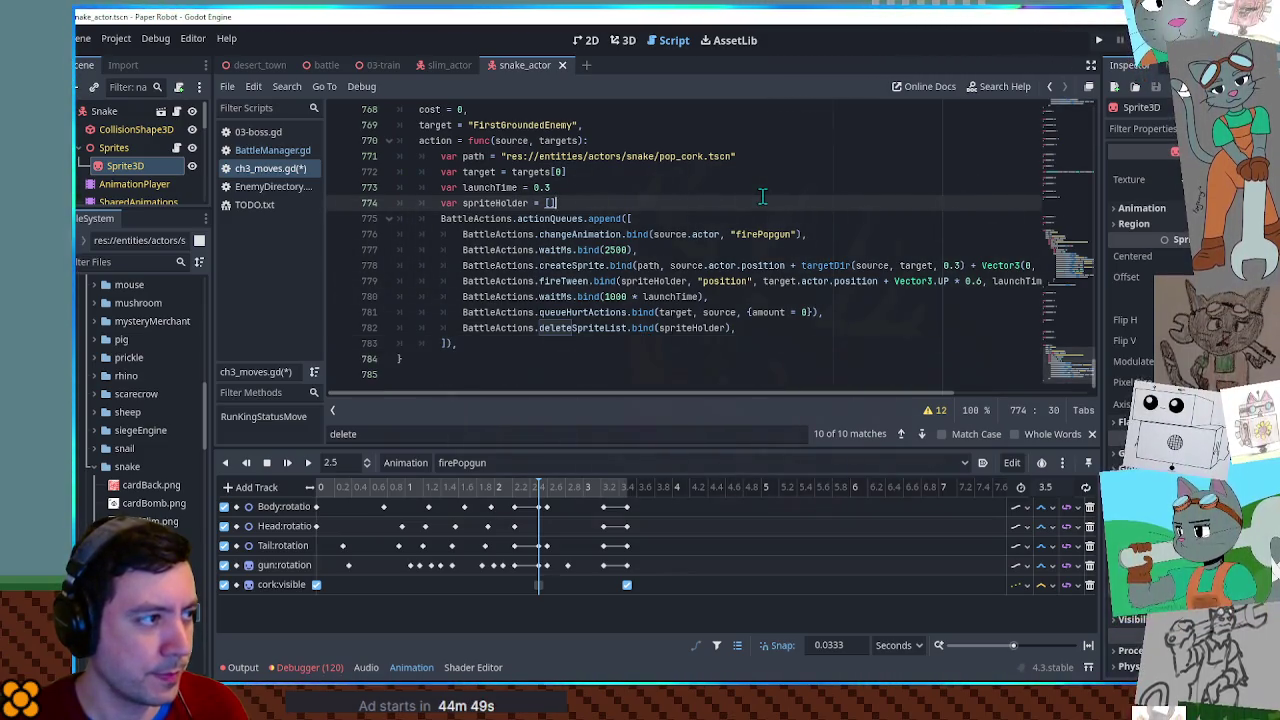
scroll(530, 208, "up", 5)
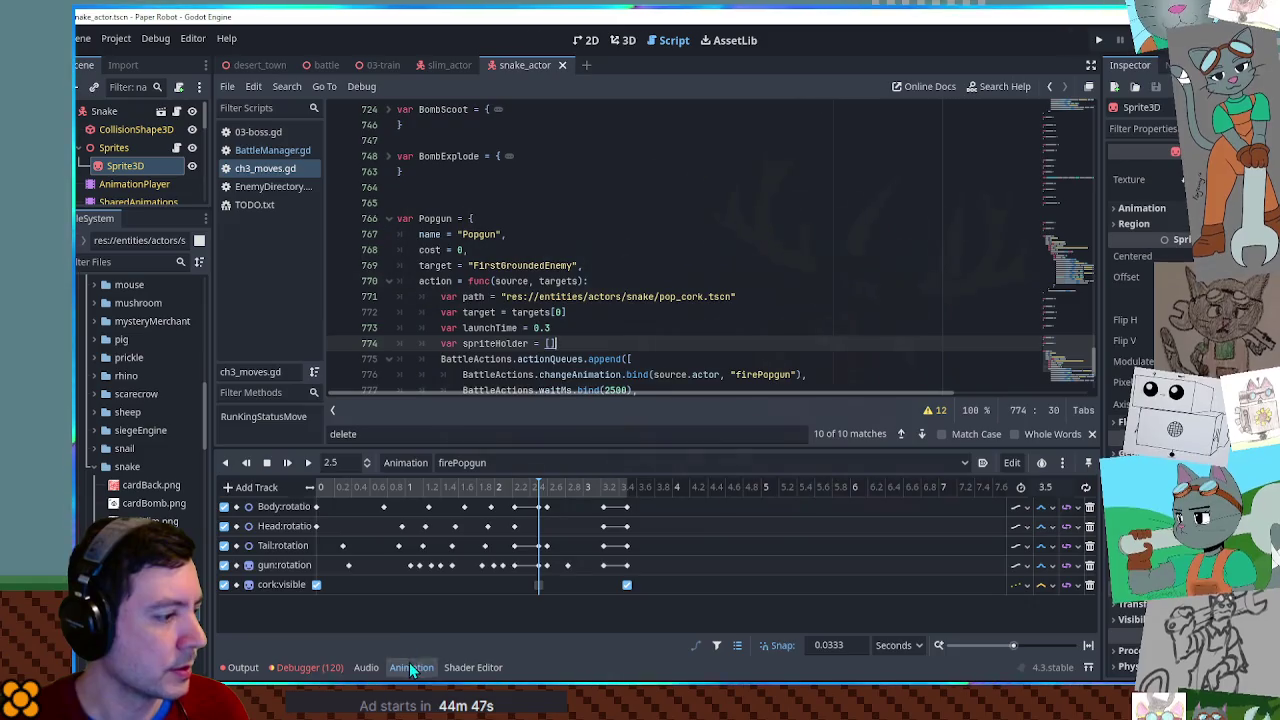
left_click(411, 667)
double_click(435, 281)
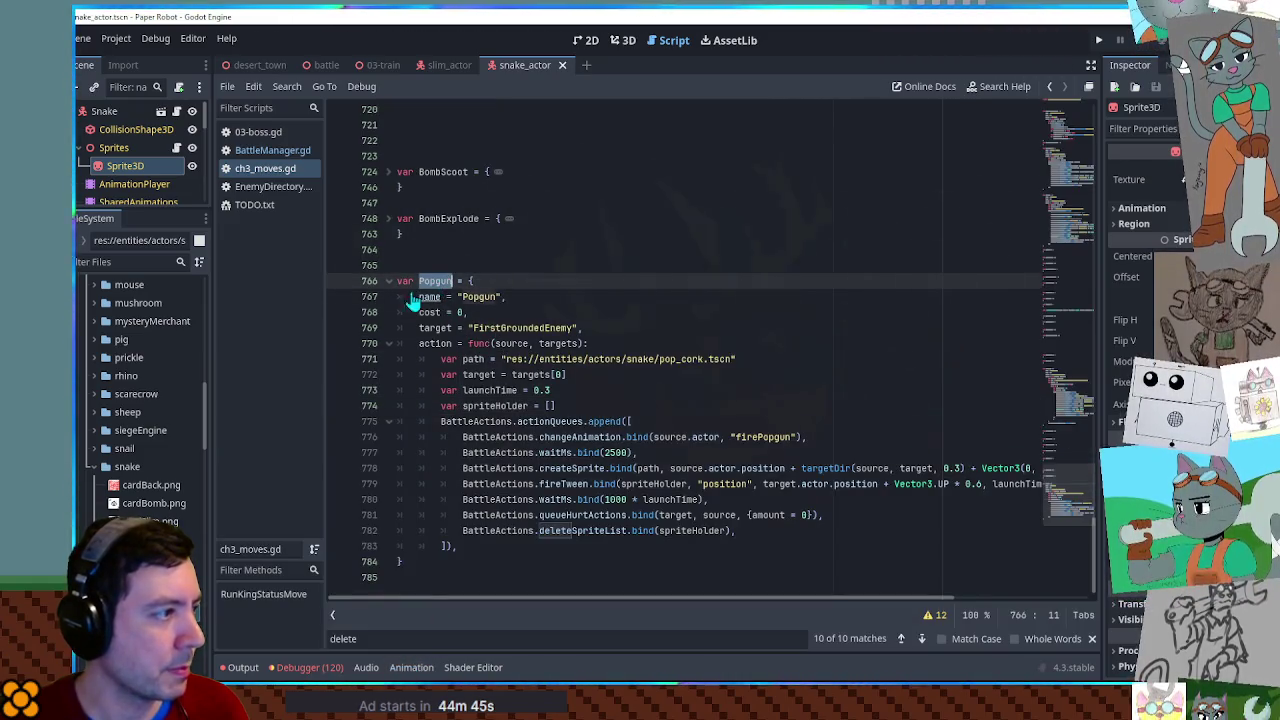
left_click(270, 195)
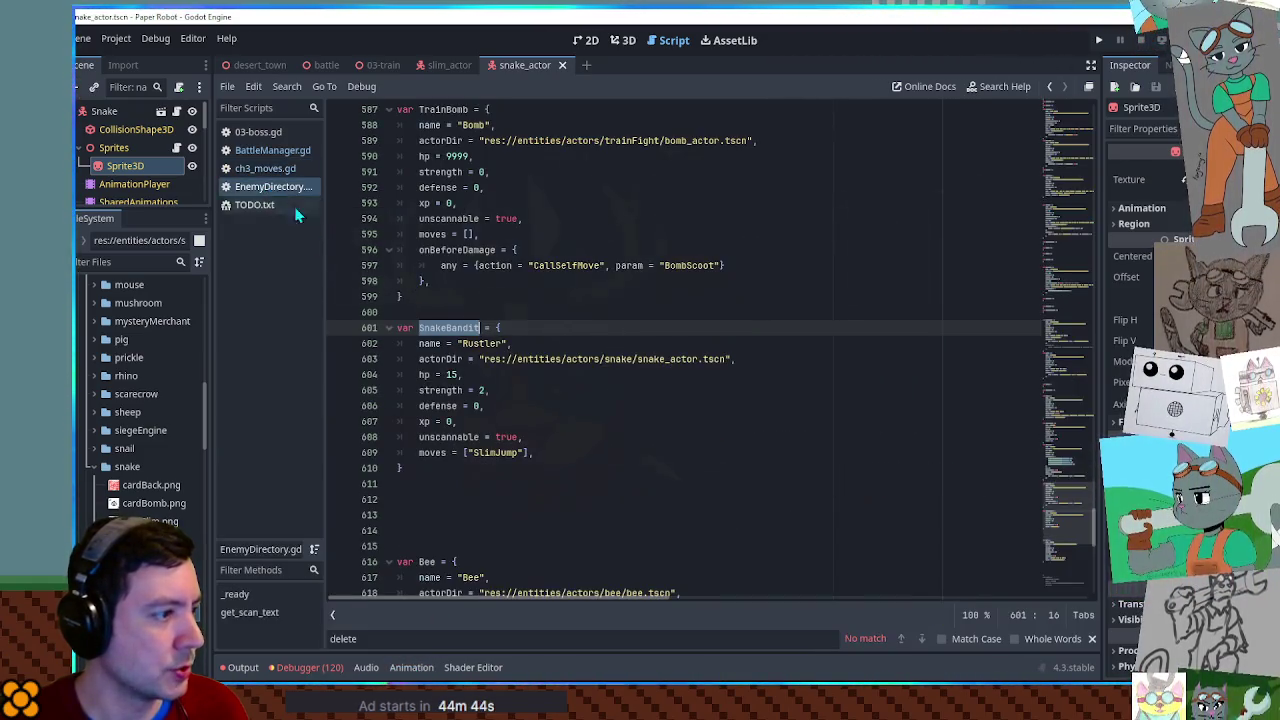
Replace "SlimJump" with "Popgun" in SnakeBandit's moves and save from the battle scene.
left_click(521, 453)
type(", \"Popgun")
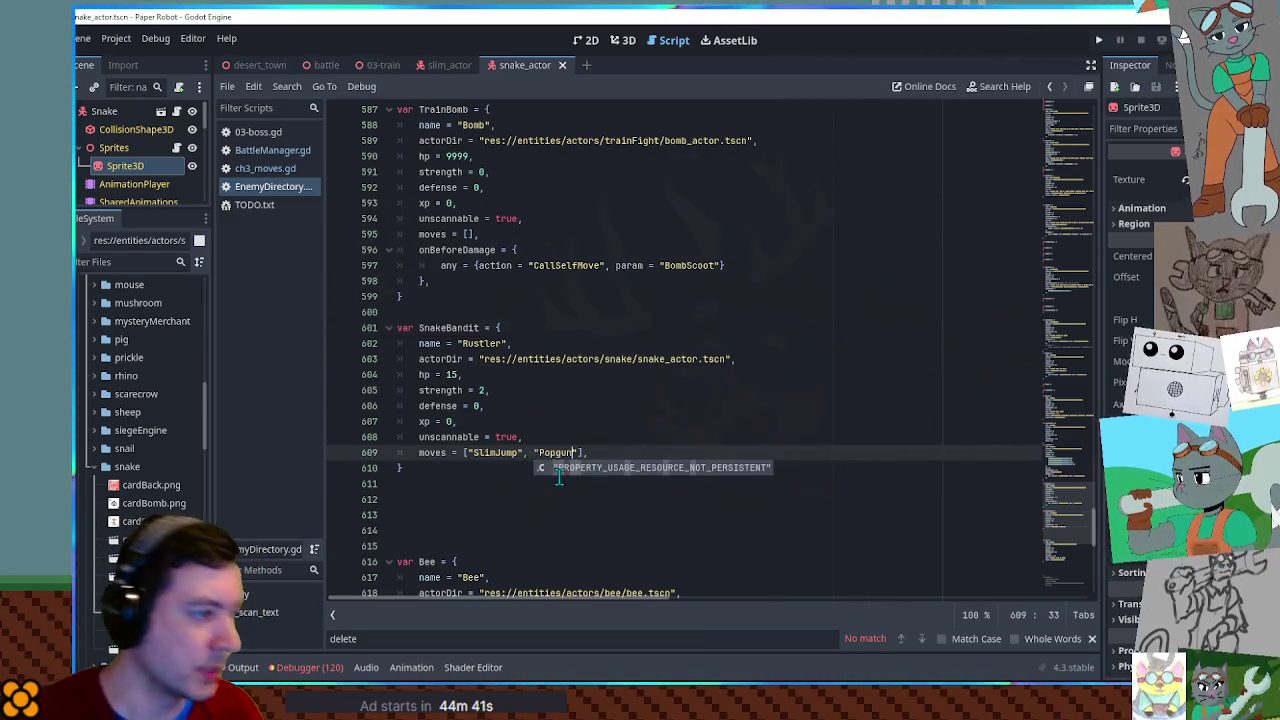
key("ctrl+s")
left_click(326, 65)
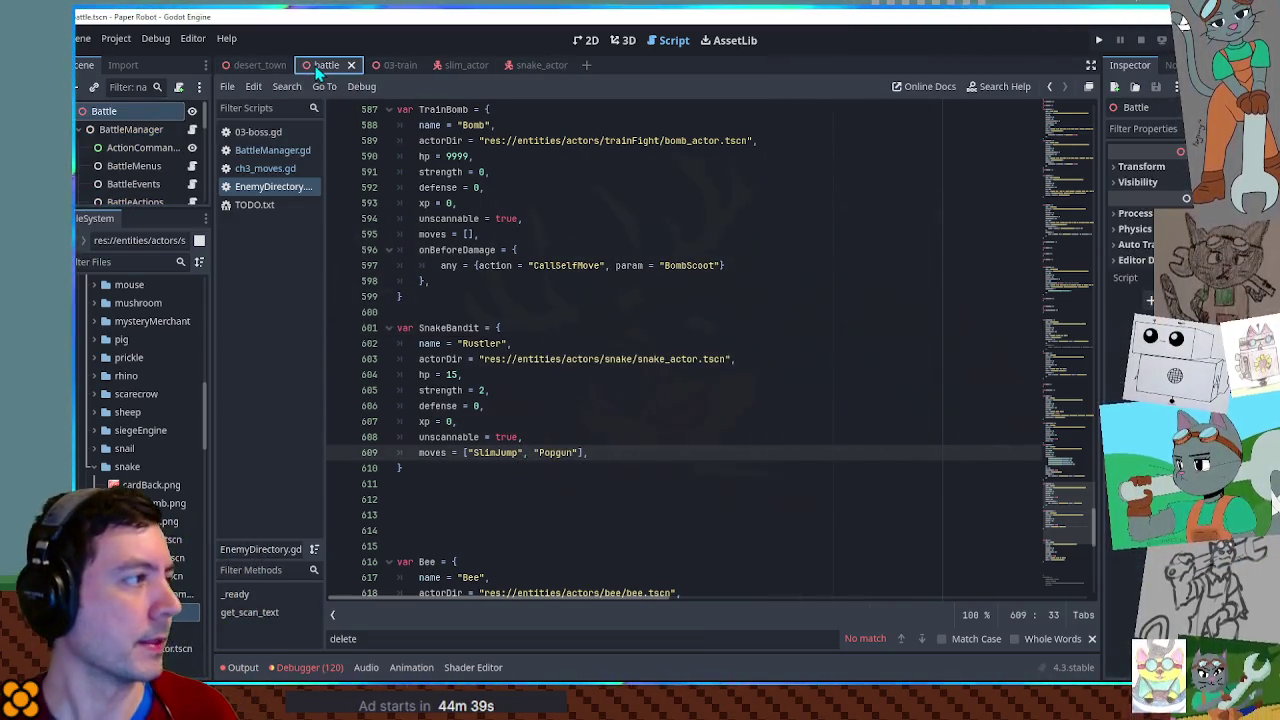
left_click_drag(470, 452, 534, 452)
key("BackSpace")
key("ctrl+s")
key("ctrl+s")
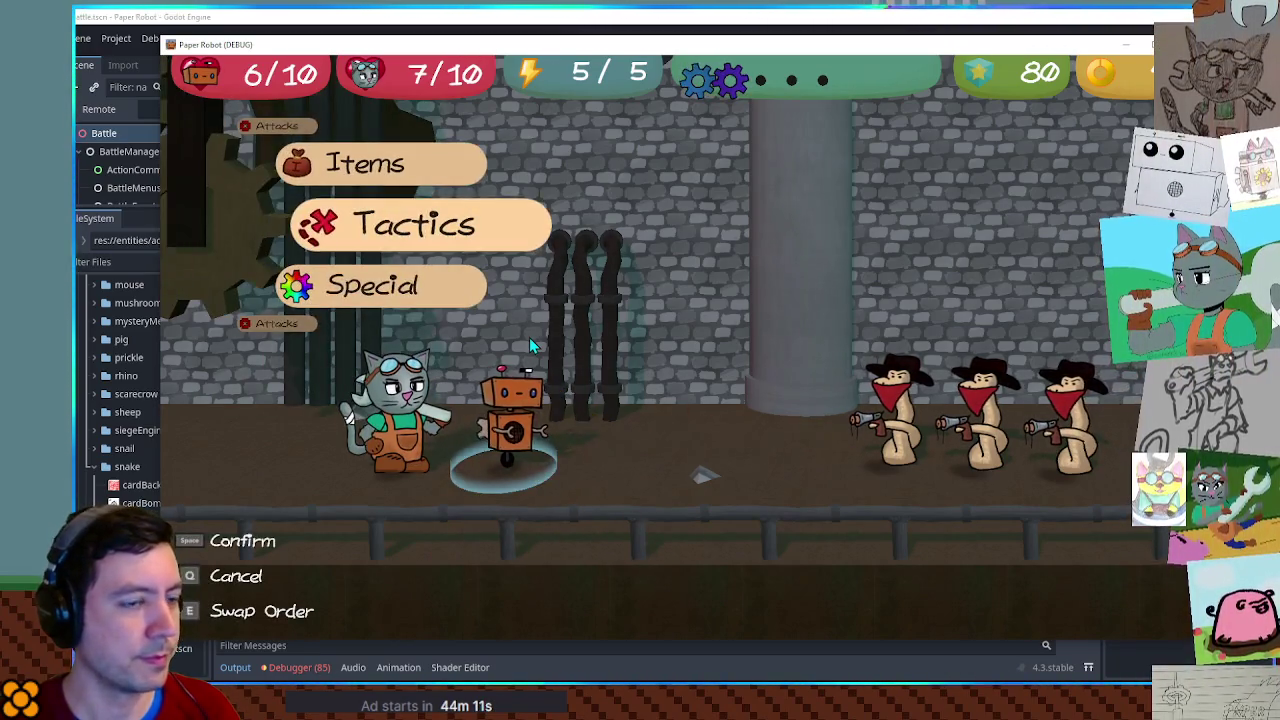
Play a battle against the three snake bandits with the cat partner, then close the game.
key("space")
key("space")
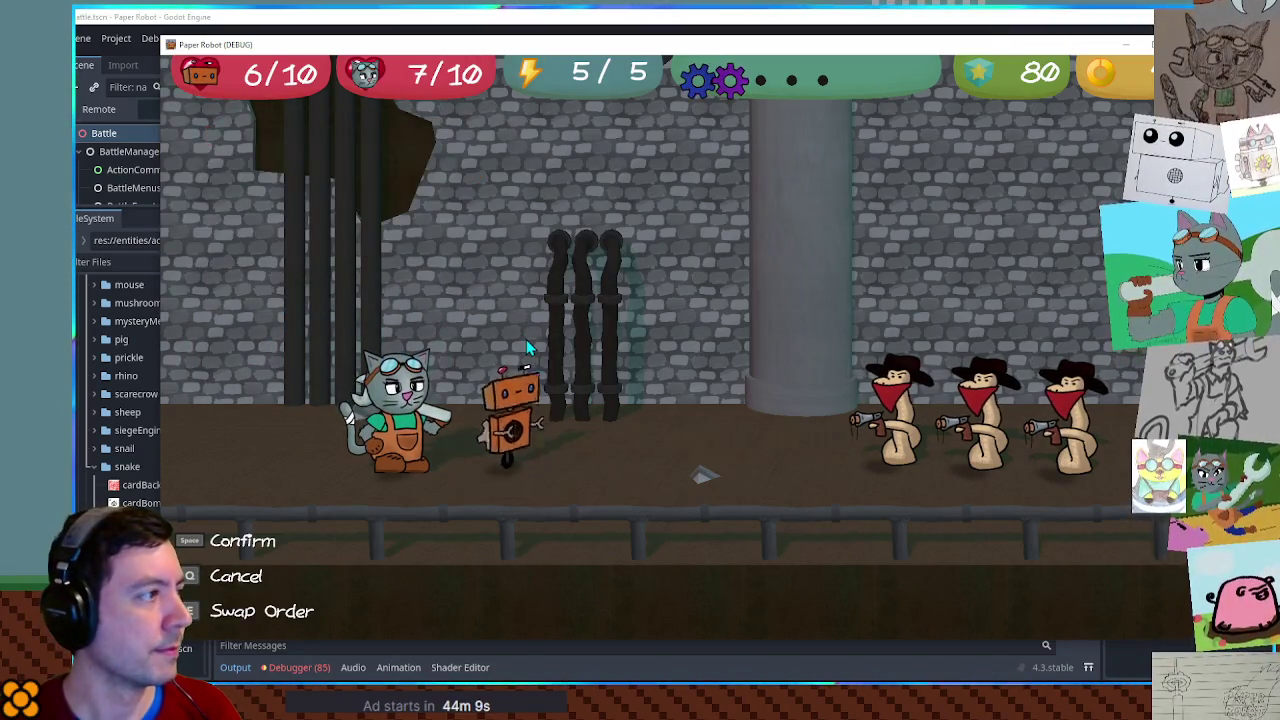
key("space")
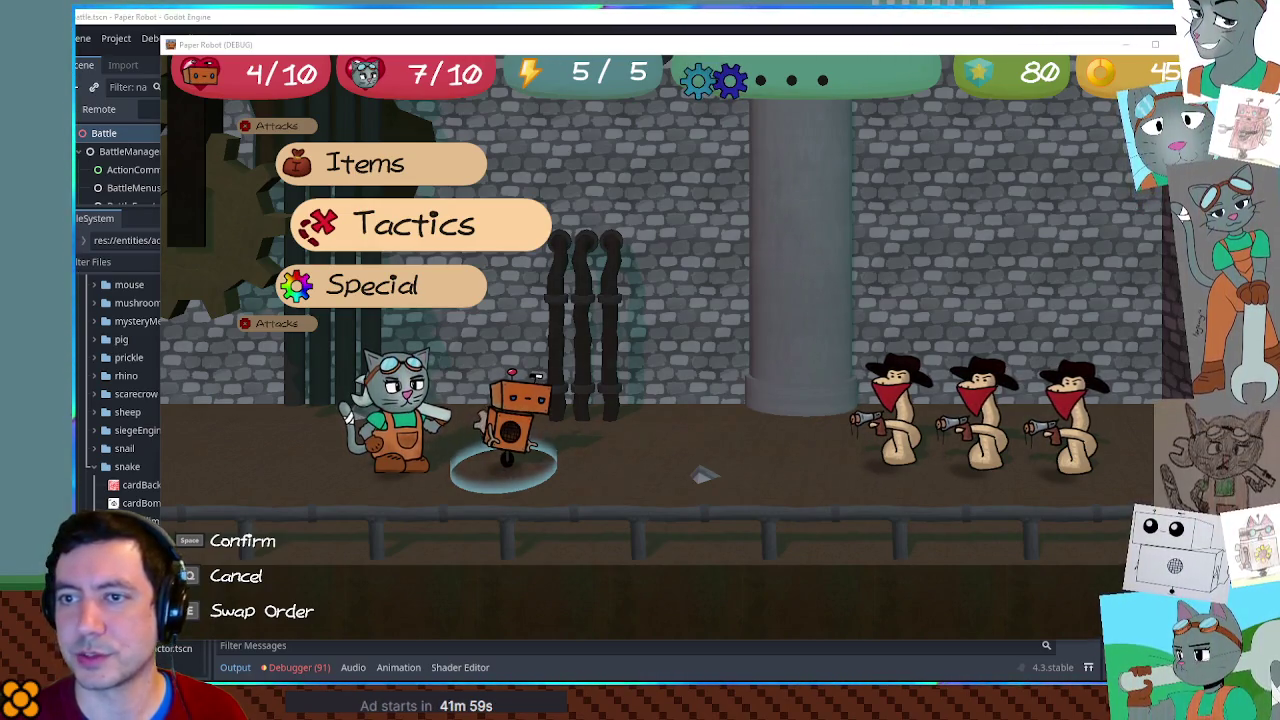
key("alt+F4")
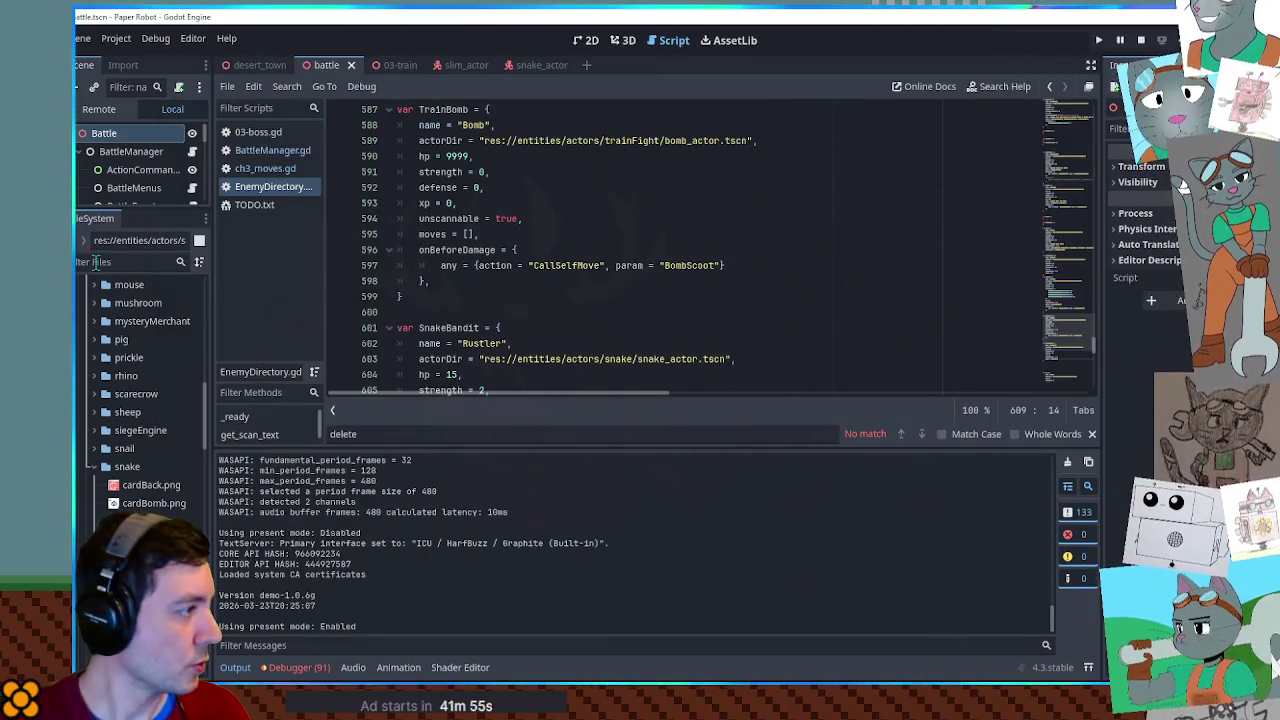
Import corkPop.mp3 into the sfx folder.
left_click(130, 261)
type("sfx")
left_click(113, 340)
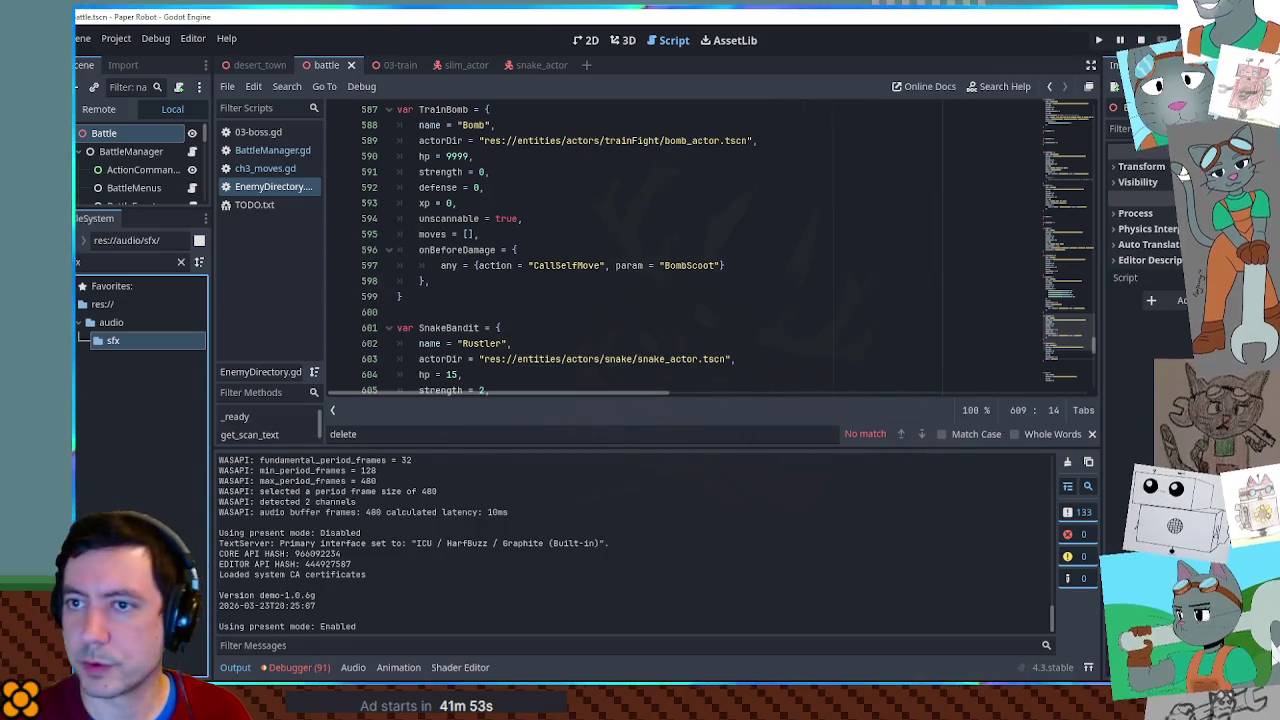
mouse_move(400, 455)
left_mouse_down()
mouse_move(109, 371)
mouse_move(118, 341)
left_mouse_up()
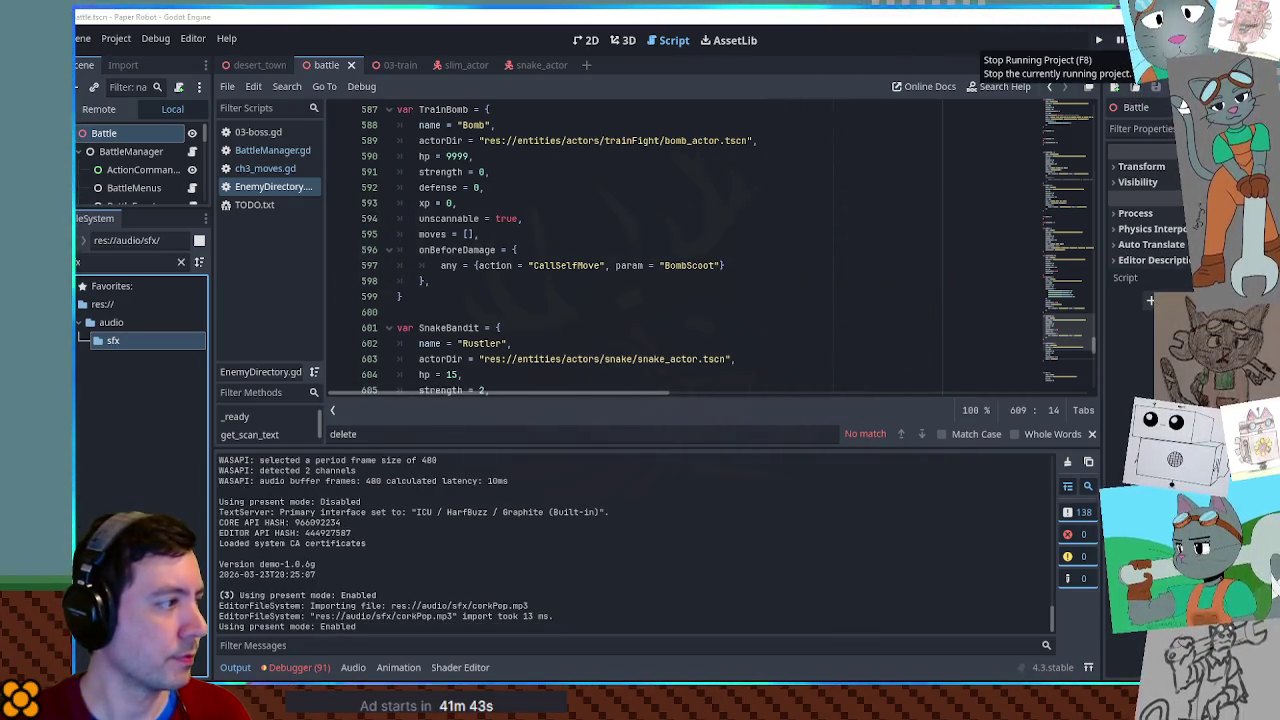
Stop the game and find an existing playSound call in ch3_moves.gd.
left_click(1120, 40)
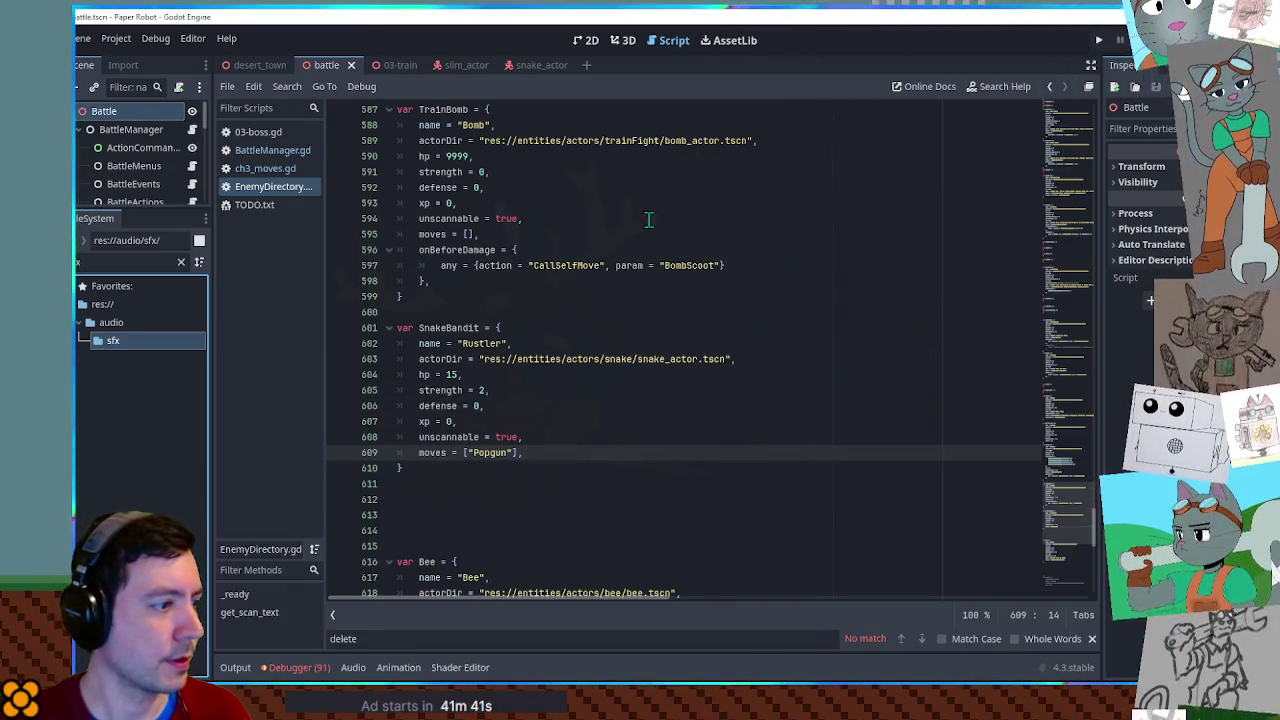
left_click(265, 168)
left_click(750, 468)
key("ctrl+f")
type("plays")
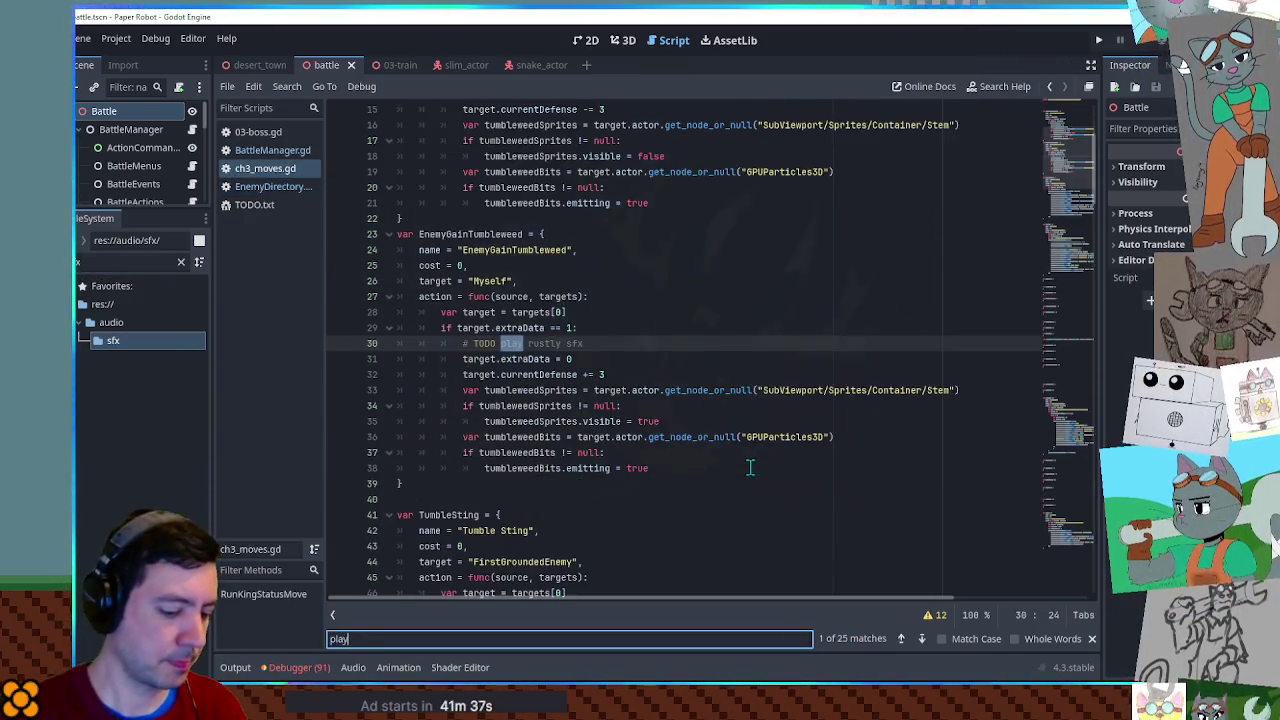
left_click(740, 397)
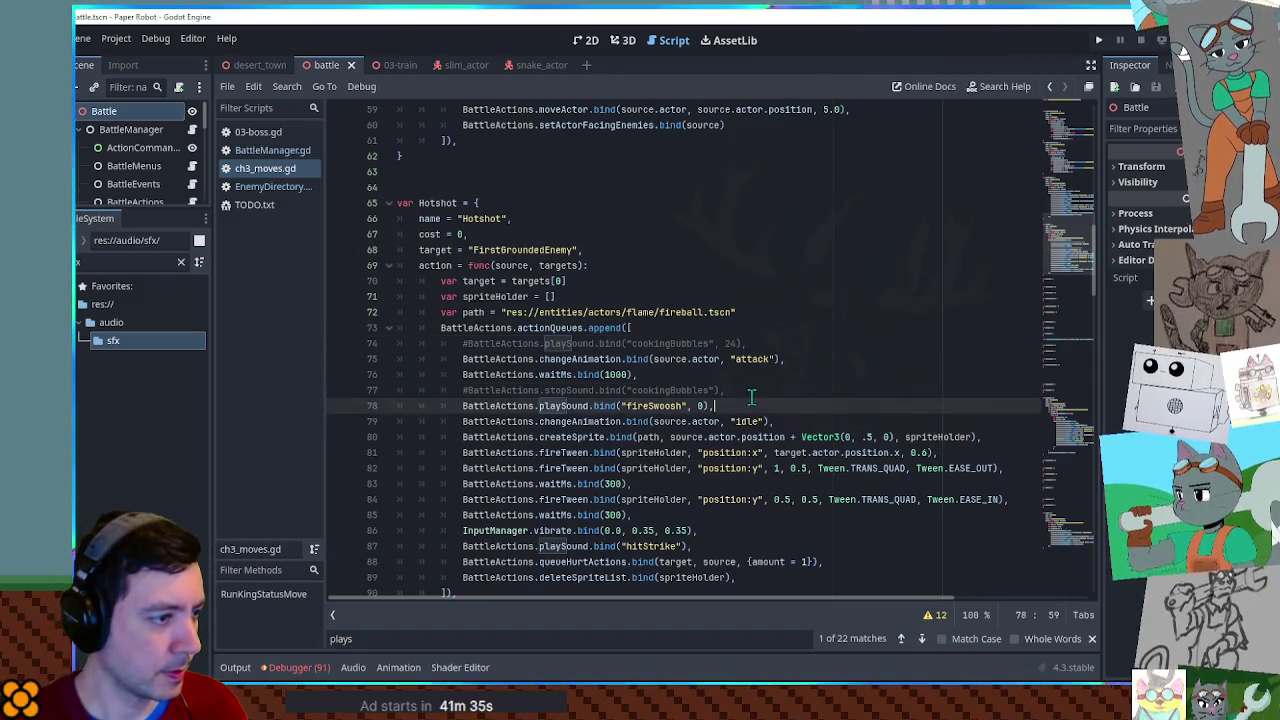
Add BattleActions.playSound.bind("corkPop", 0) before Popgun's tween and relaunch with F6.
scroll(738, 440, "down", 15)
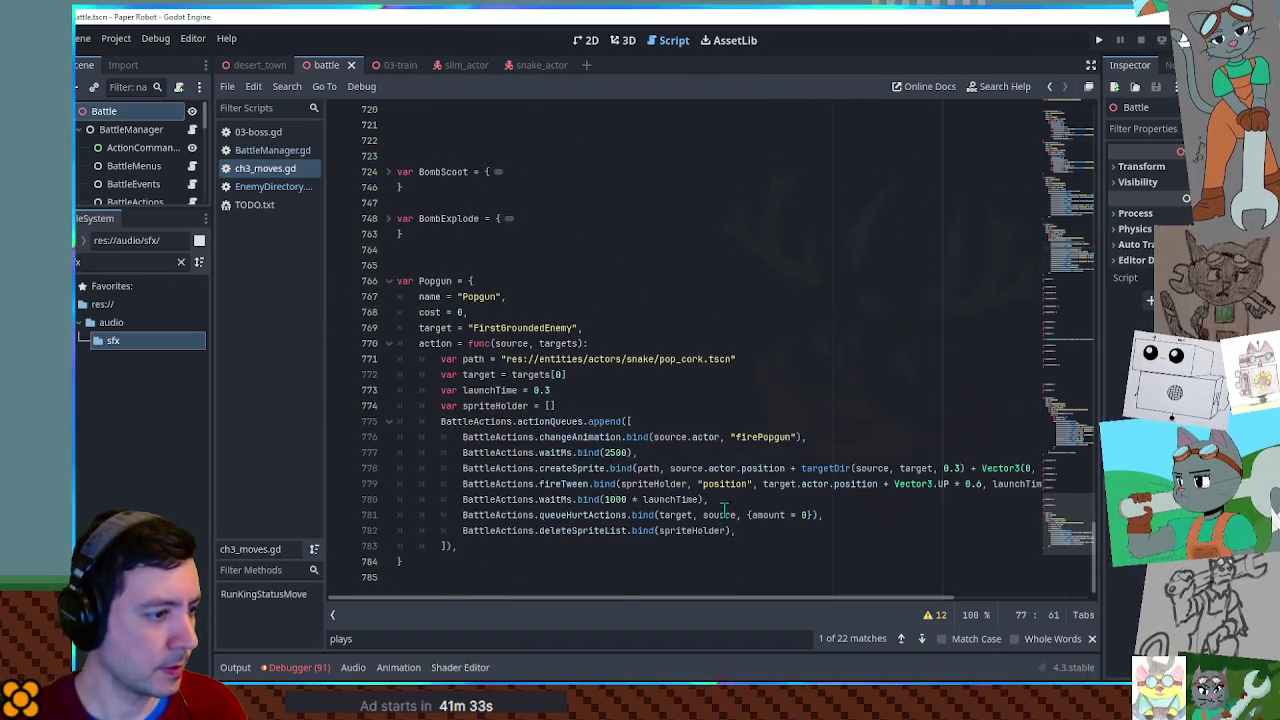
left_click(730, 484)
key("ctrl+shift+Return")
type("BattleActions.playSound.bind(\"fireSwoosh\", 0),")
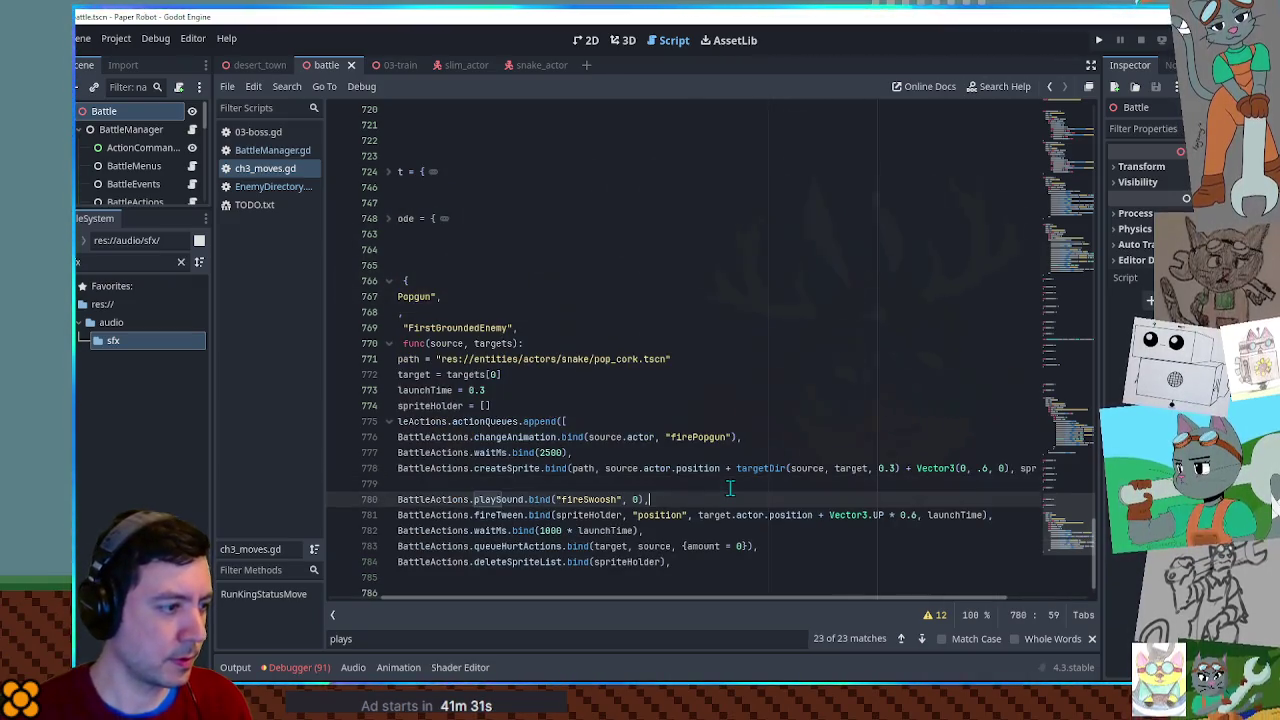
key("ctrl+z")
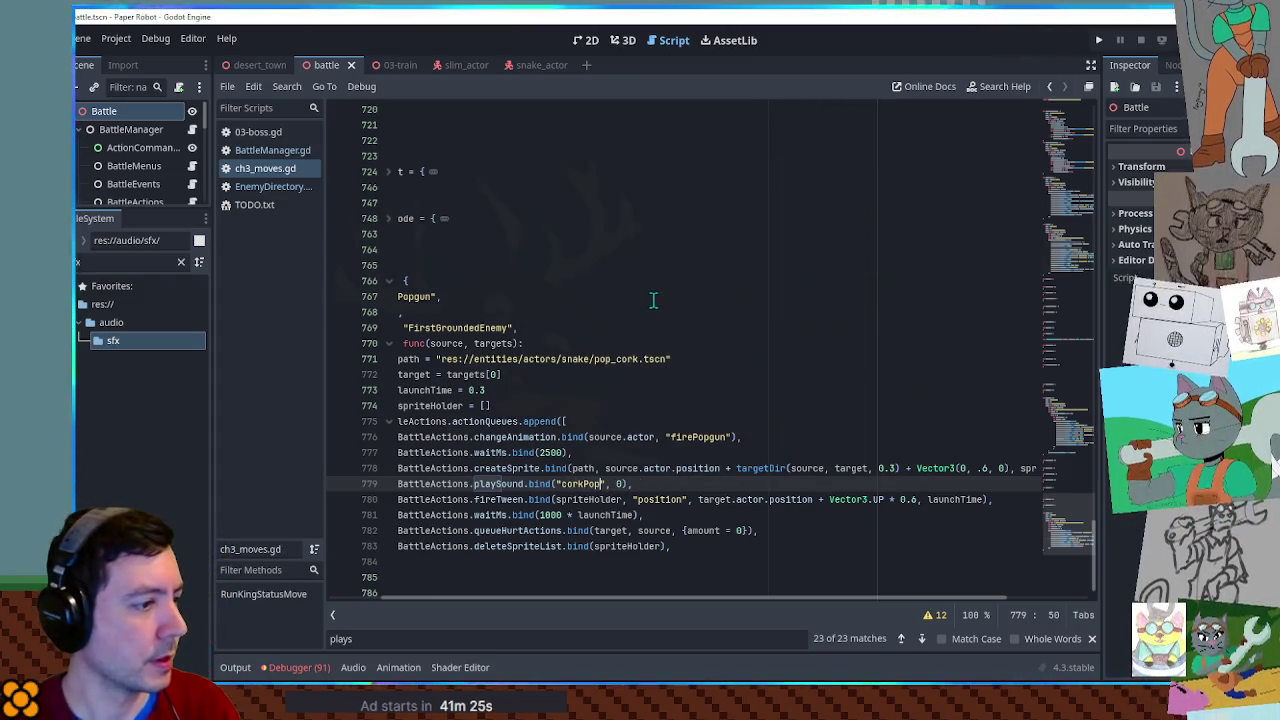
key("F6")
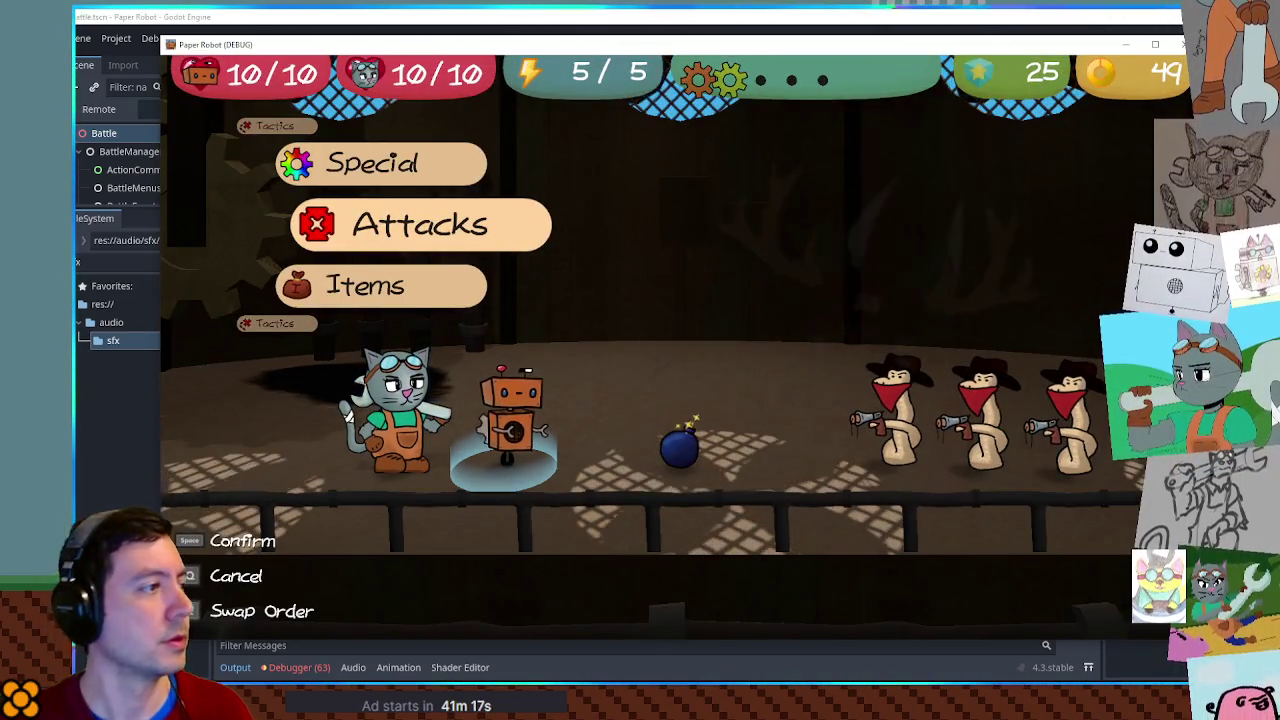
Swap to the cat via Tactics, attack, watch the bandits' corkPop shots, then close the game.
key("Up")
key("Up")
key("Return")
key("Return")
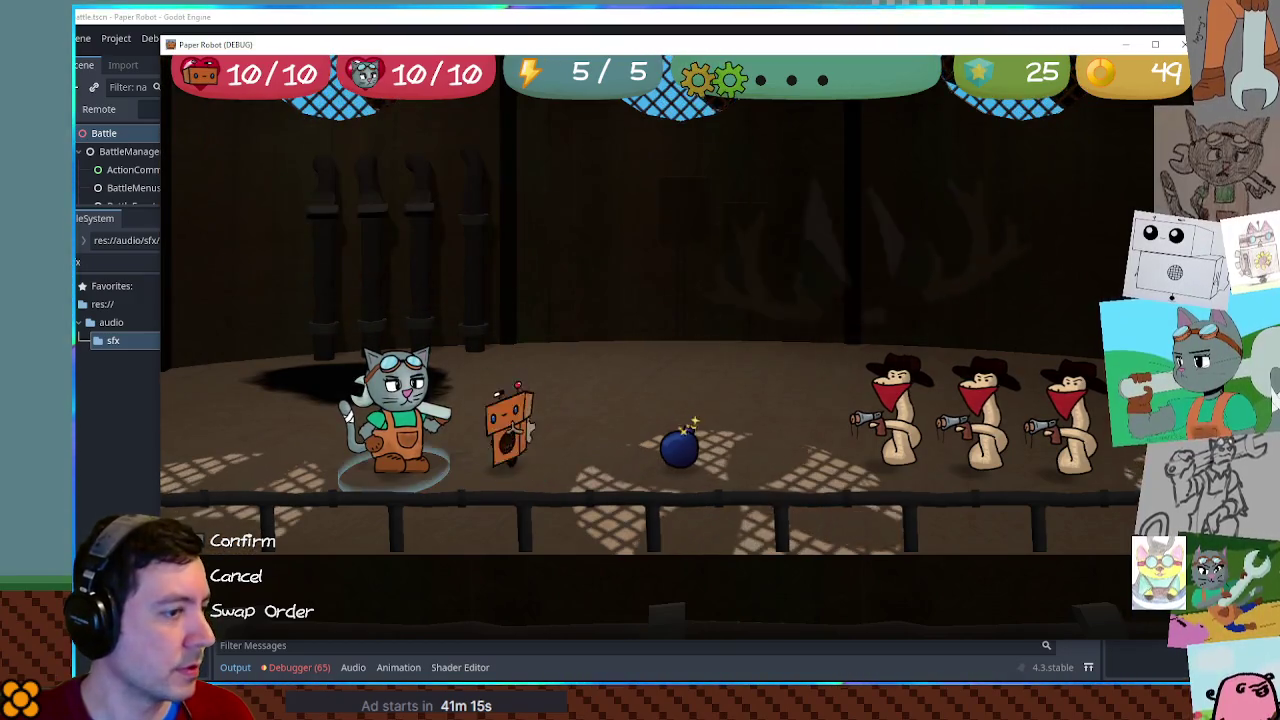
key("Return")
key("Return")
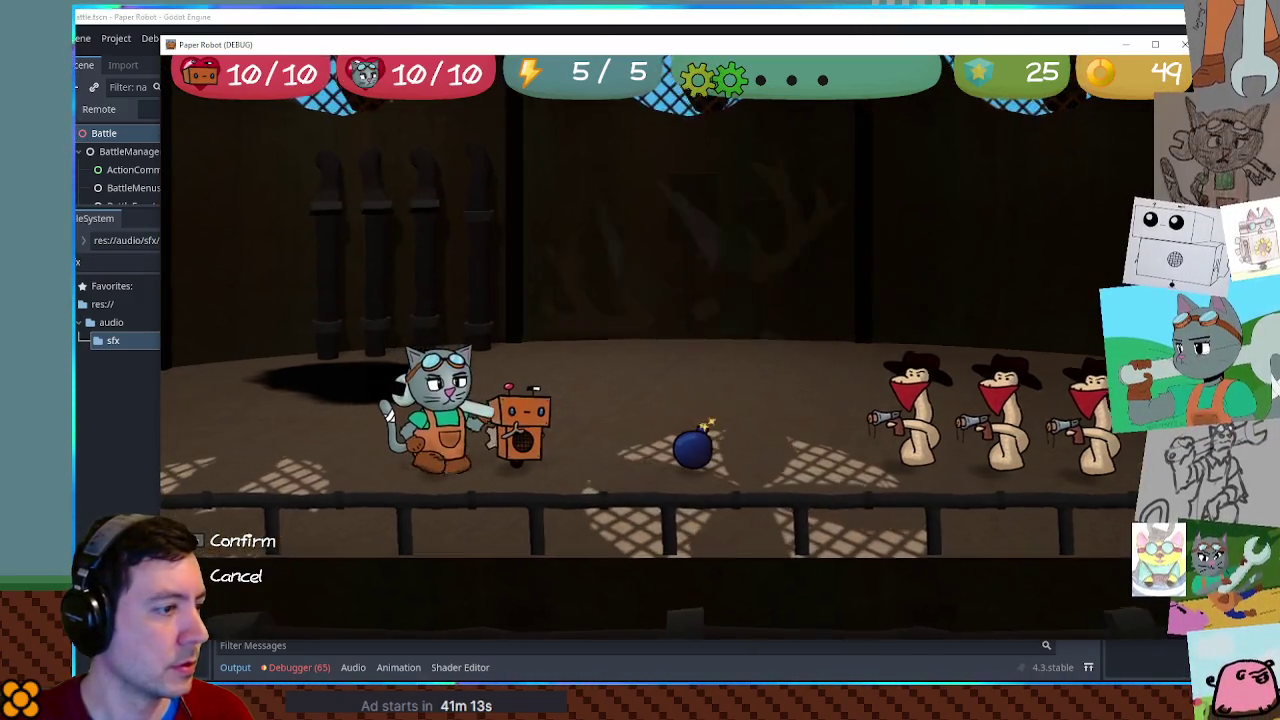
key("a")
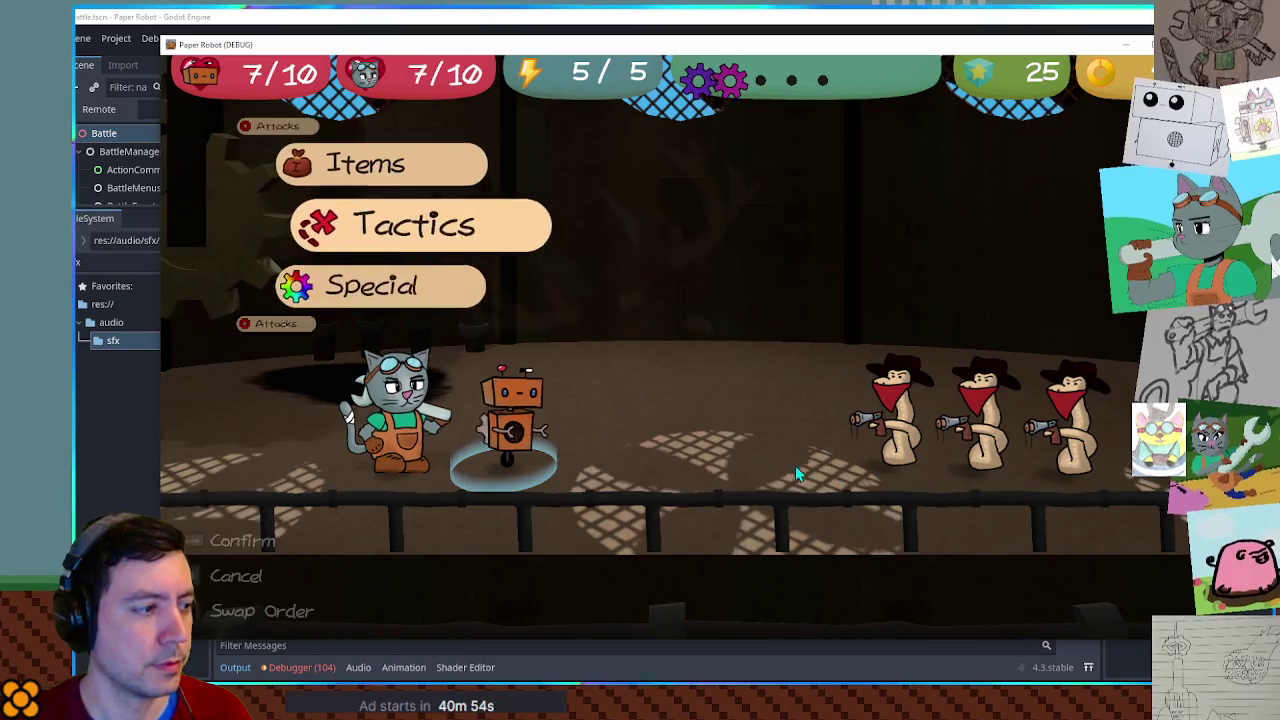
left_click(1127, 48)
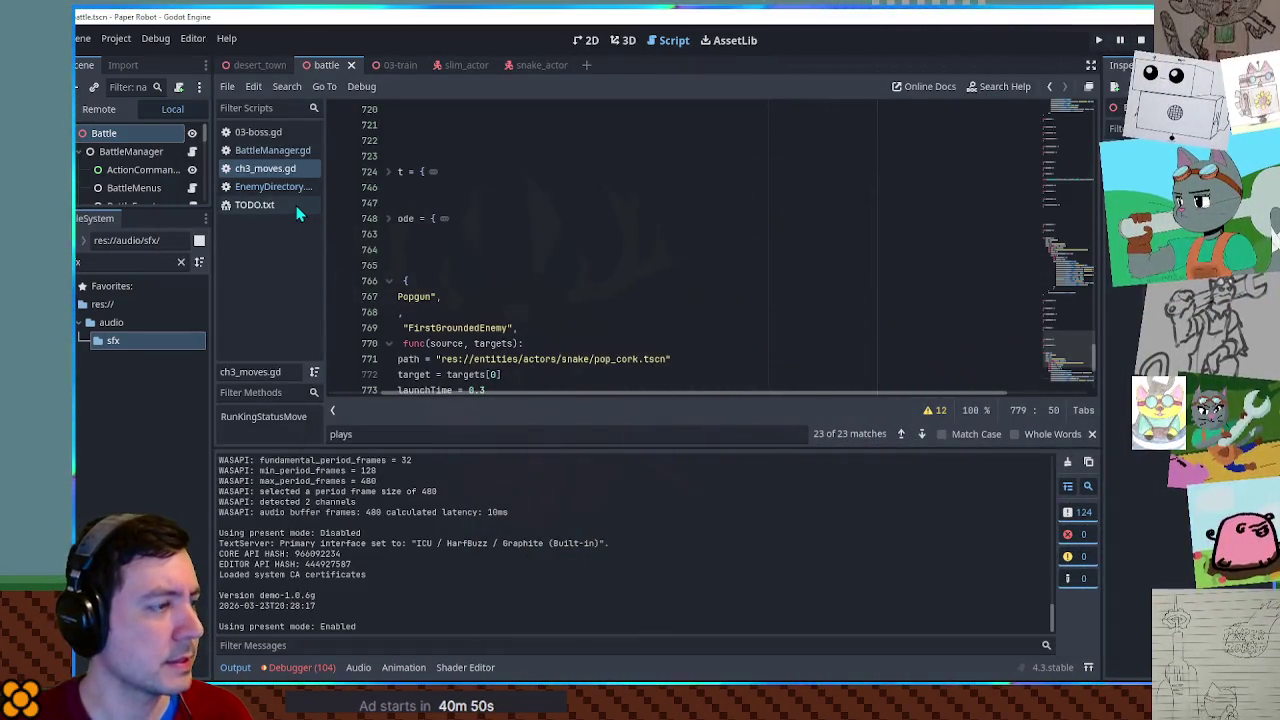
Change the Popgun cork's upward offset to Vector3.UP * 0.3, save the script, and relaunch the game.
scroll(345, 300, "down", 3)
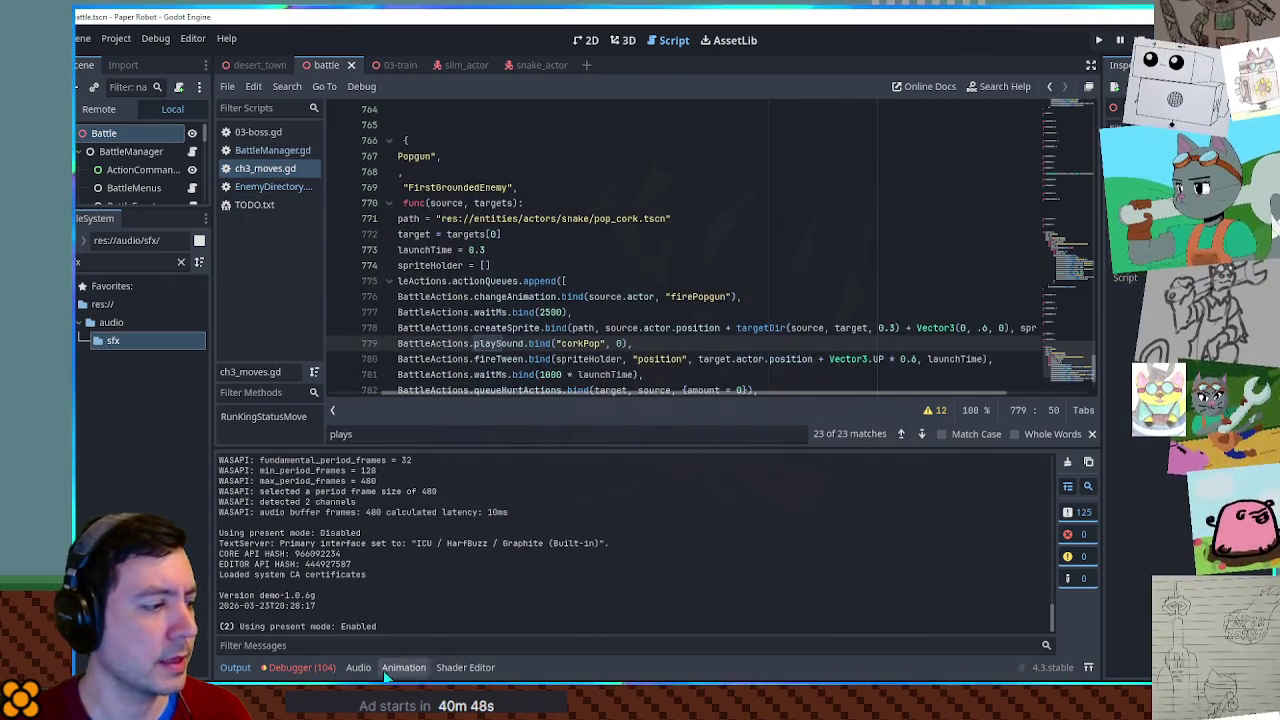
left_click(305, 670)
left_click(305, 670)
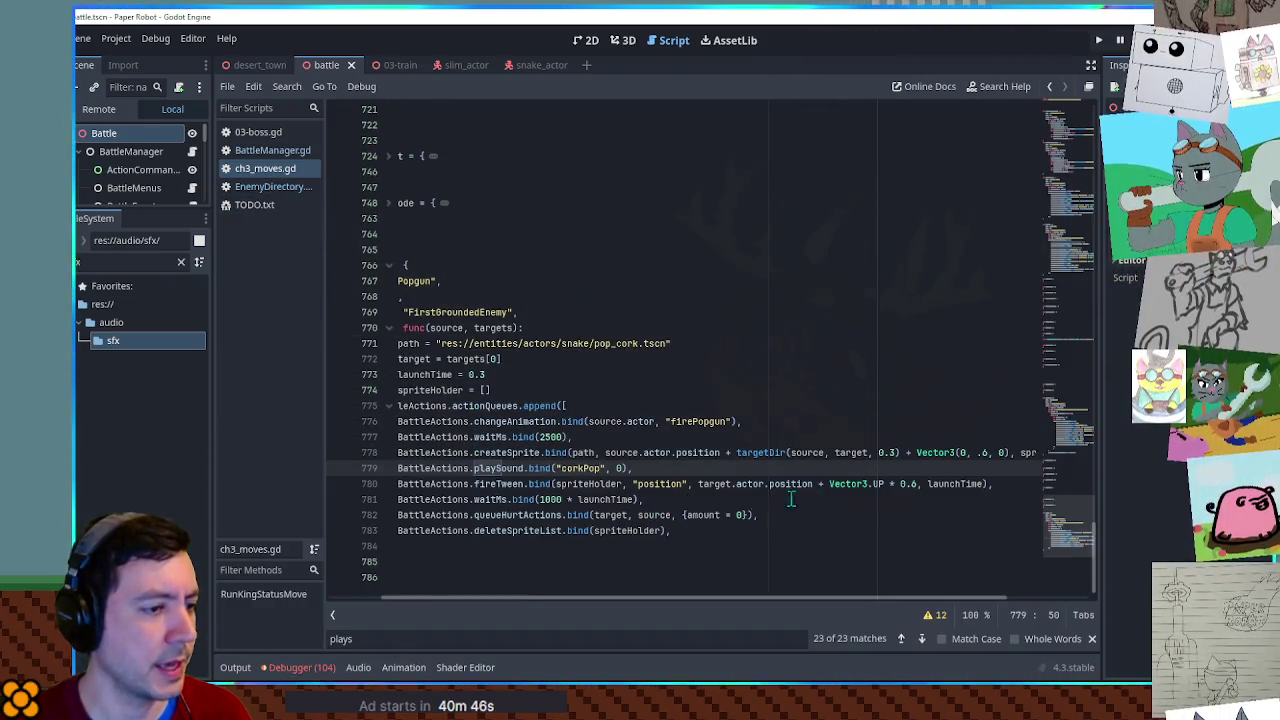
left_click(886, 484)
key("ctrl+s")
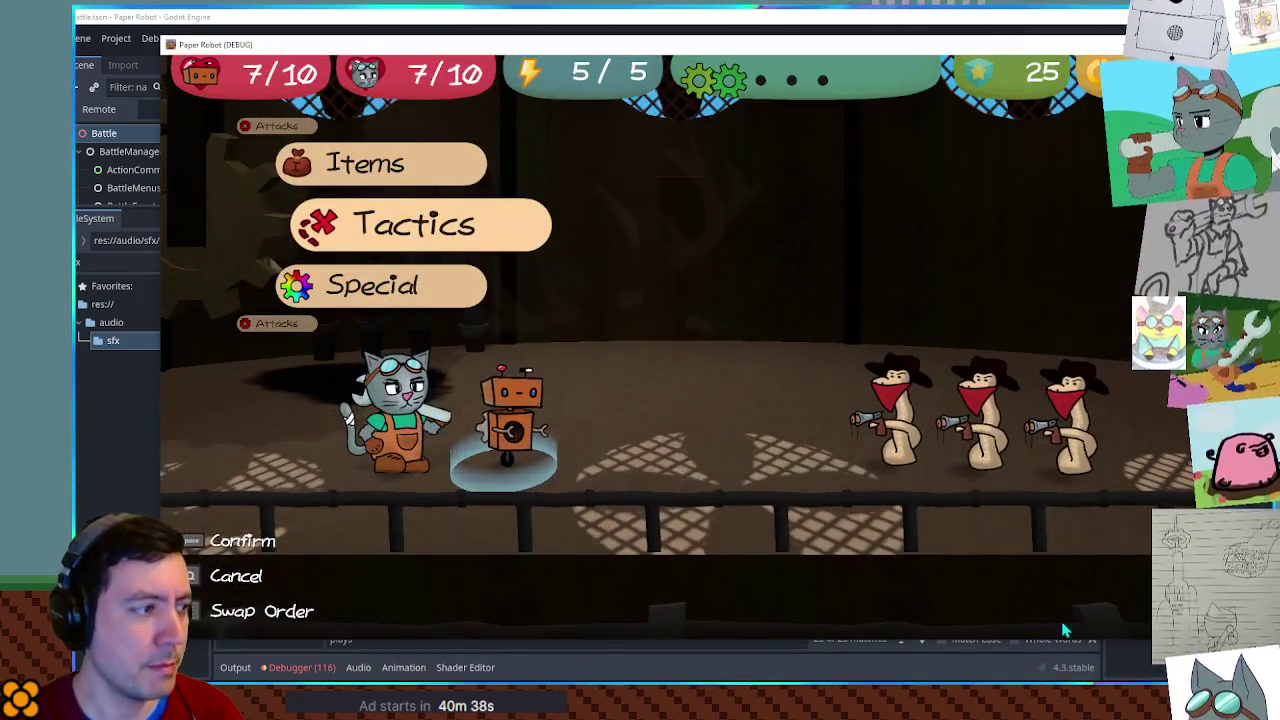
key("F8")
left_click(769, 374)
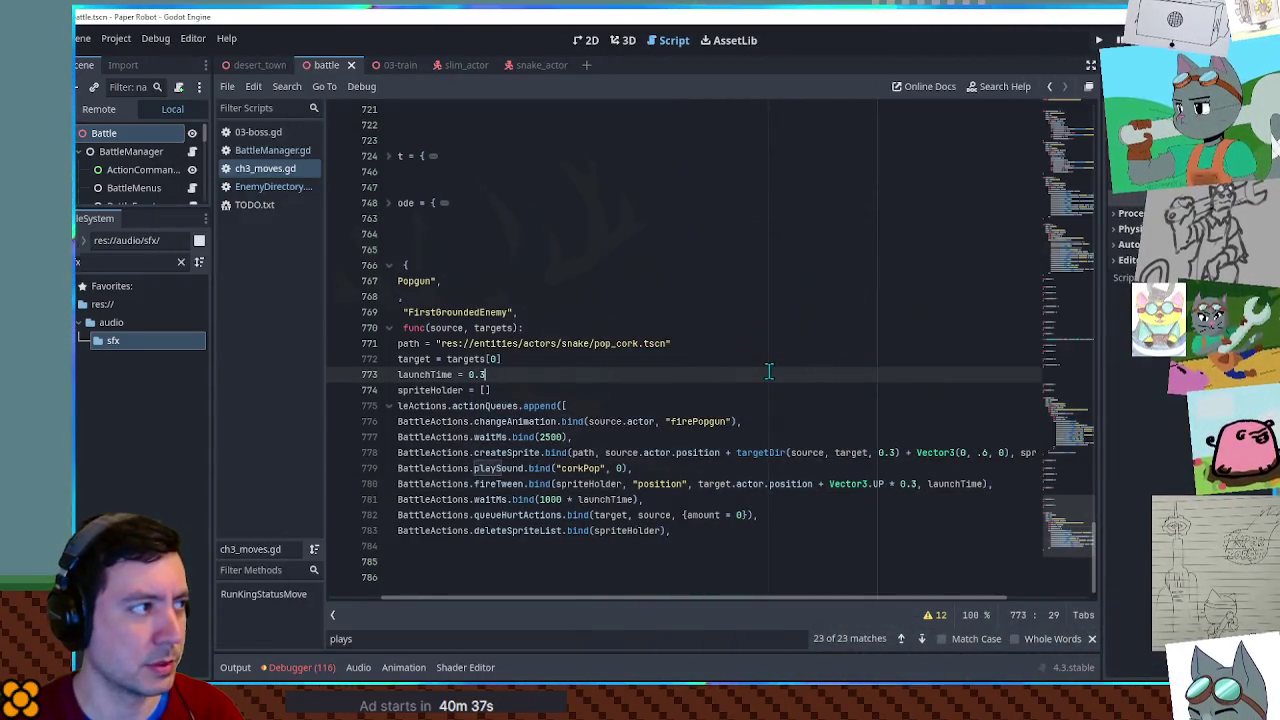
key("F6")
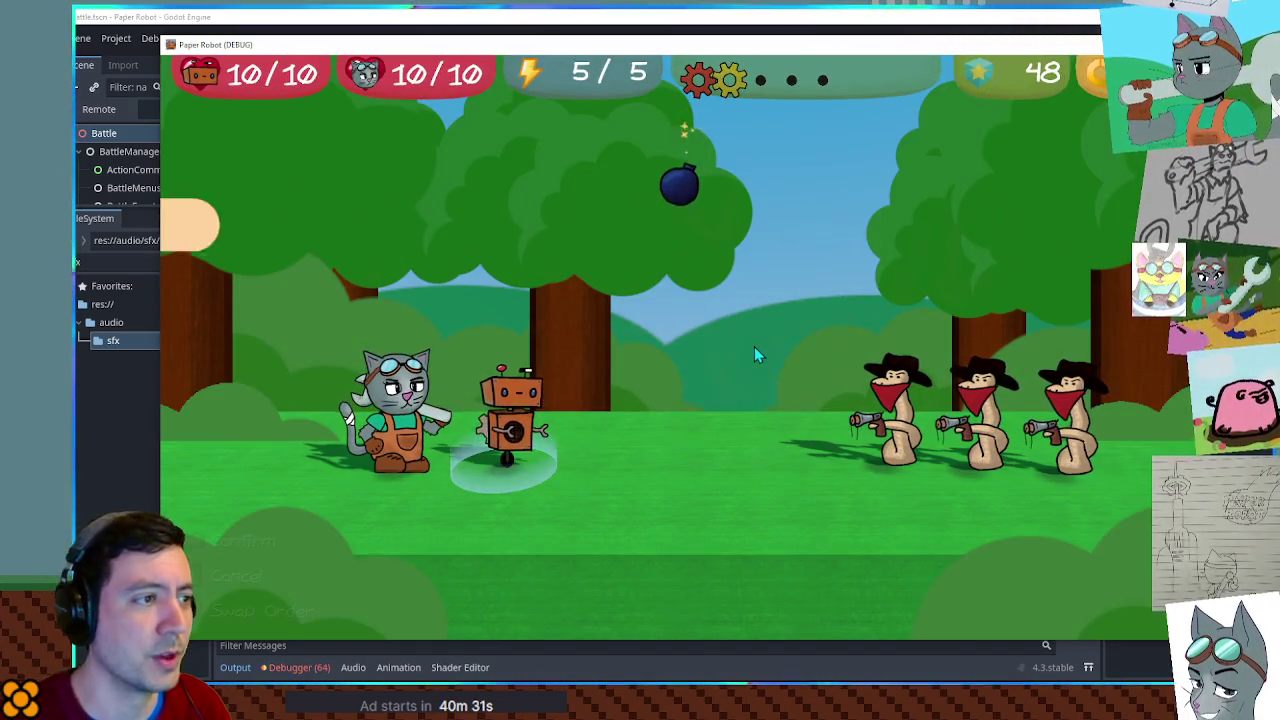
Hit the bomb with Gear Spin and launch the robot's Spring Fling at all enemies.
key("space")
key("space")
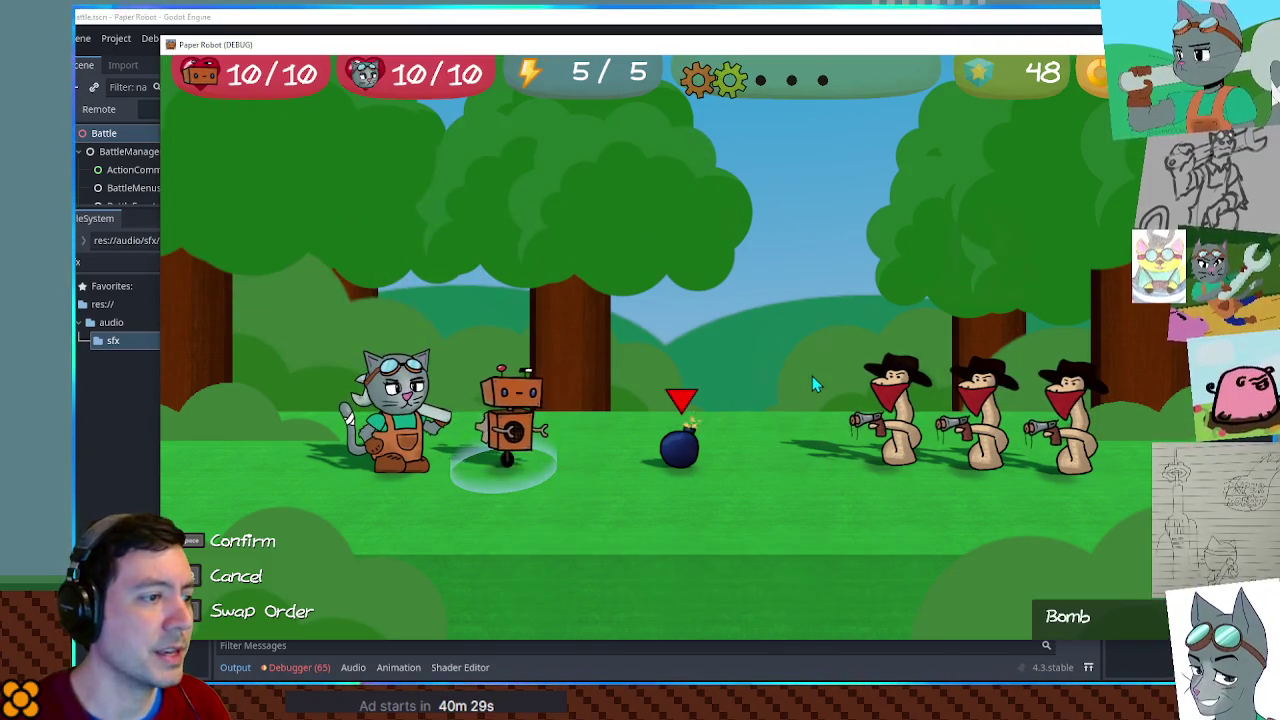
key("space")
key("space")
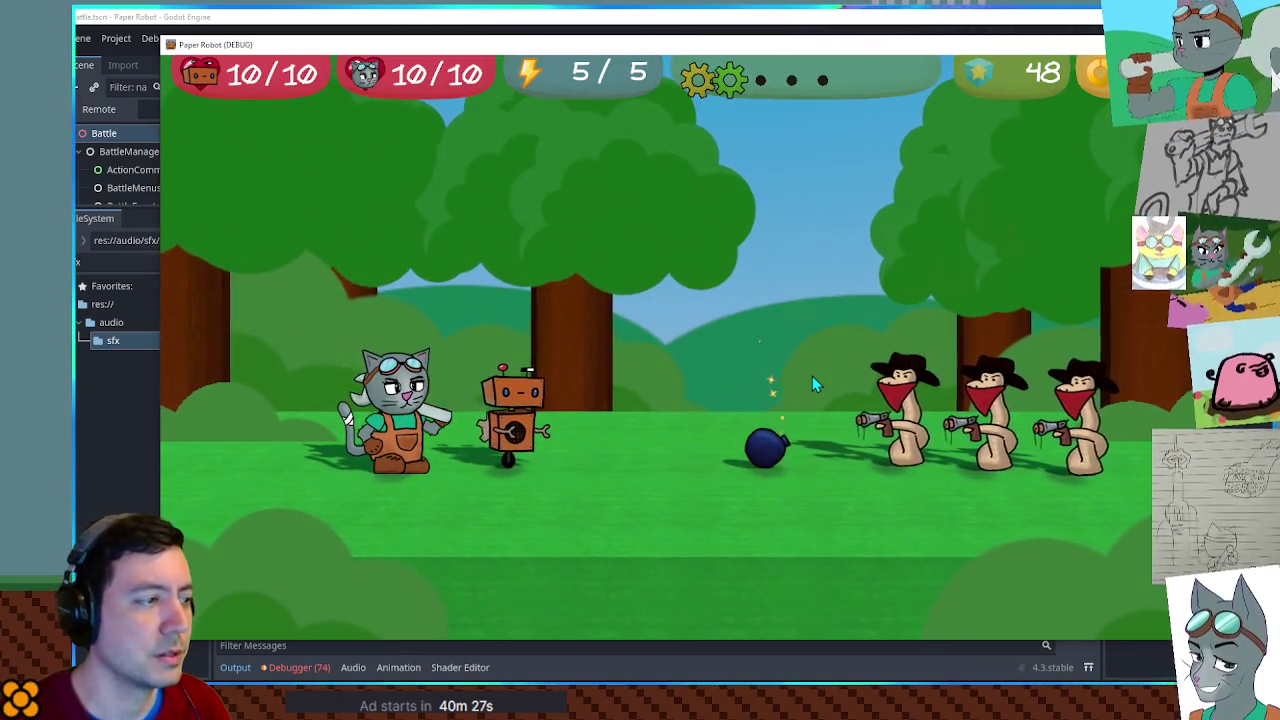
key("Up")
key("space")
key("space")
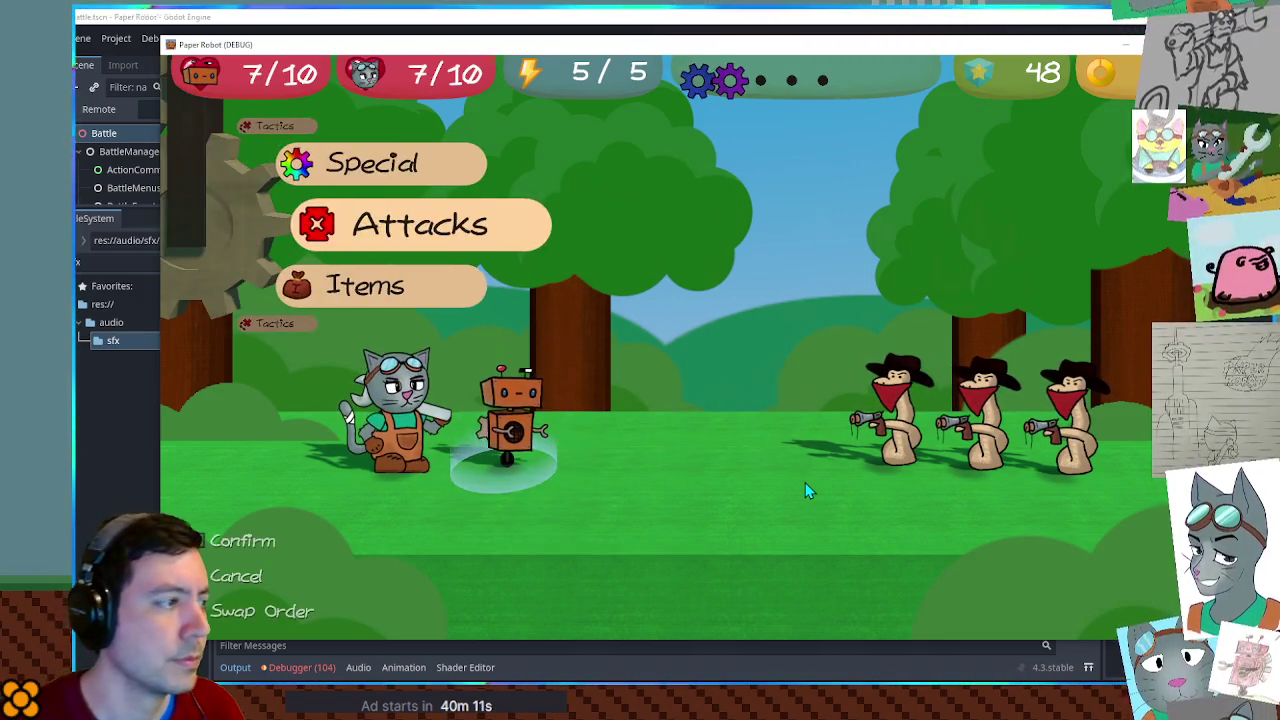
key("space")
key("Down")
key("space")
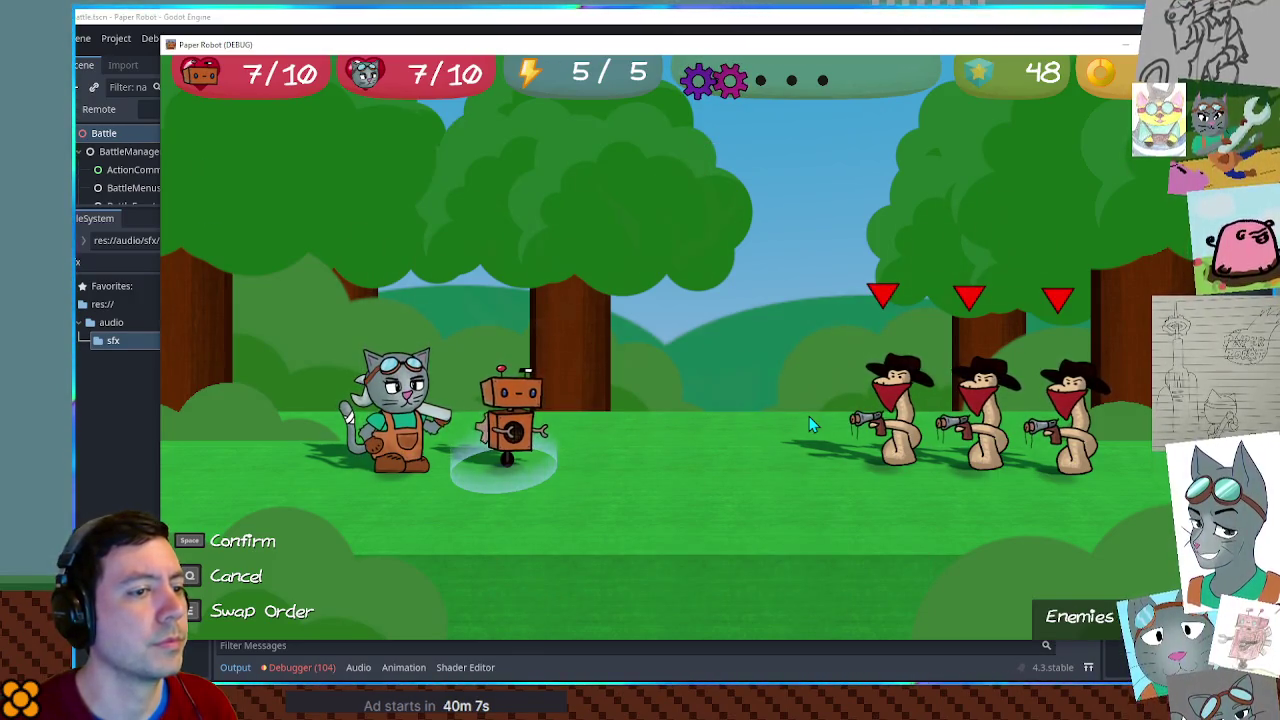
key("space")
key("space")
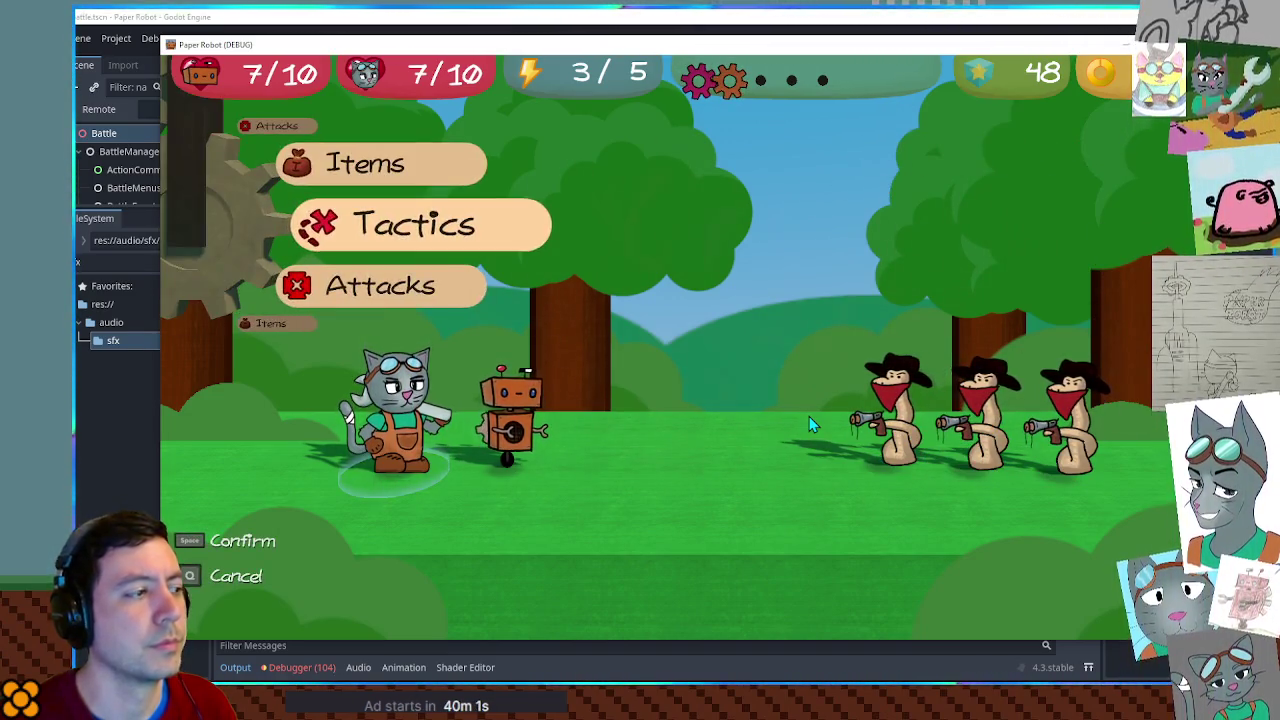
Swap Kat out for the grandma partner Malemaw and choose her Underwhelm attack.
key("Down")
key("q")
key("space")
key("Up")
key("space")
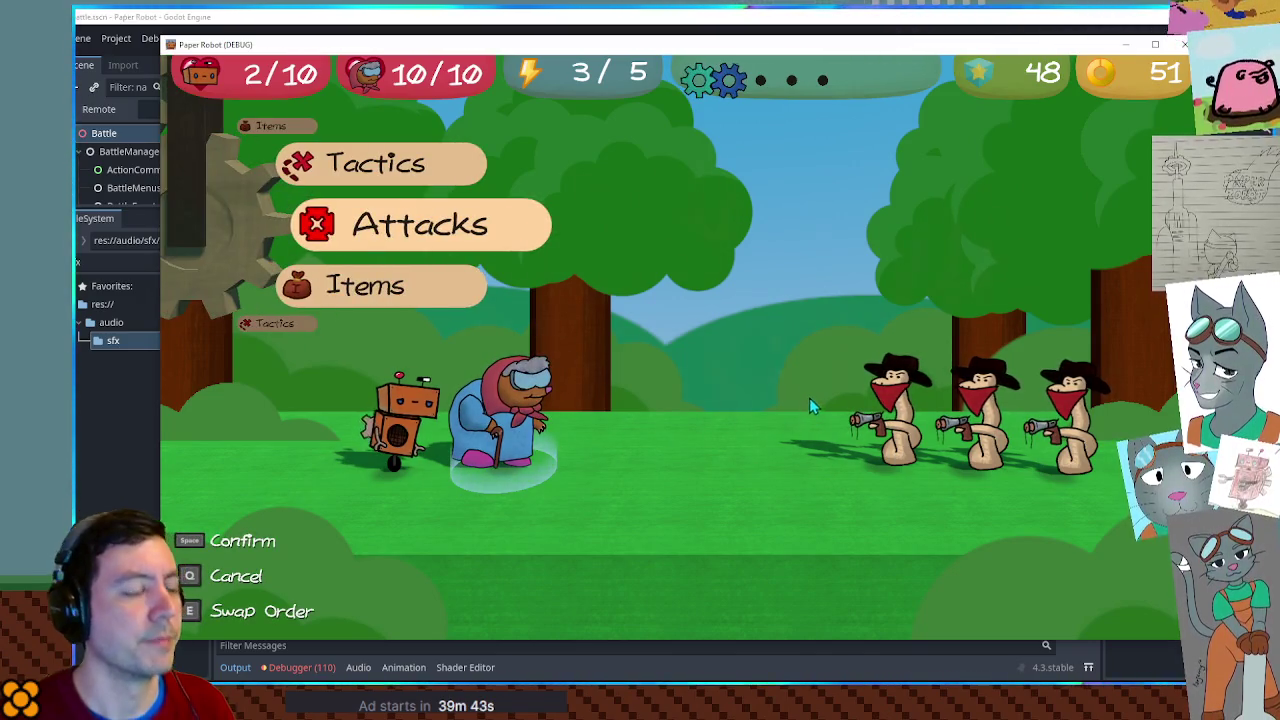
key("space")
key("space")
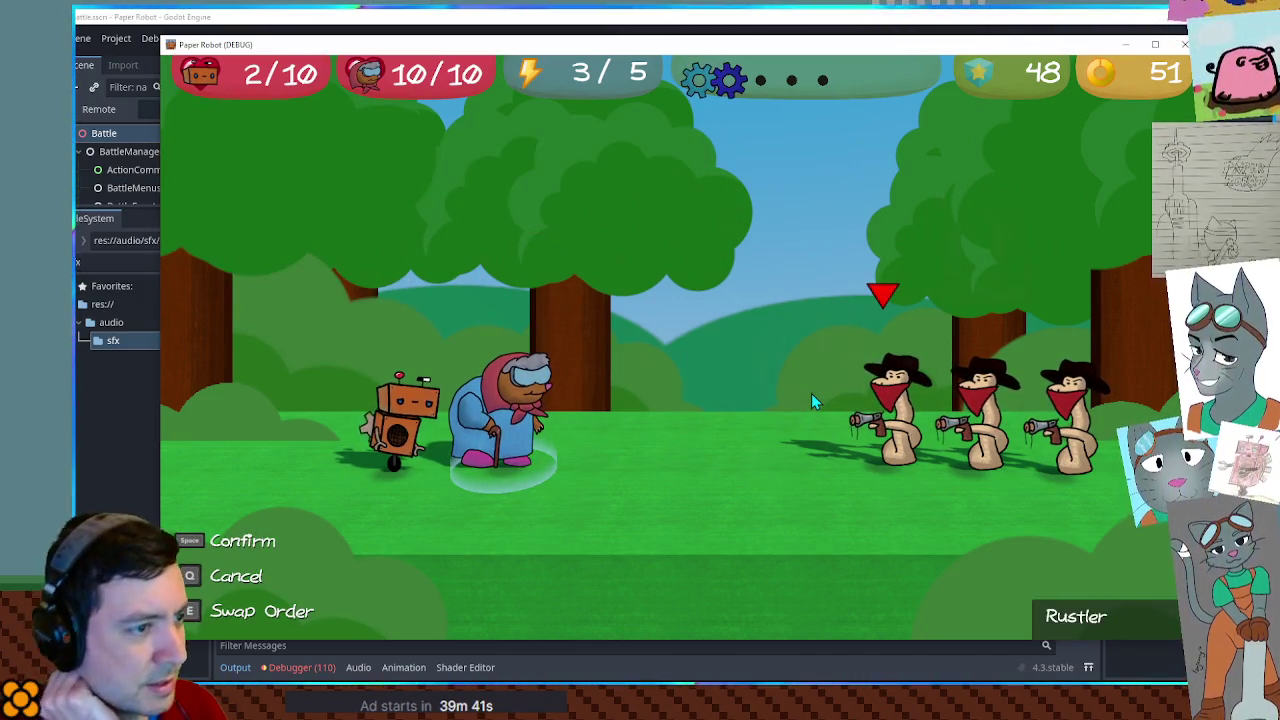
Hit the second Rustler with Underwhelm and the middle Rustler with the robot's Beak Barrage.
key("Right")
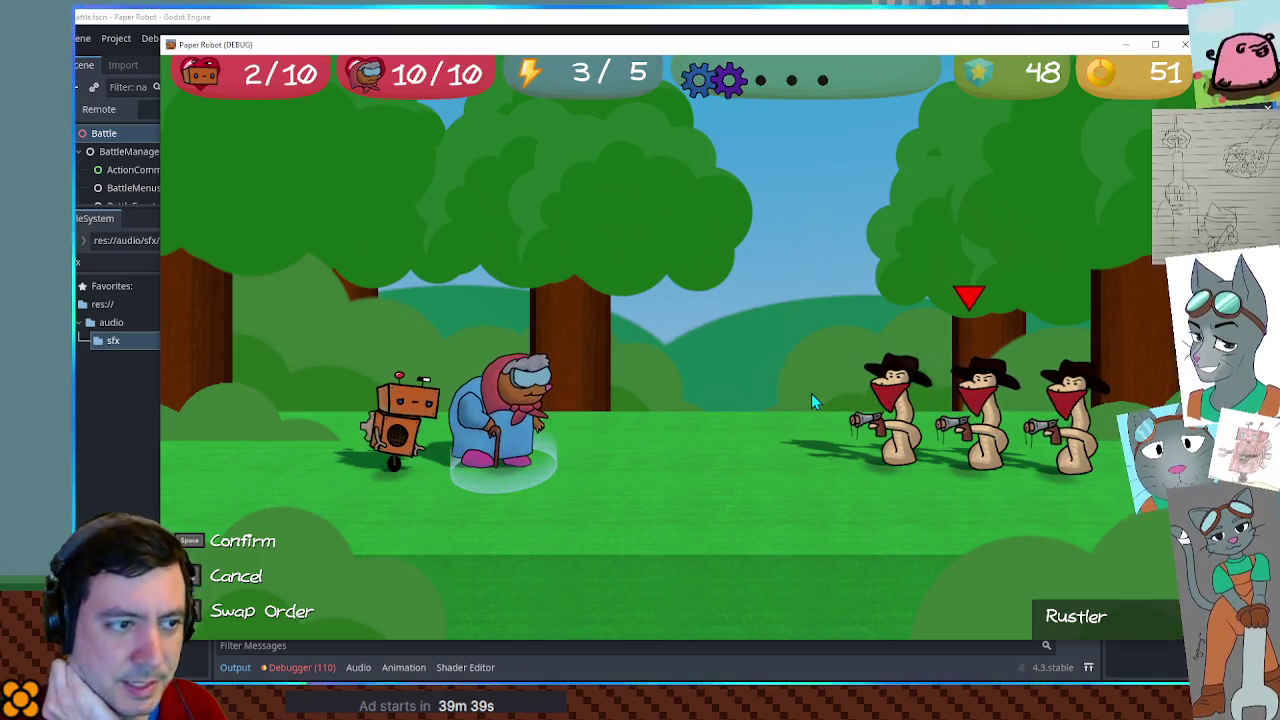
key("Left")
key("Right")
key("space")
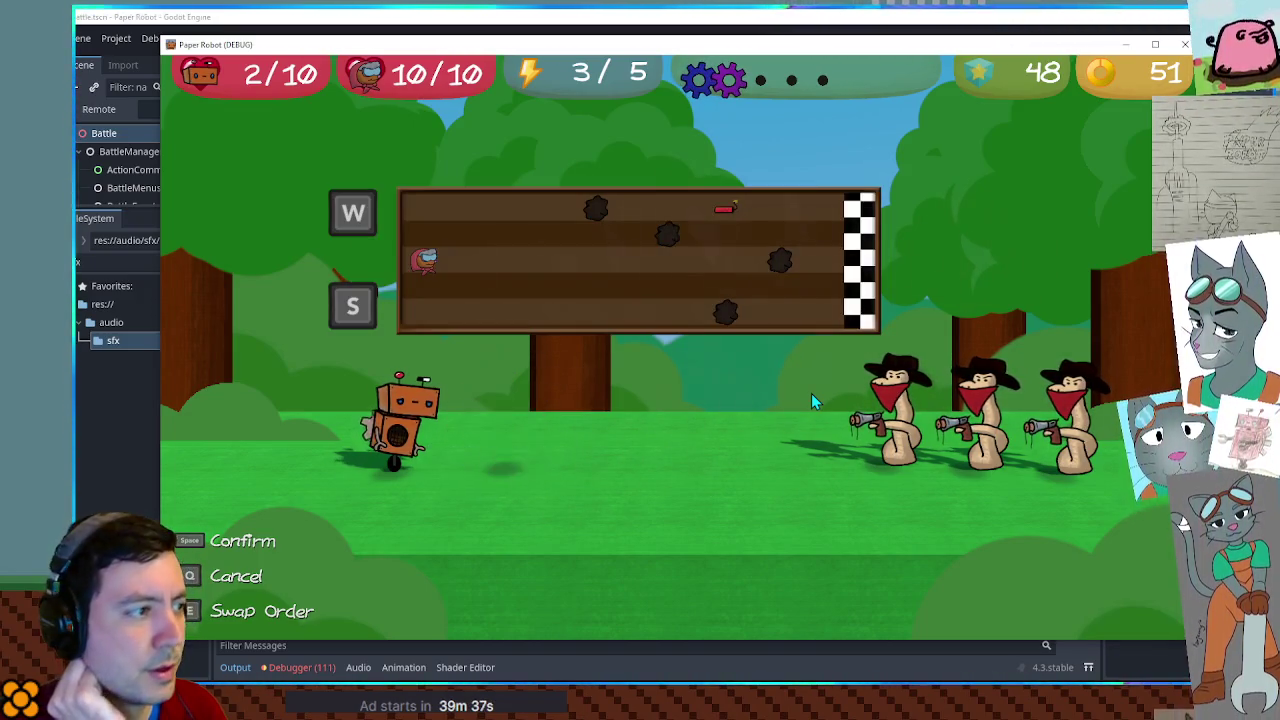
key("w")
key("w")
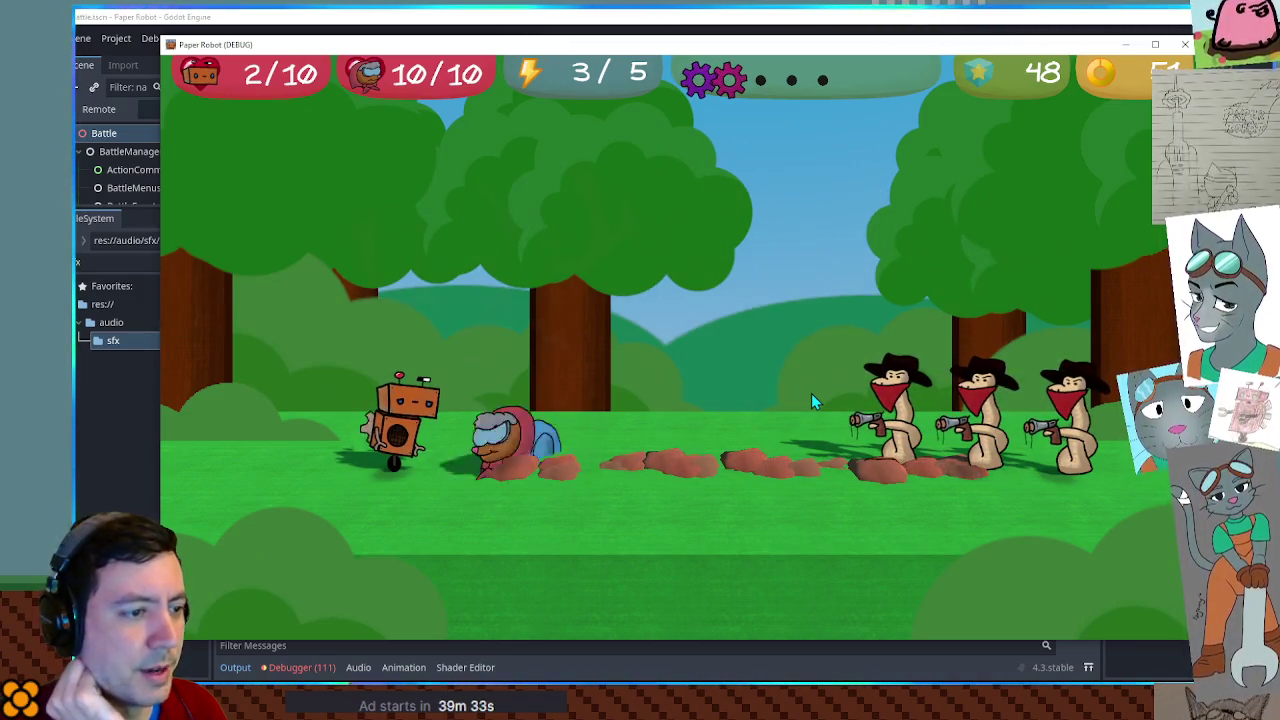
key("space")
key("Down")
key("Down")
key("space")
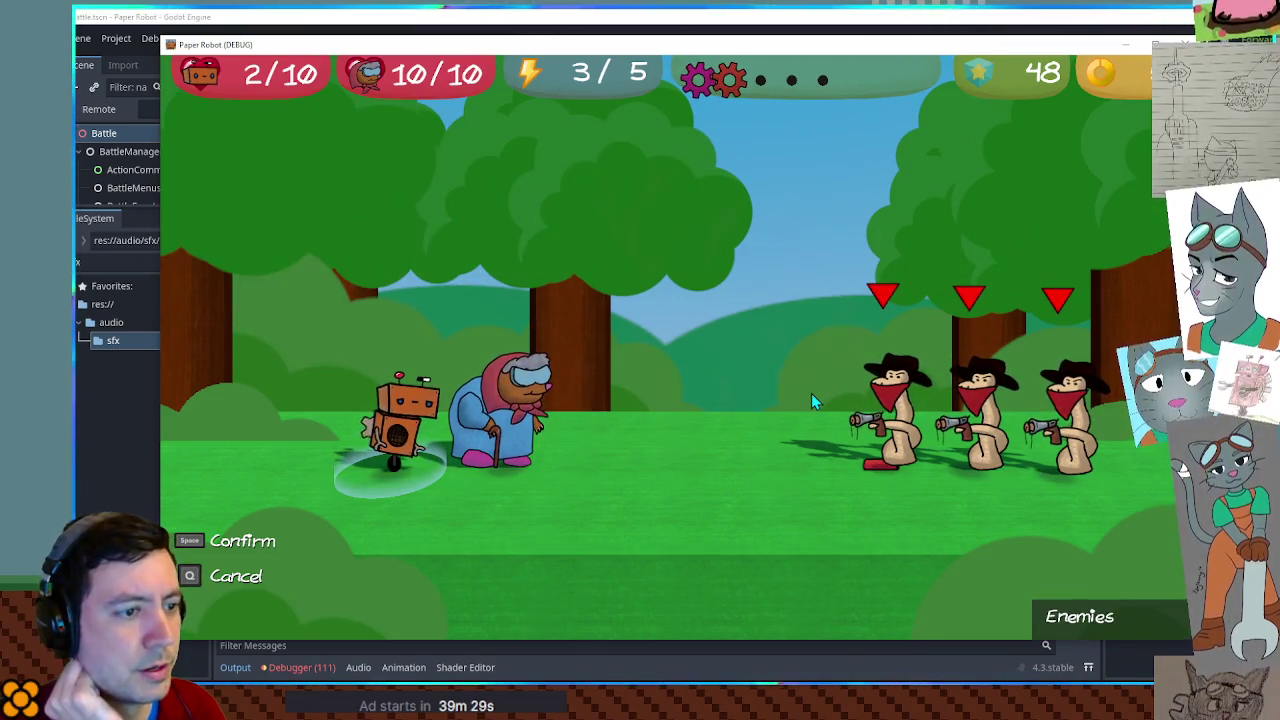
key("space")
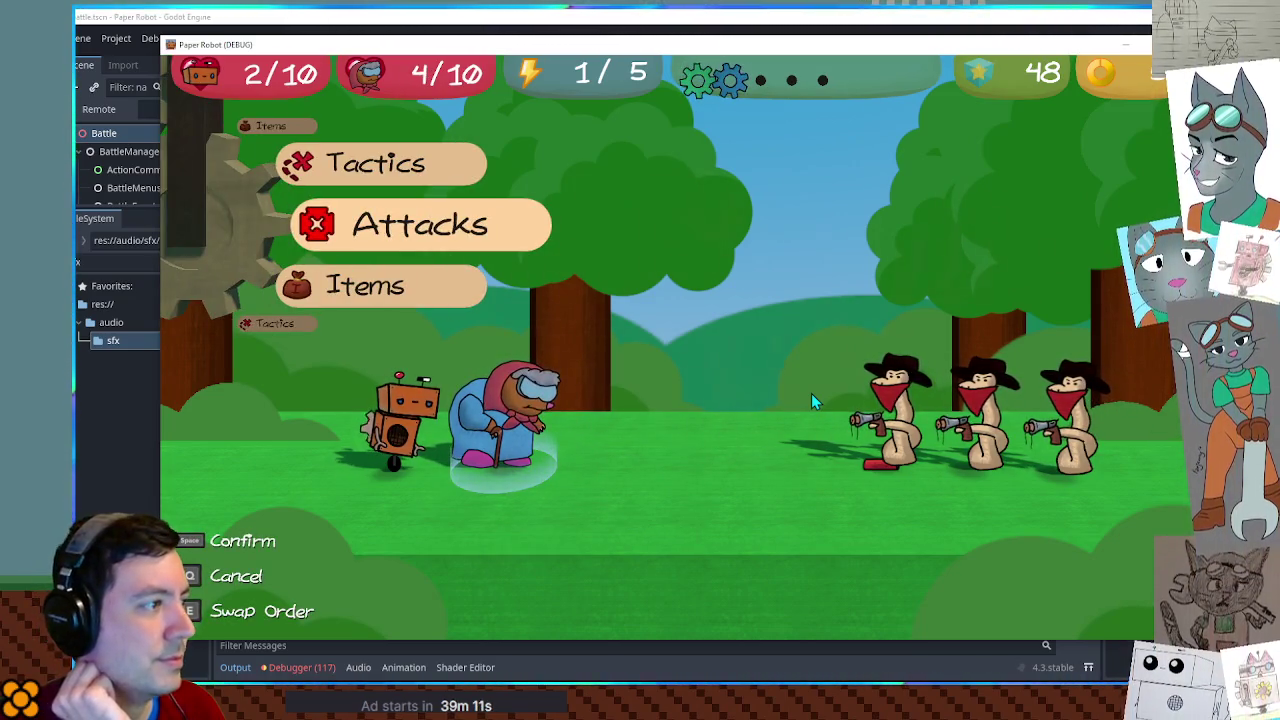
Use Underwhelm on the second Rustler again, then start the robot's Repair special.
key("space")
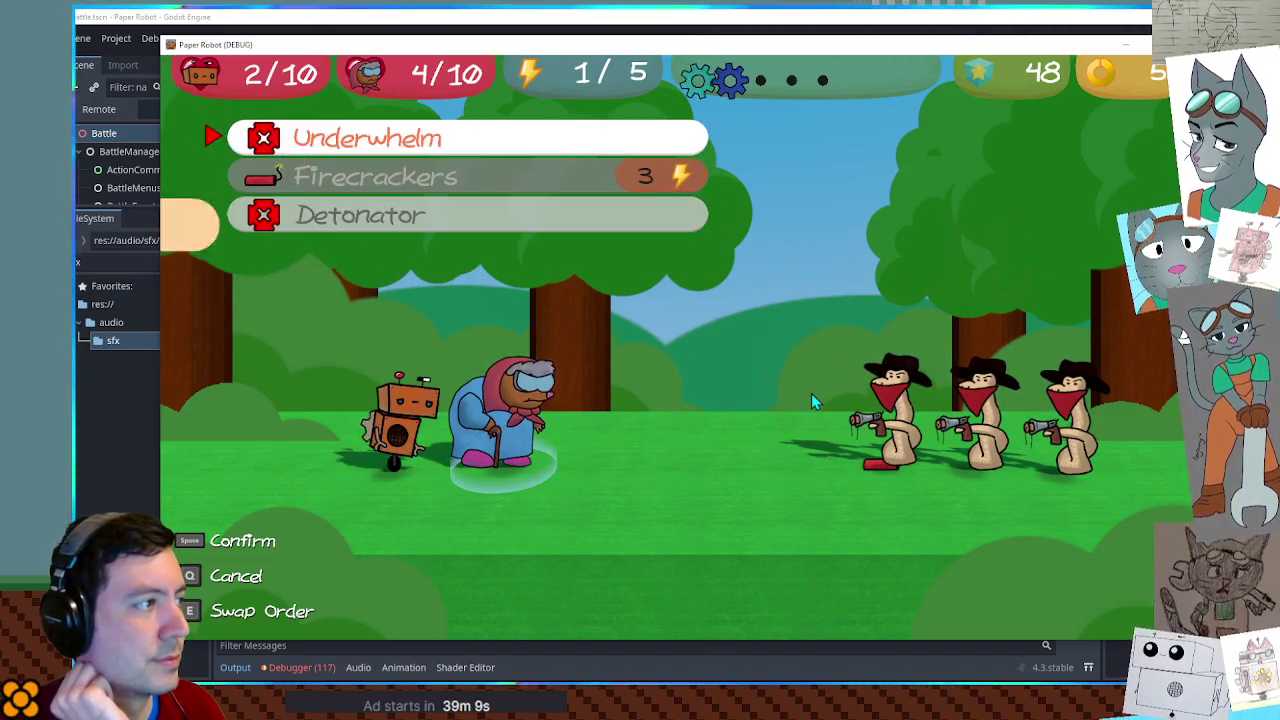
key("space")
key("d")
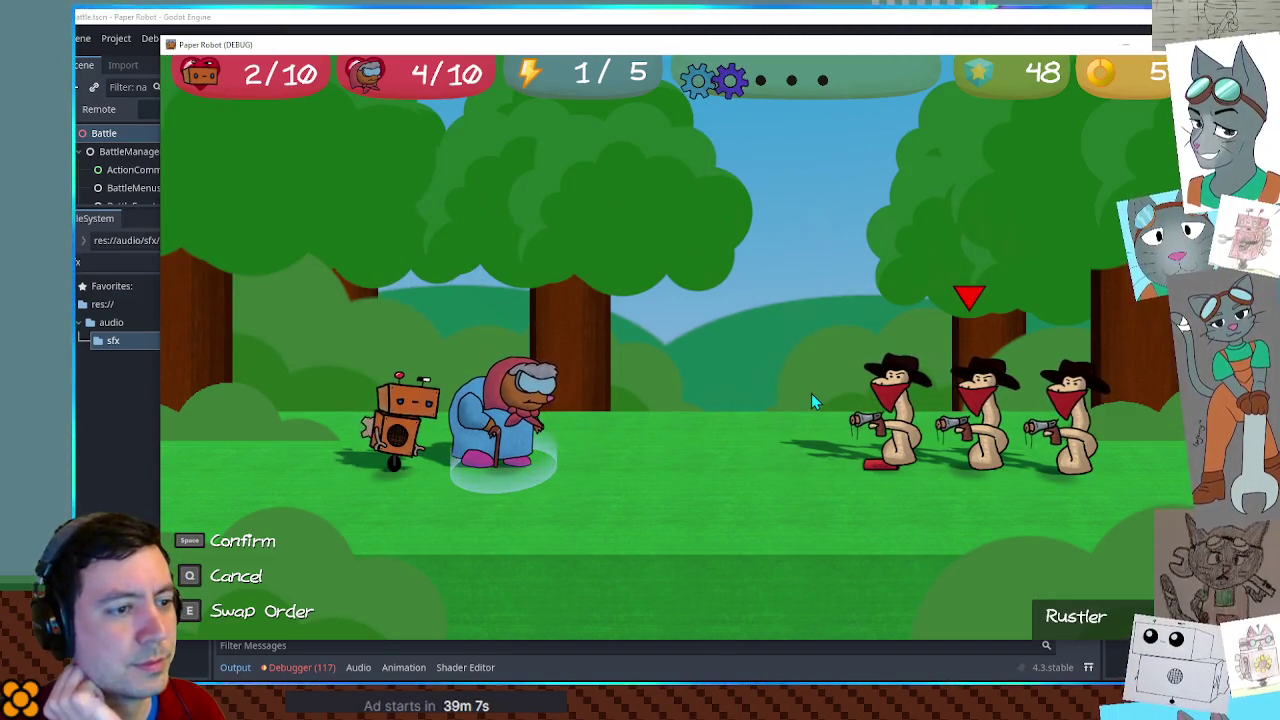
key("space")
key("s")
key("s")
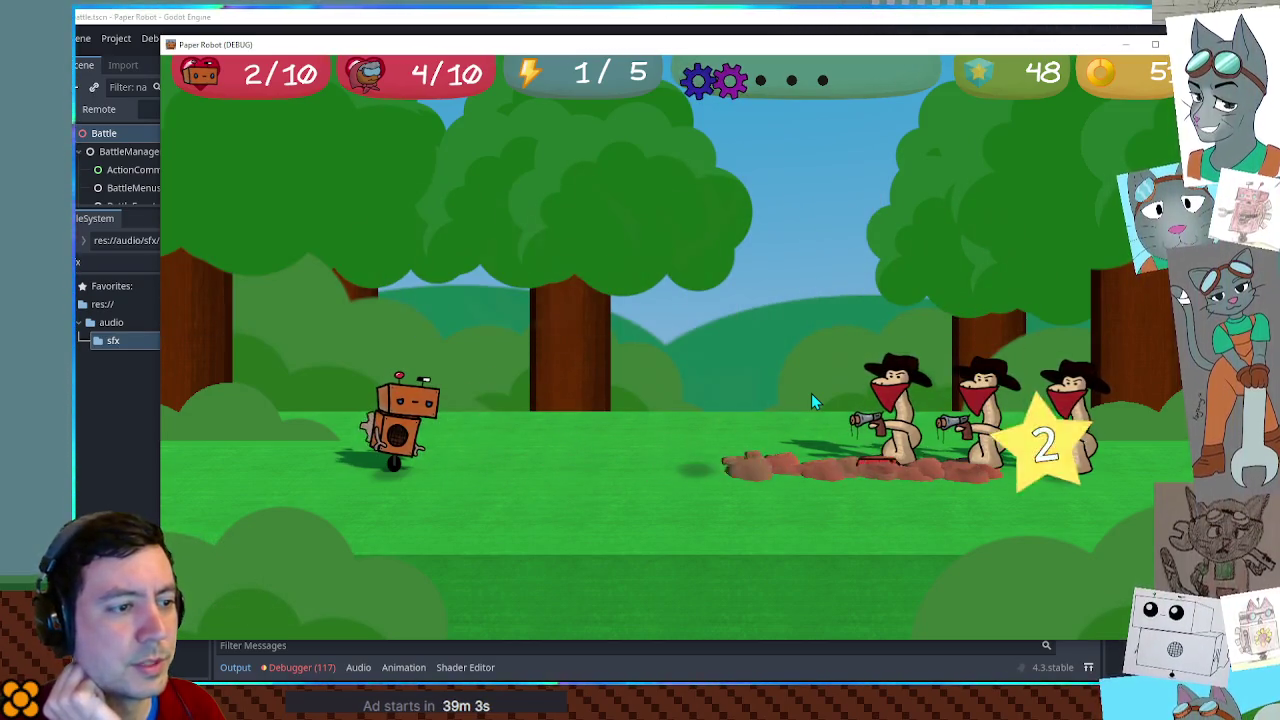
key("w")
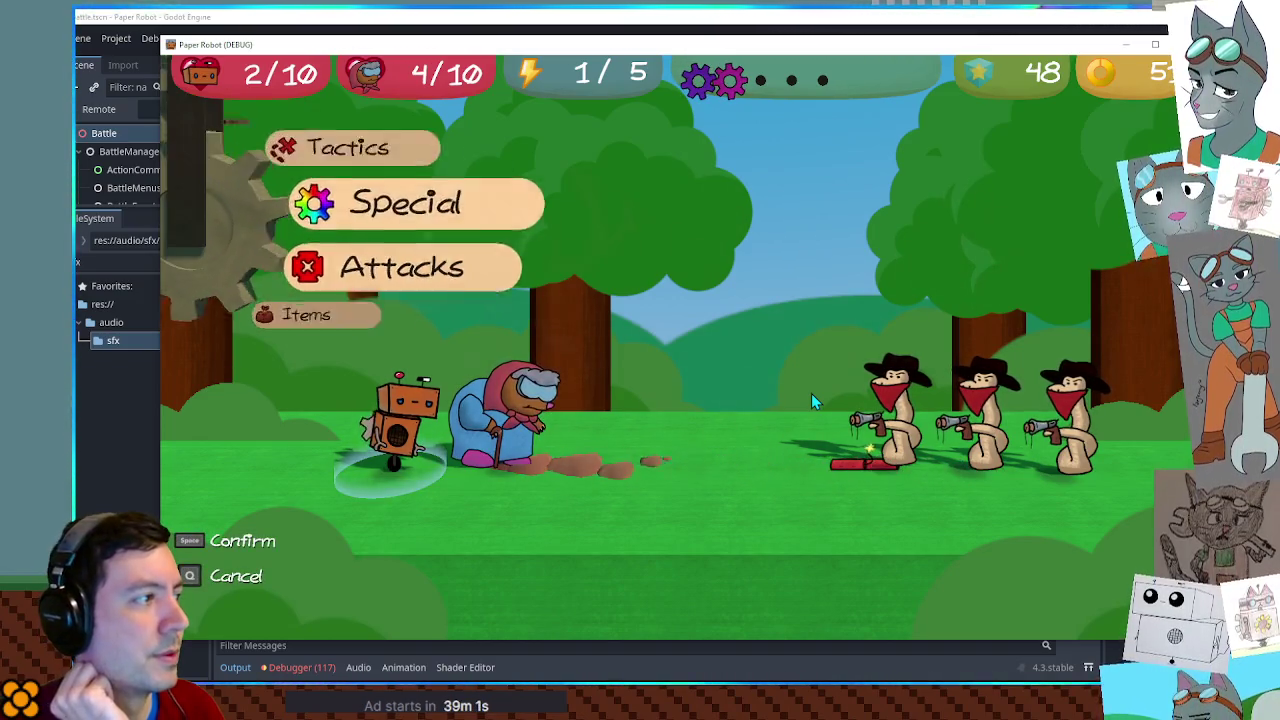
key("space")
key("space")
key("space")
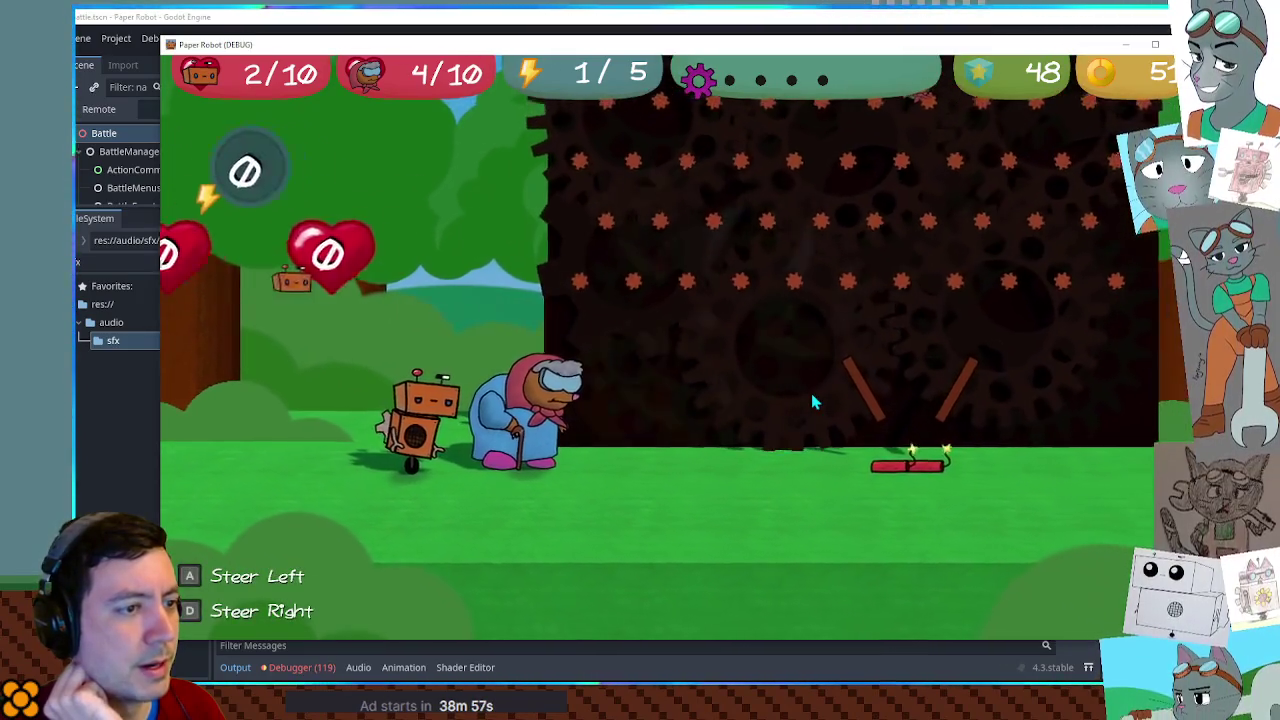
Steer the paddles left and right with A and D to catch parts, healing the robot to 9/10.
key("d")
key("a")
key("d")
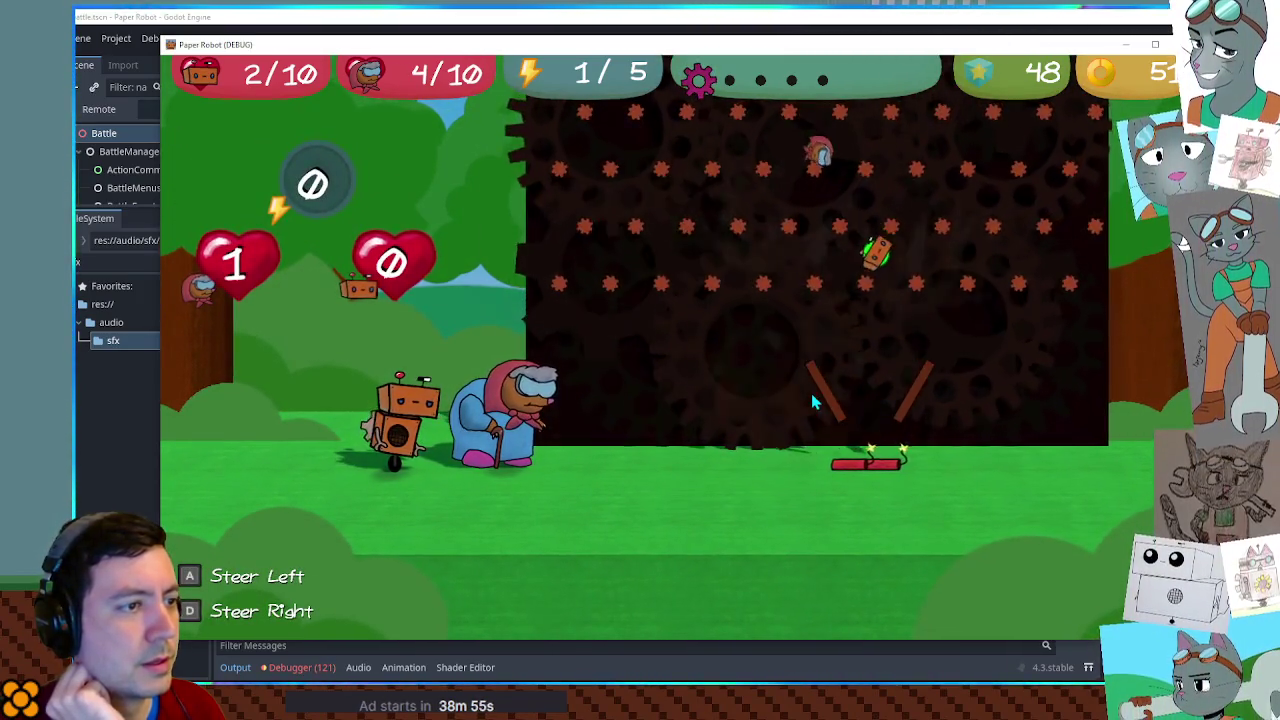
key("d")
key("a")
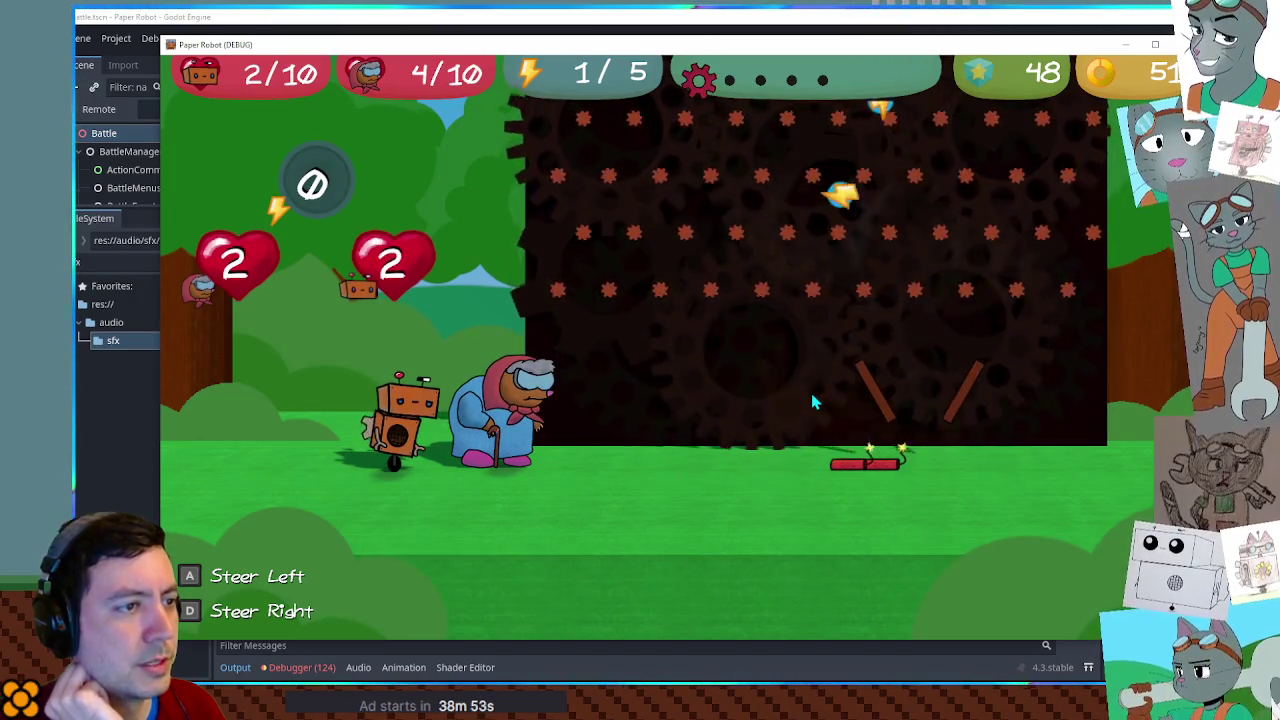
key("a")
key("d")
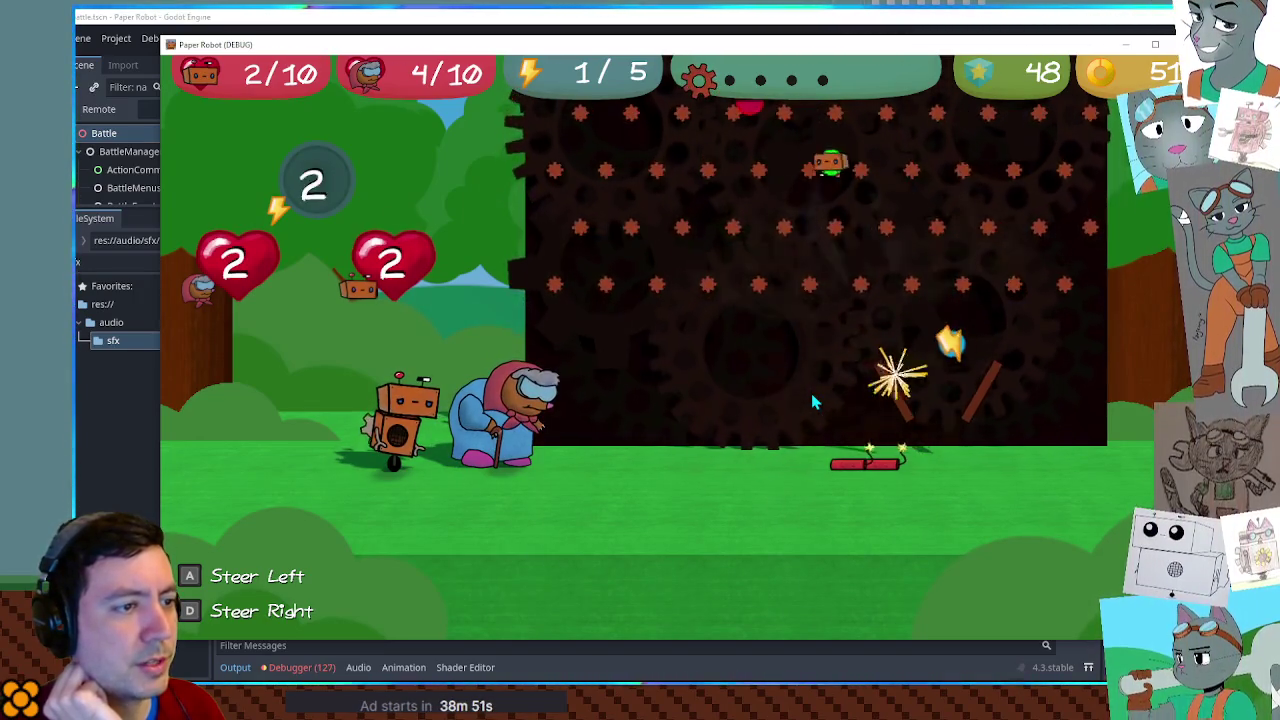
key("a")
key("d")
key("a")
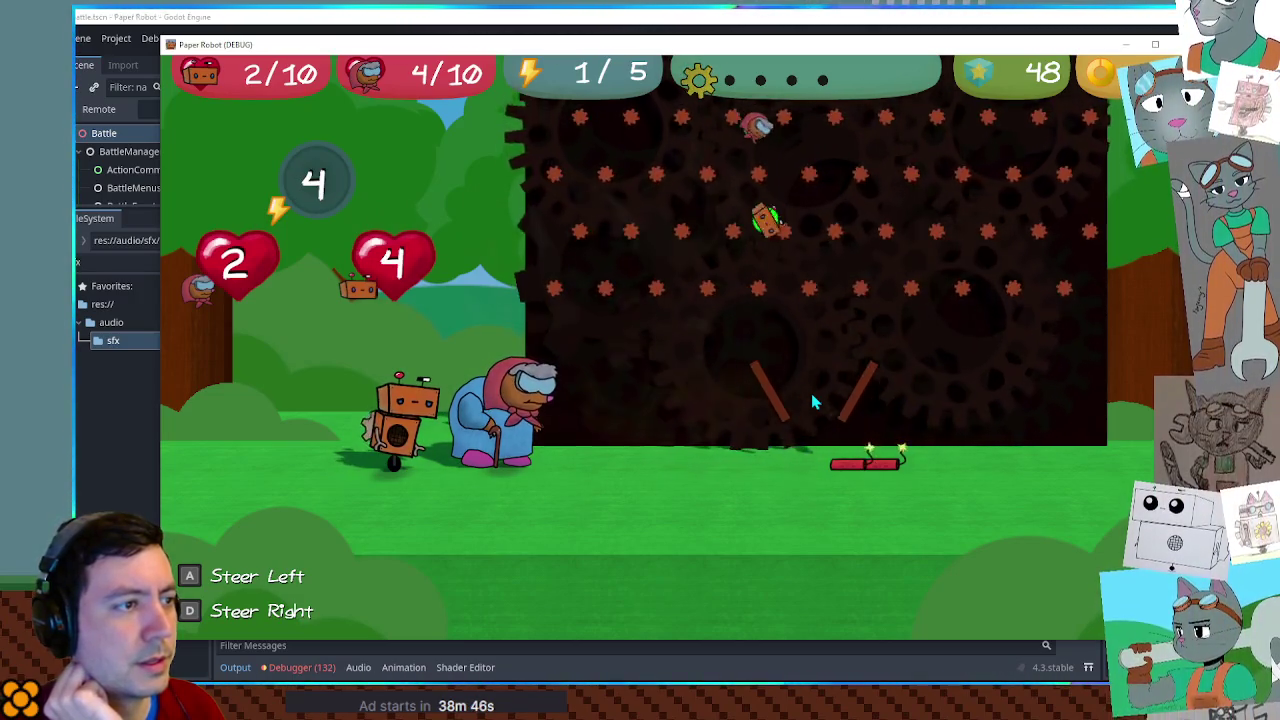
key("d")
key("a")
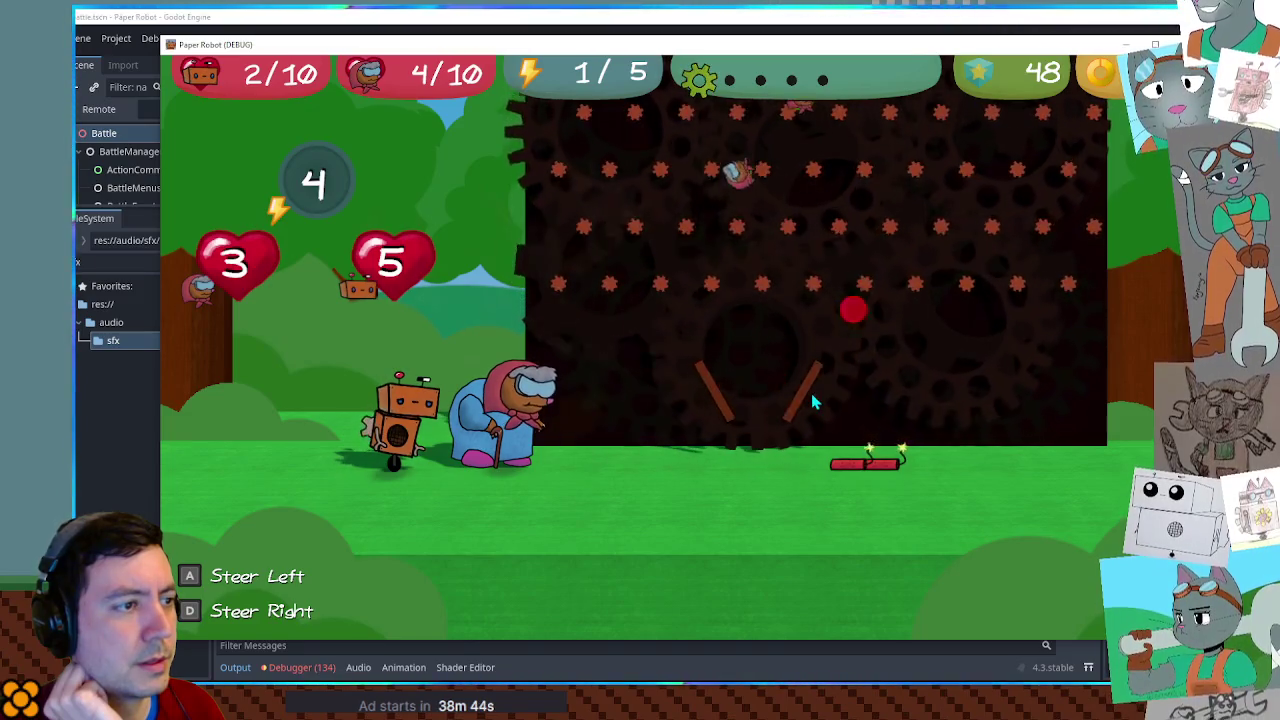
key("d")
key("a")
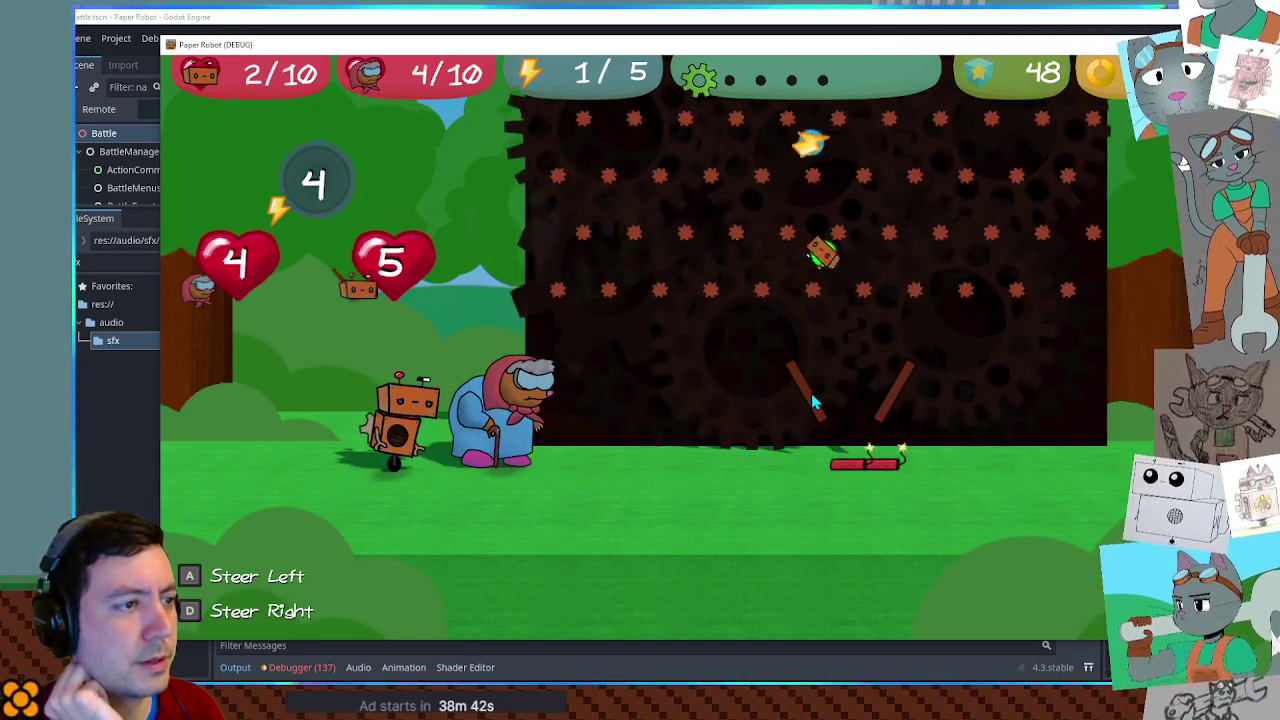
key("d")
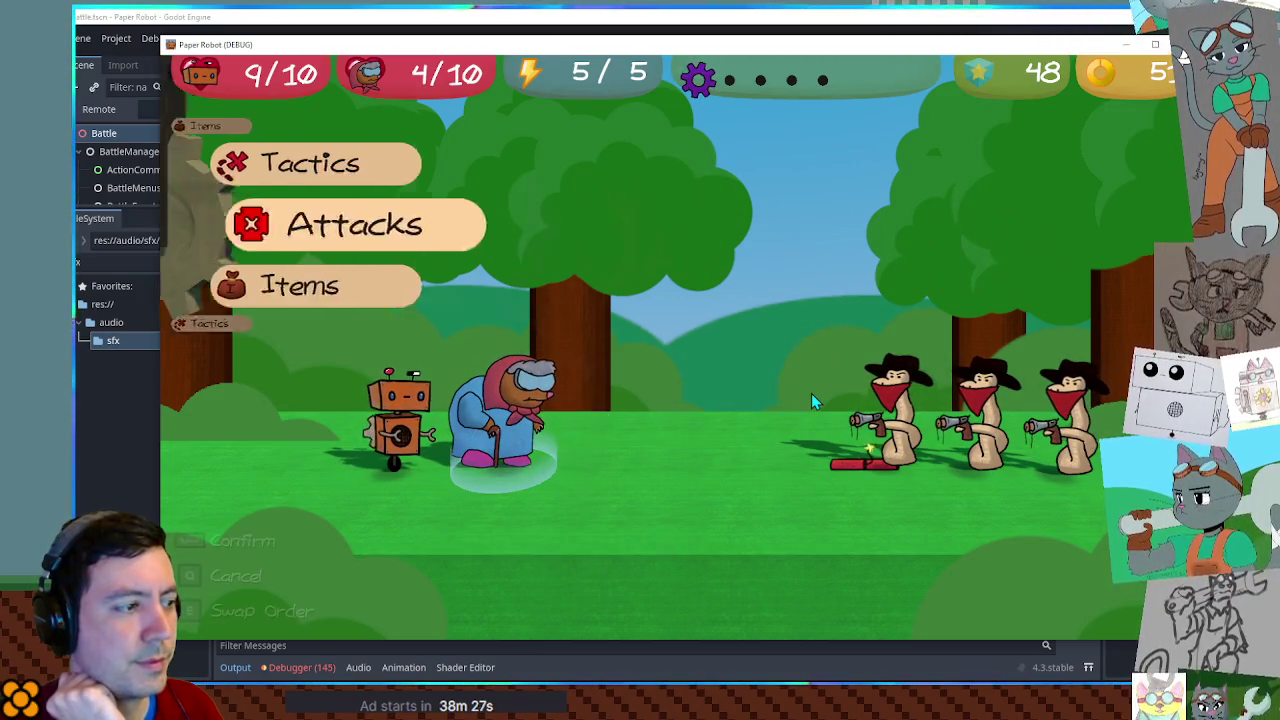
Hit the Rustler with grandma's Firecrackers and dodge bombs in the lane minigame.
key("space")
key("Down")
key("Down")
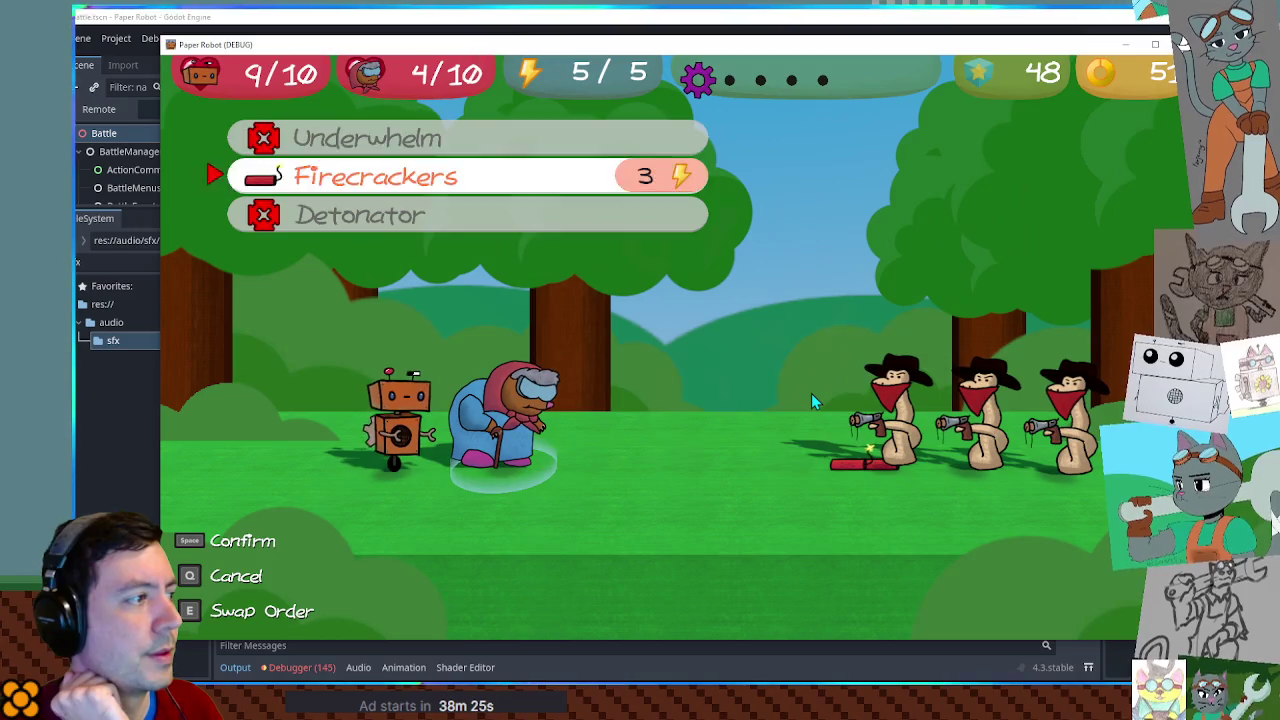
key("Up")
key("Up")
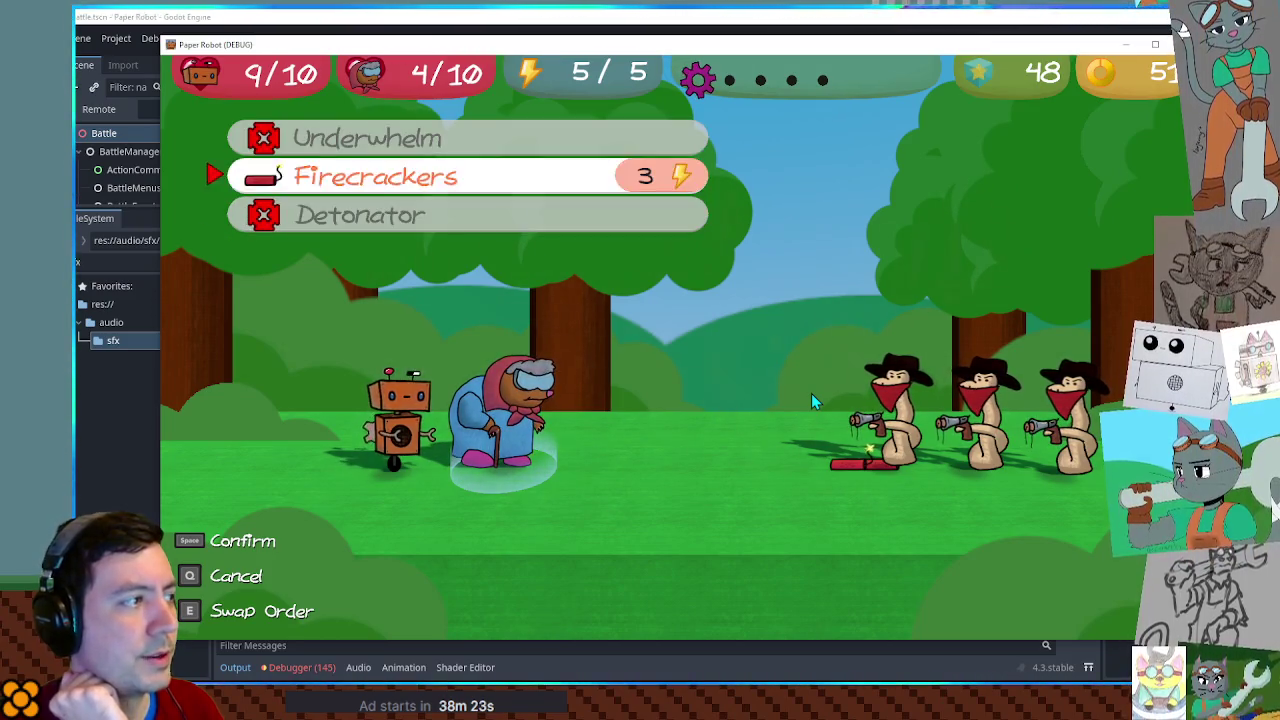
key("space")
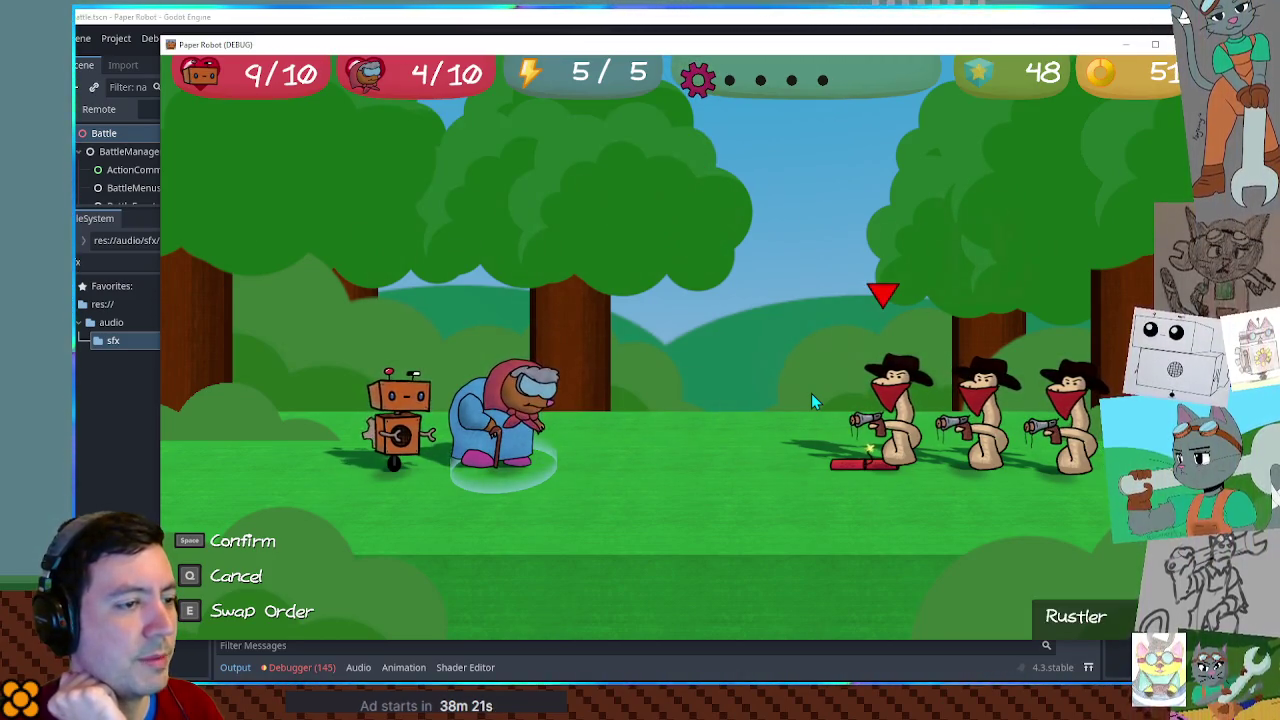
key("space")
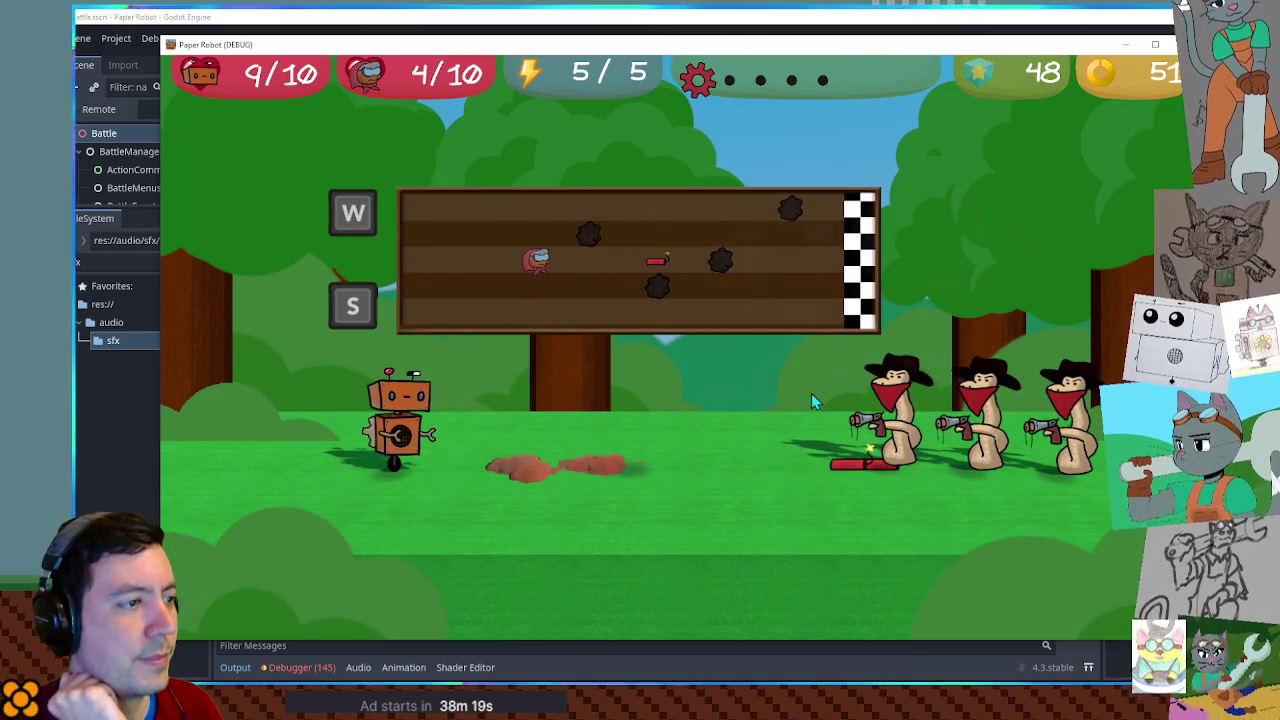
key("w")
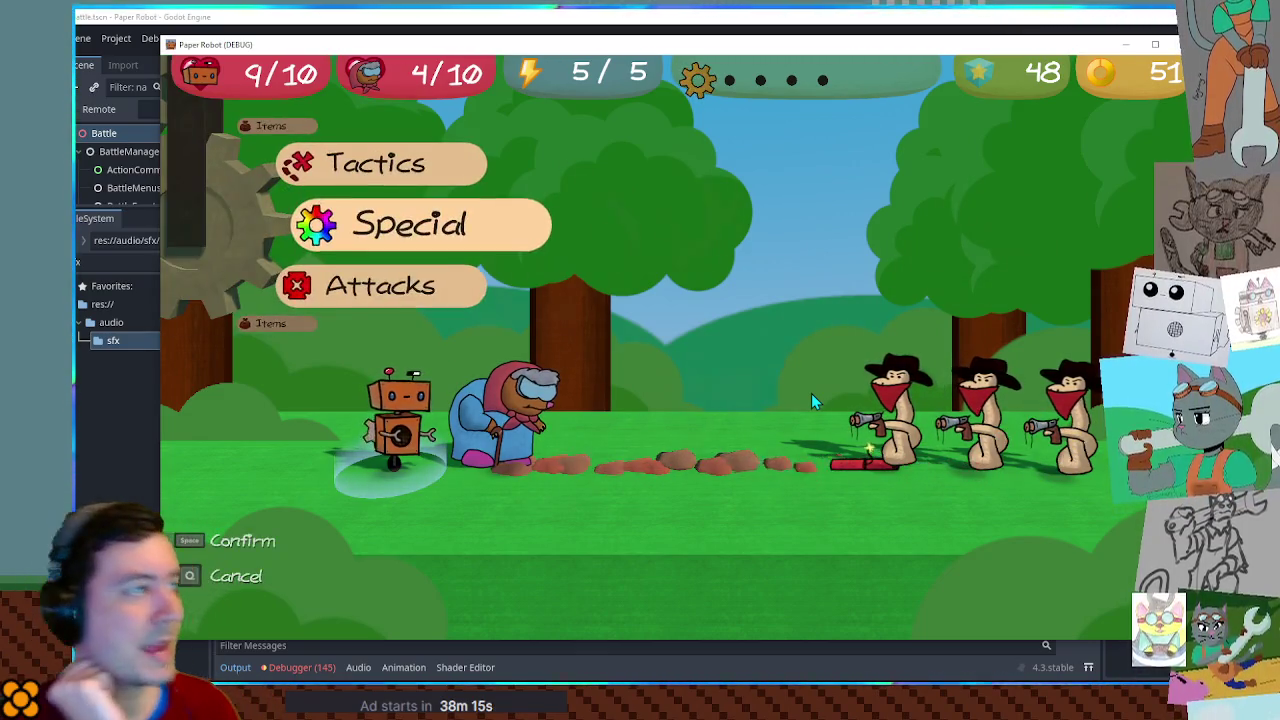
Use Tactics > Change partners to swap Kat into the party in grandma's place.
key("w")
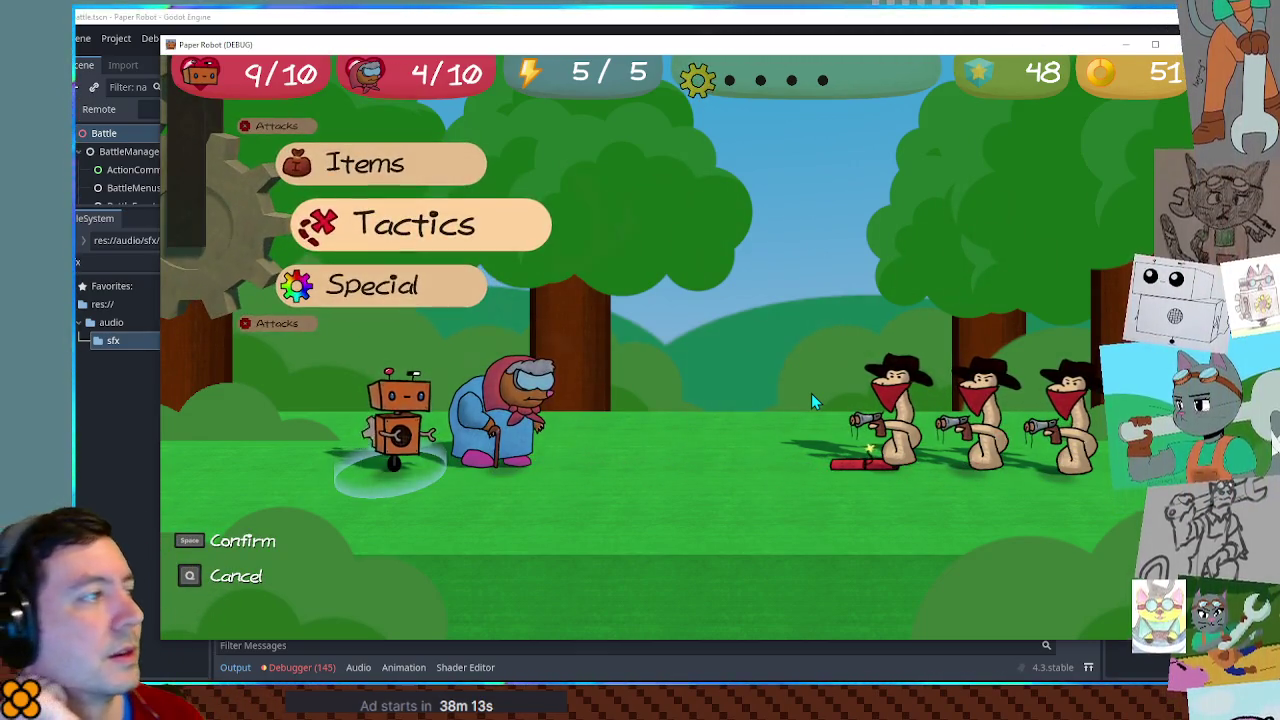
key("s")
key("s")
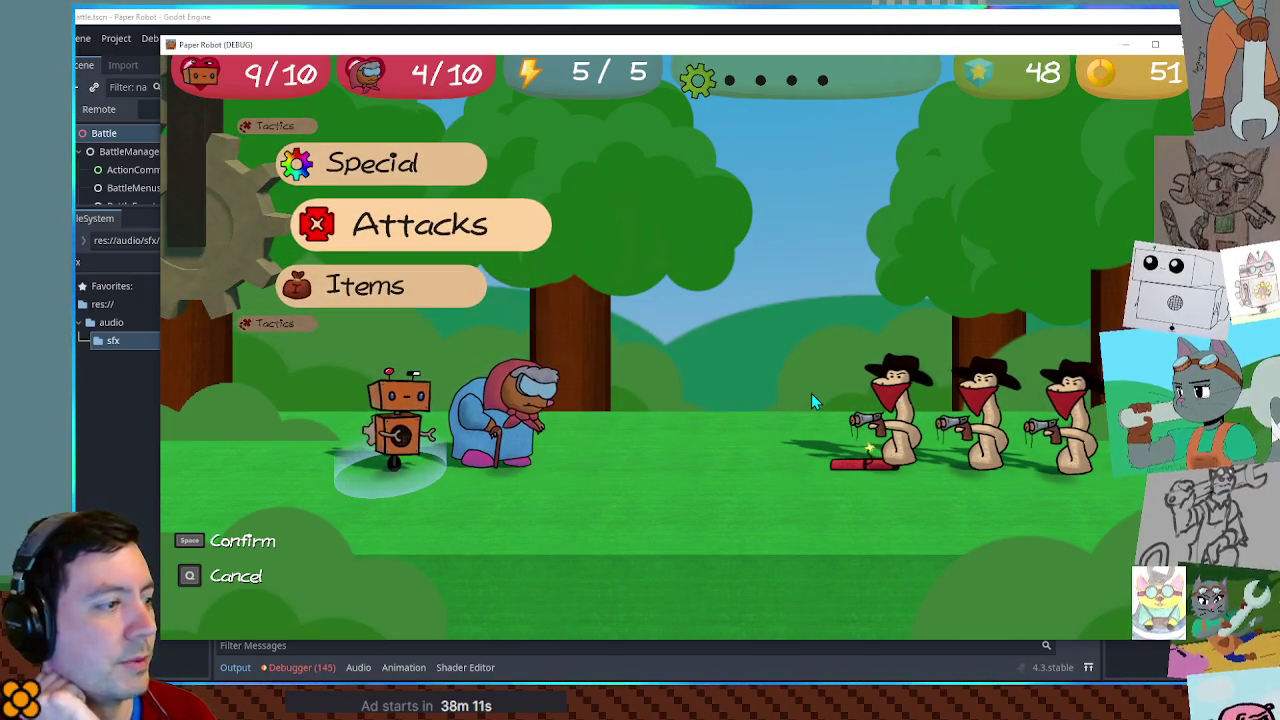
key("w")
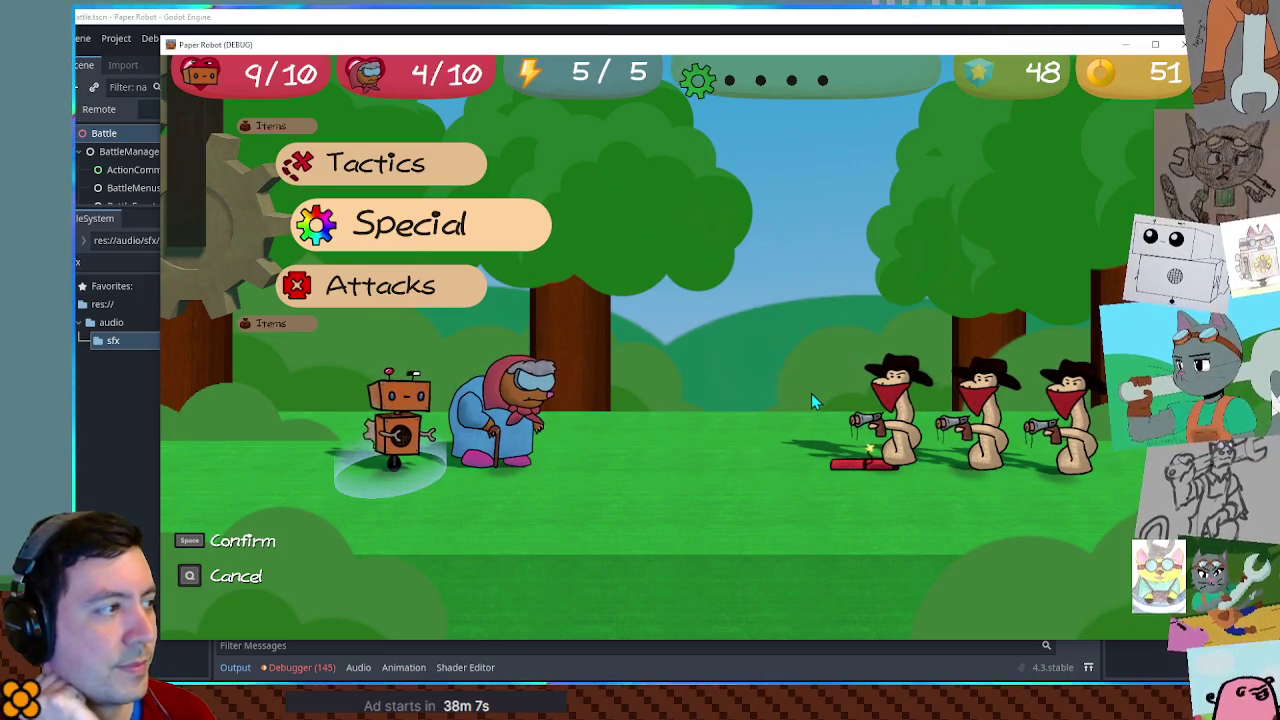
key("w")
key("space")
key("space")
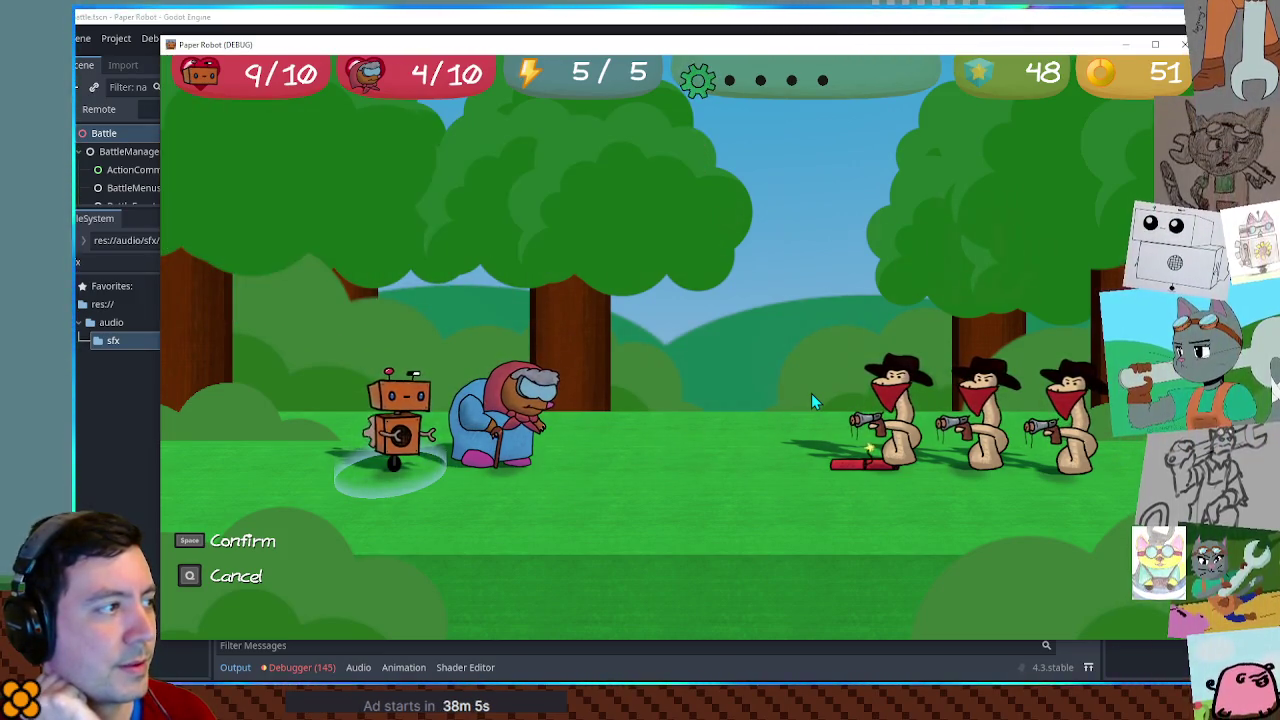
key("space")
key("space")
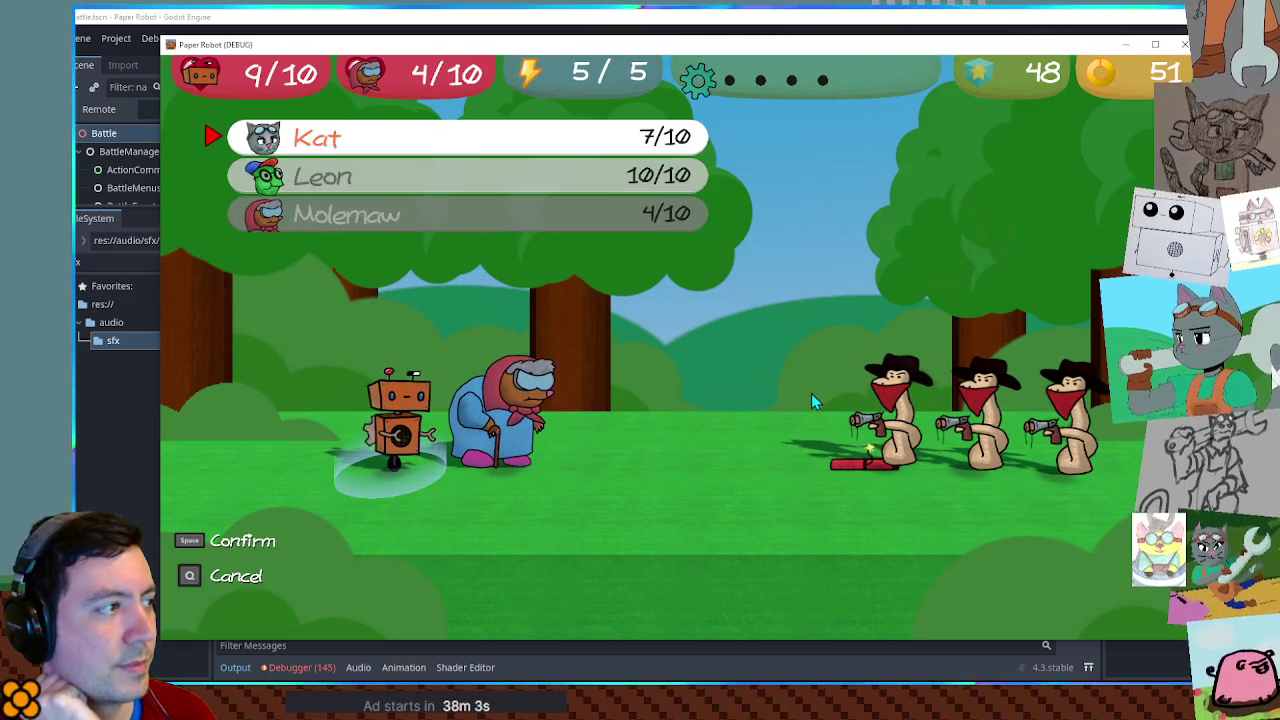
key("s")
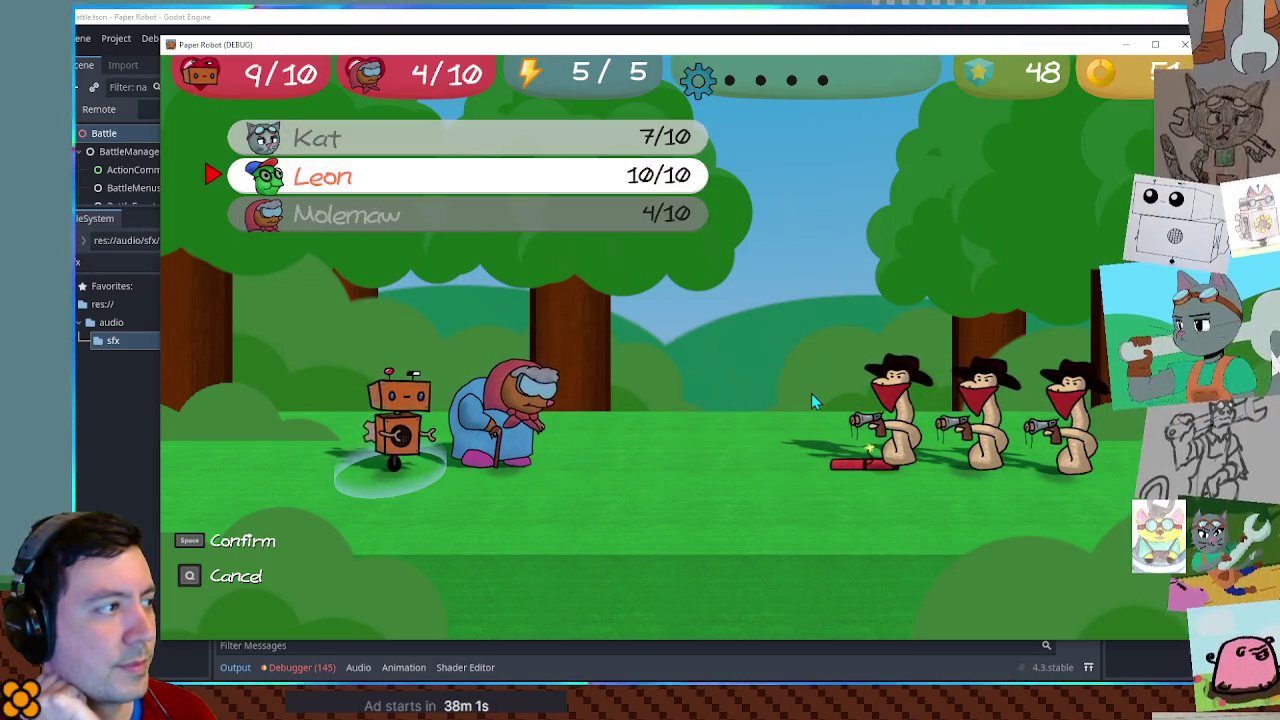
key("w")
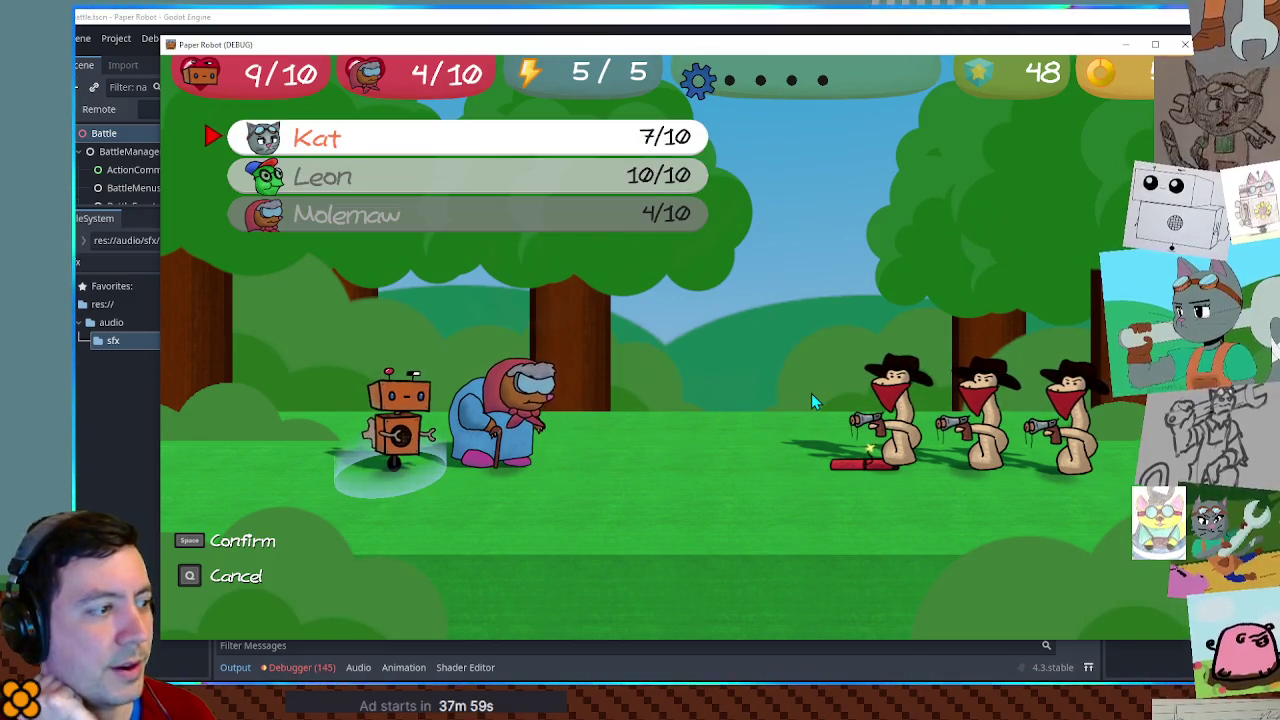
key("space")
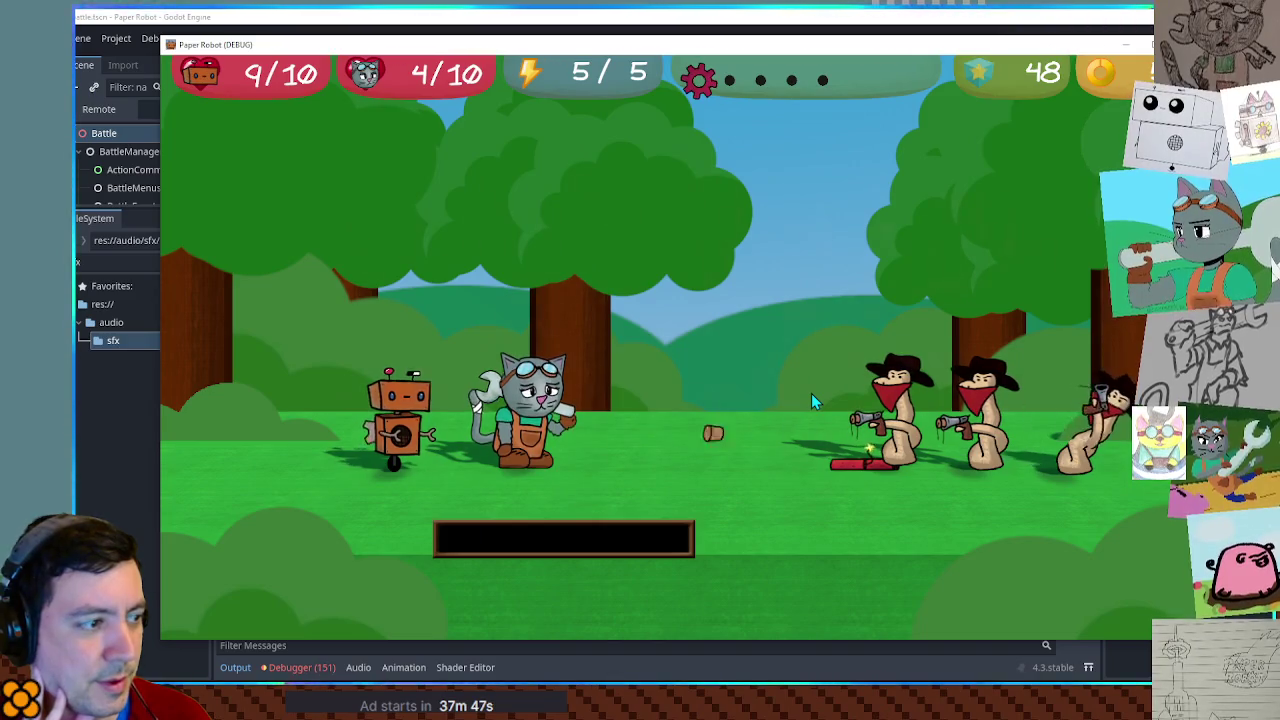
Swap the turn order and bring Molemaw back into the battle in place of Kat.
key("e")
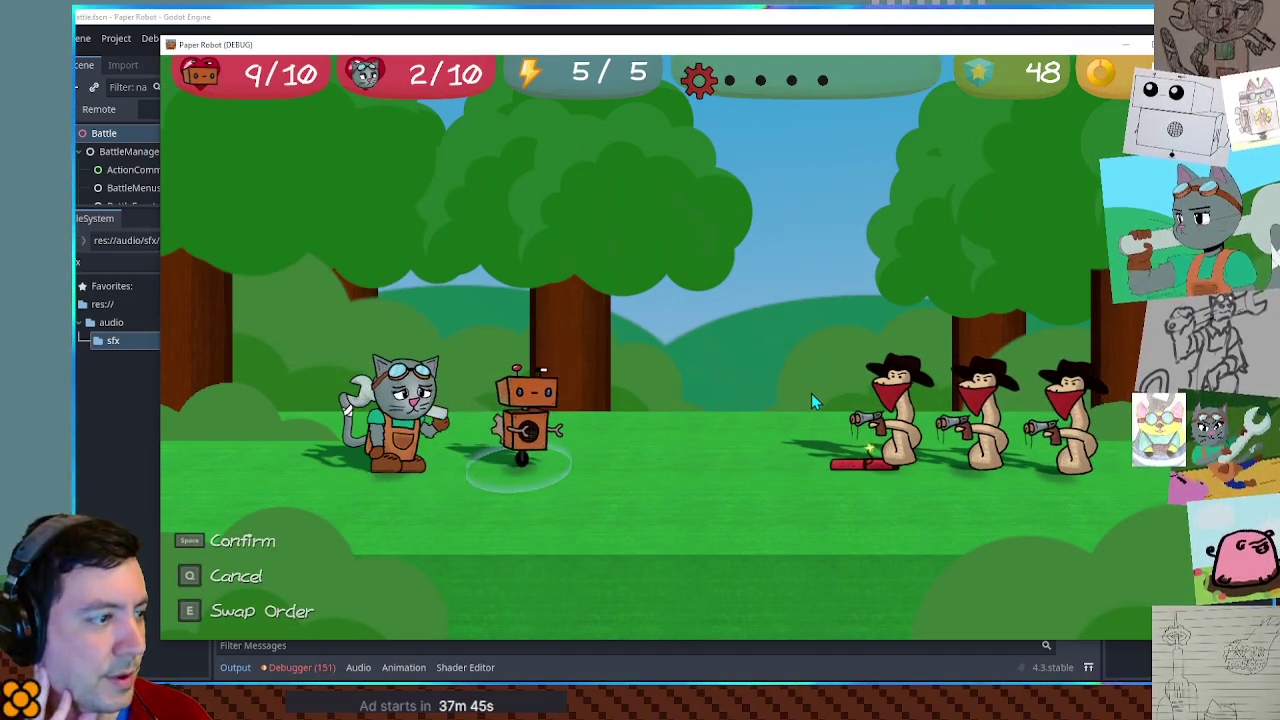
key("Up")
key("Down")
key("space")
key("space")
key("Down")
key("space")
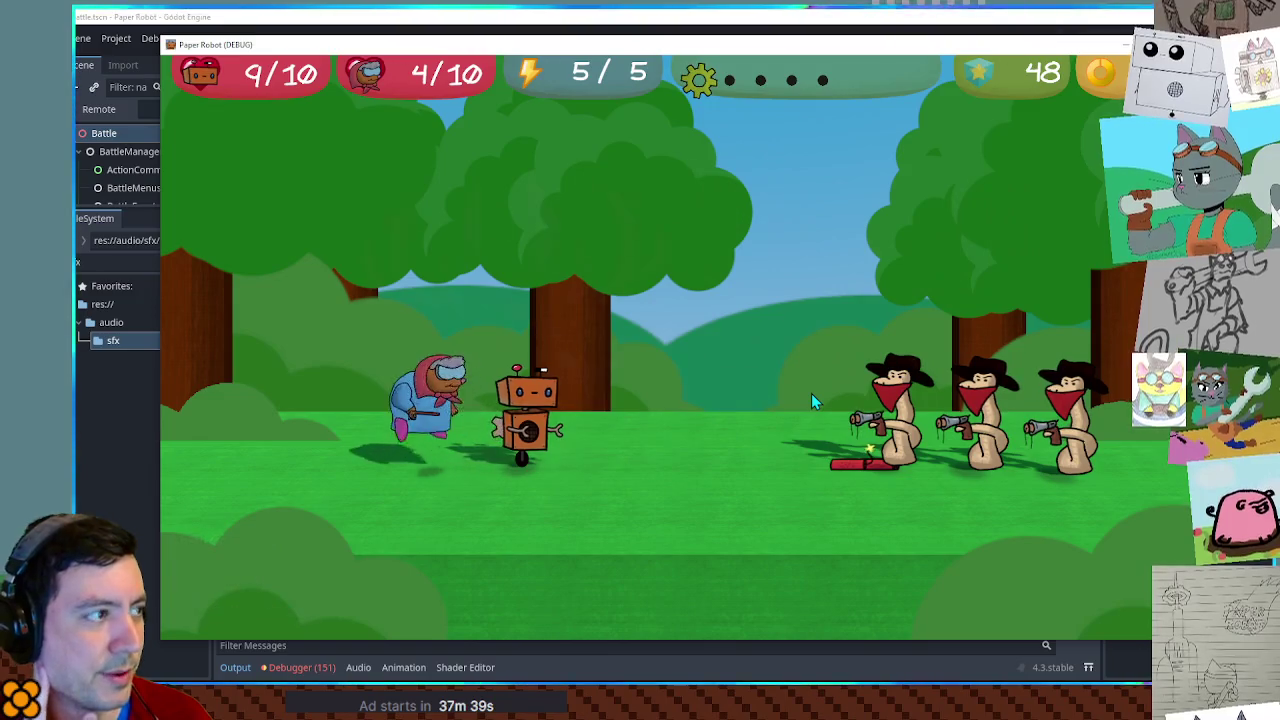
Attack the Rustler with the granny and finish the W/S lane minigame.
key("space")
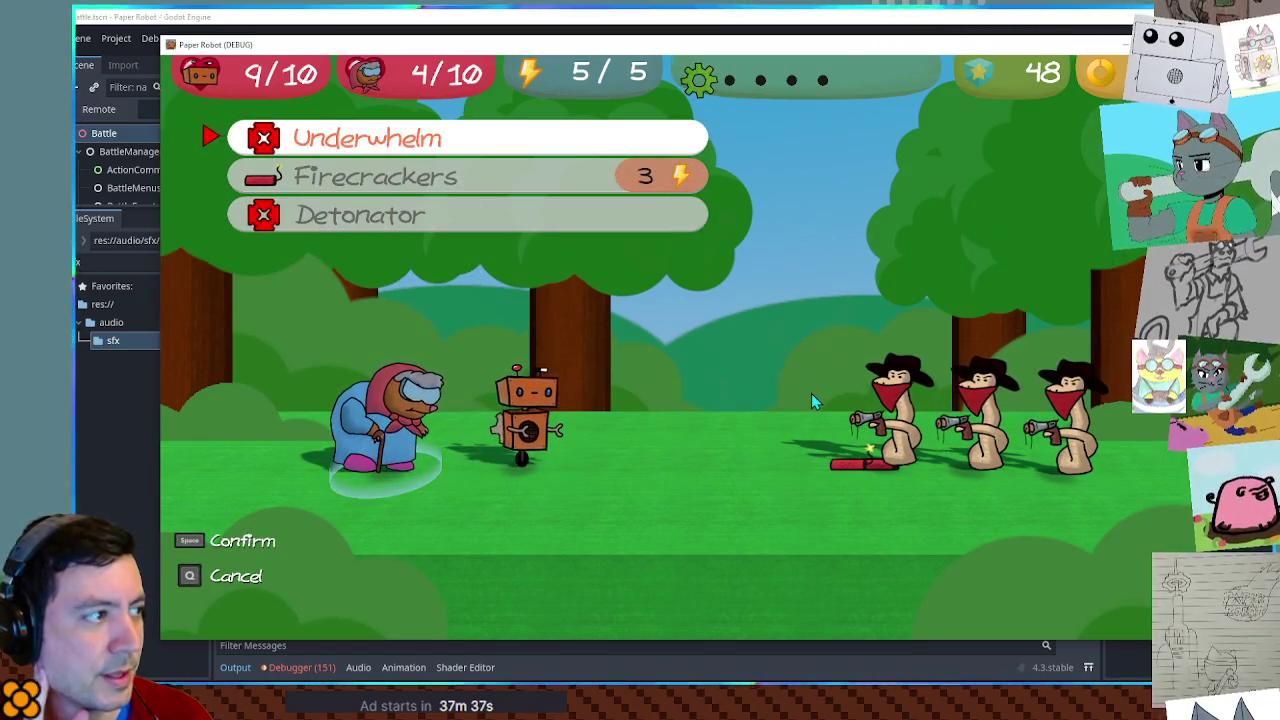
key("space")
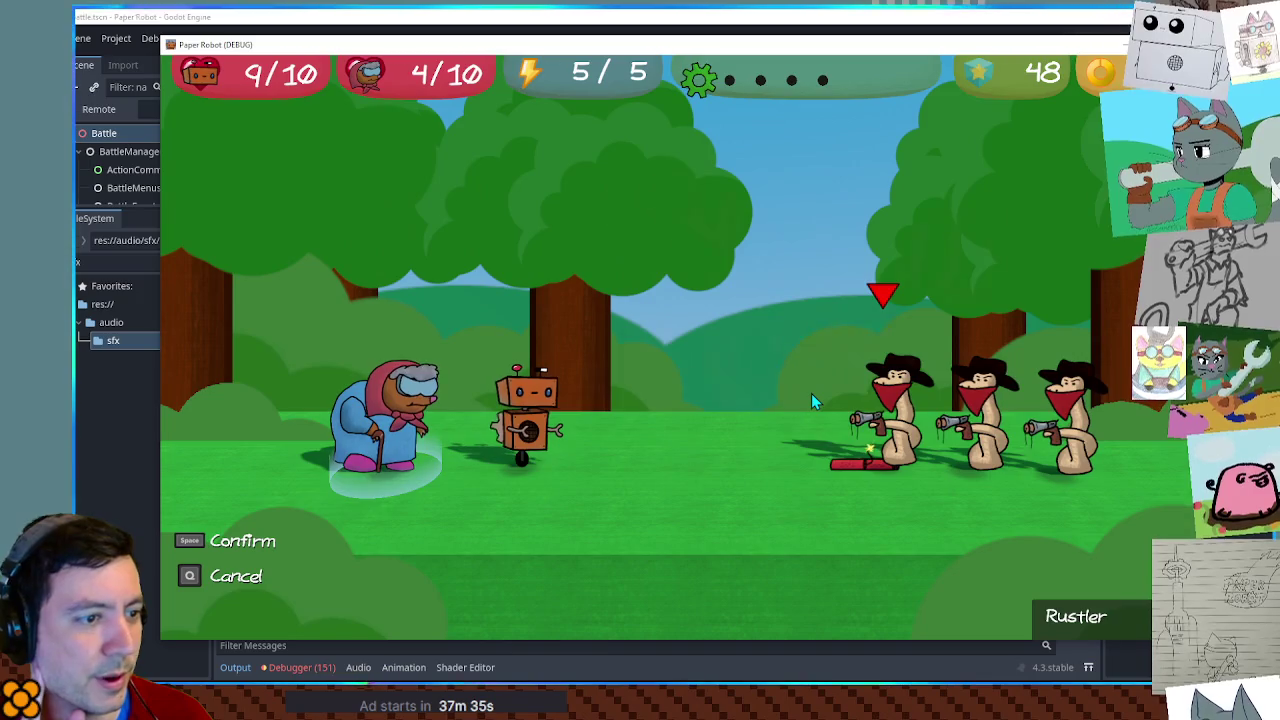
key("space")
key("s")
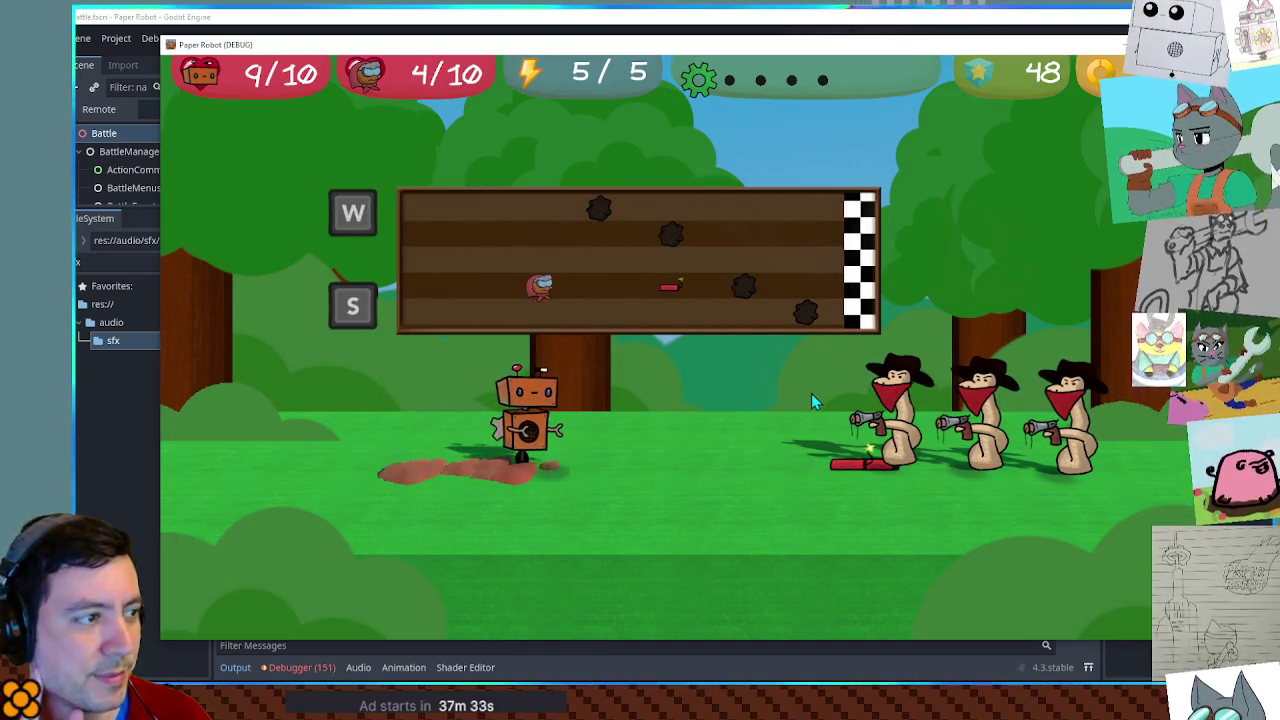
key("w")
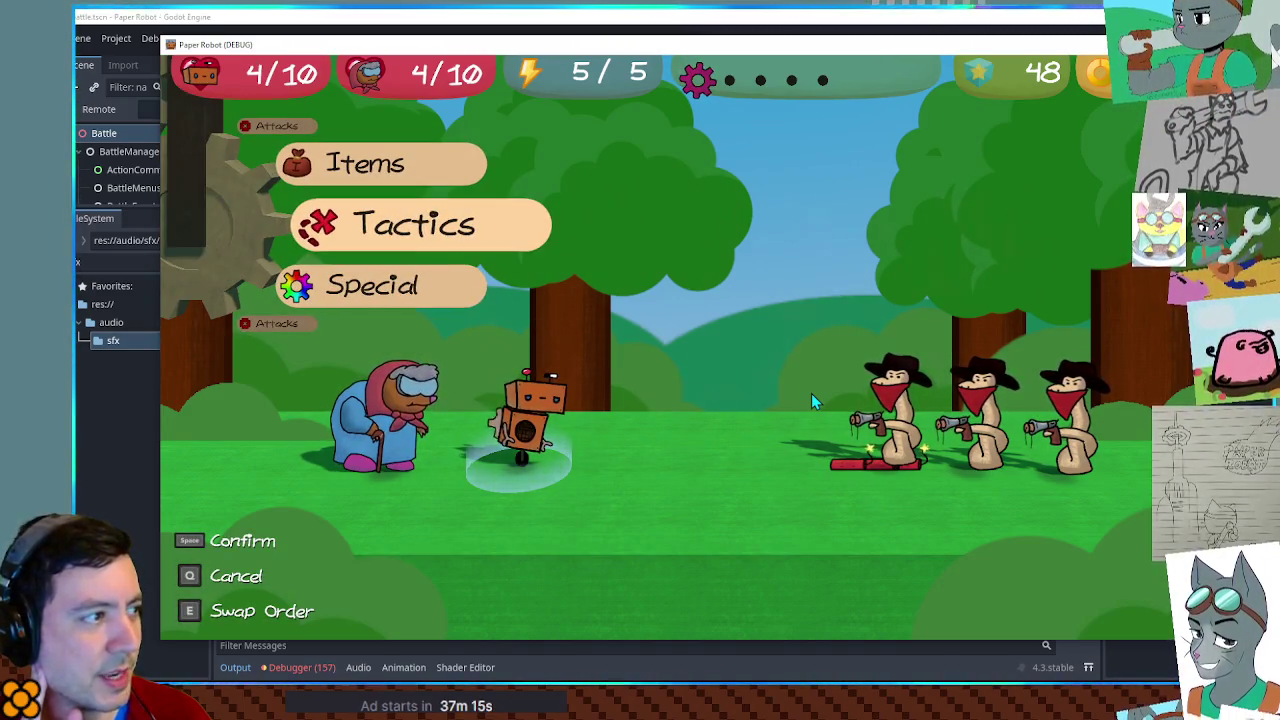
Have the granny plant the Detonator against the enemies.
key("e")
key("space")
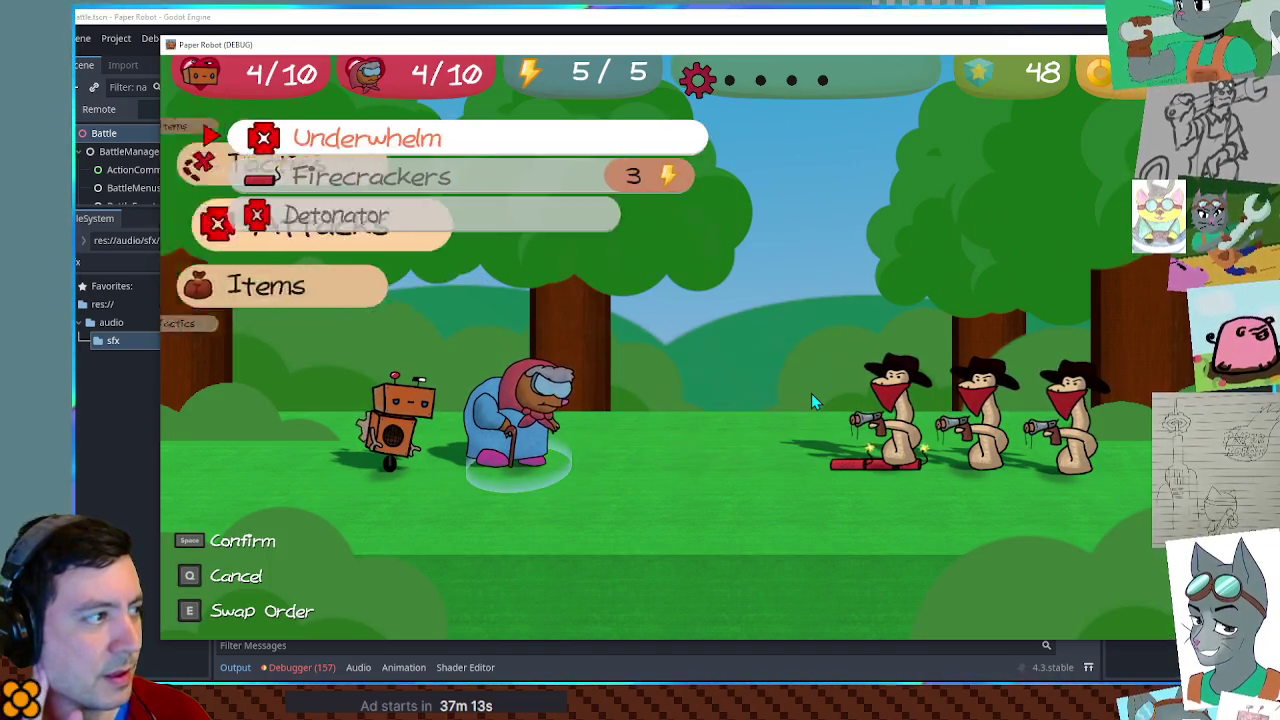
key("Up")
key("space")
key("space")
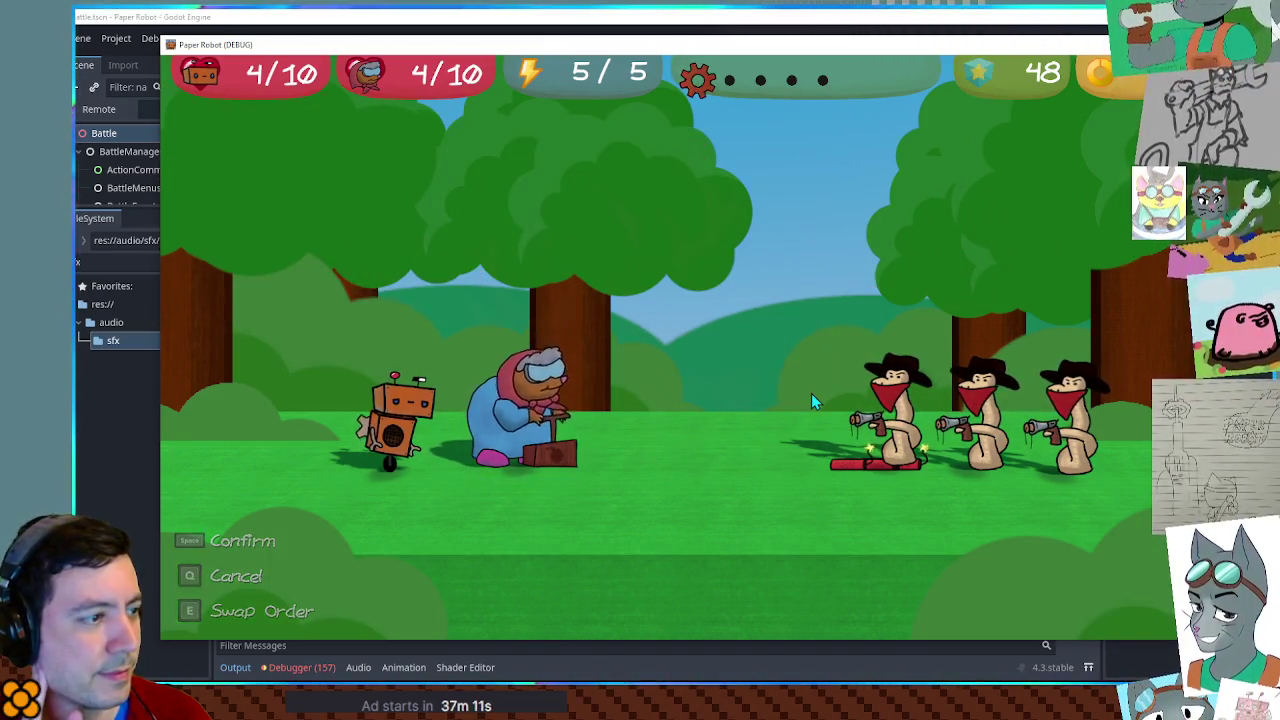
key("space")
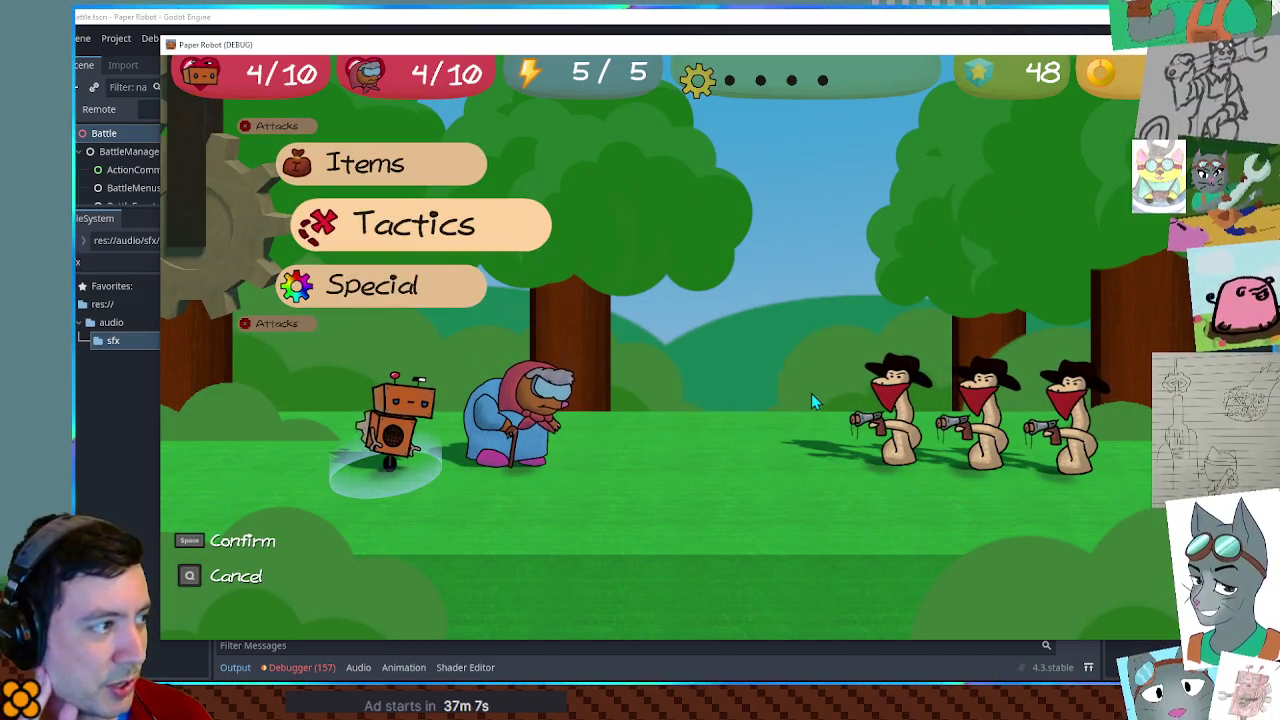
Launch the robot's Beak Barrage at all enemies.
key("Down")
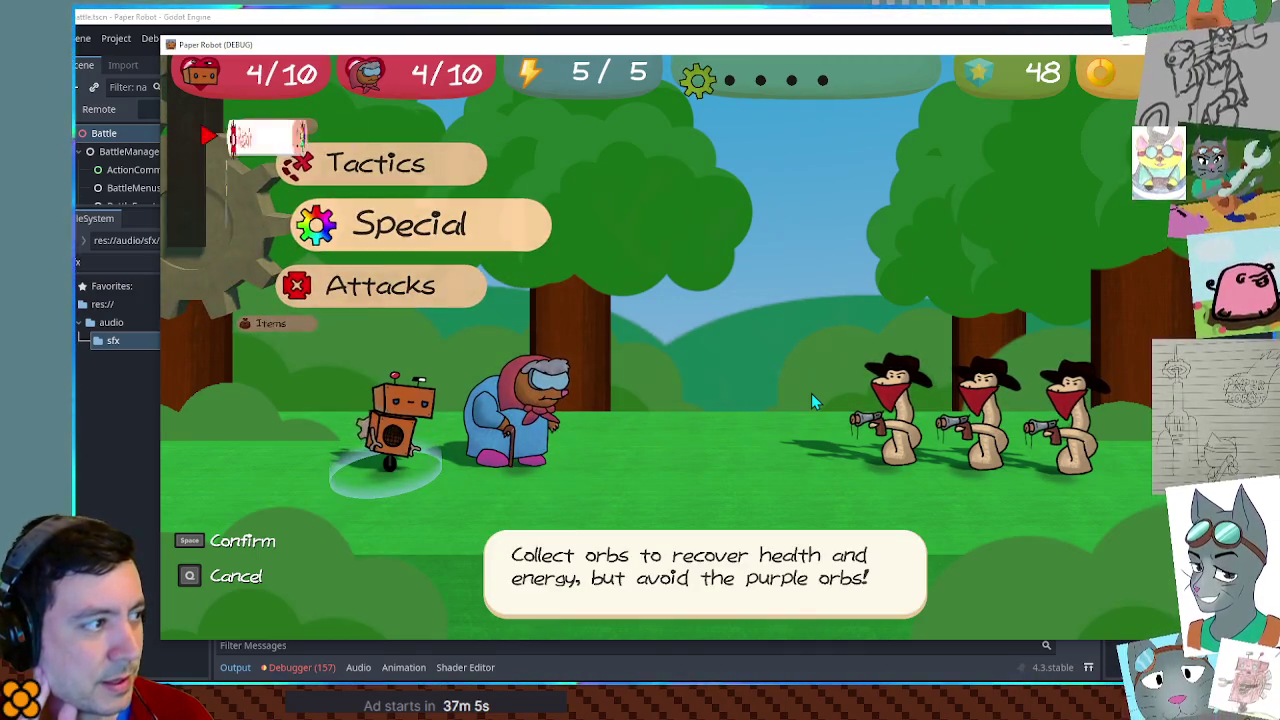
key("space")
key("space")
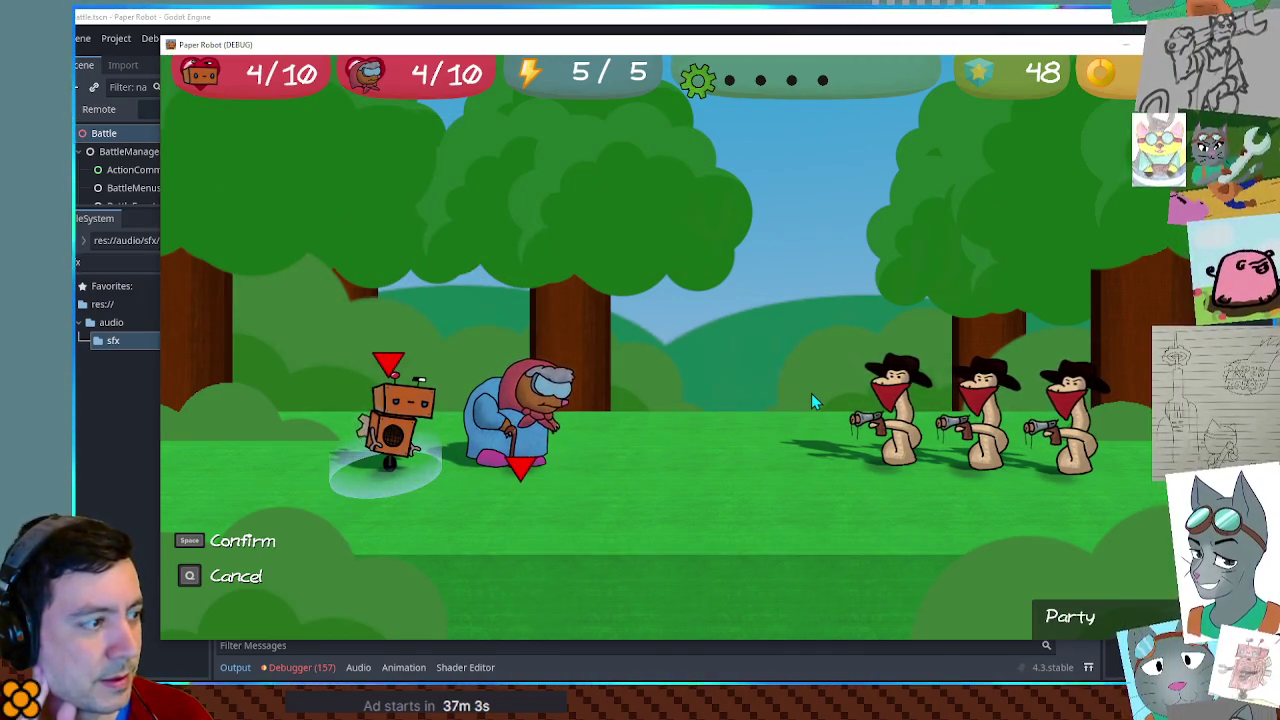
key("q")
key("Down")
key("Down")
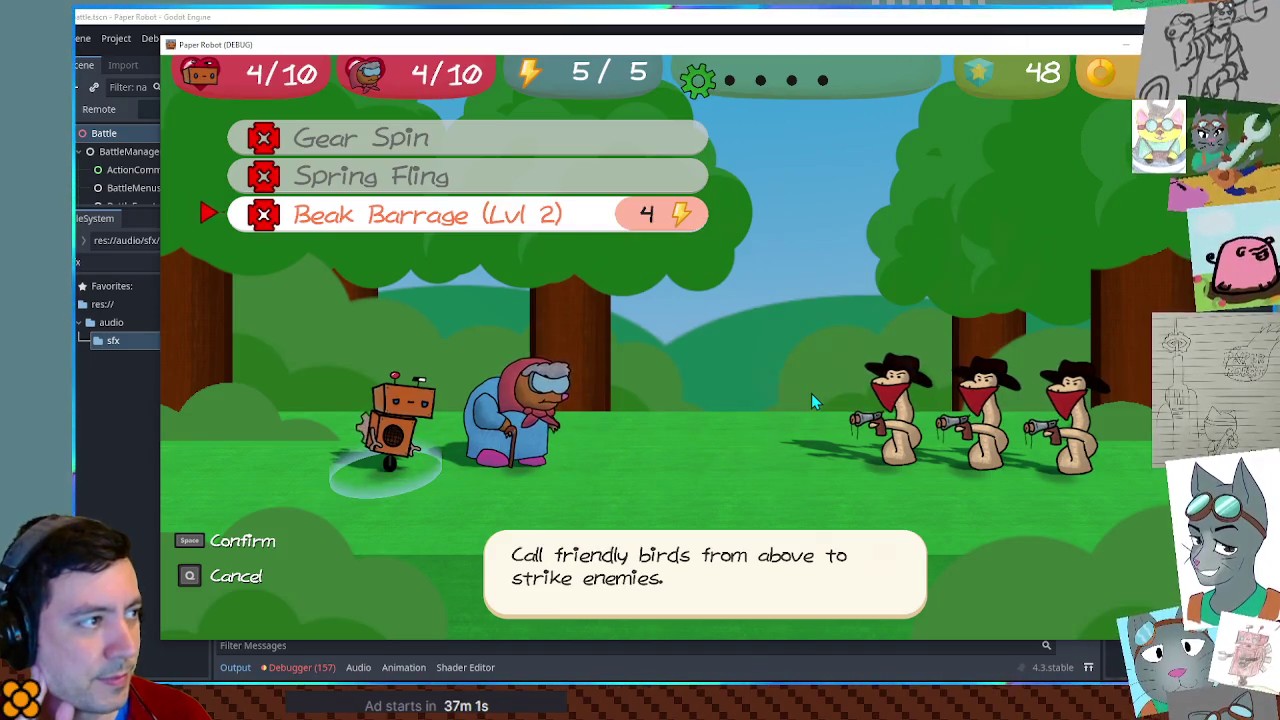
key("space")
key("space")
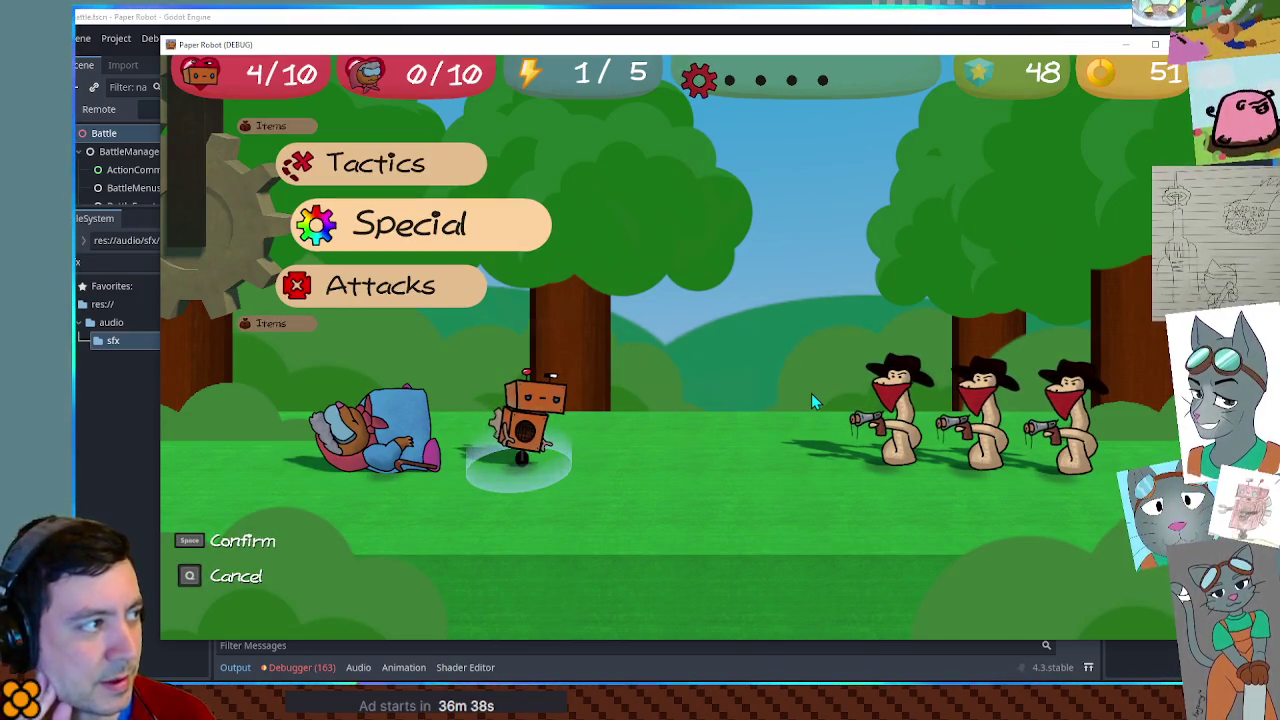
Start the robot's Repair special, targeting the robot itself.
key("Up")
key("Down")
key("space")
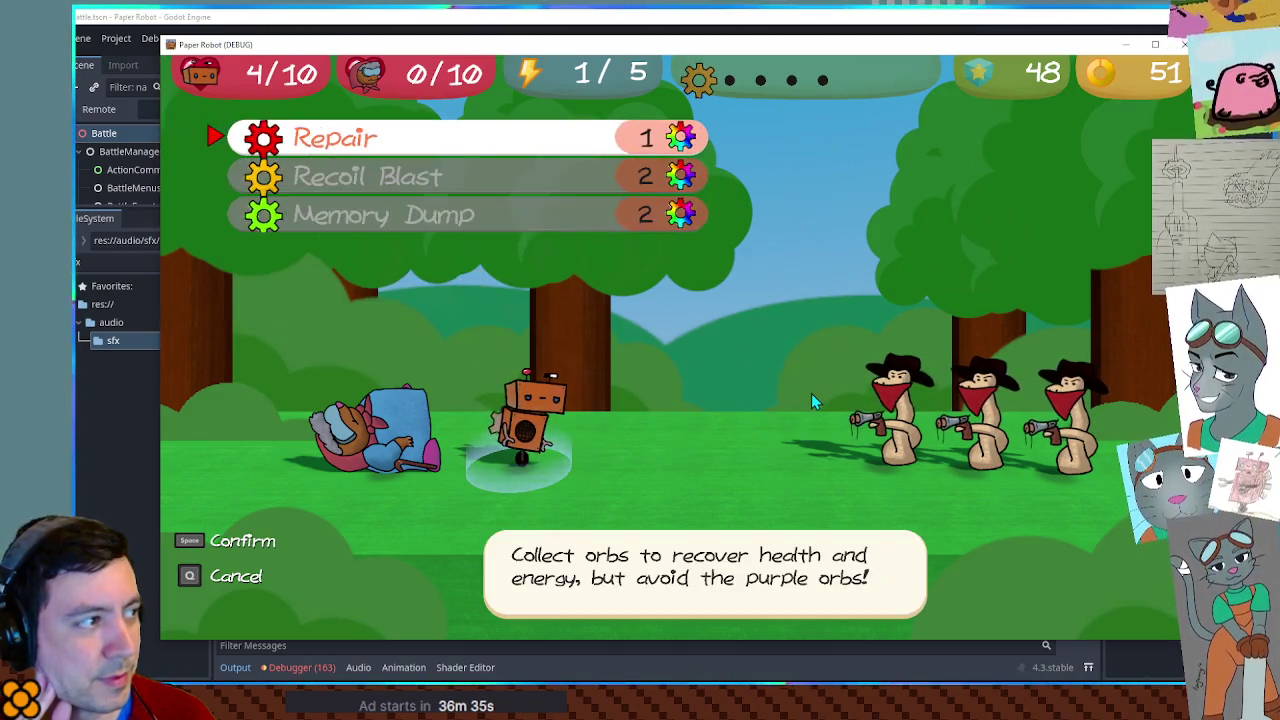
key("space")
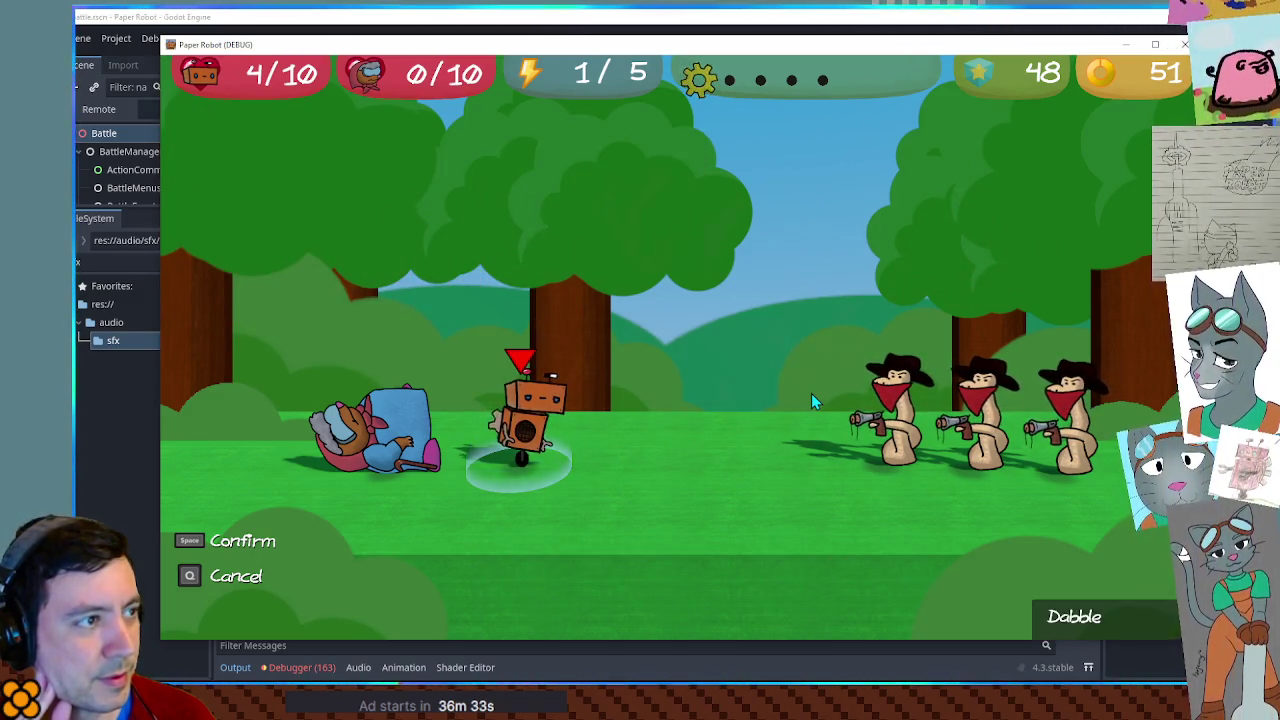
key("space")
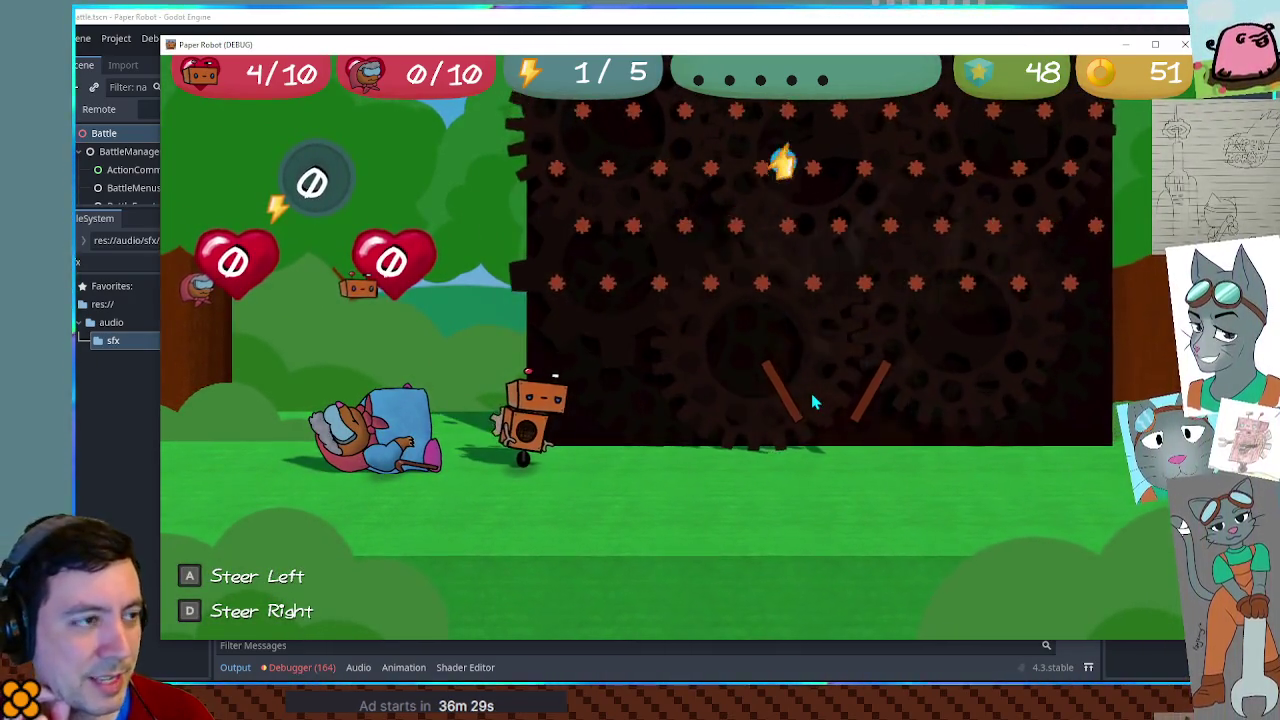
Steer the paddles with A and D to keep the orb bouncing until the minigame ends.
key("d")
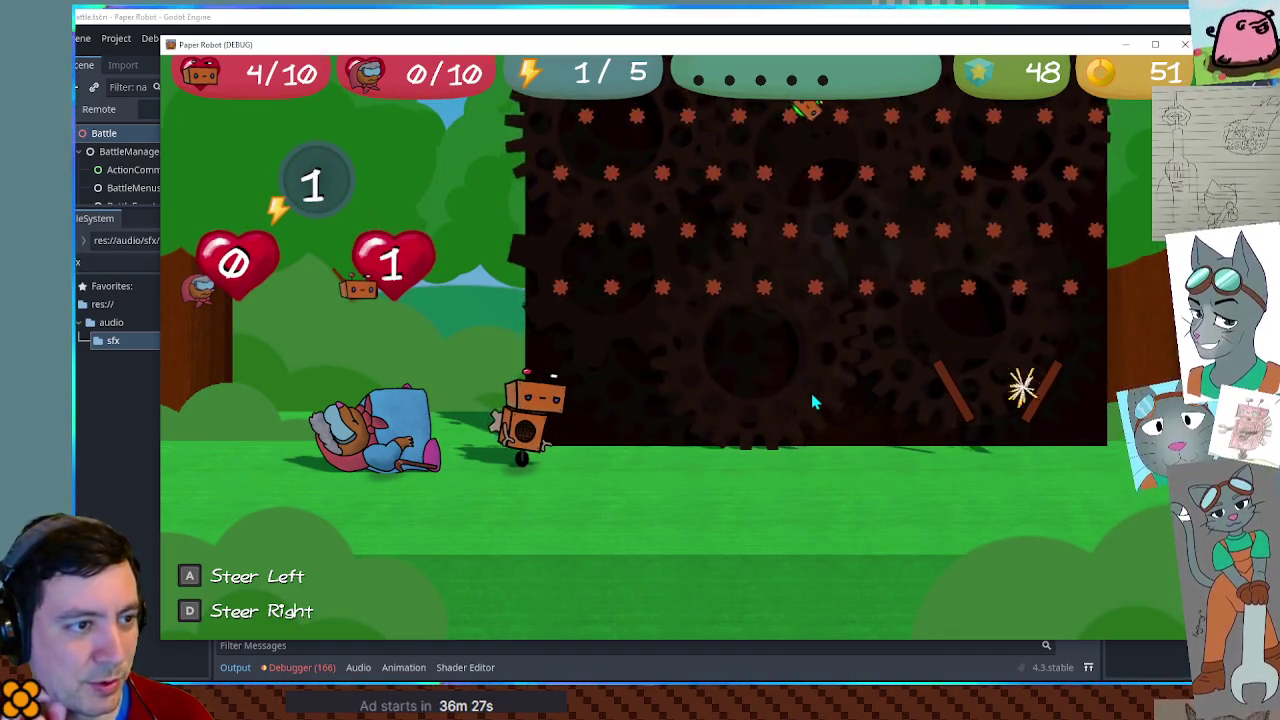
key("a")
key("d")
key("d")
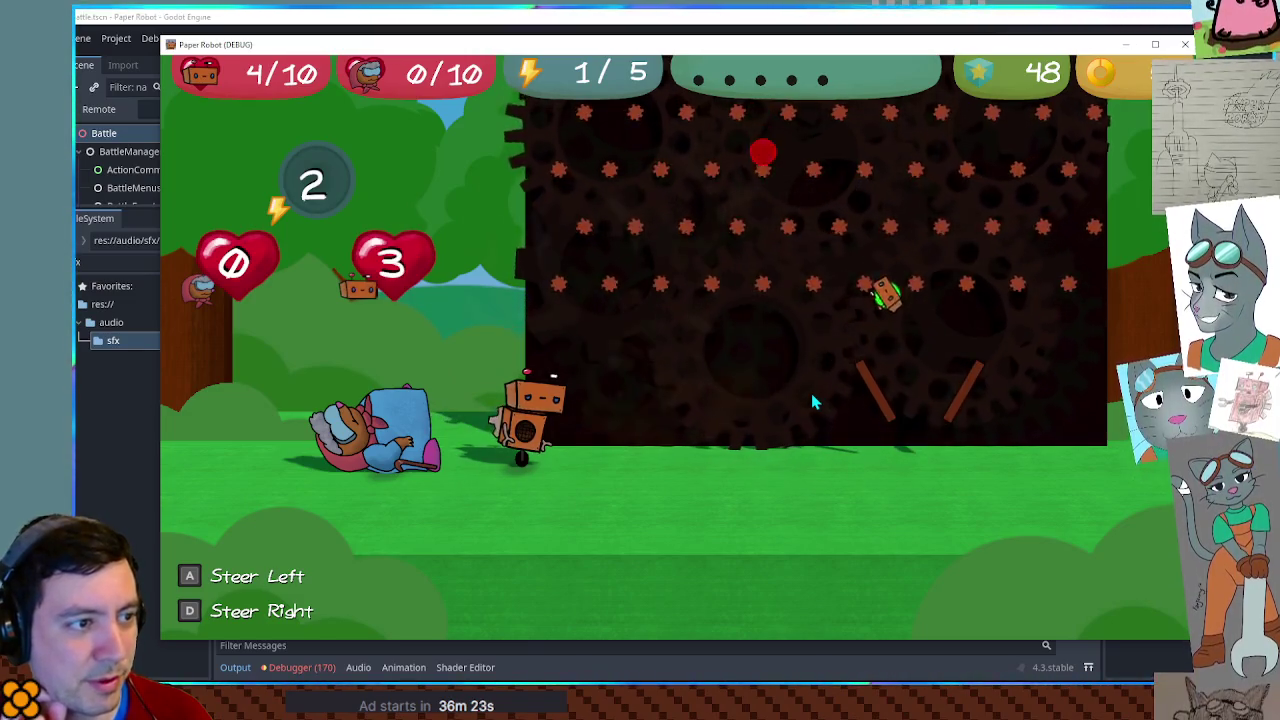
key("a")
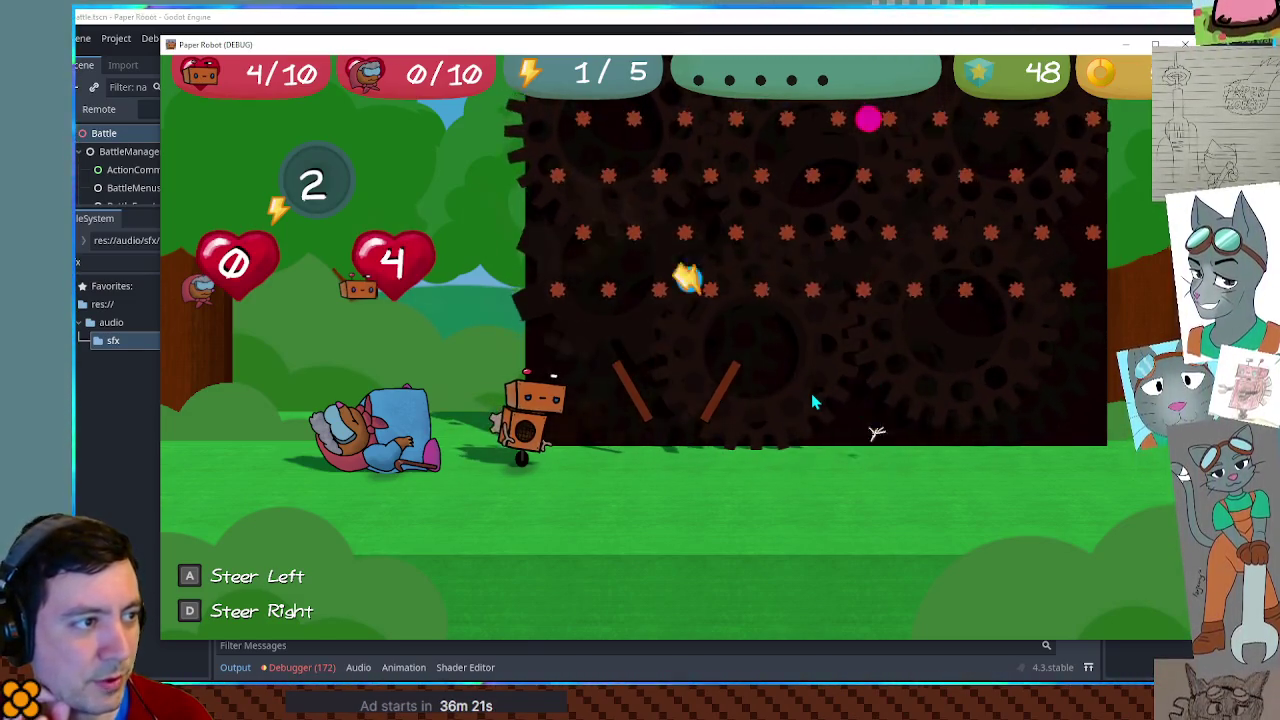
key("d")
key("a")
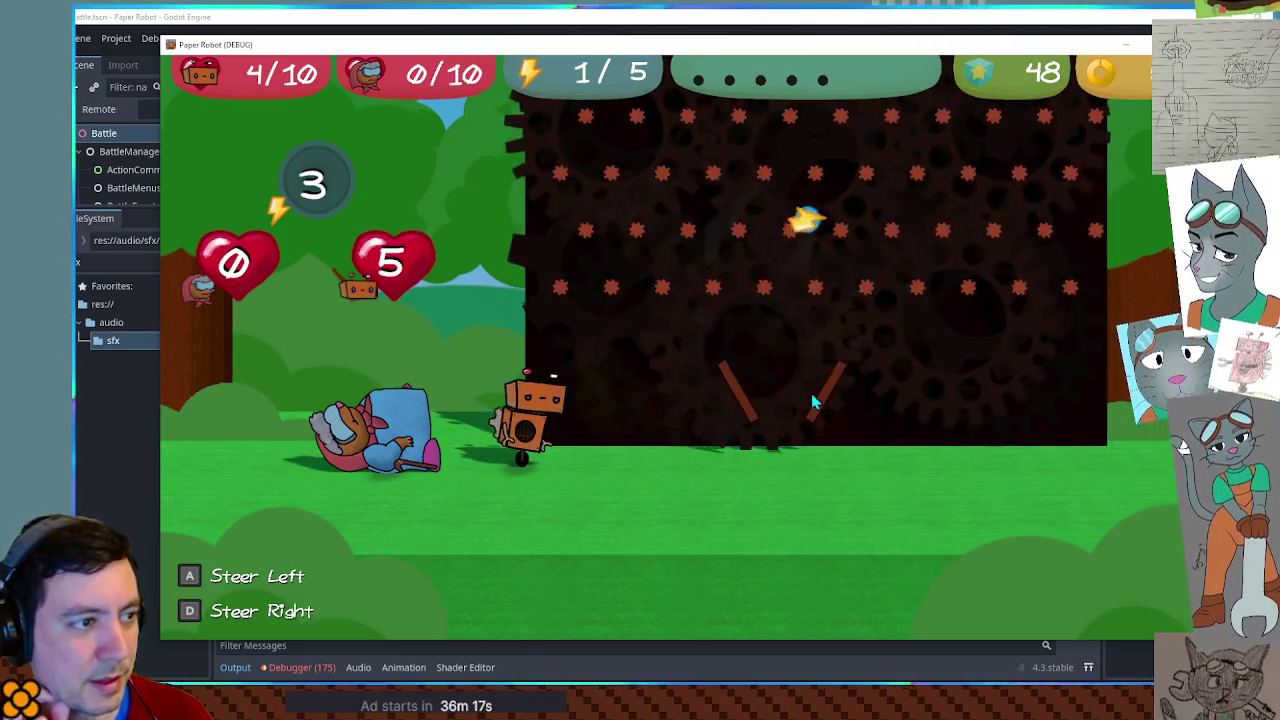
key("a")
key("d")
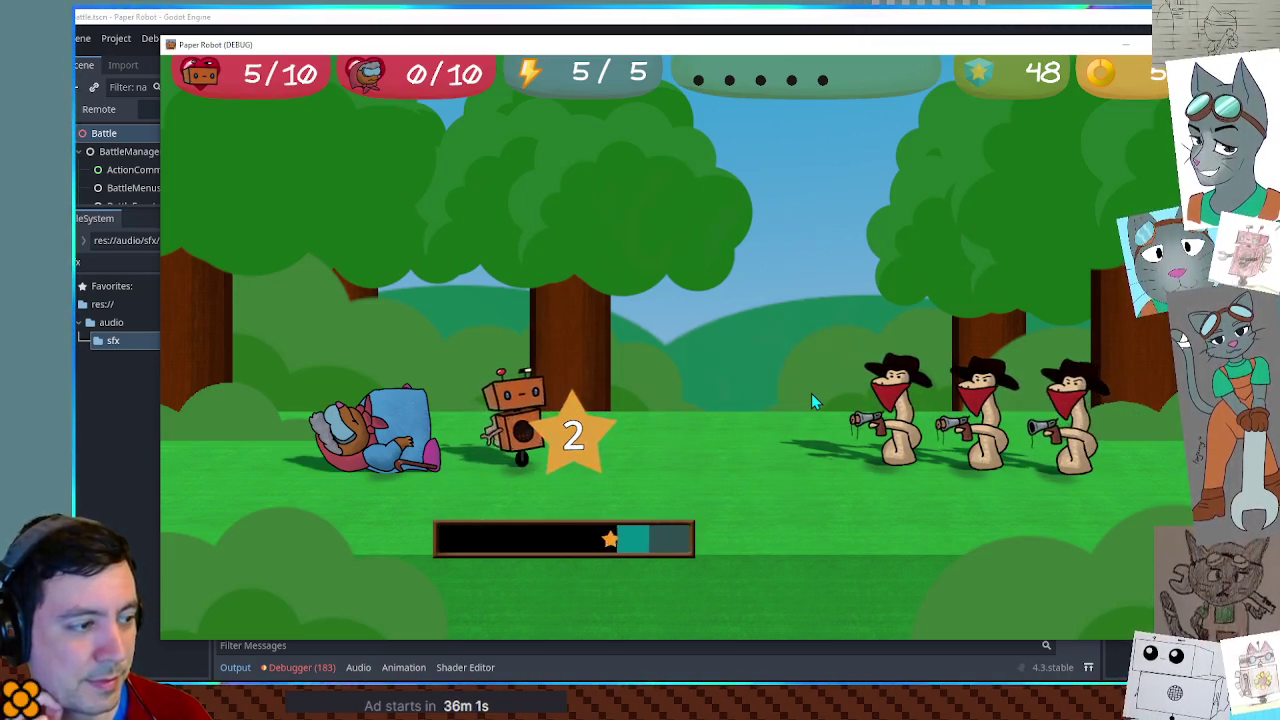
Hit all three bandits with Beak Barrage, then stop the game and open EnemyDirectory.gd.
key("Up")
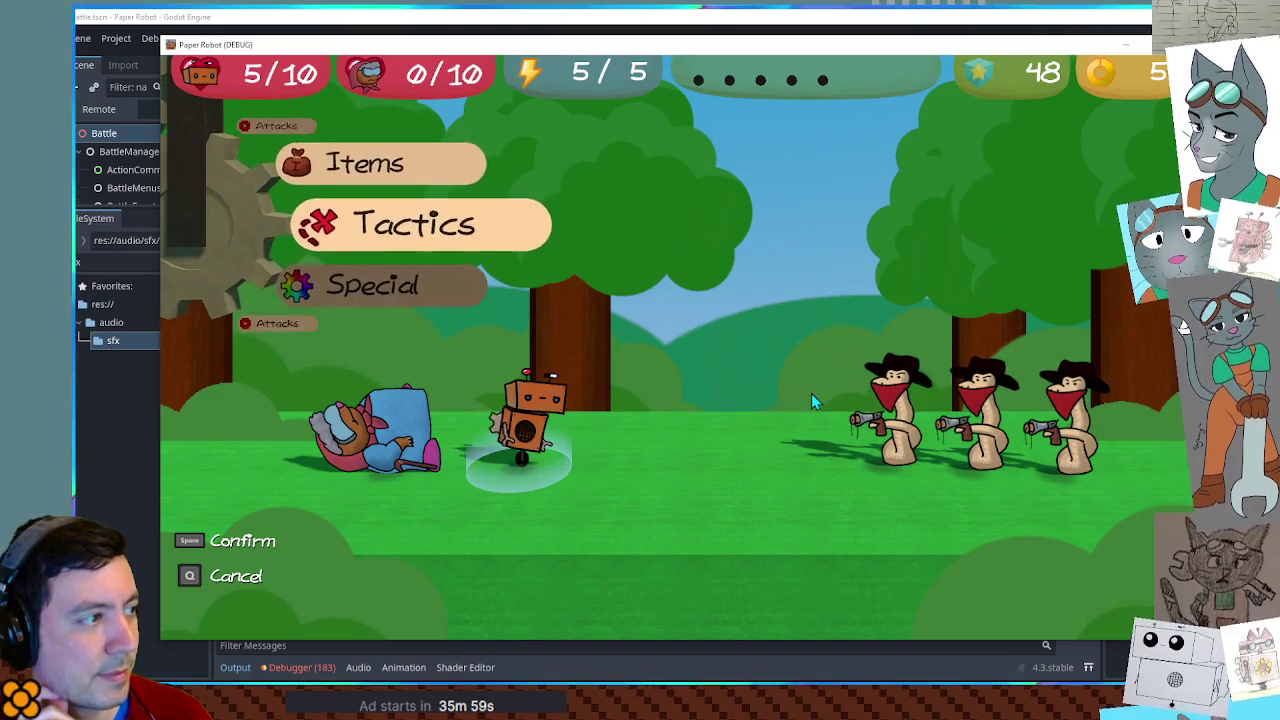
key("Down")
key("Down")
key("space")
key("Down")
key("Down")
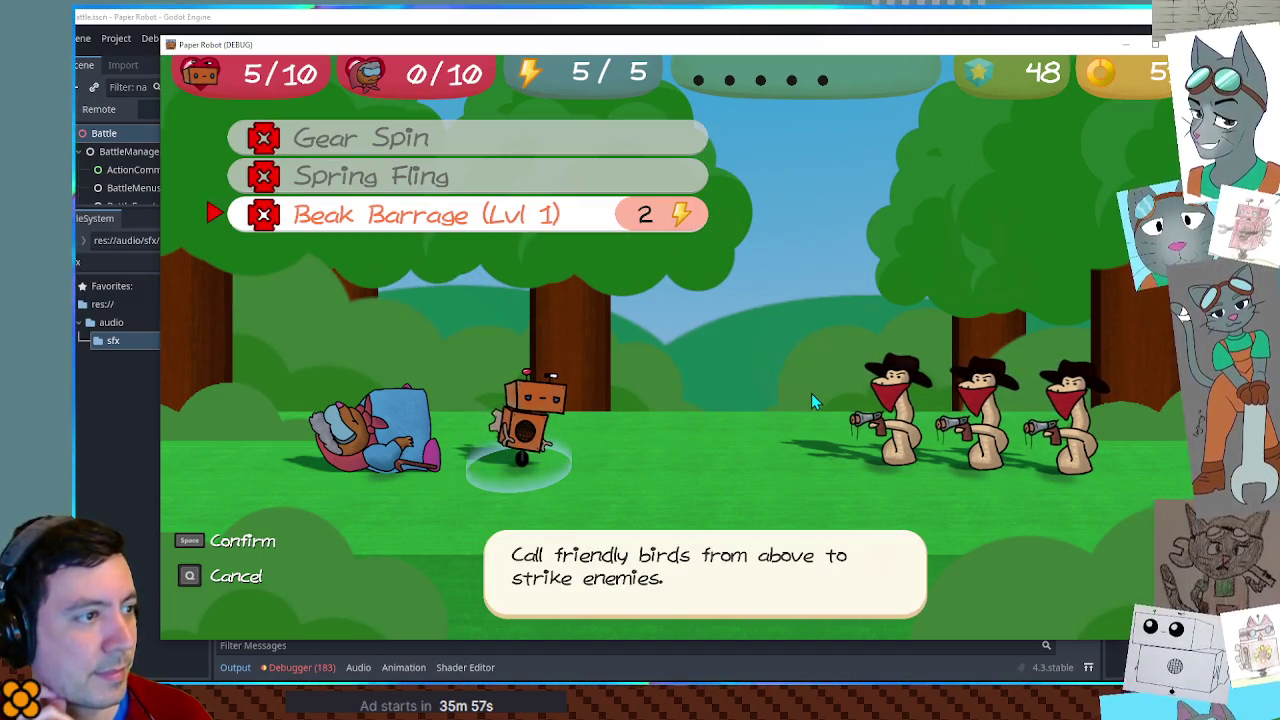
key("space")
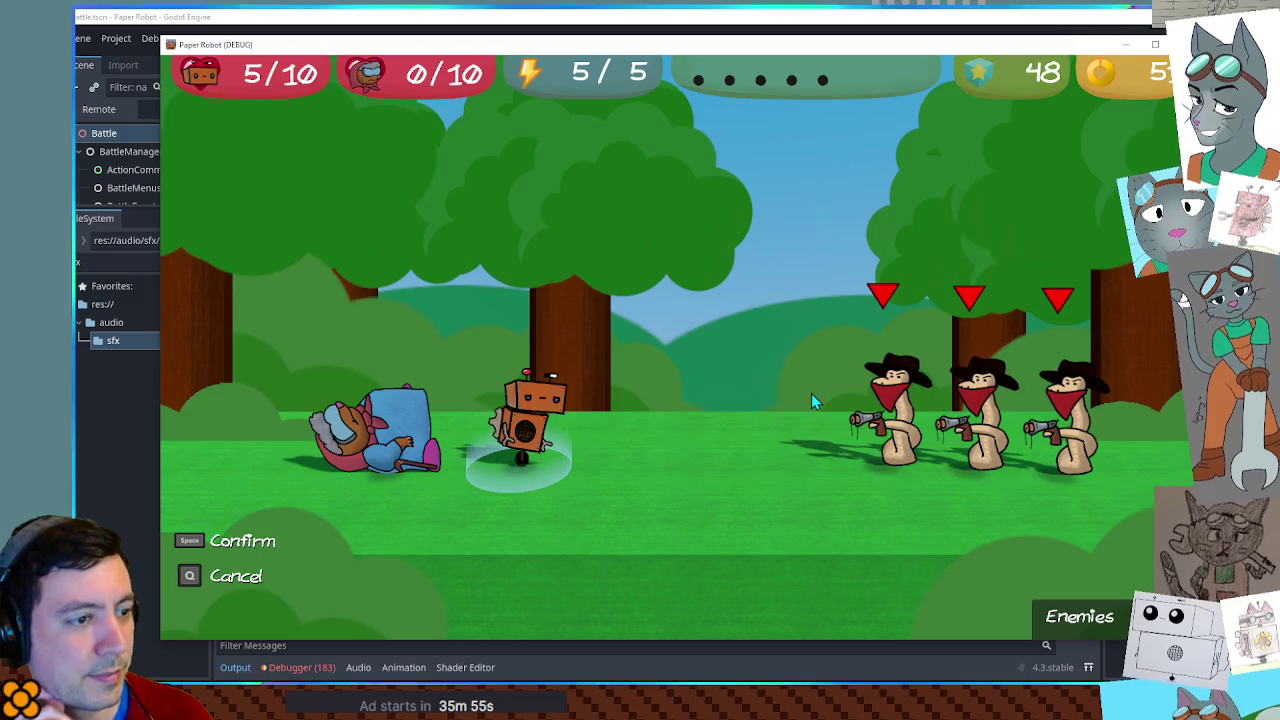
key("space")
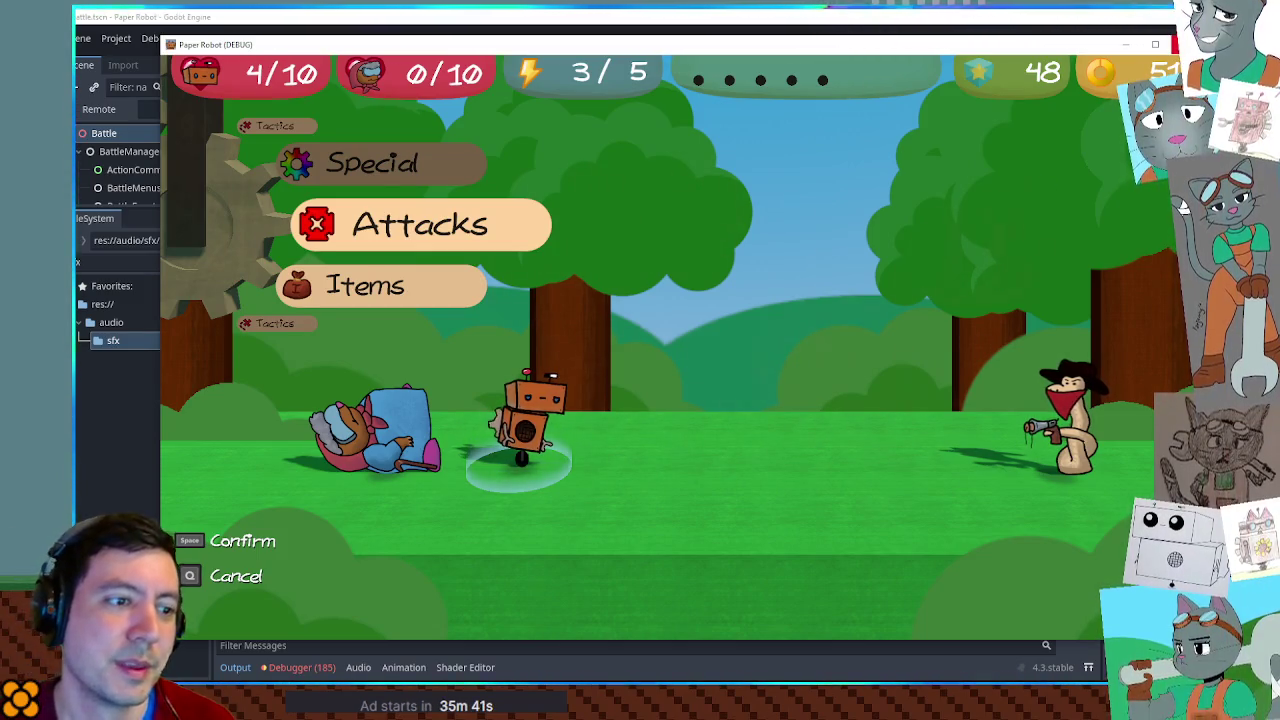
key("F8")
left_click(258, 187)
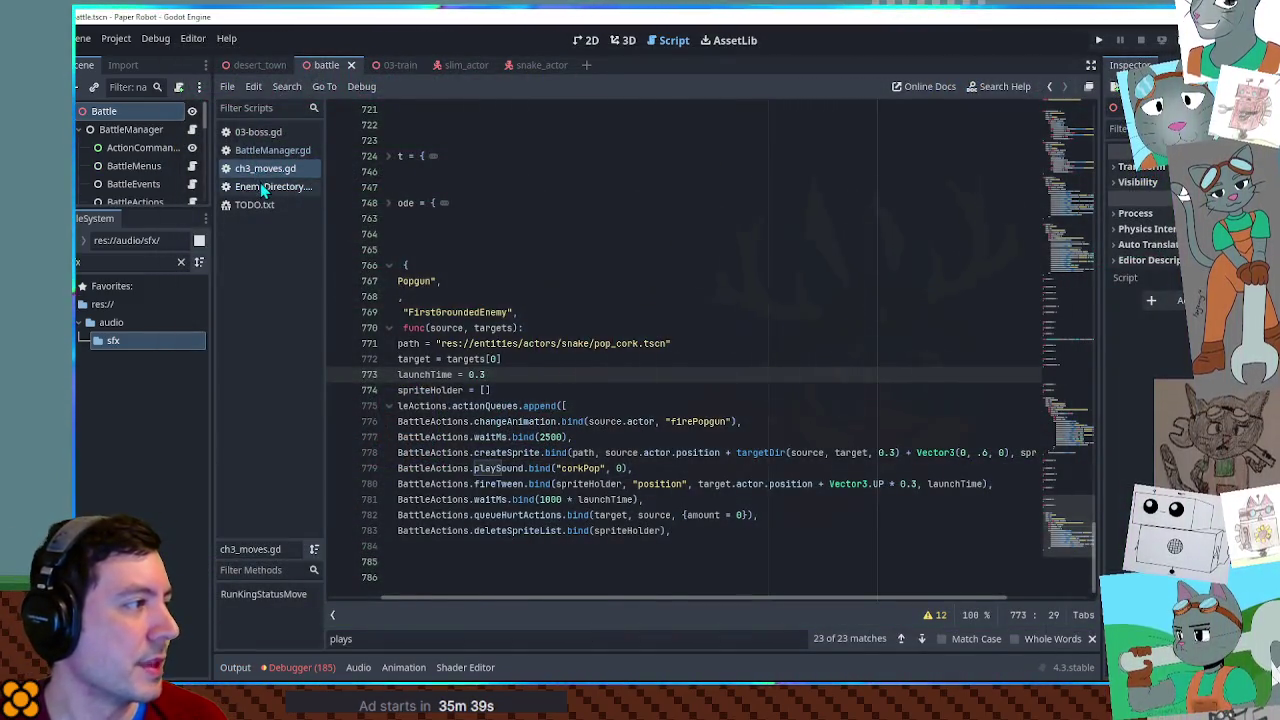
Paste "SlimJump" into the SnakeBandit Rustler's moves array alongside Popgun.
type("\"SlimJump\",")
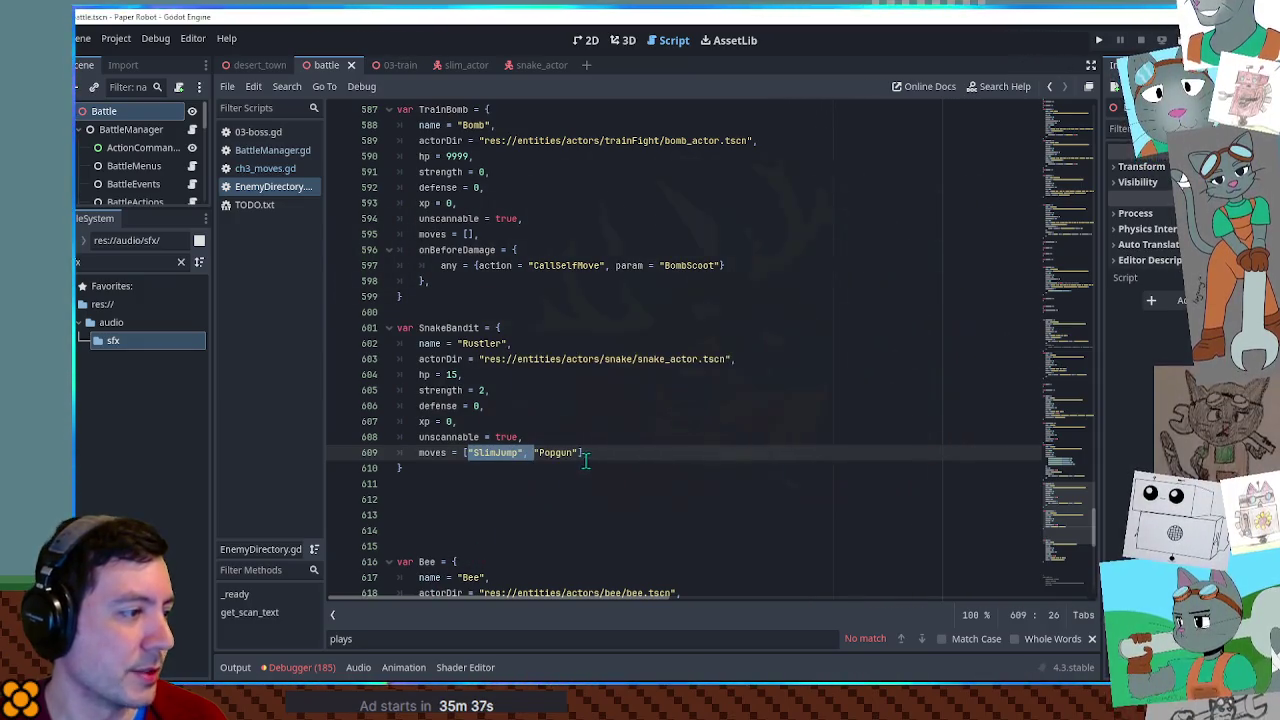
left_click(652, 437)
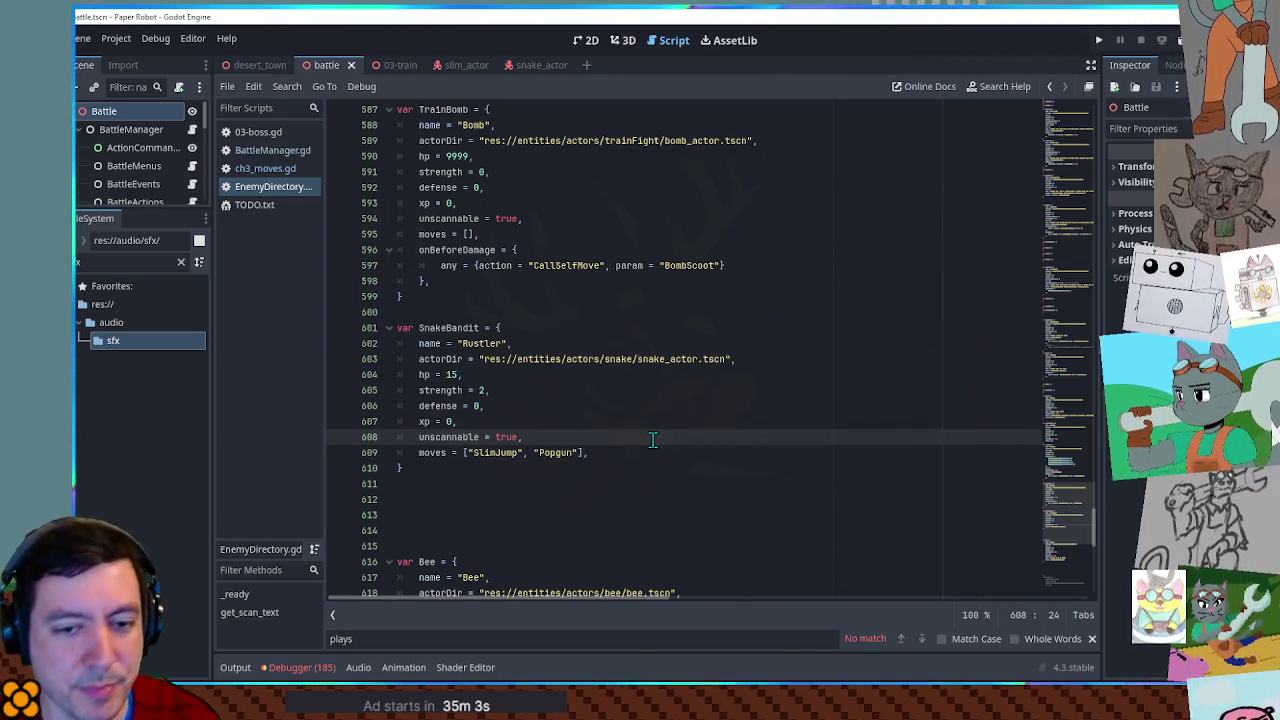
left_click(663, 449)
left_click(657, 463)
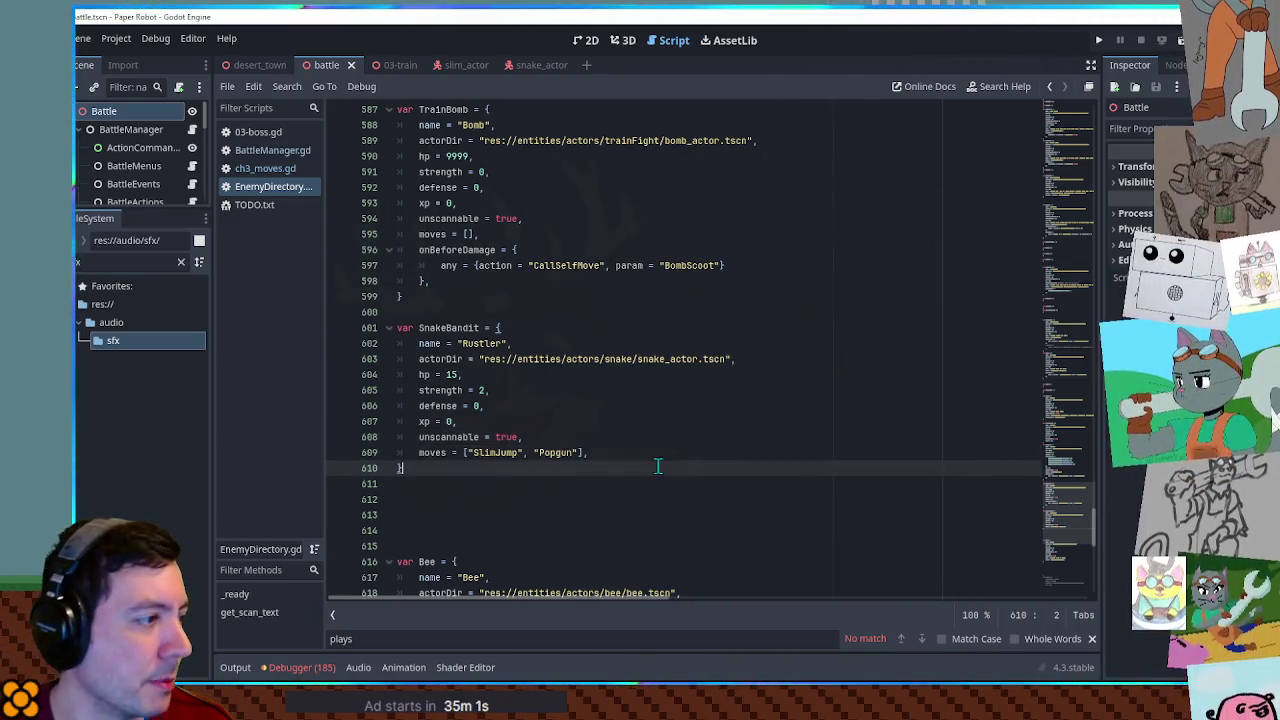
left_click(641, 479)
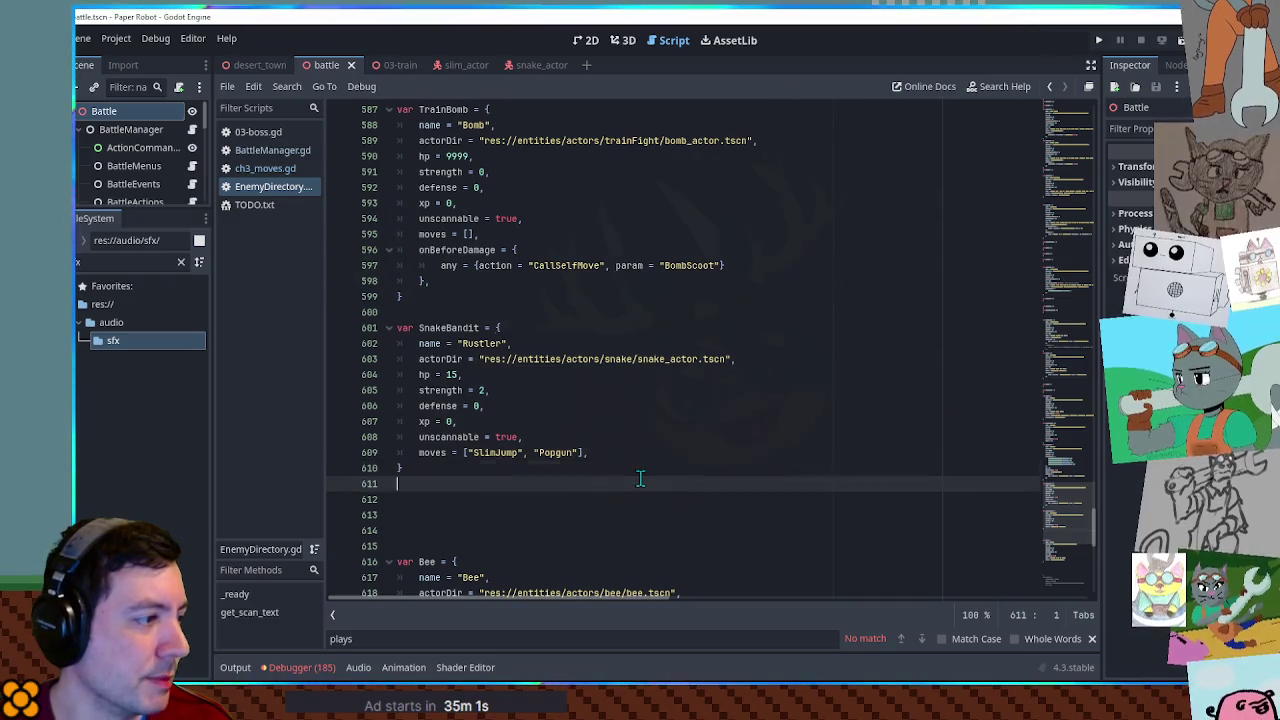
left_click(518, 311)
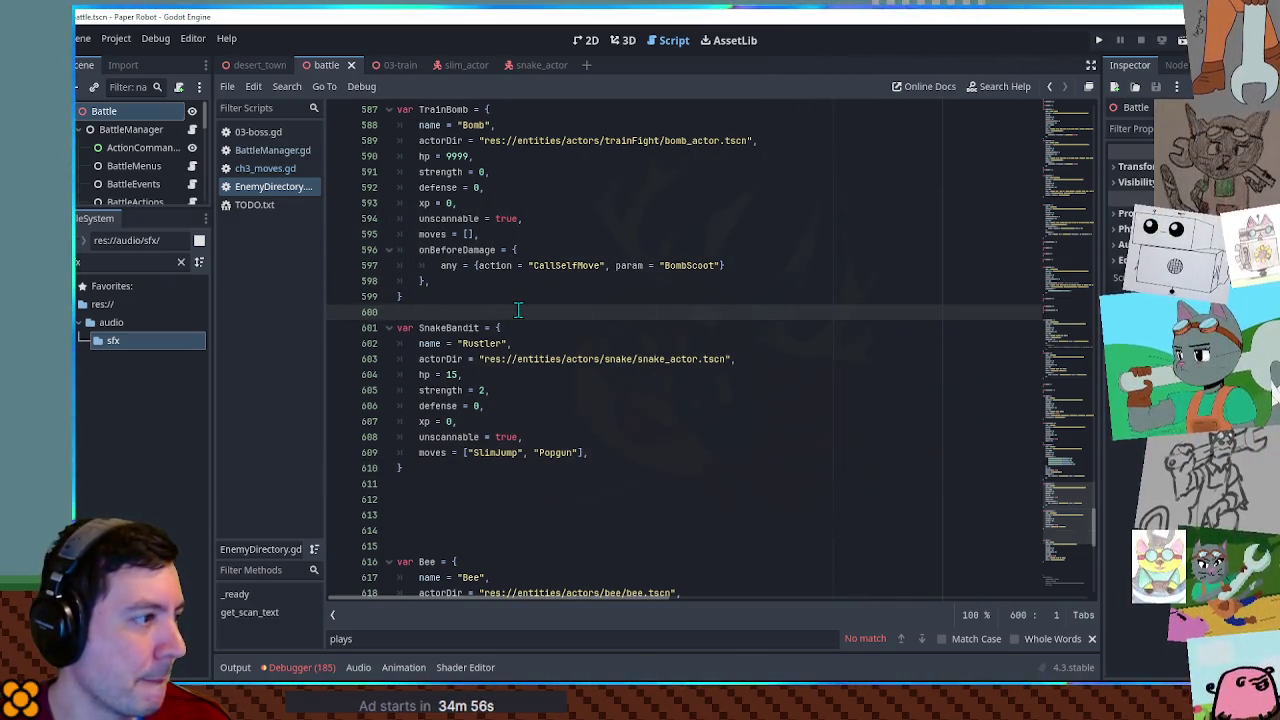
Set the Rustler's xp reward to 20 and save, then change it to 18.
left_click(449, 421)
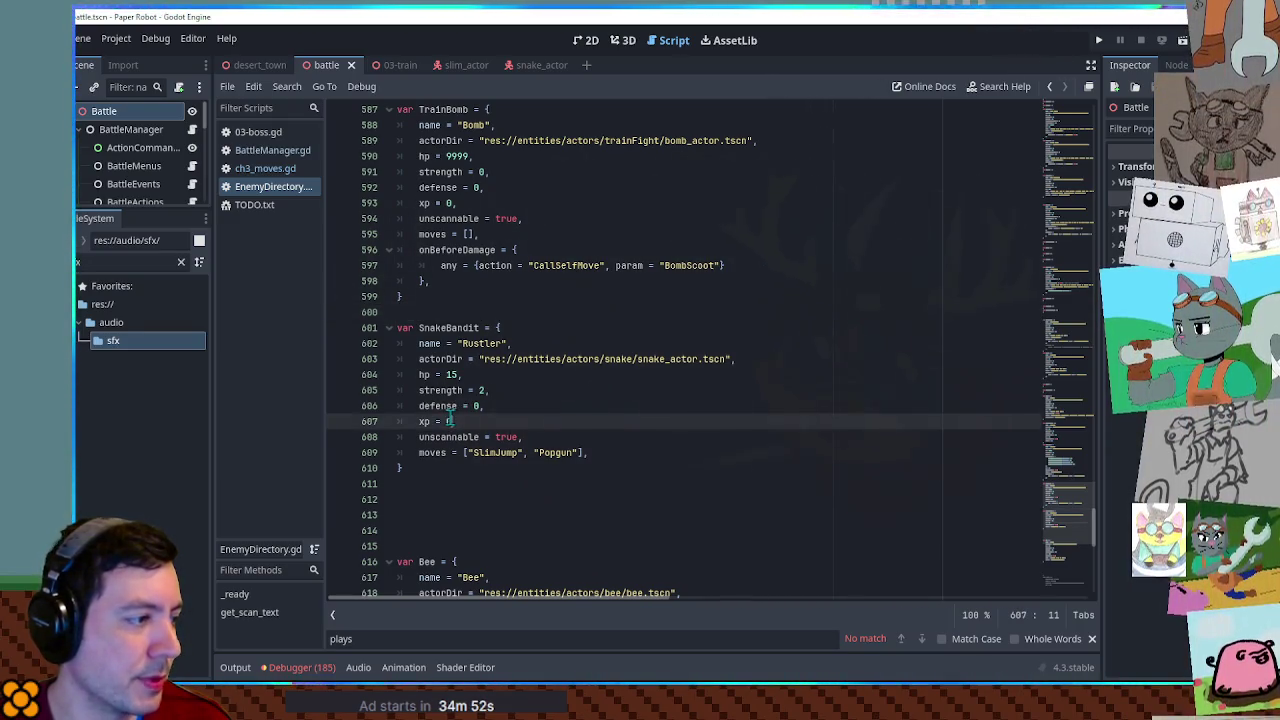
type("2")
left_click(634, 443)
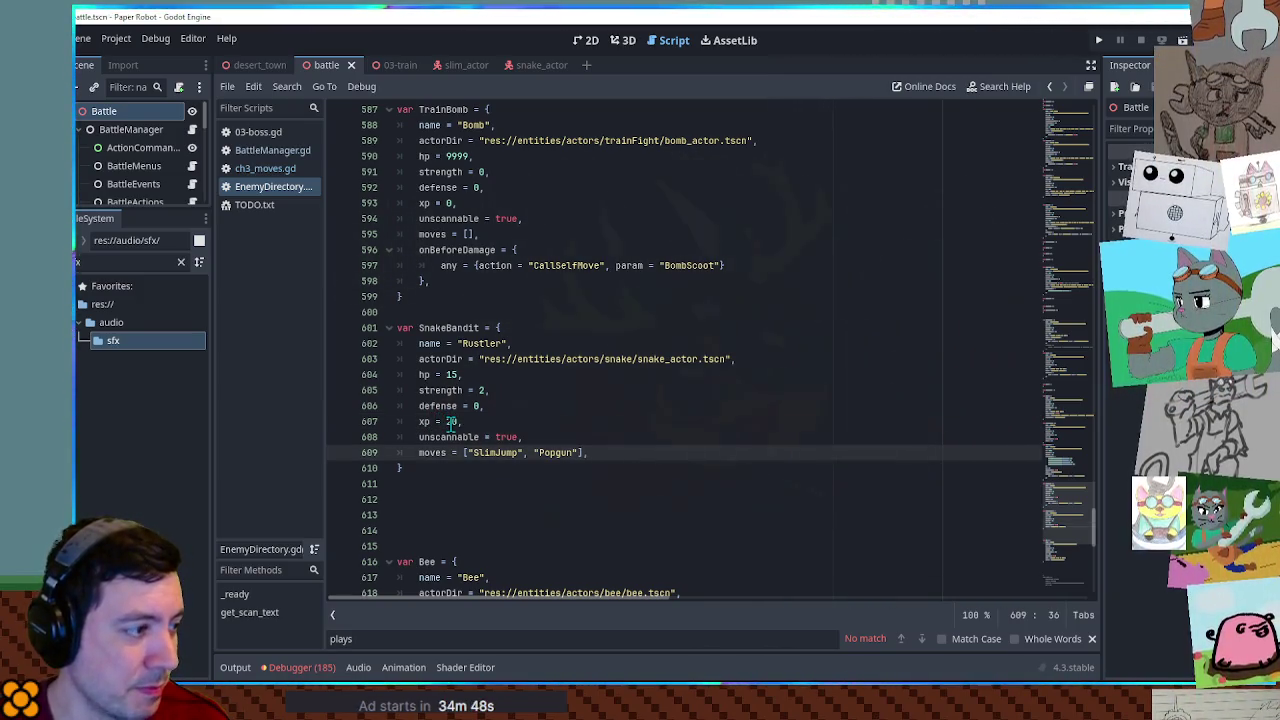
left_click(696, 468)
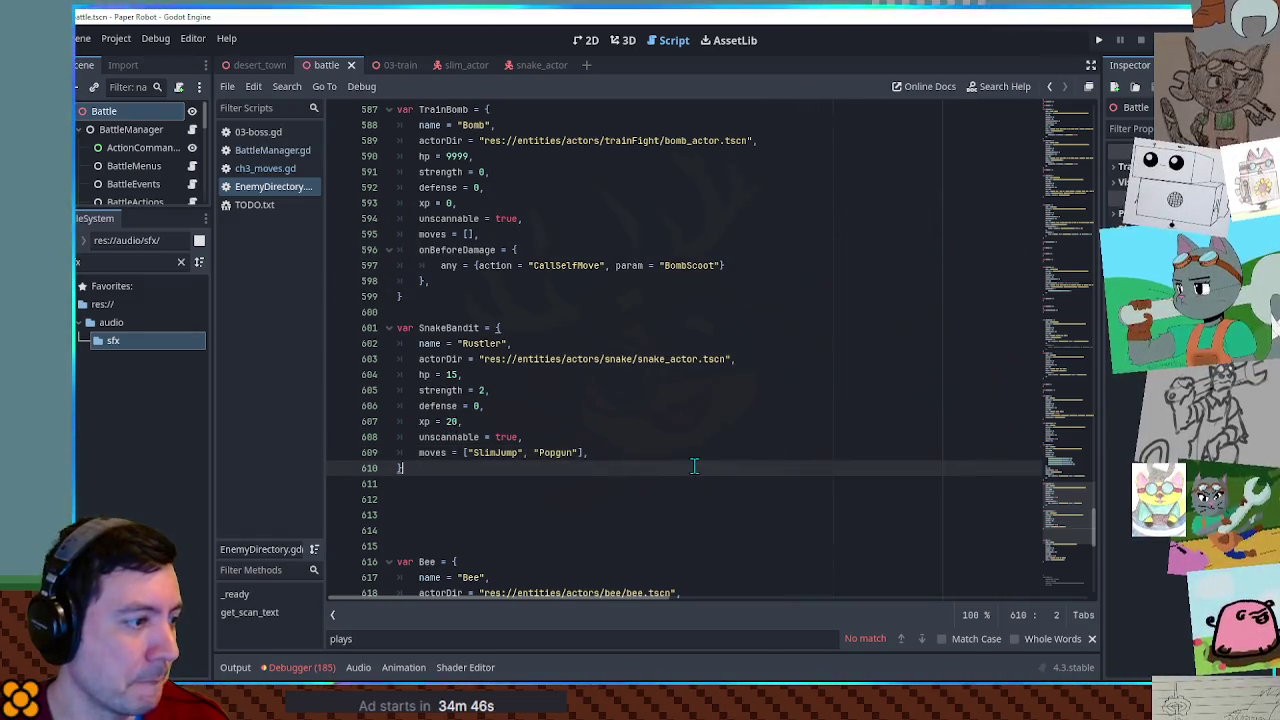
key("ctrl+s")
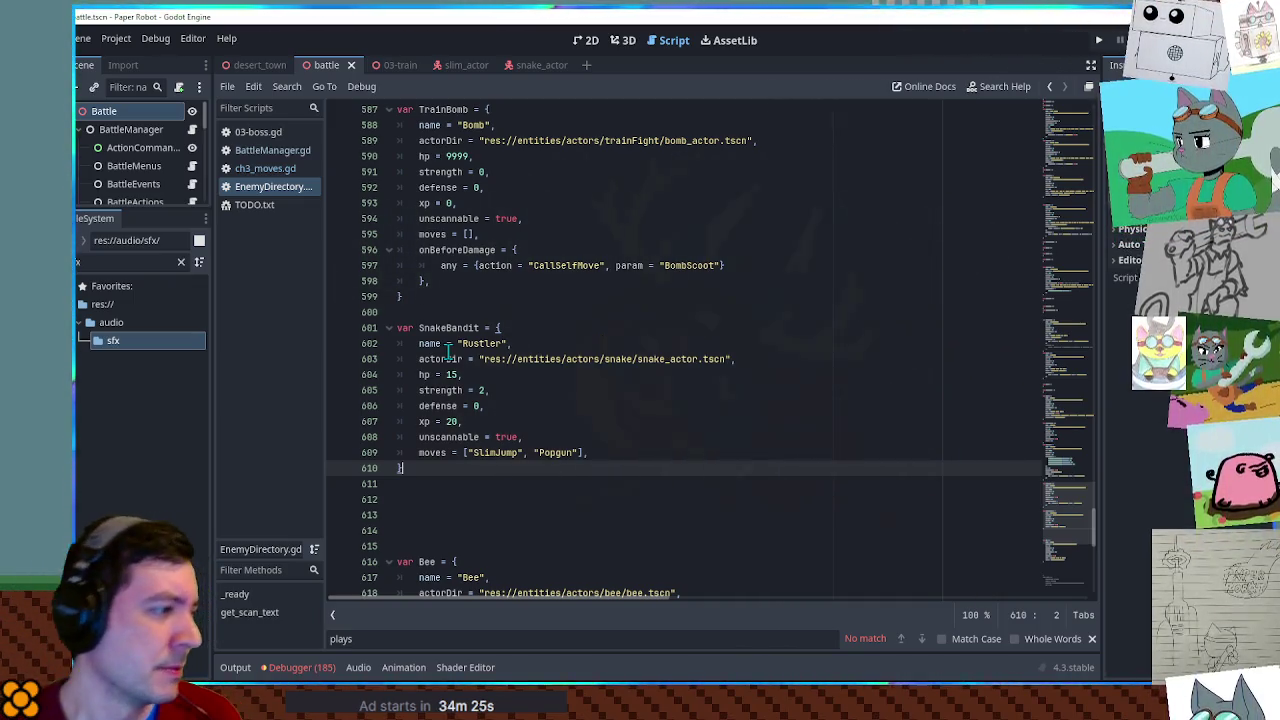
double_click(451, 421)
type("18")
left_click(658, 437)
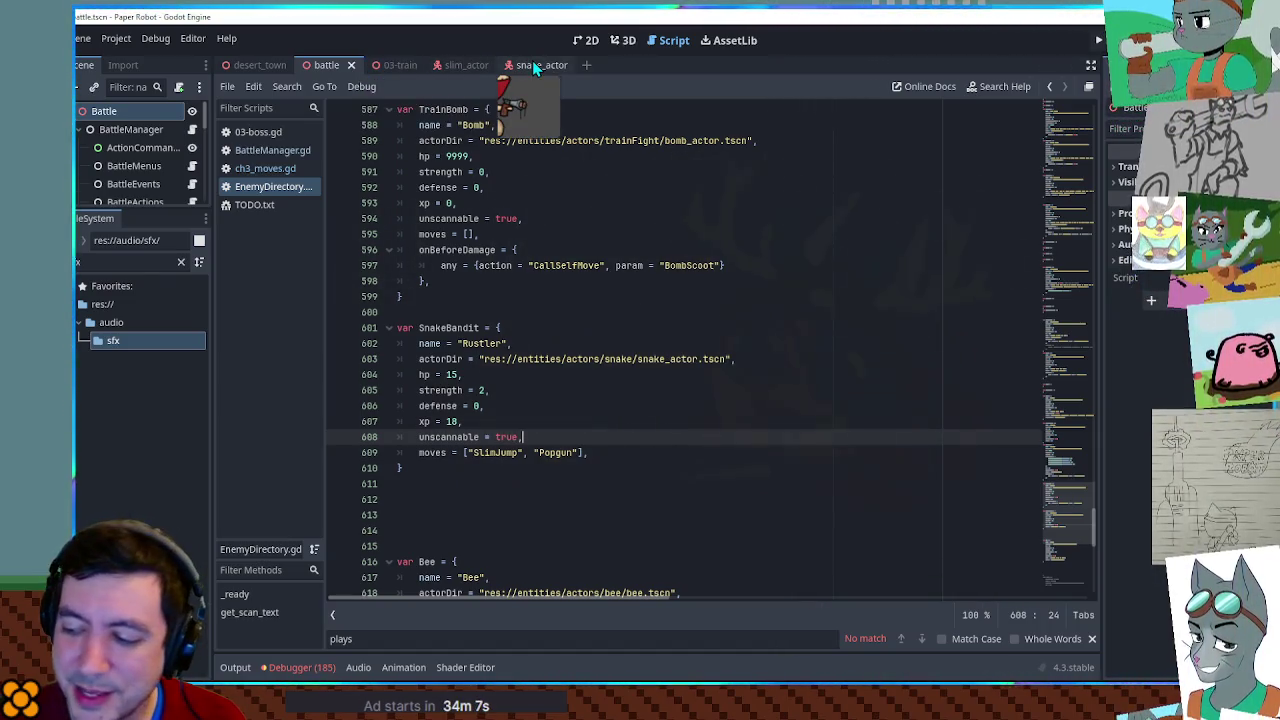
left_click(273, 207)
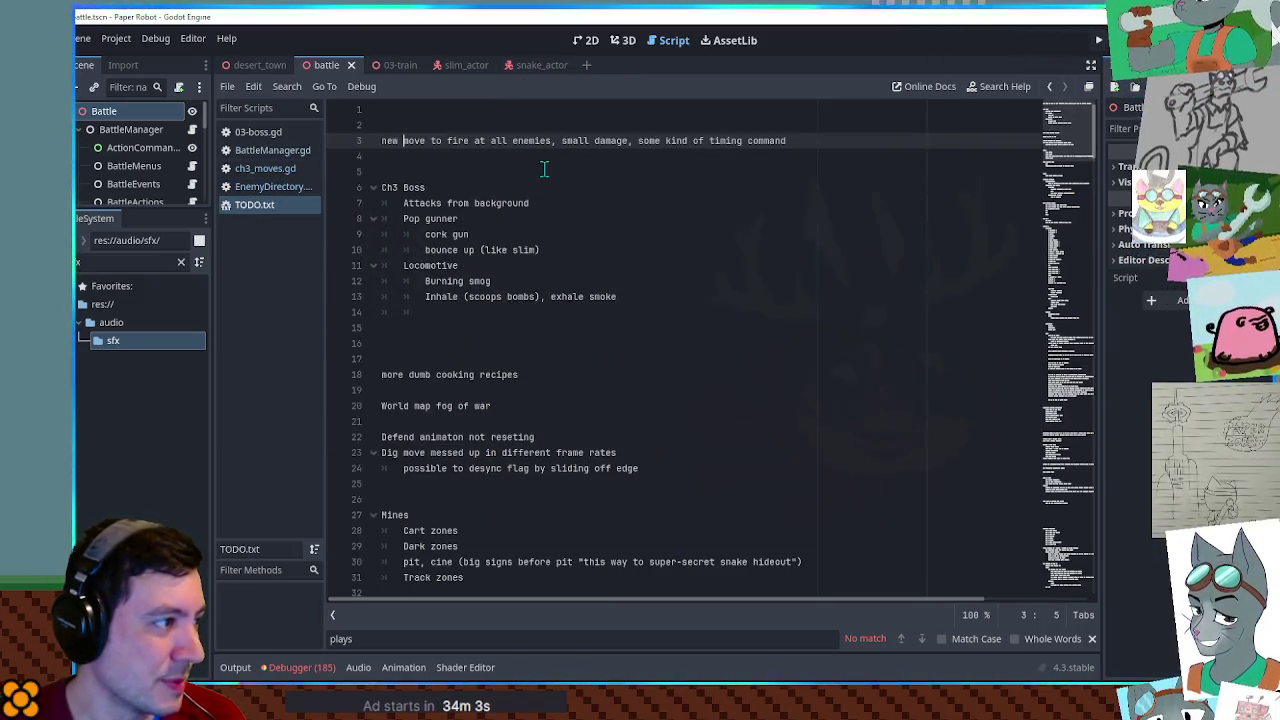
Delete lines 8–10 (Pop gunner) from TODO.txt's Ch3 Boss notes, save, and go to 03-train.
left_click(573, 245)
left_click_drag(573, 245, 577, 206)
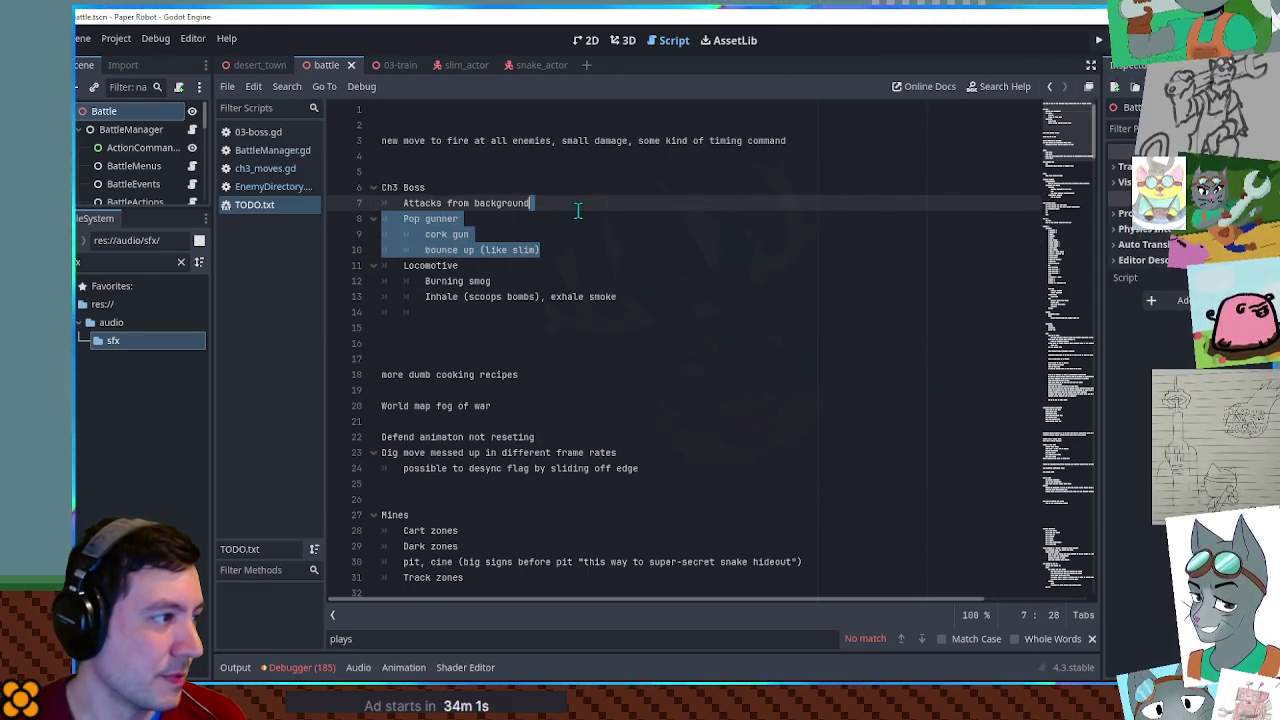
key("BackSpace")
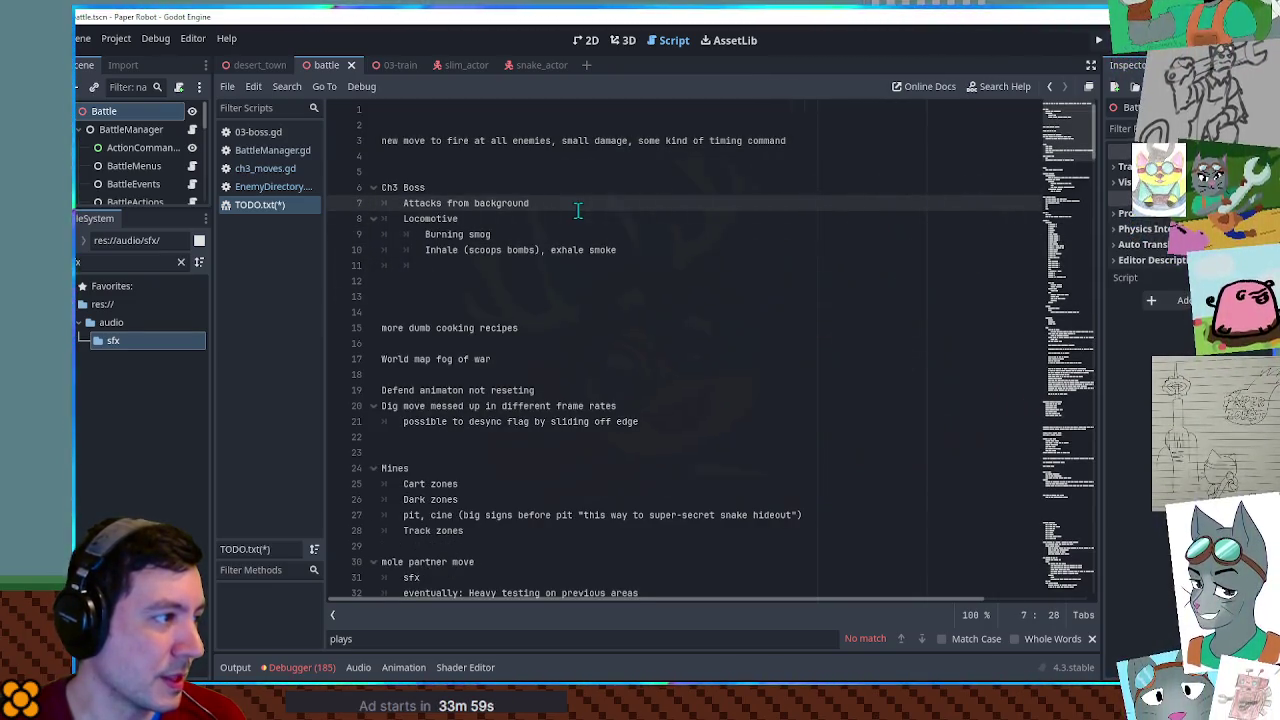
key("shift+Down")
key("shift+Up")
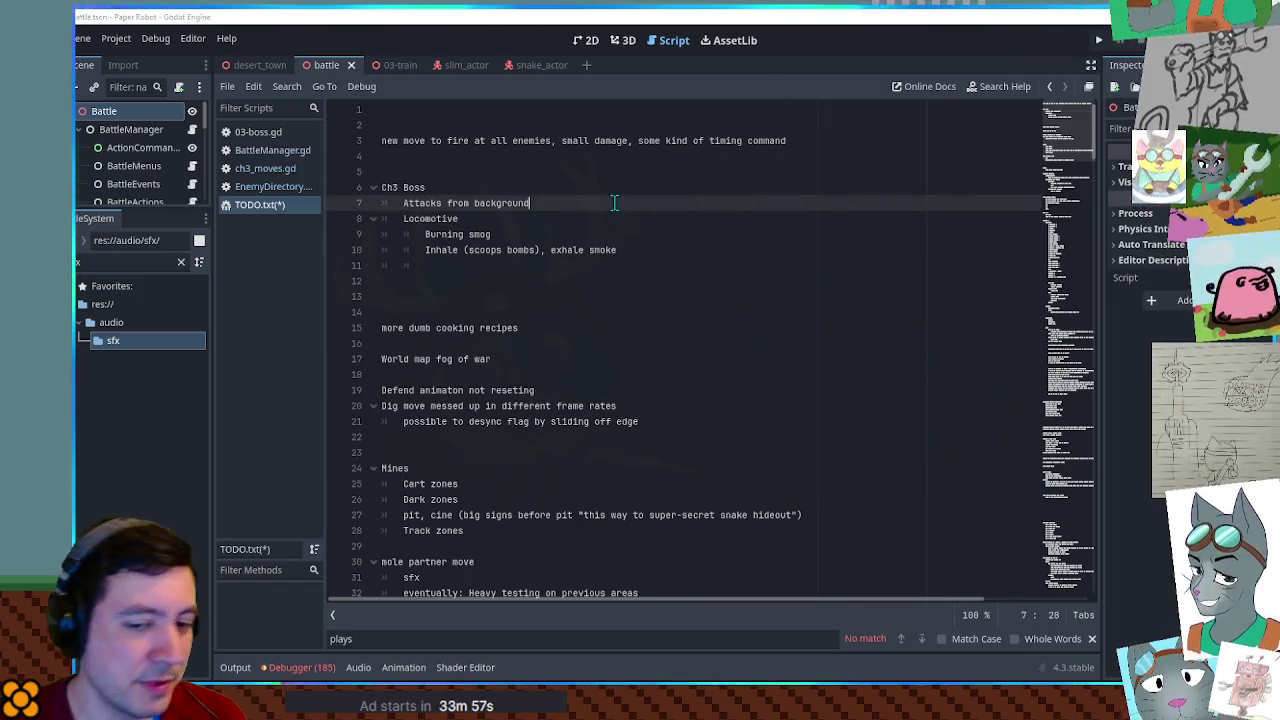
key("ctrl+s")
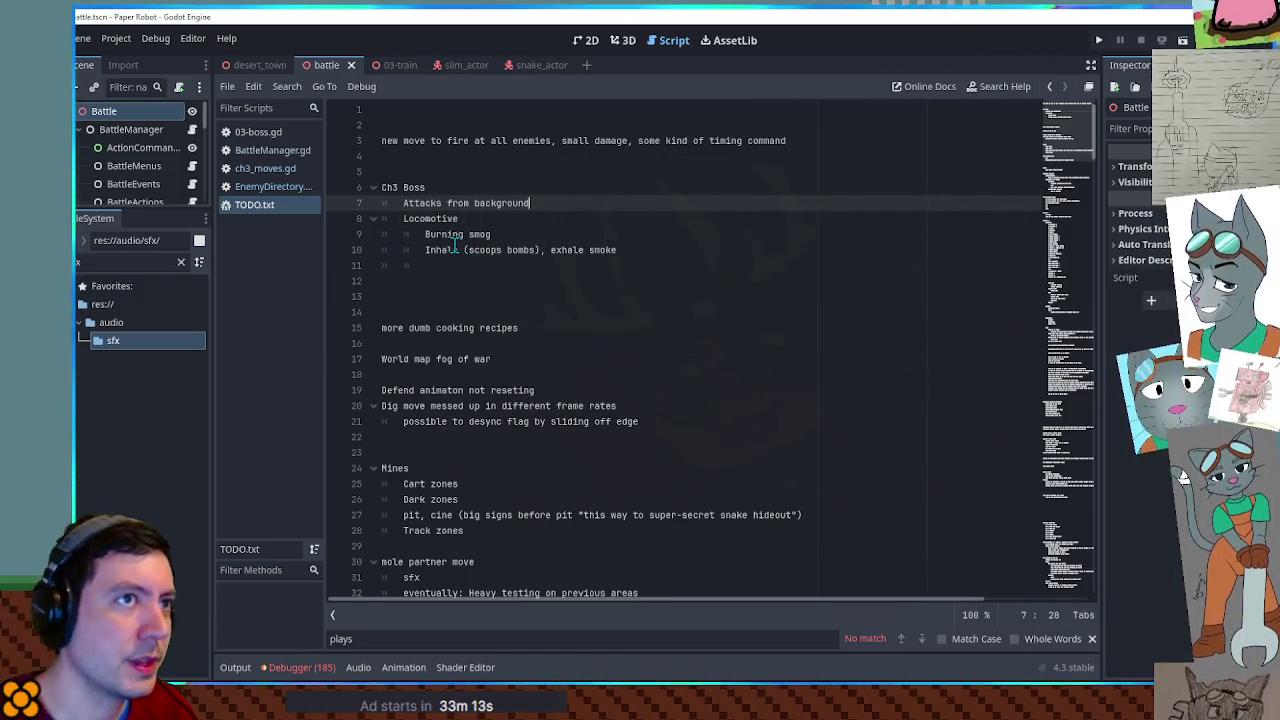
left_click(394, 66)
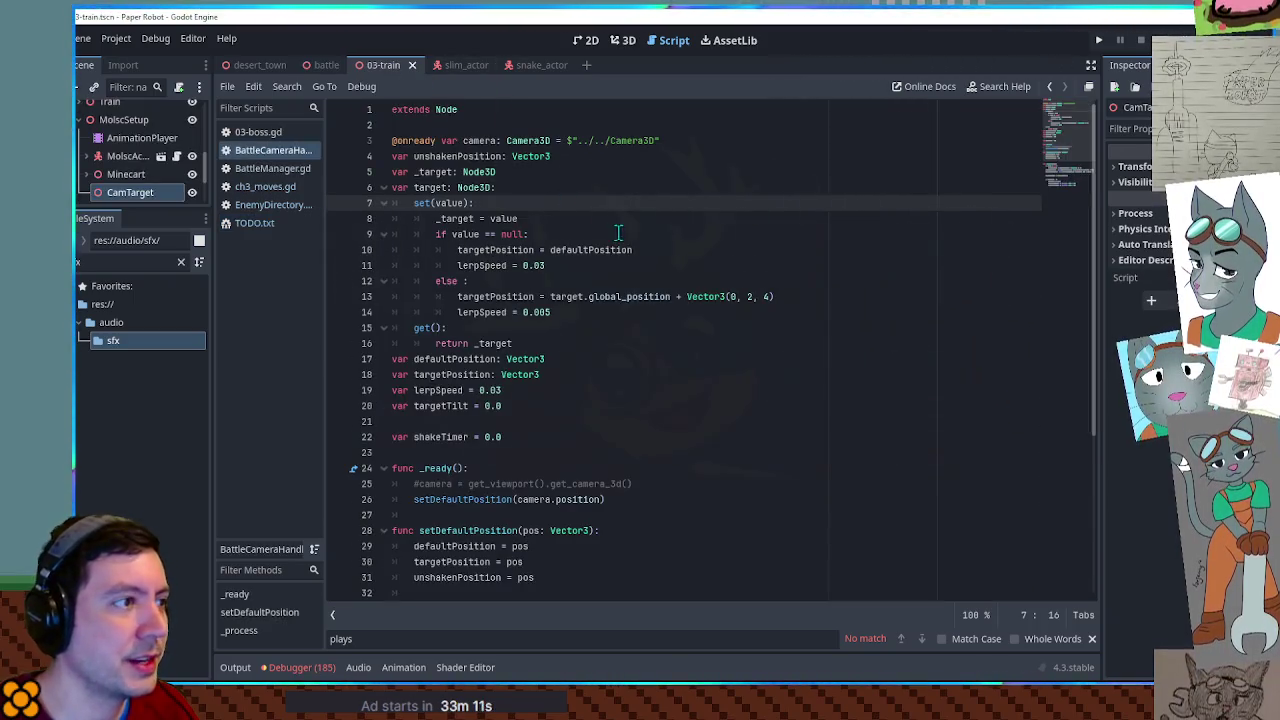
Show 03-train in the 3D workspace and lengthen the Scene dock to list more nodes.
left_click(620, 40)
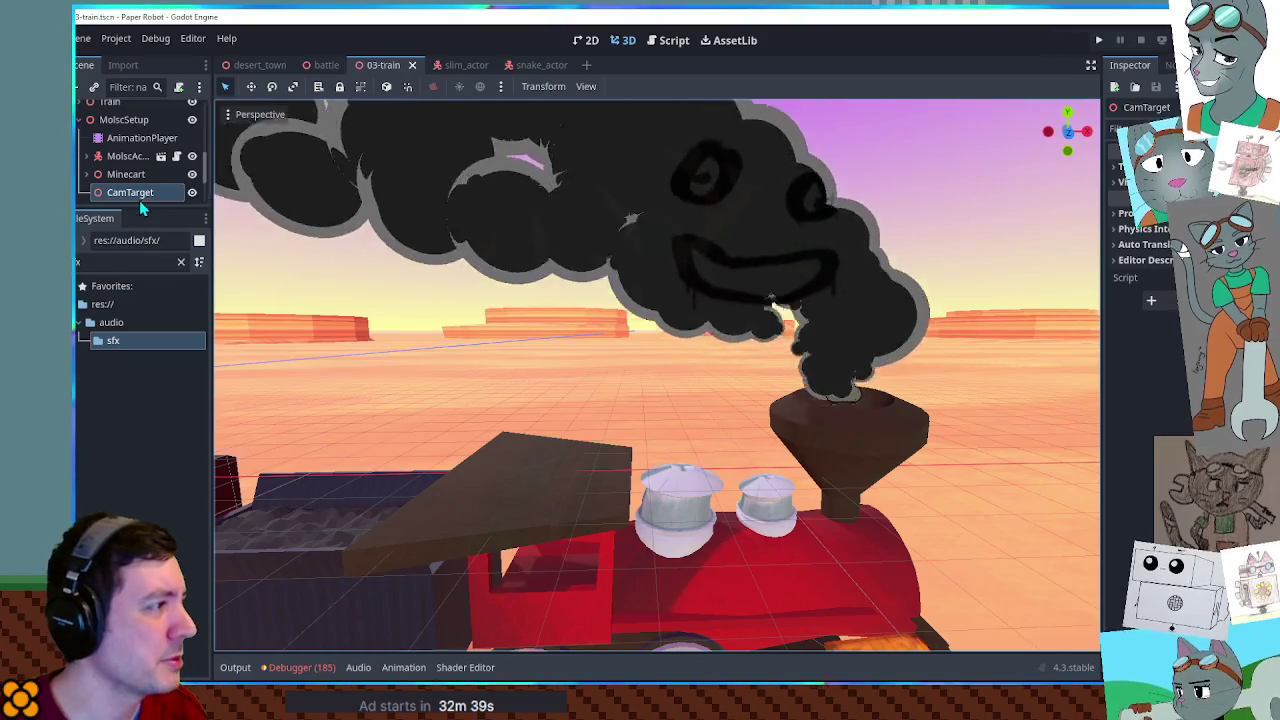
left_click_drag(130, 208, 144, 479)
Collapse Terrain, MolscSetup and CameraHolder, then add a GPUParticlesAttractorSphere3D node.
left_click(82, 165)
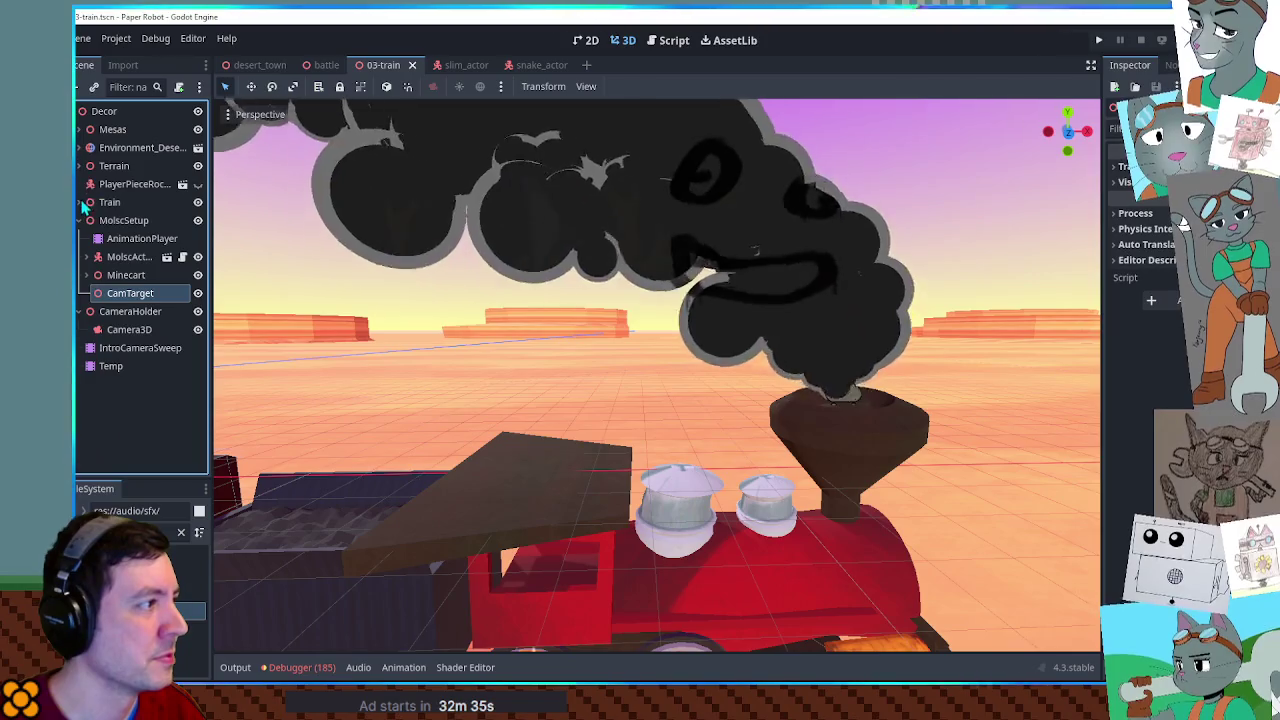
left_click(84, 220)
left_click(84, 238)
left_click(119, 111)
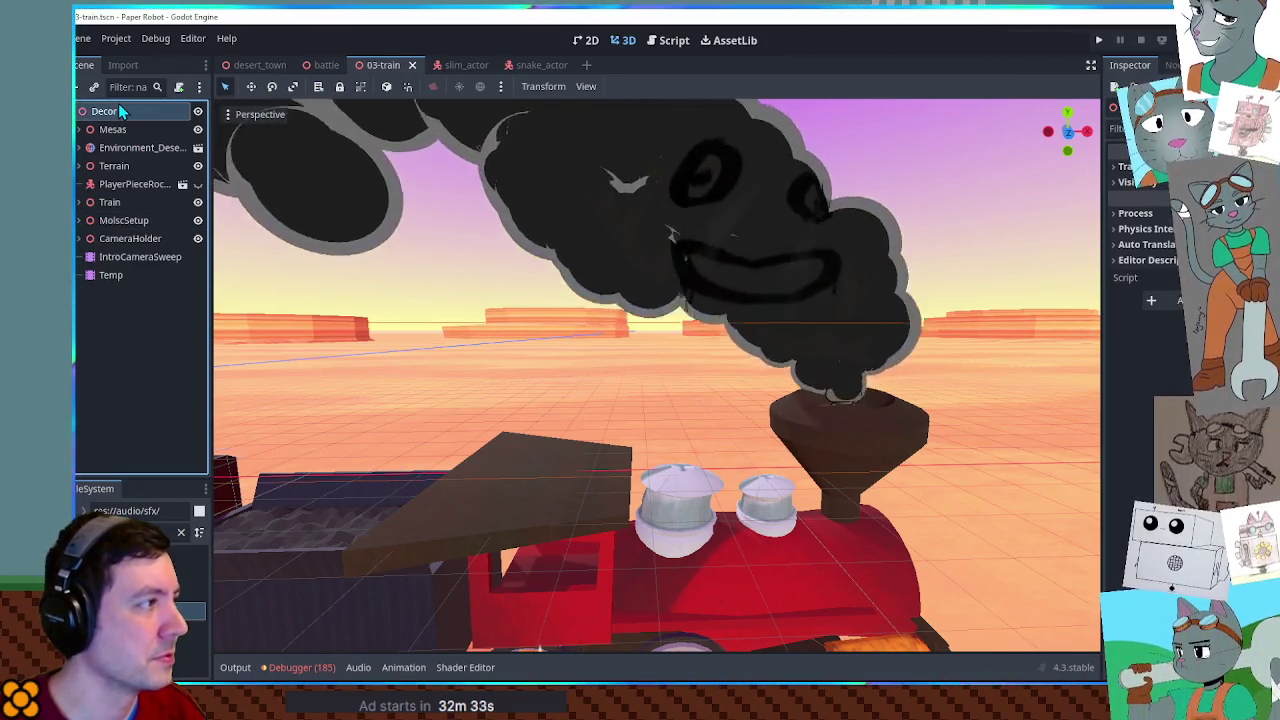
key("ctrl+a")
type("partic")
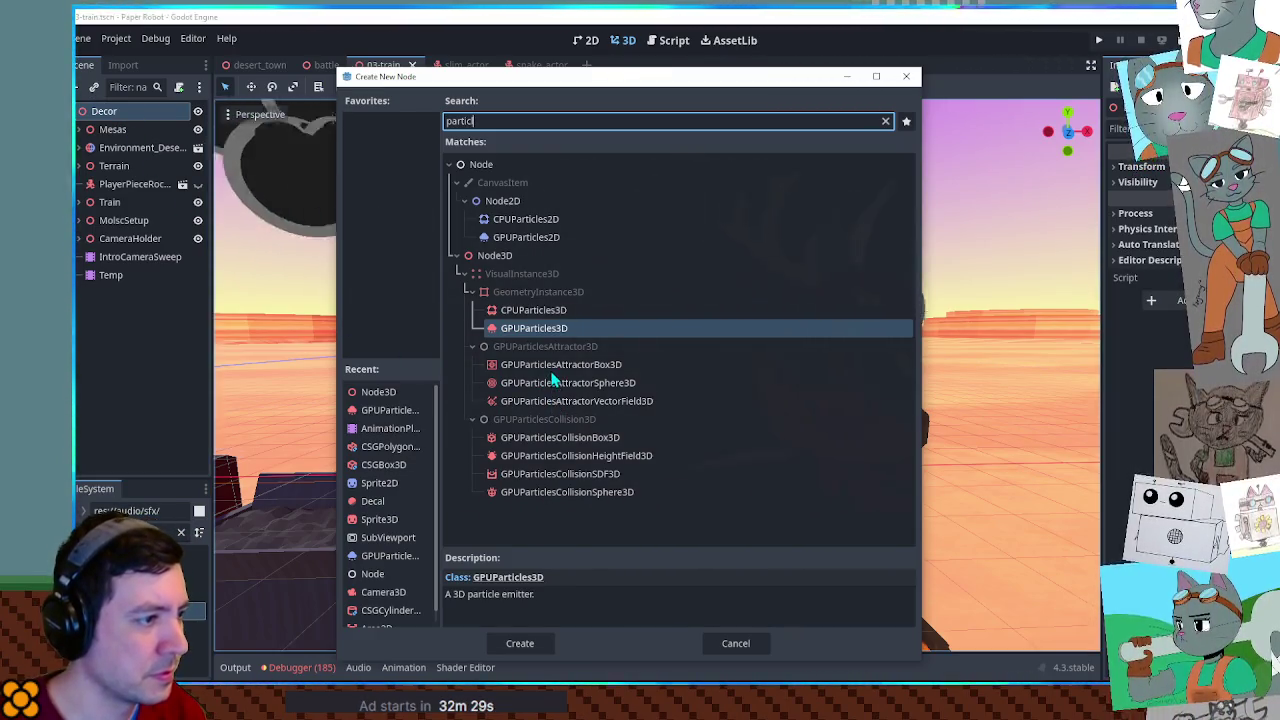
left_click(550, 384)
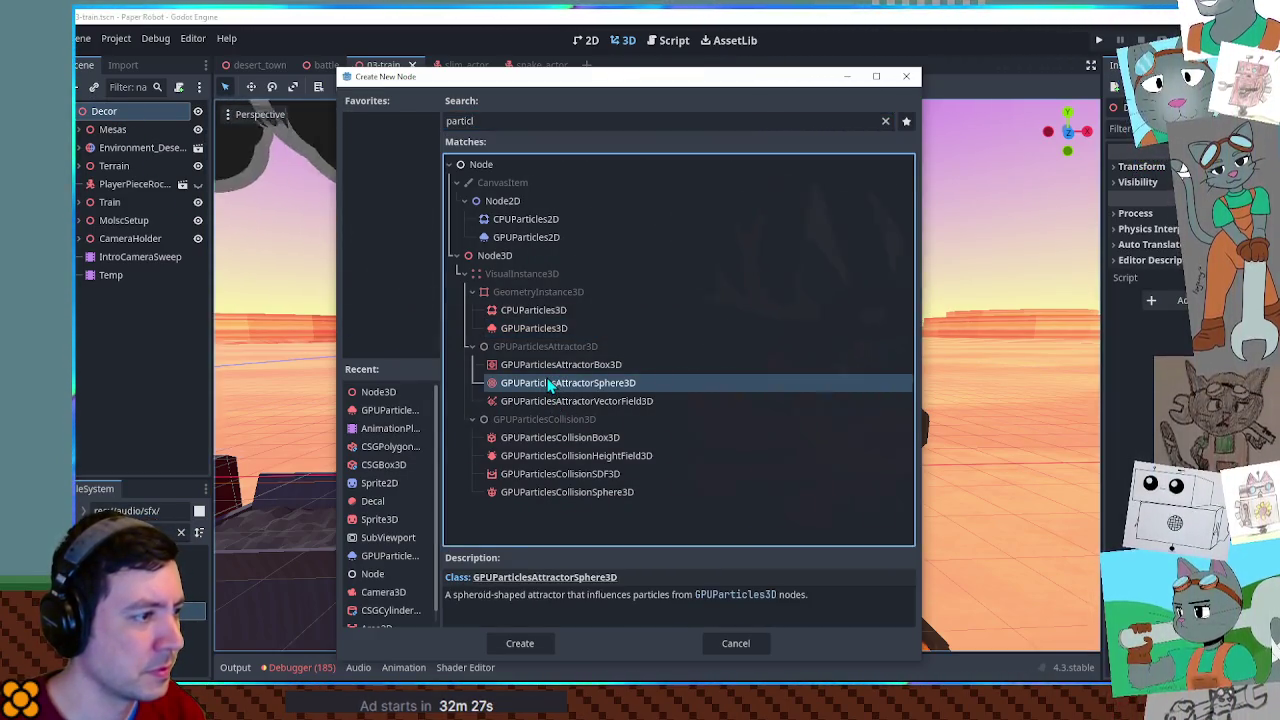
double_click(550, 383)
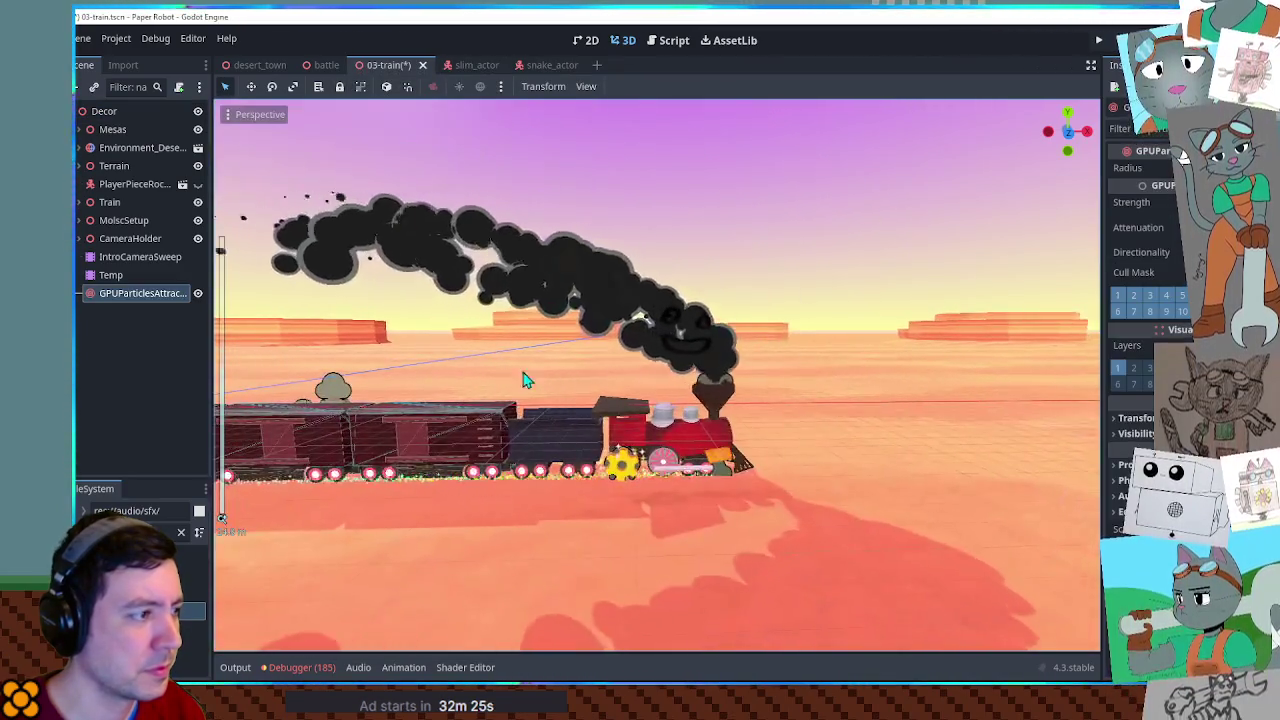
Move the sphere attractor 25 units along X and widen its radius to about 5.18.
scroll(523, 380, "down", 4)
left_click_drag(448, 362, 697, 397)
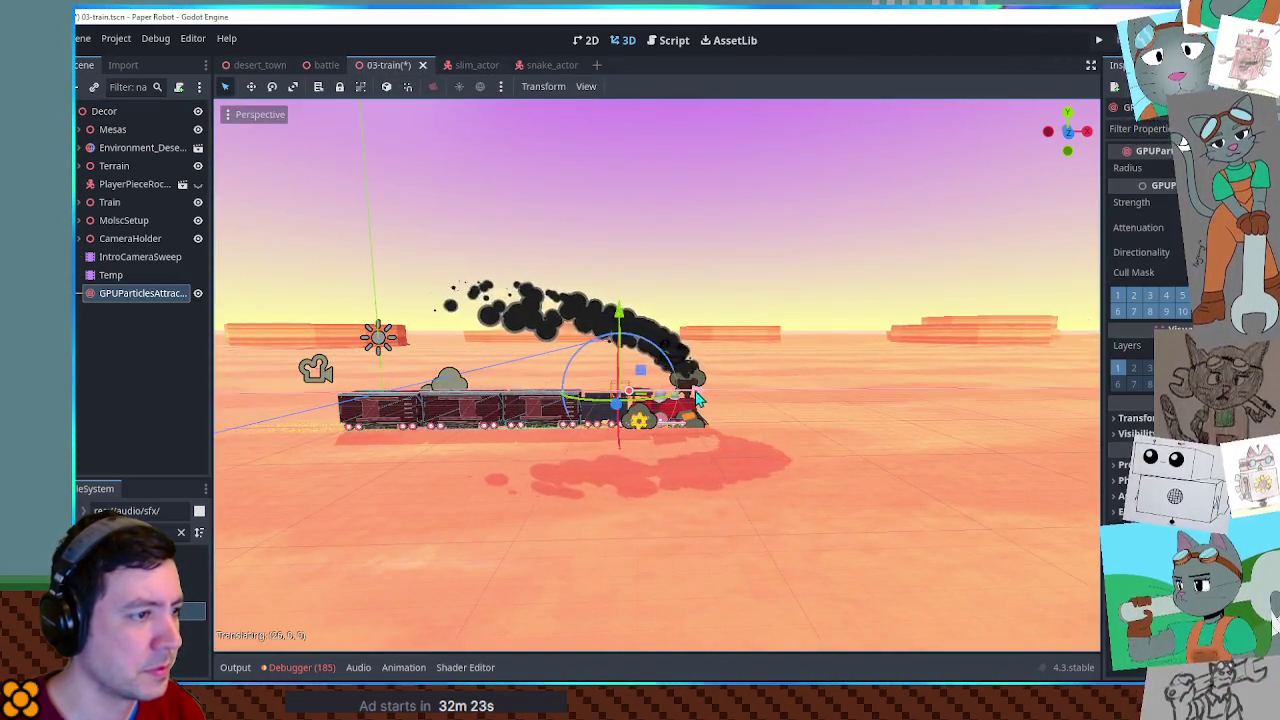
scroll(680, 393, "up", 5)
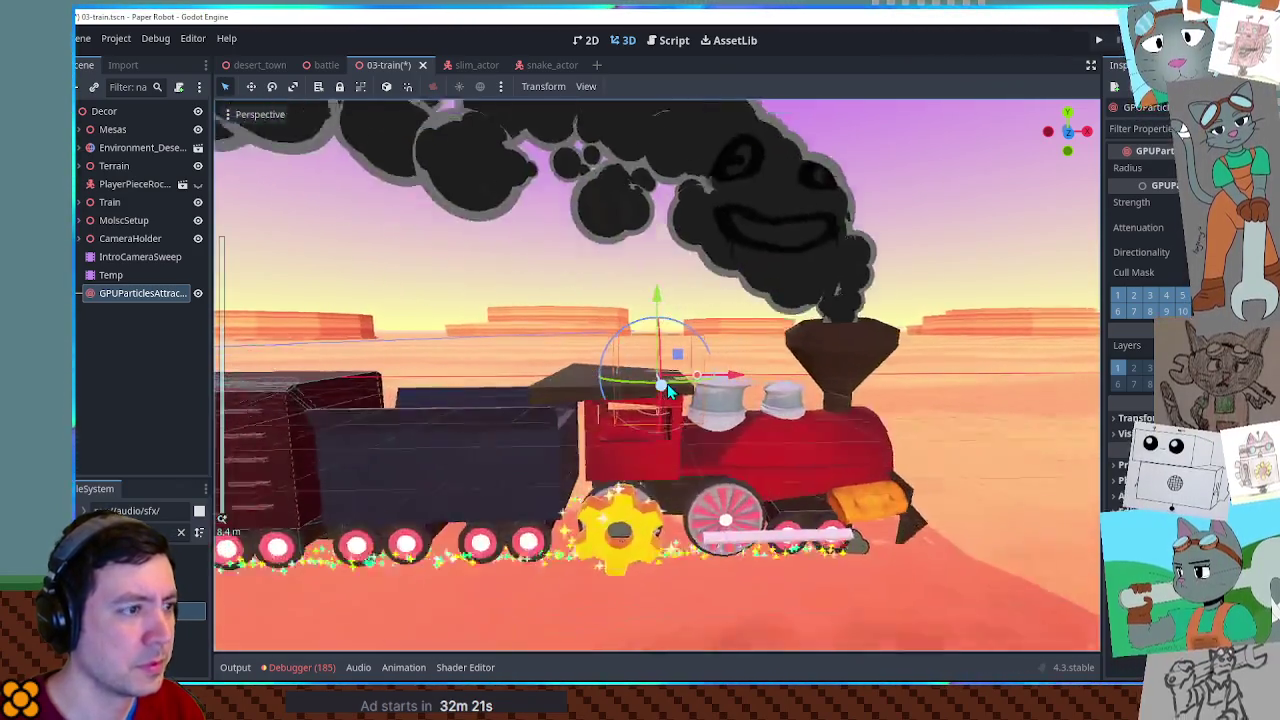
left_click_drag(700, 375, 906, 380)
scroll(800, 405, "up", 3)
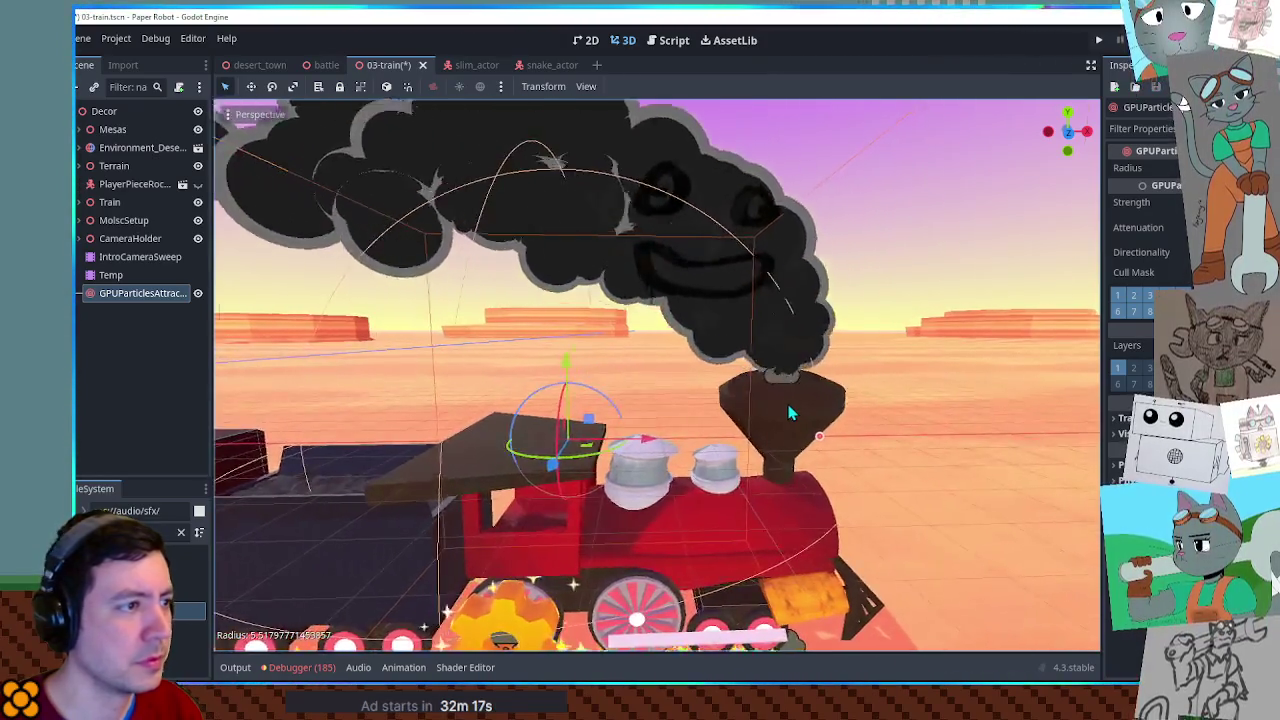
scroll(790, 413, "down", 3)
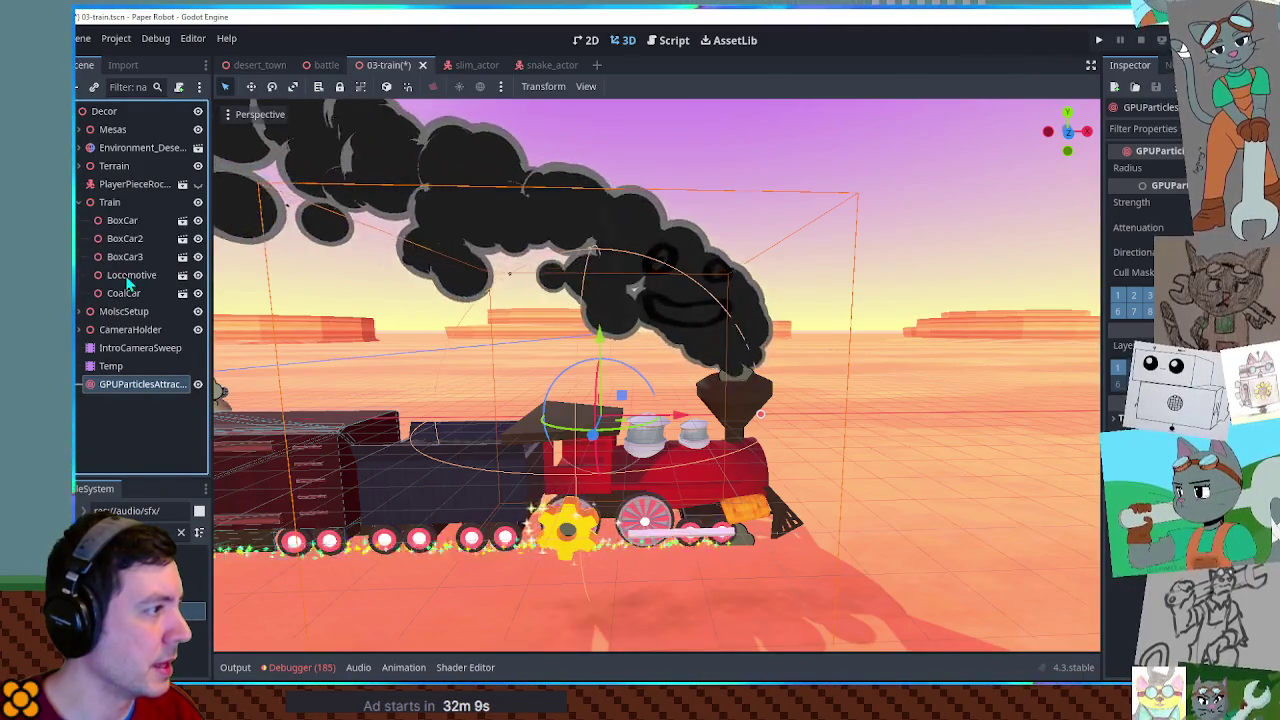
Open the Locomotive scene, inspect its Smoke GPUParticles3D emitter, and return to 03-train.
left_click(135, 278)
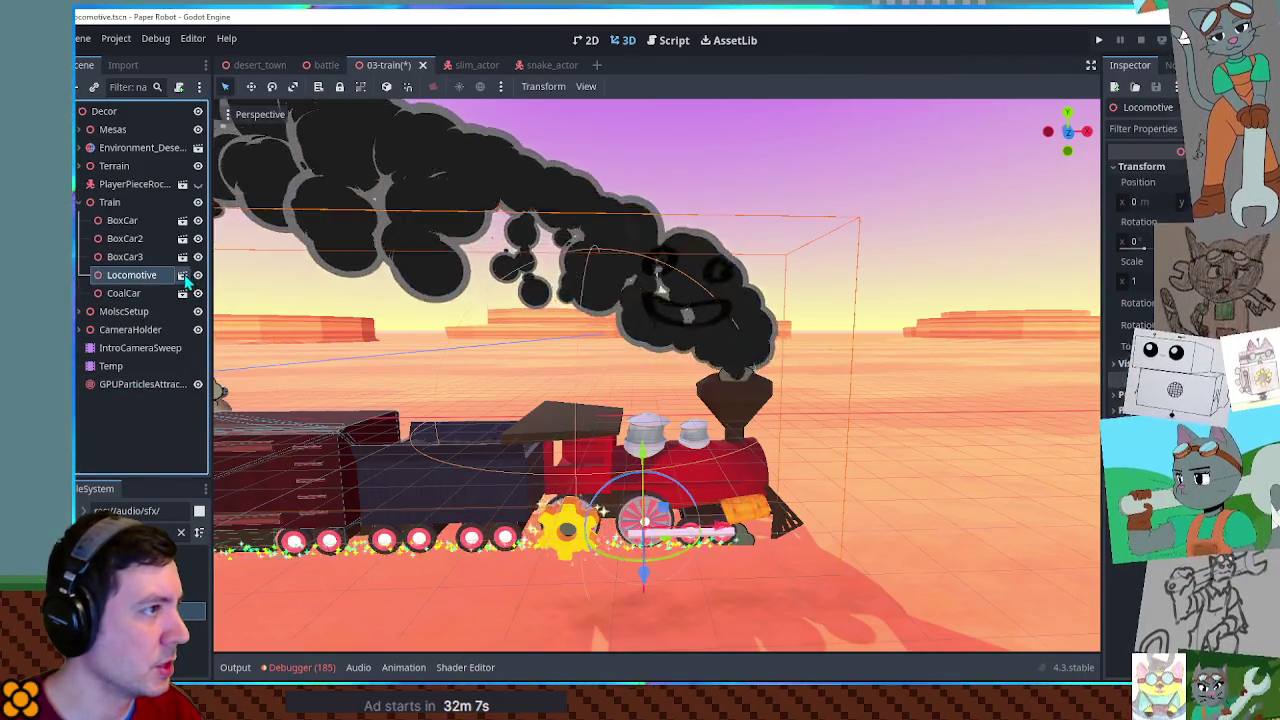
left_click(182, 275)
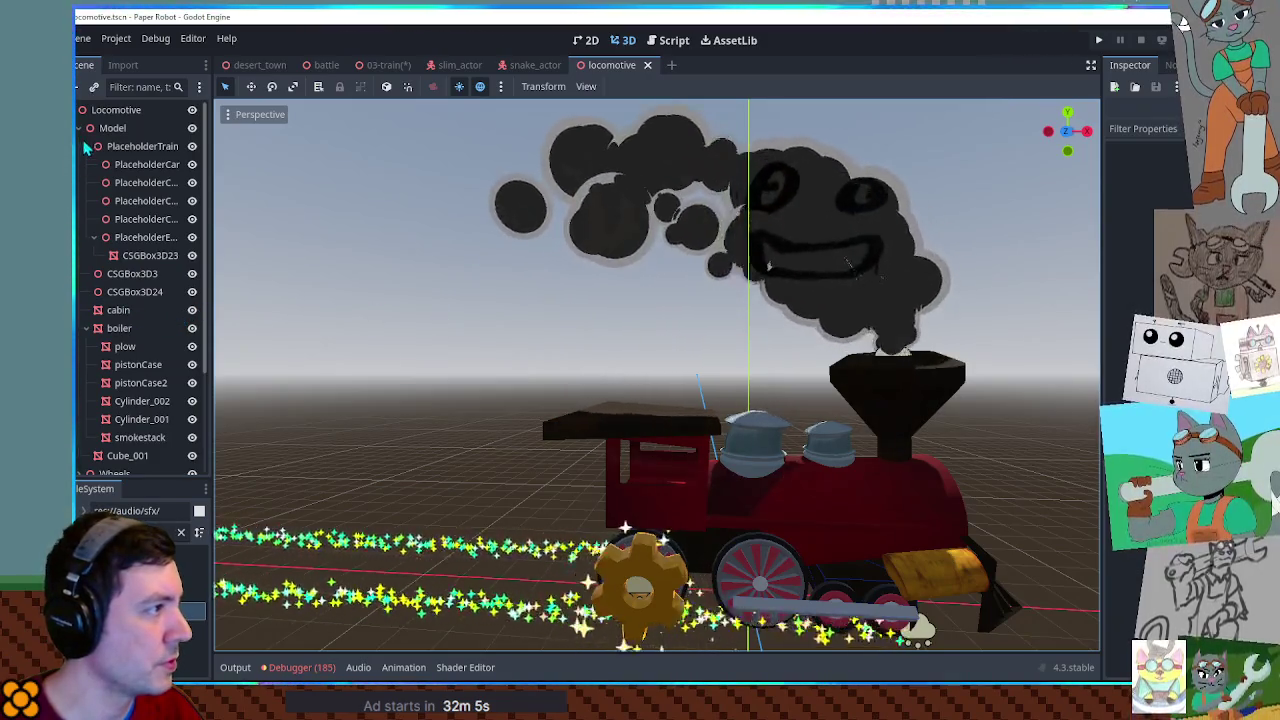
left_click(82, 128)
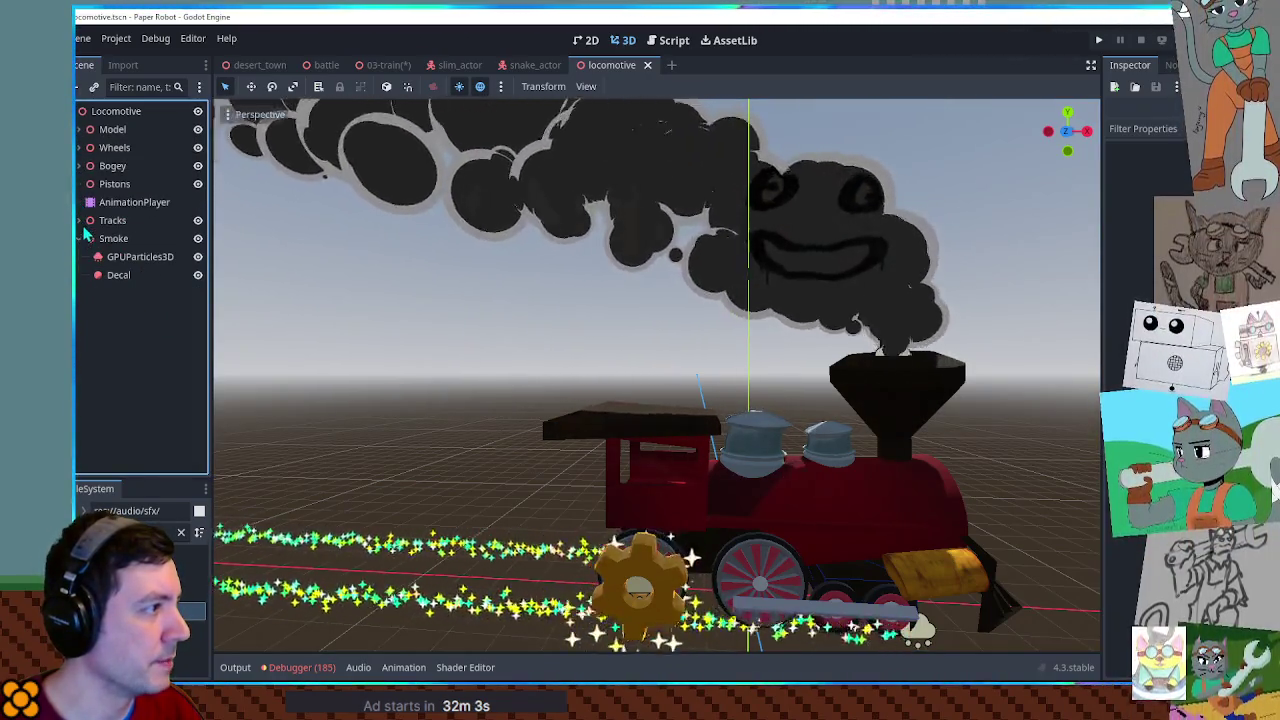
left_click(130, 256)
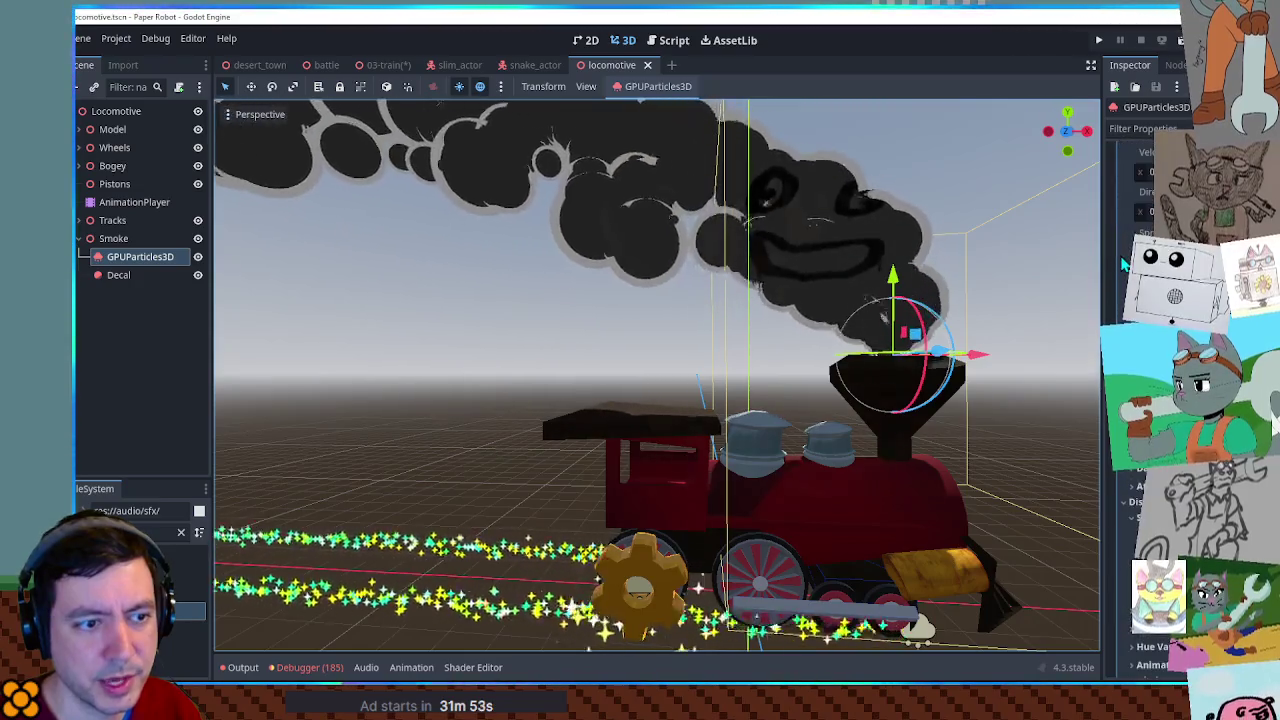
scroll(1125, 262, "down", 5)
scroll(1125, 400, "down", 5)
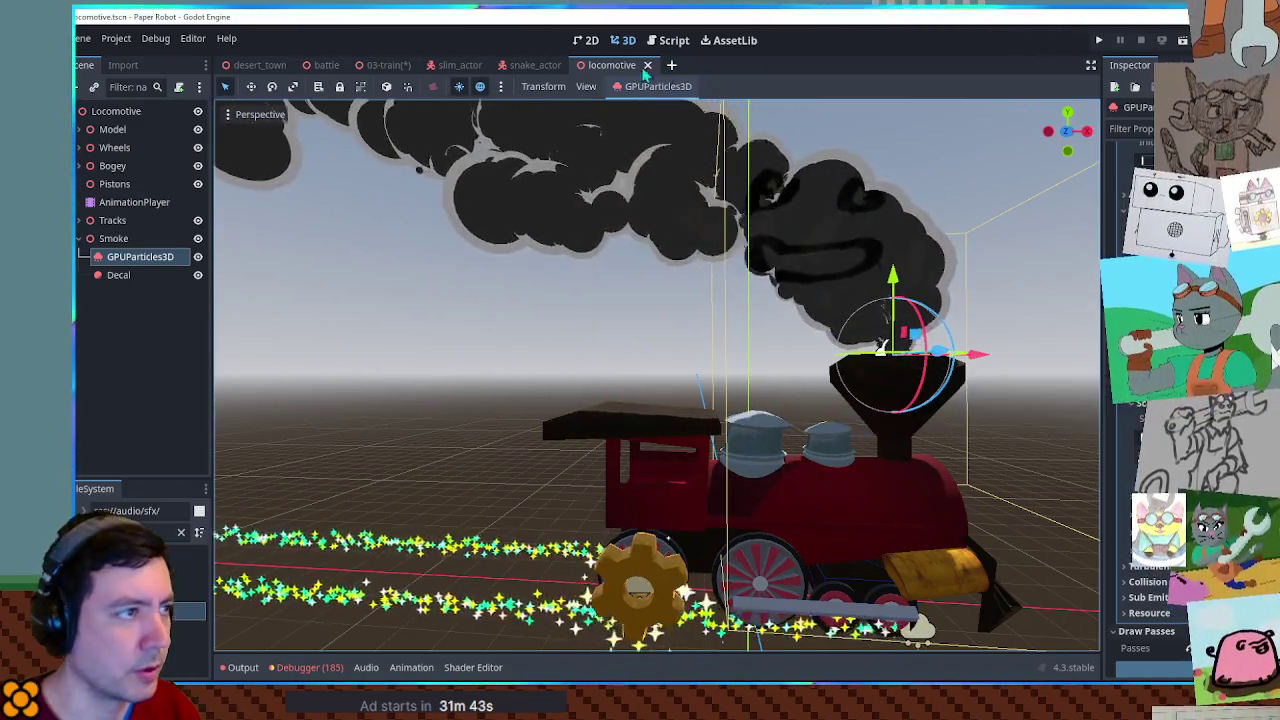
left_click(385, 65)
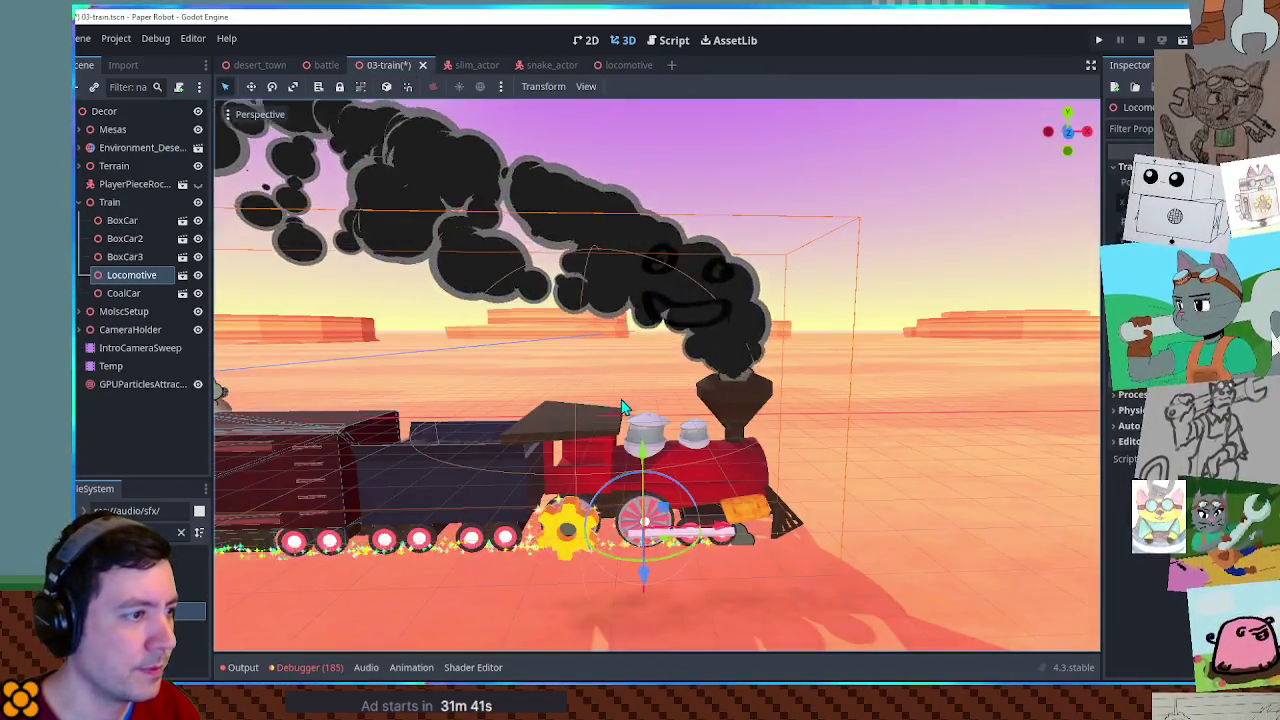
Raise the particle attractor about 2.4 m into the smoke plume, then reopen the Locomotive scene.
left_click(143, 386)
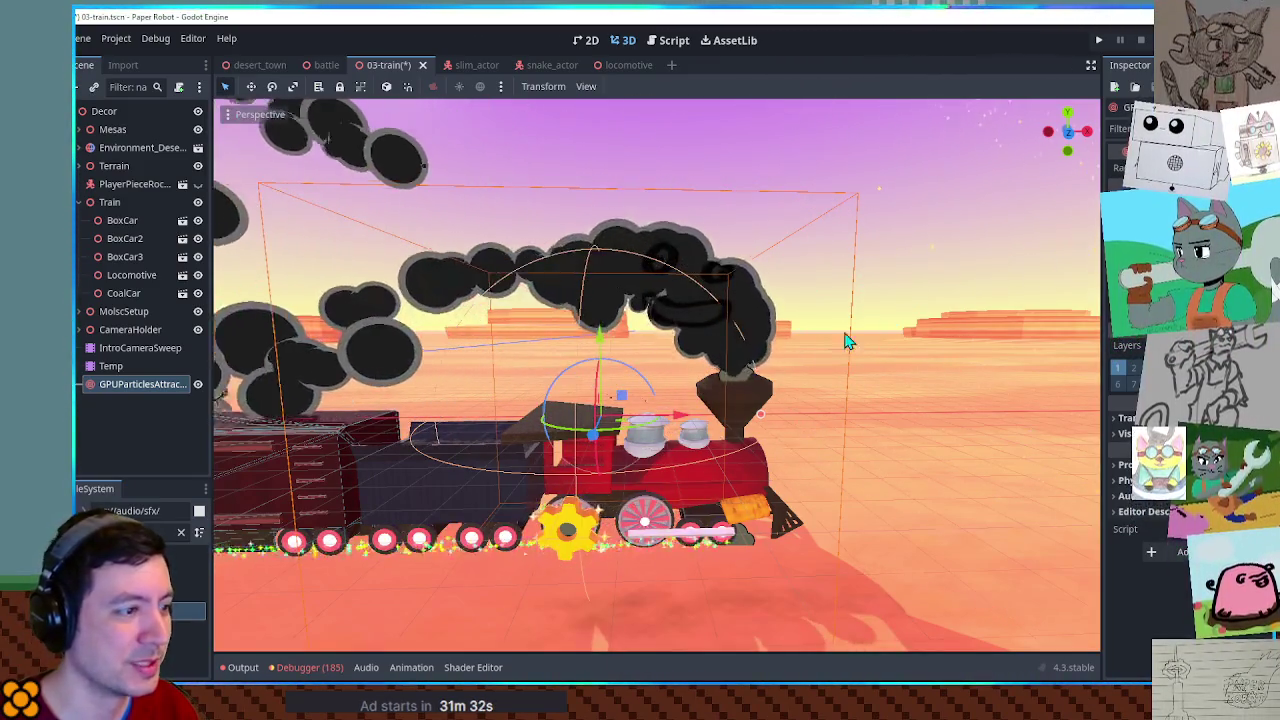
mouse_move(621, 395)
left_mouse_down()
mouse_move(620, 333)
mouse_move(628, 398)
left_mouse_up()
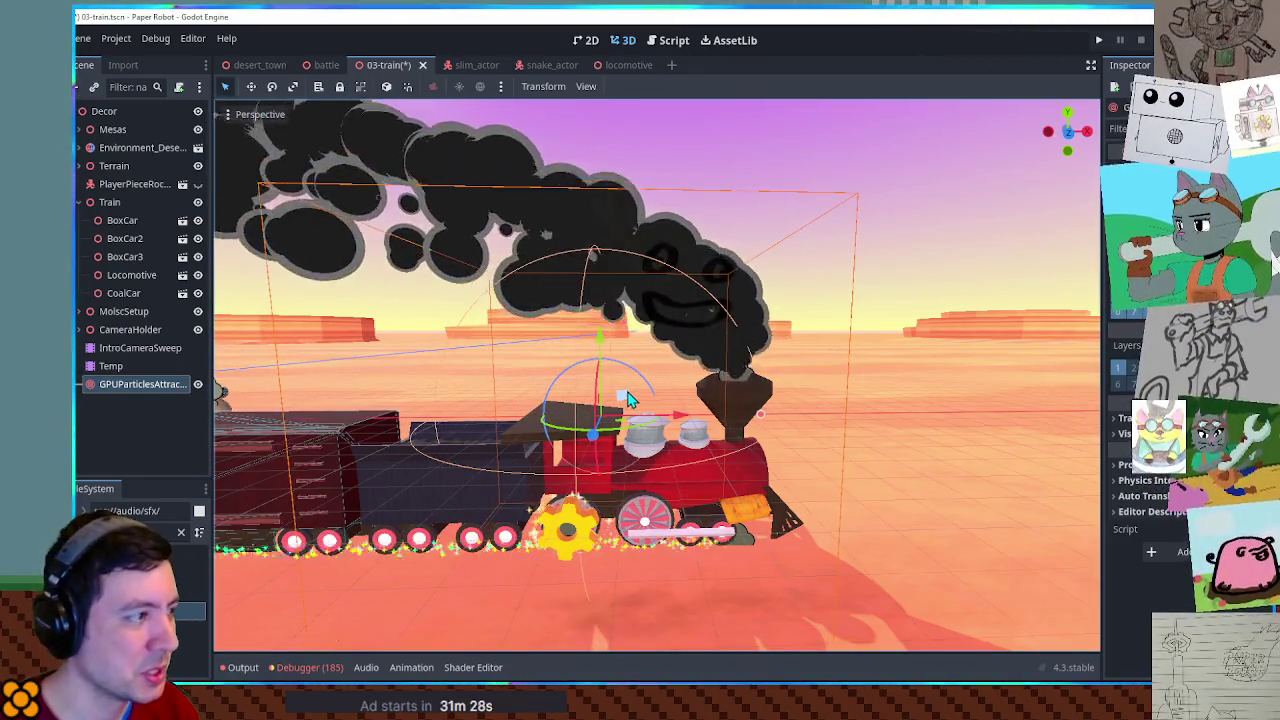
left_click(765, 522)
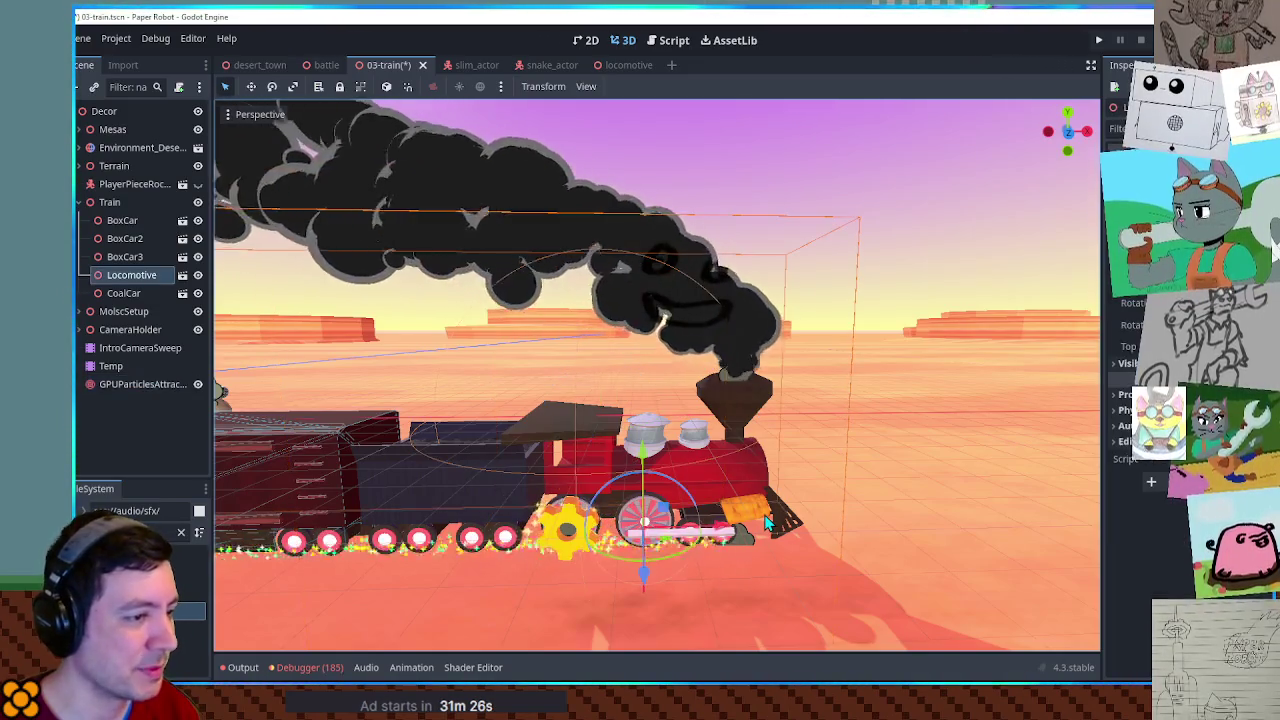
left_click(182, 275)
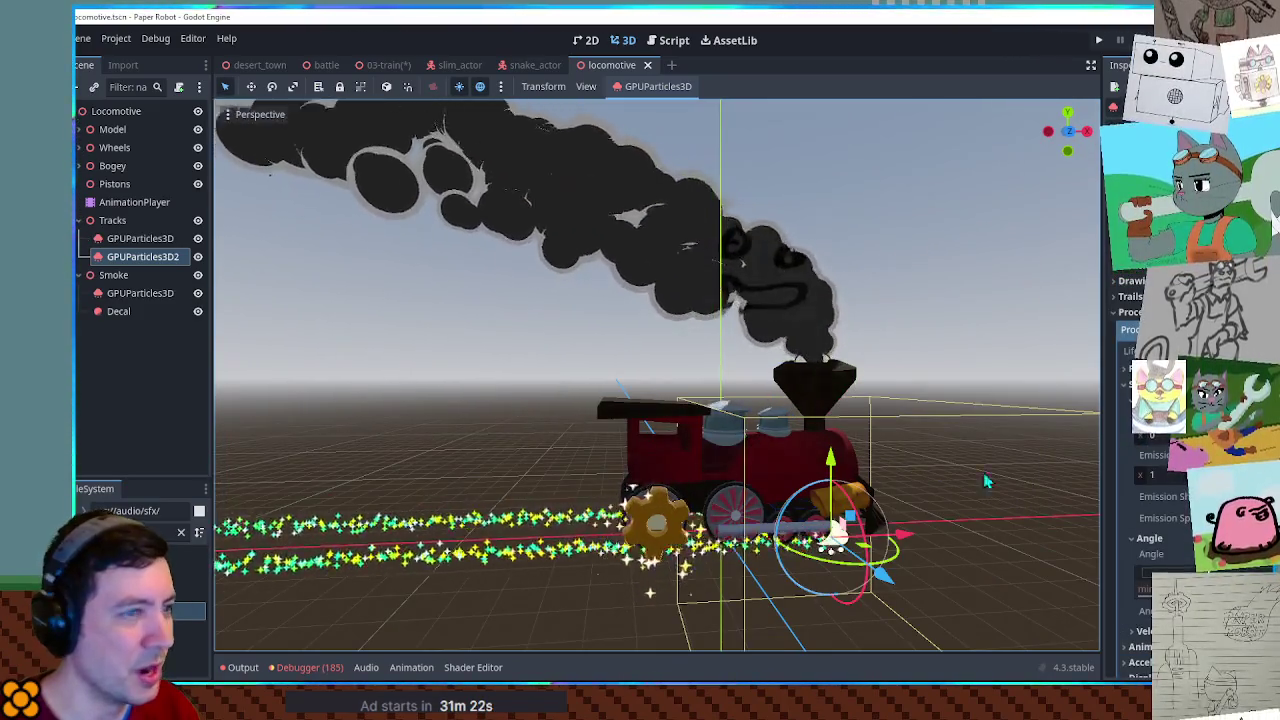
Select the track spark emitters and collapse their Display, process material and Pass 1 mesh sections.
left_click(153, 248, "ctrl")
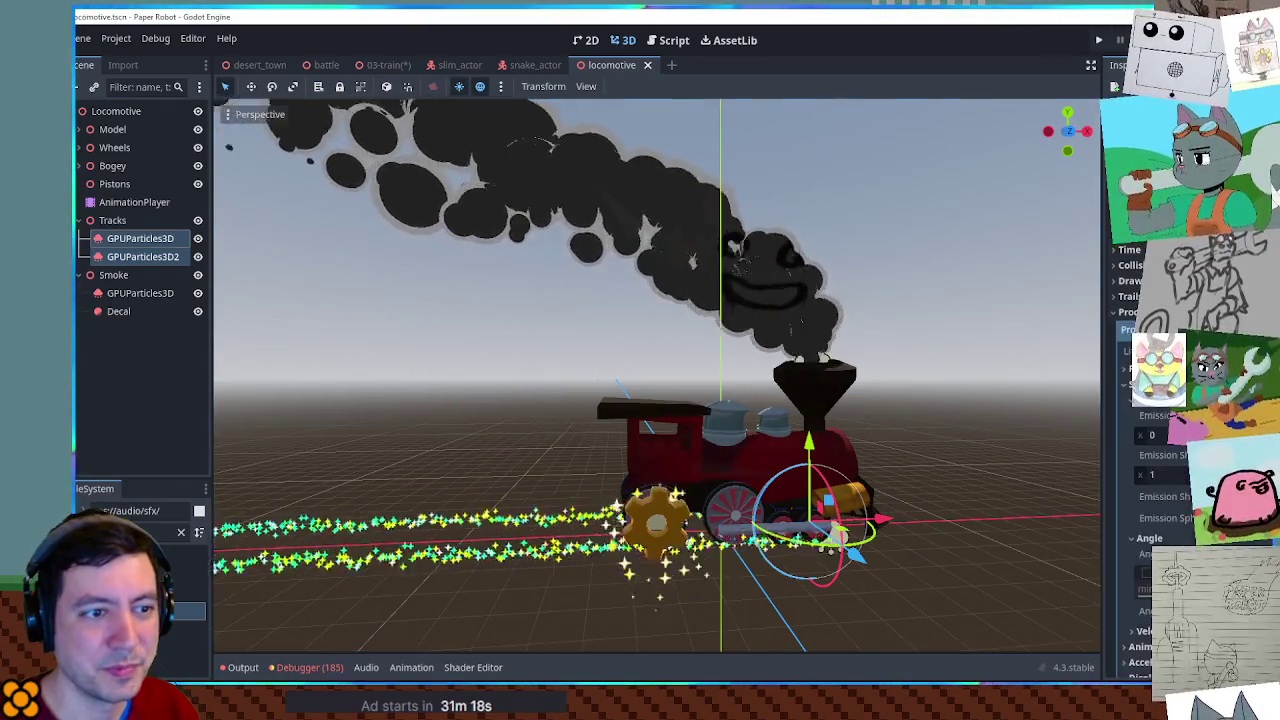
scroll(1127, 395, "down", 5)
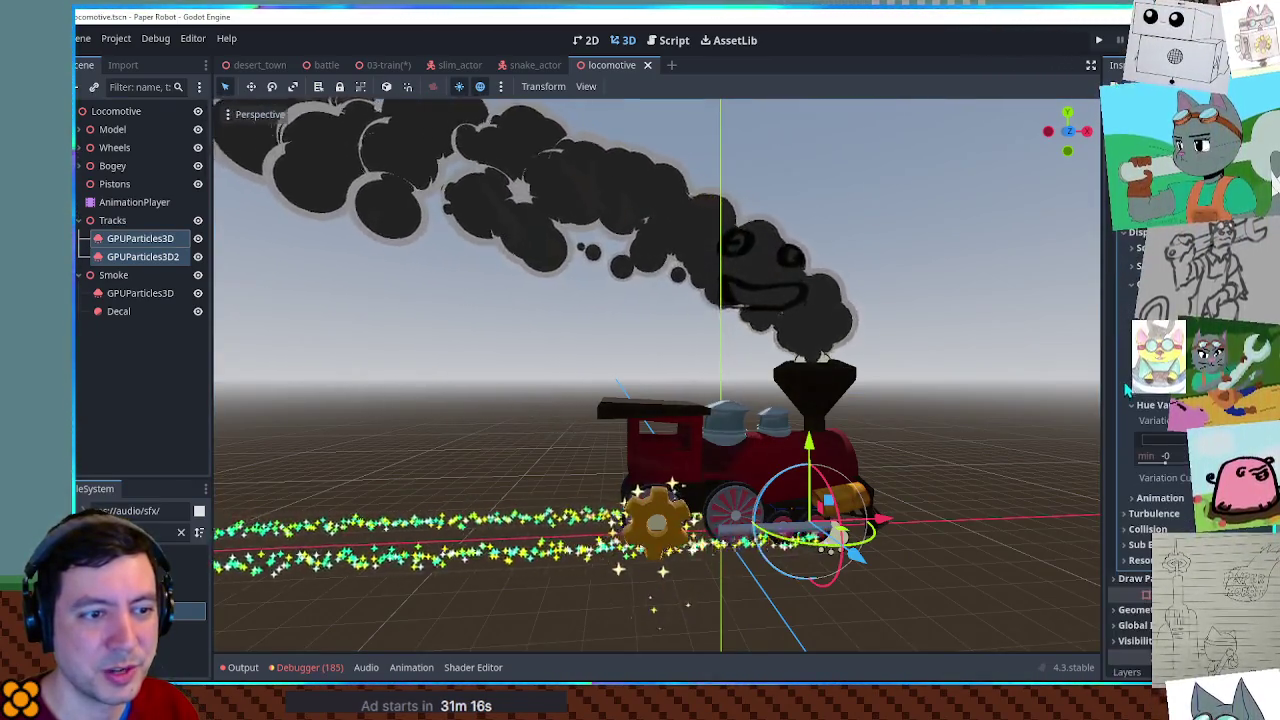
left_click(1127, 240)
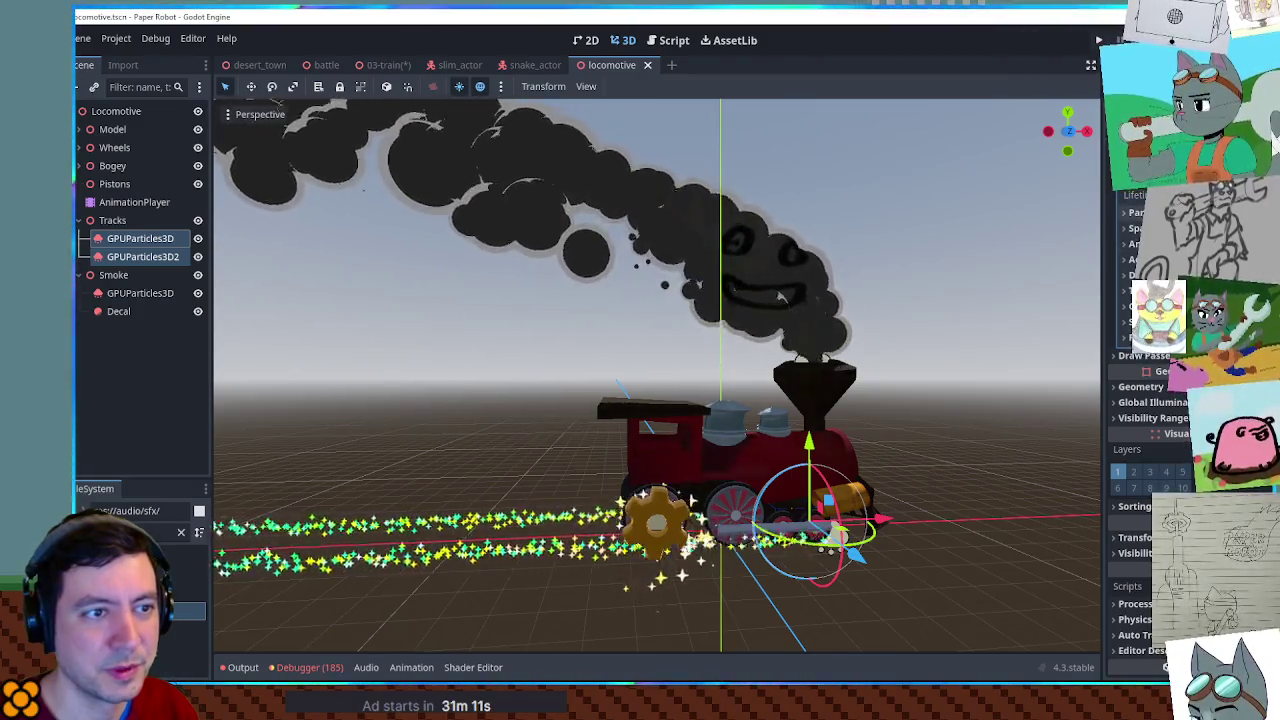
left_click(137, 232)
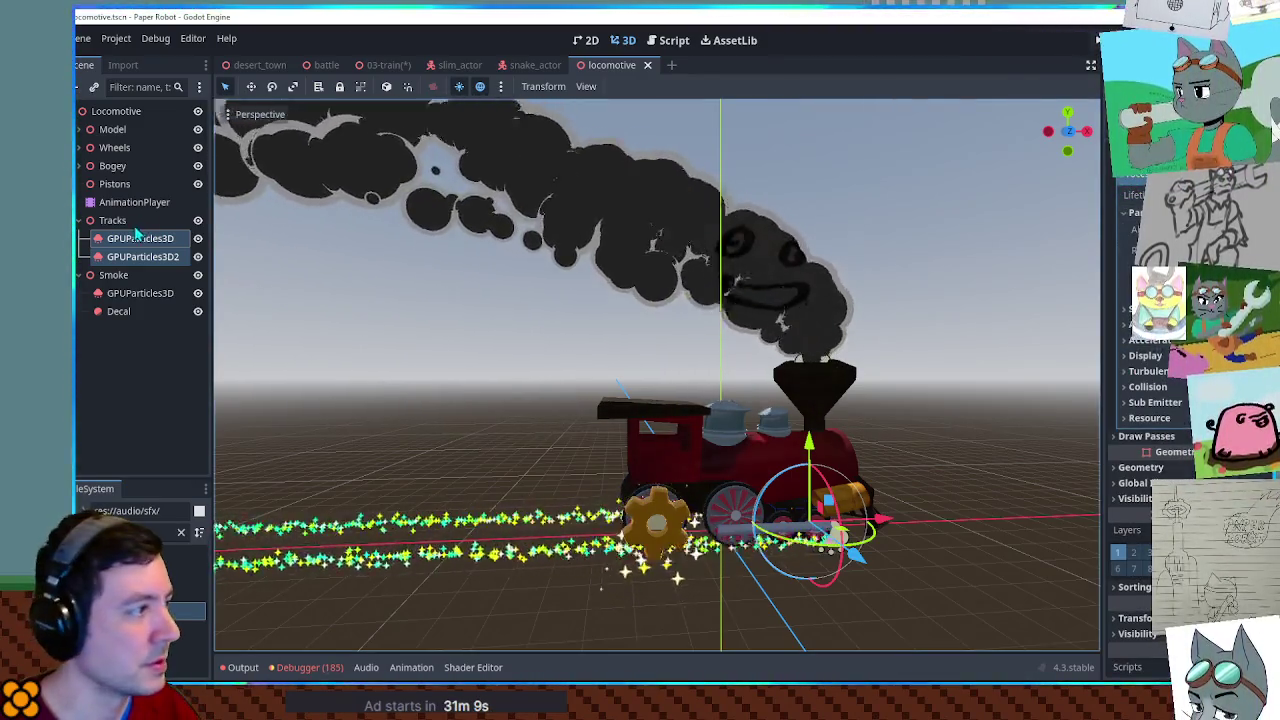
left_click(137, 238)
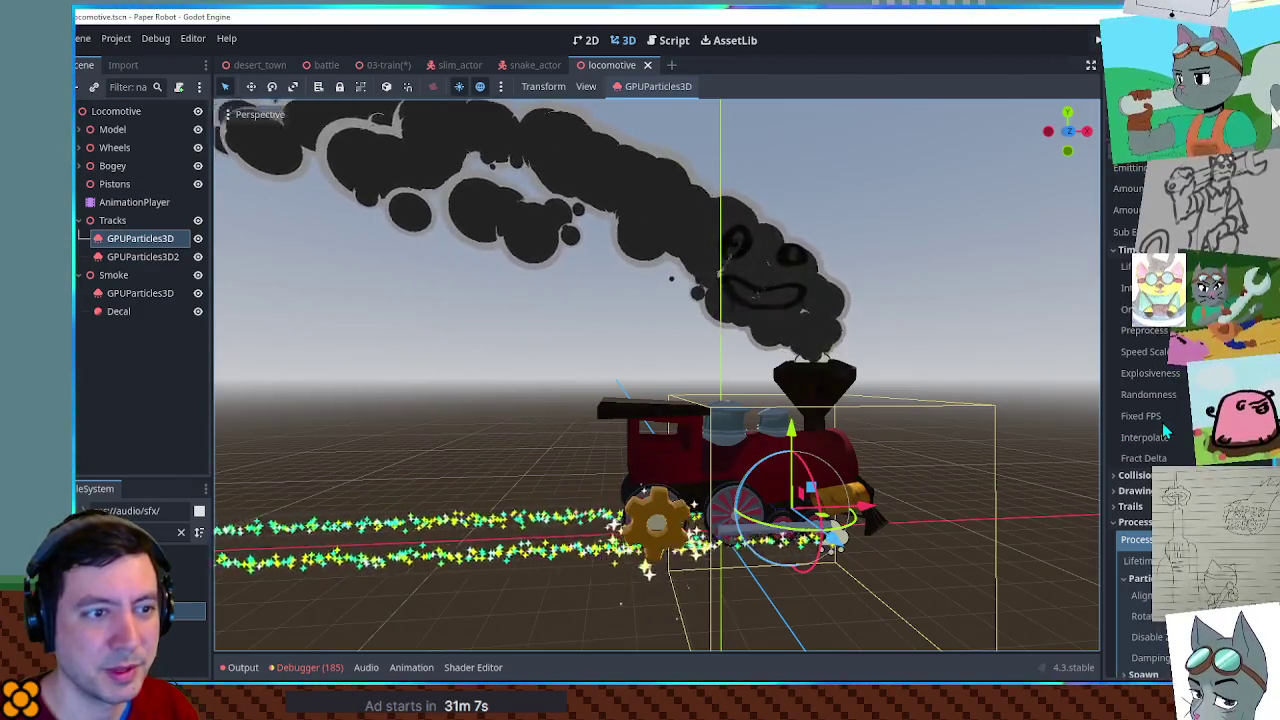
scroll(1162, 422, "down", 5)
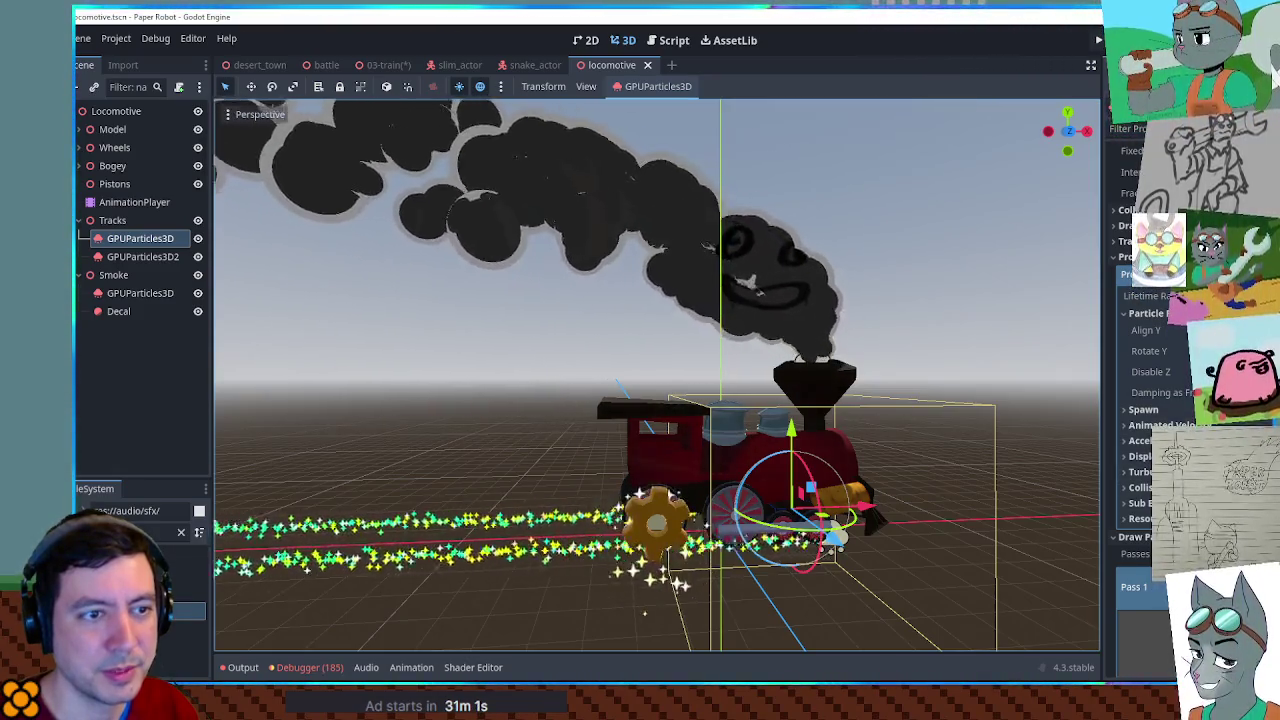
left_click(1145, 274)
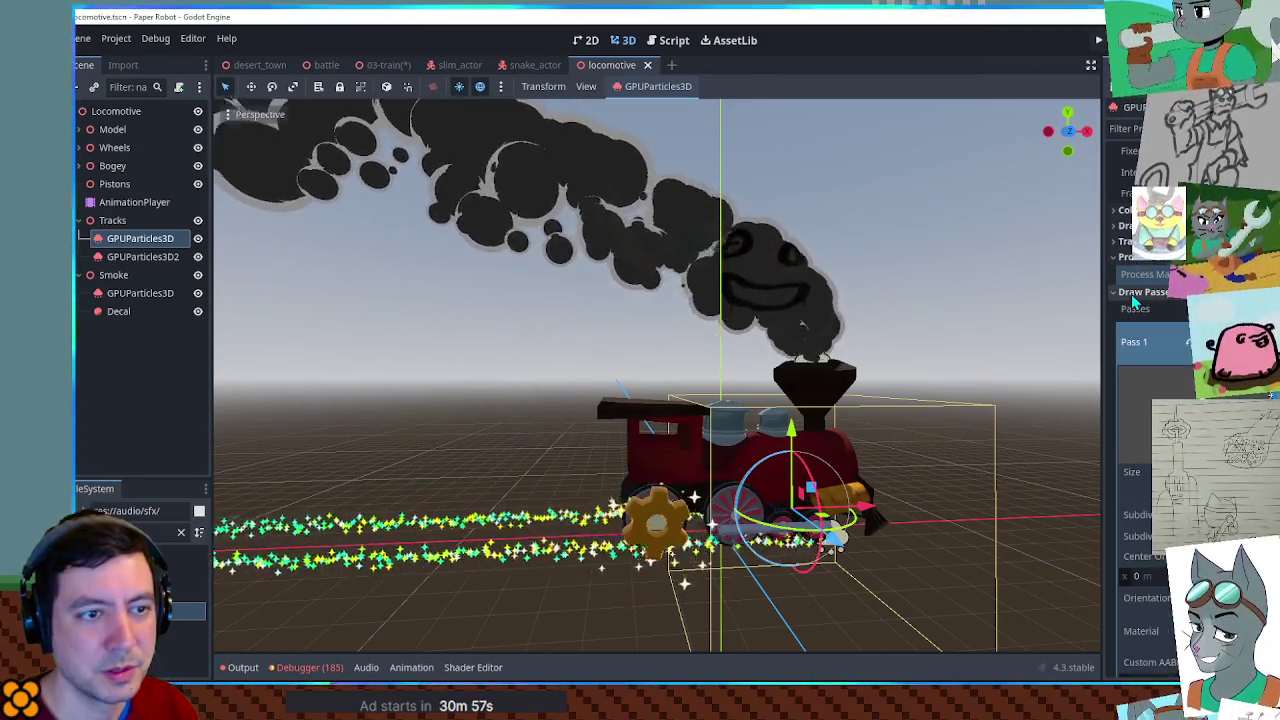
left_click(1140, 341)
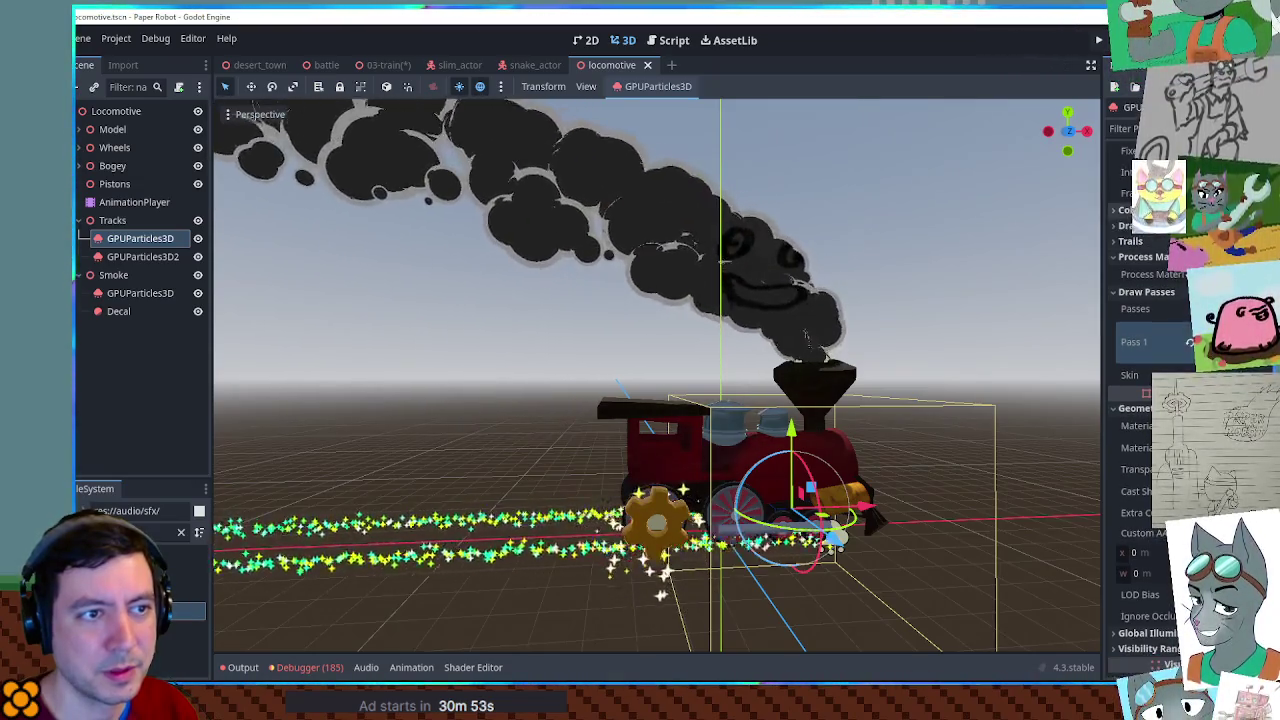
Expand the first emitter's process material Accelerations, save the locomotive scene, and return to 03-train.
scroll(1140, 400, "up", 5)
scroll(1148, 420, "down", 5)
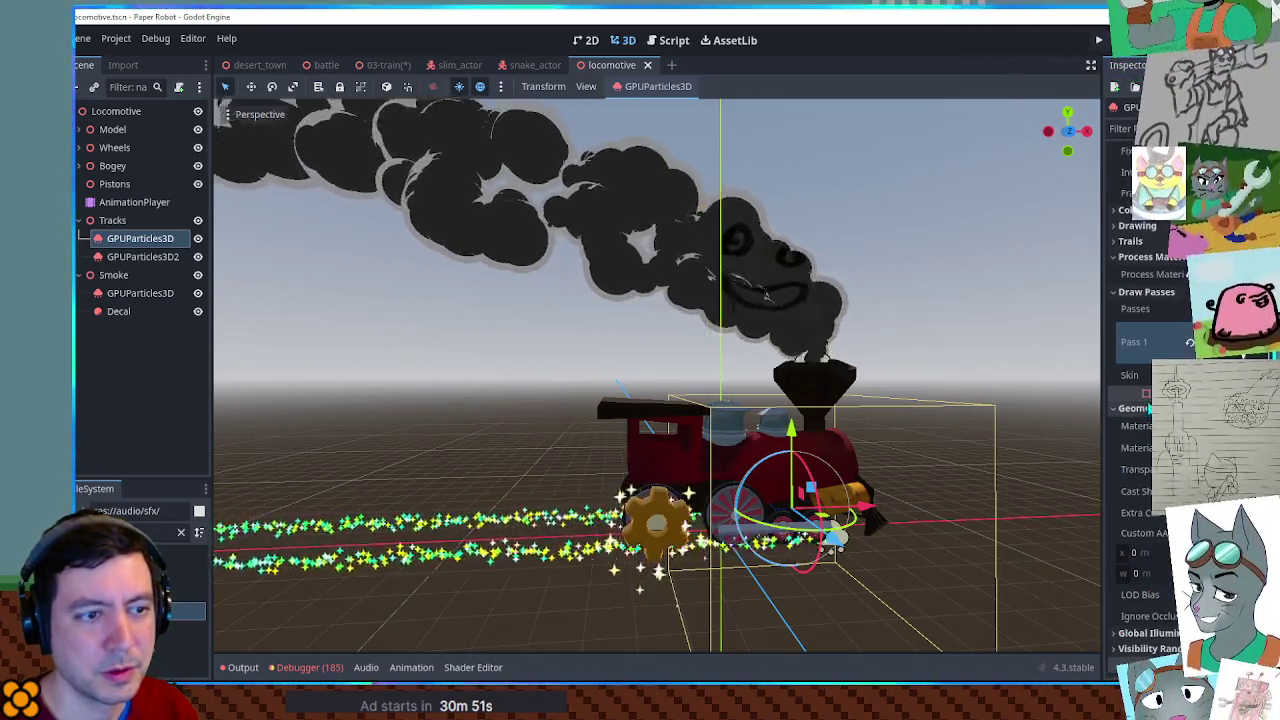
left_click(1155, 274)
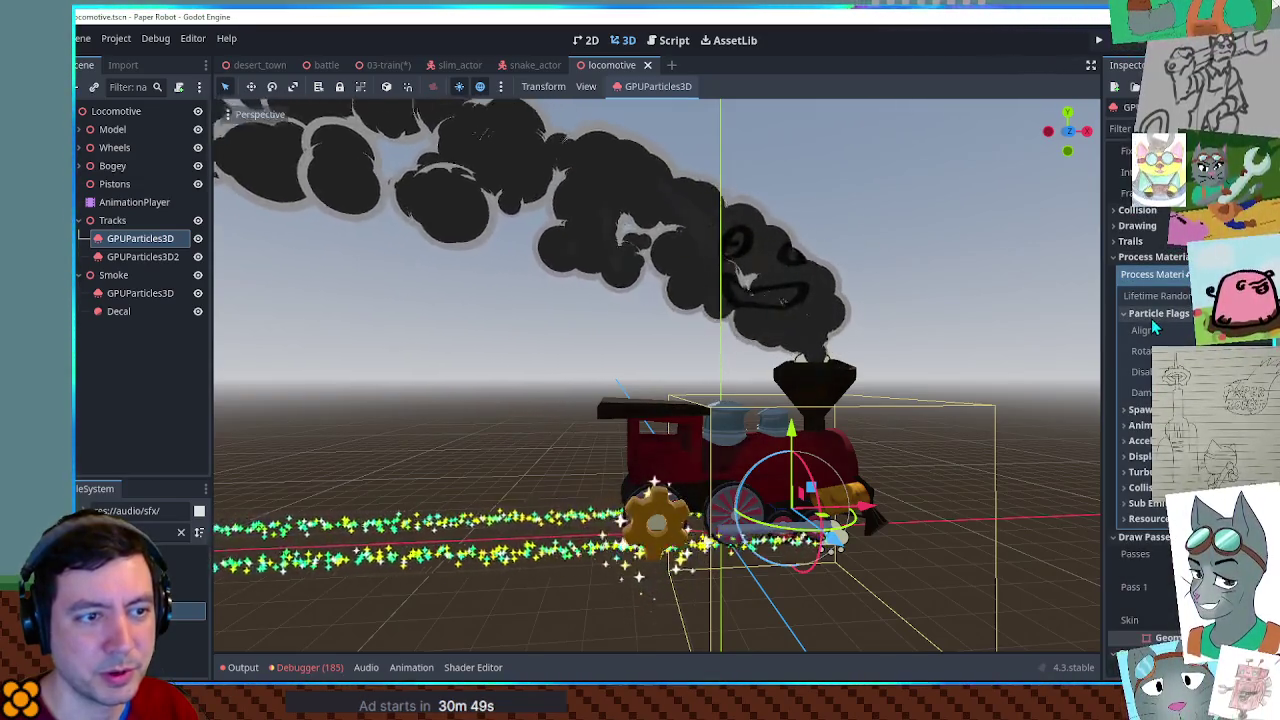
left_click(1151, 314)
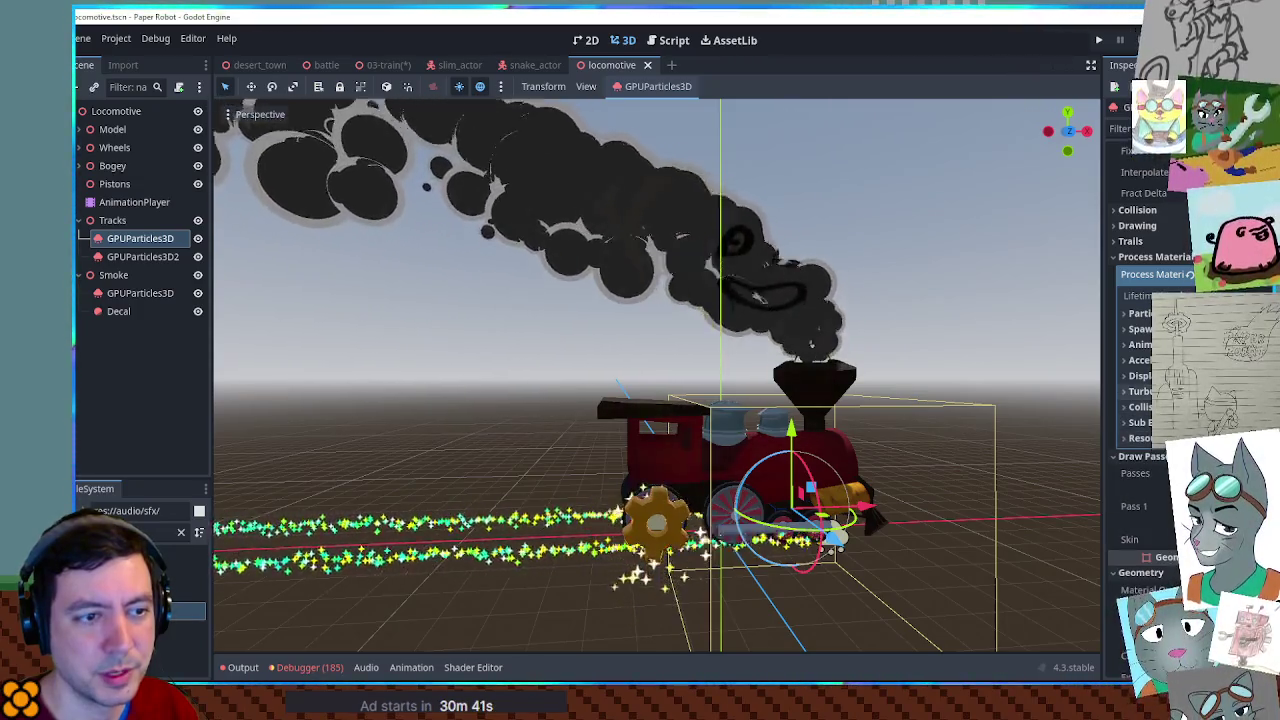
left_click(1140, 360)
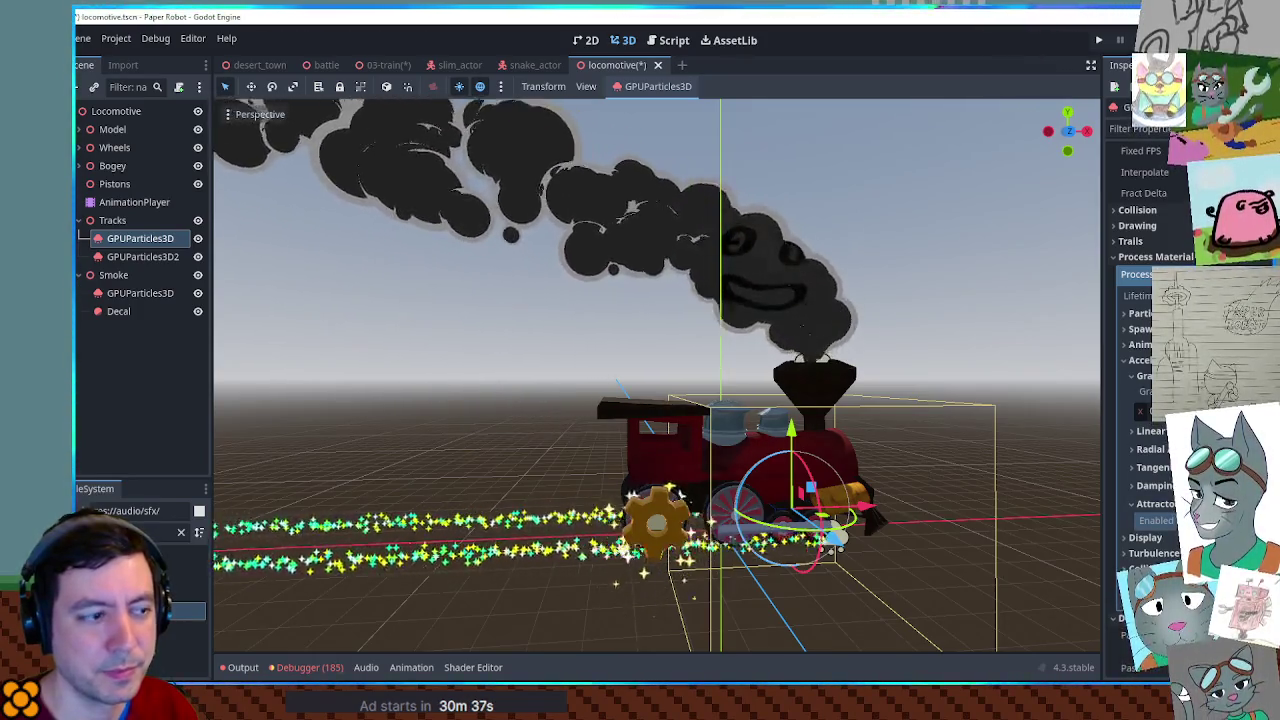
key("ctrl+s")
left_click(143, 256)
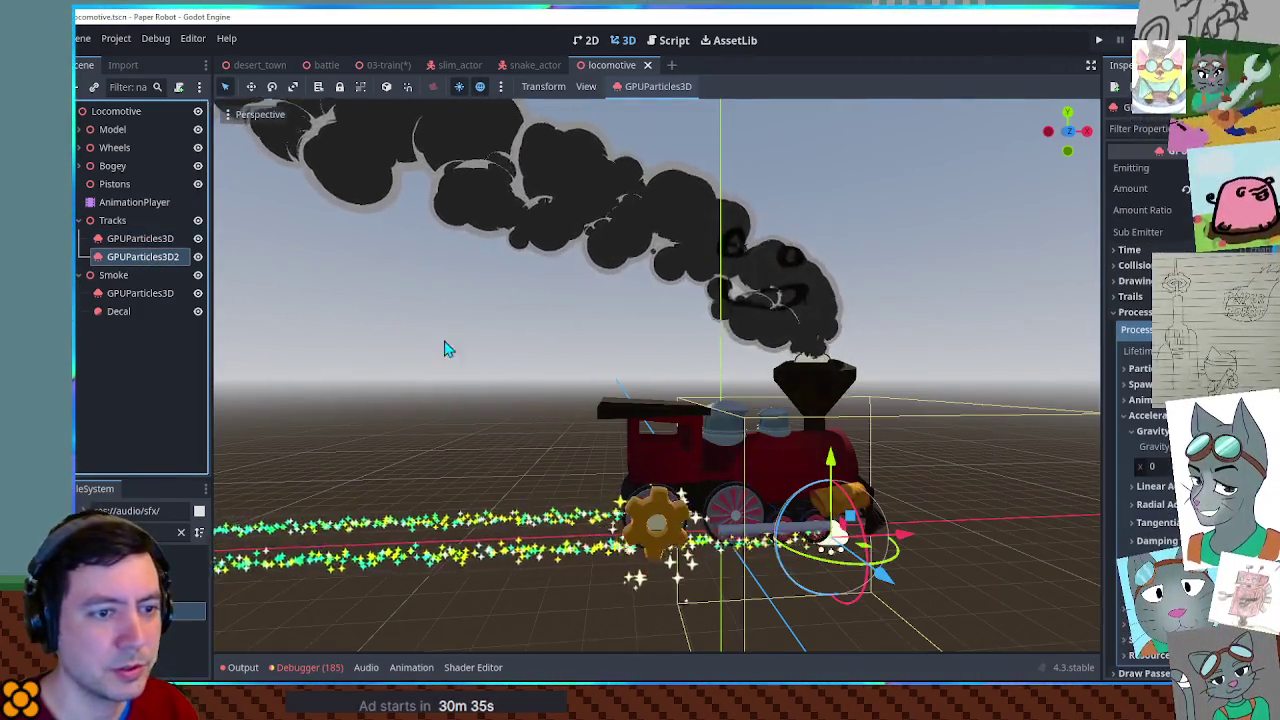
scroll(1140, 400, "down", 5)
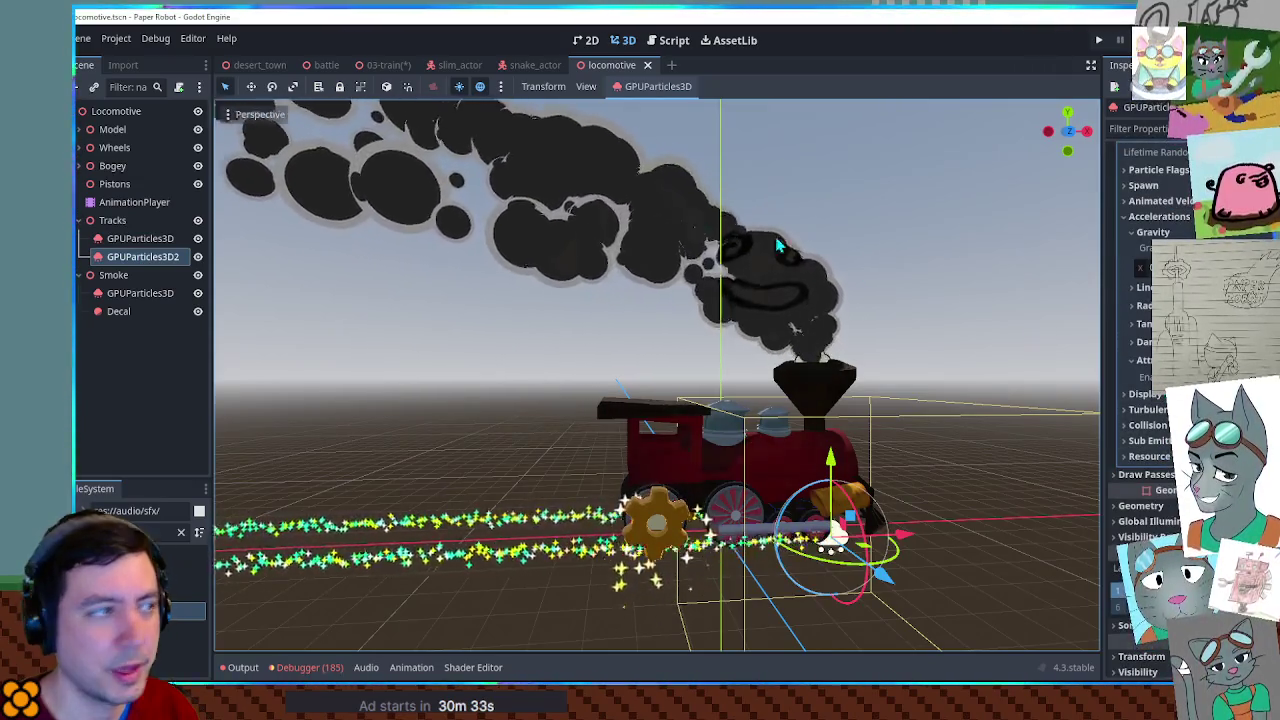
mouse_move(593, 71)
left_mouse_down()
mouse_move(353, 77)
mouse_move(518, 67)
mouse_move(365, 63)
mouse_move(383, 65)
left_mouse_up()
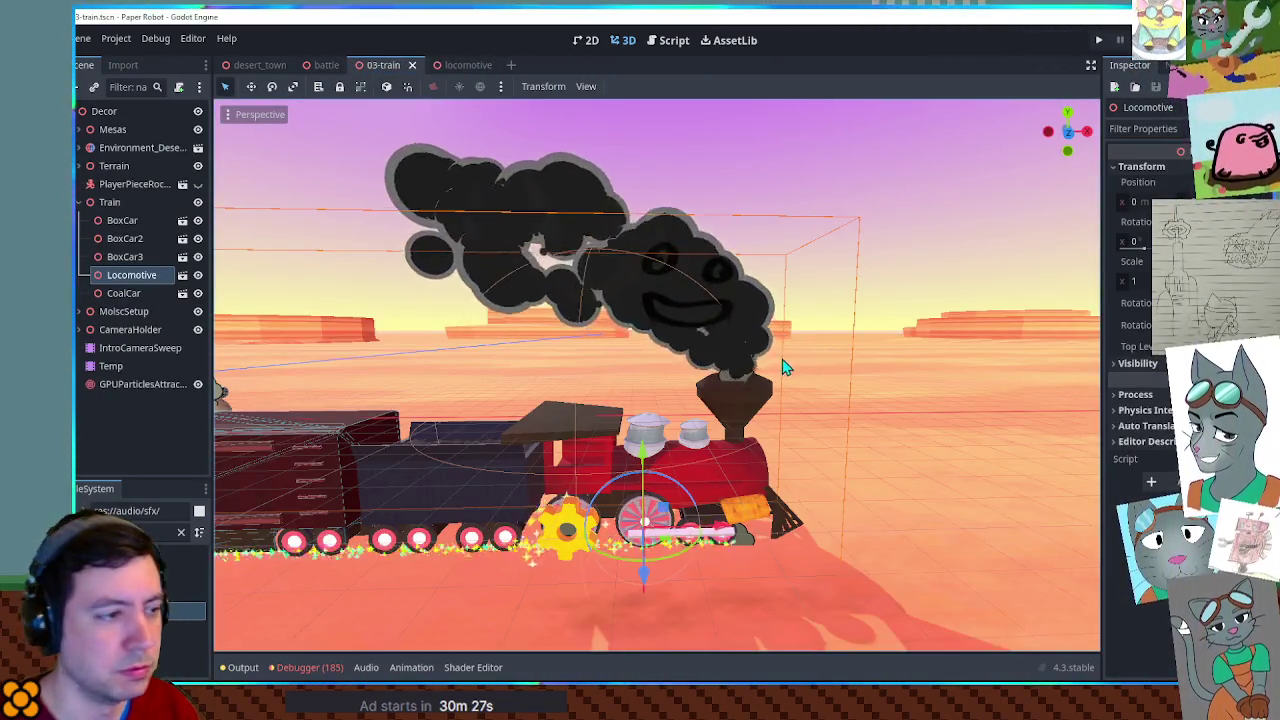
Undo the accidental locomotive lift and enlarge the particle attractor's radius to about 7.27.
left_click_drag(640, 458, 641, 405)
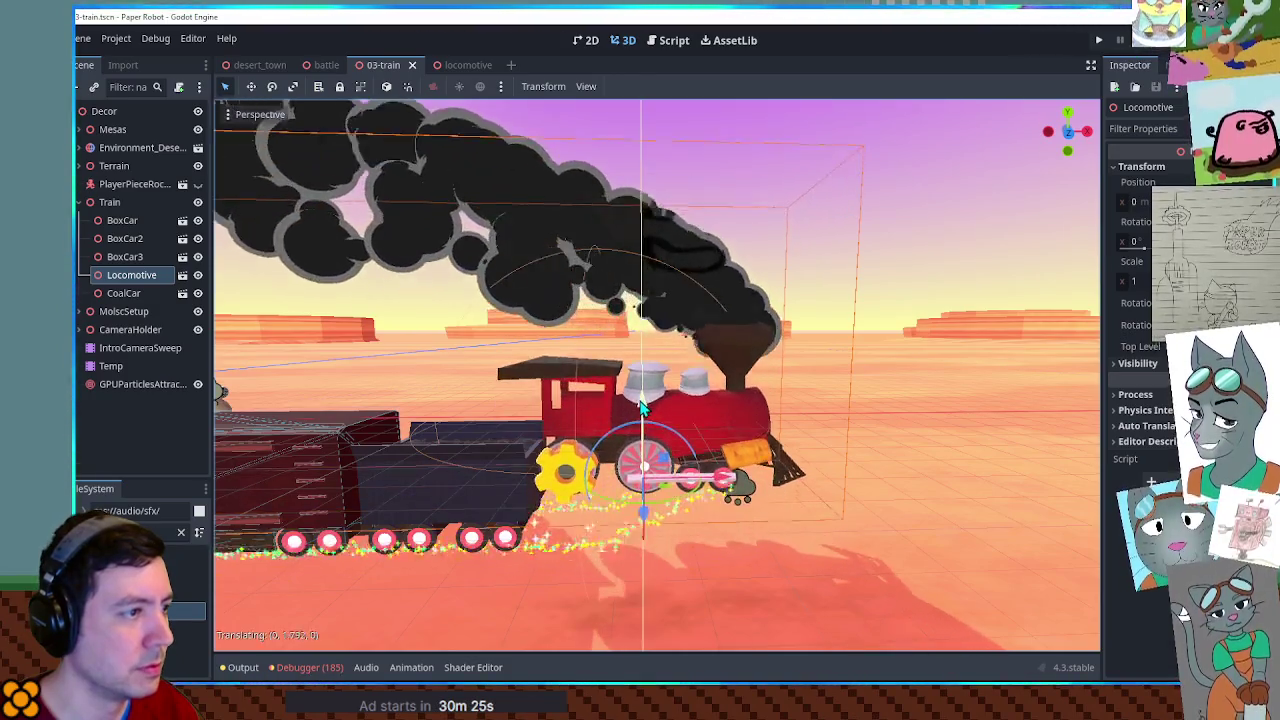
key("ctrl+z")
left_click(630, 400)
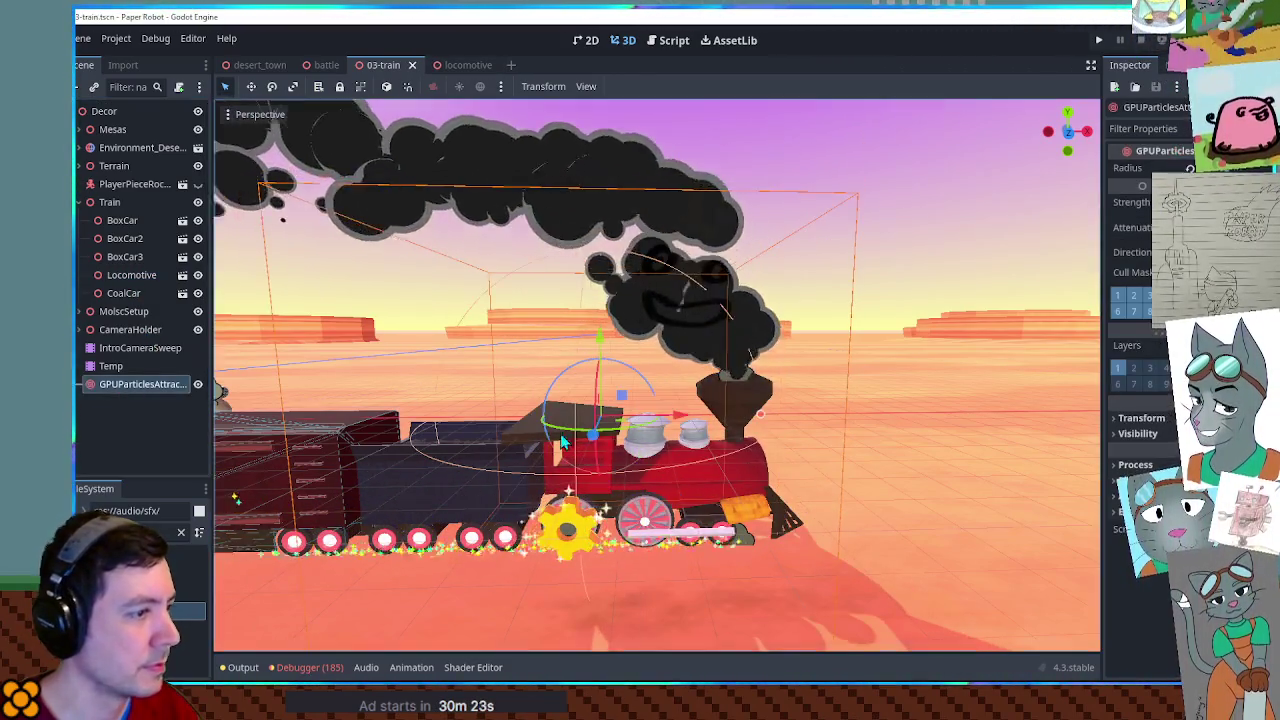
left_click_drag(762, 415, 808, 421)
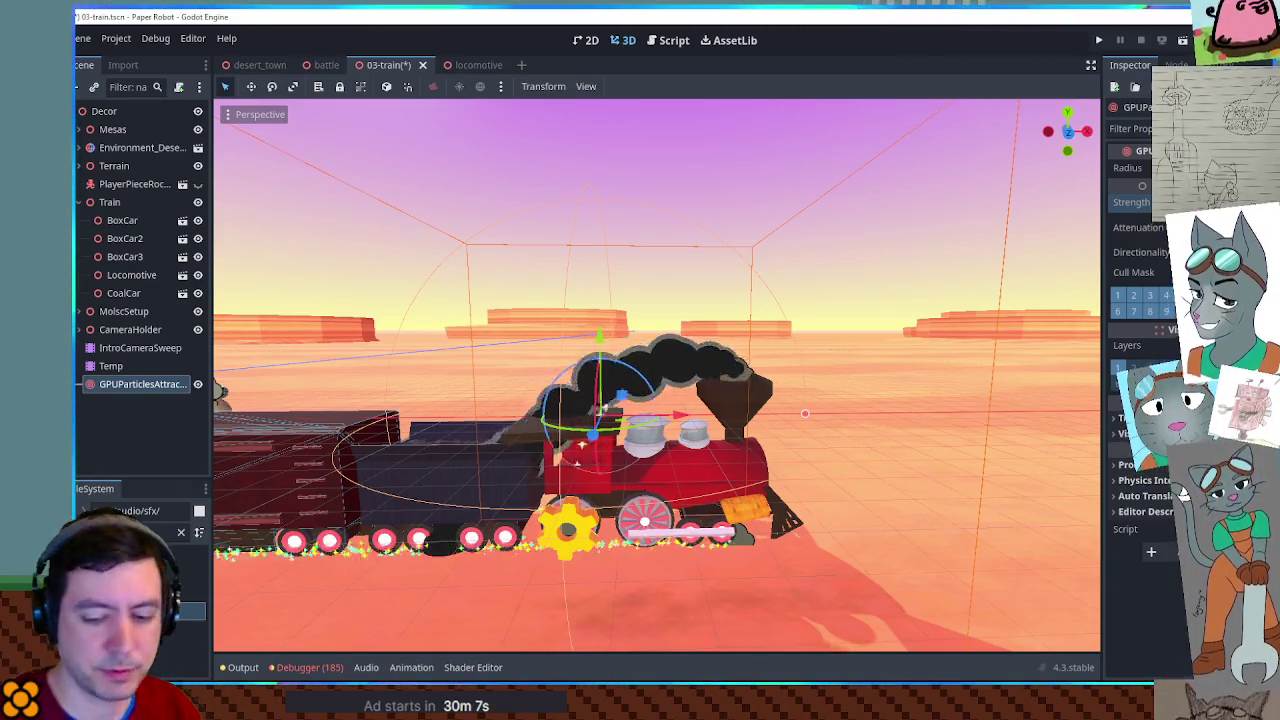
Slide the attractor further along the train and widen its radius slightly.
mouse_move(672, 420)
left_mouse_down()
mouse_move(731, 390)
mouse_move(686, 385)
left_mouse_up()
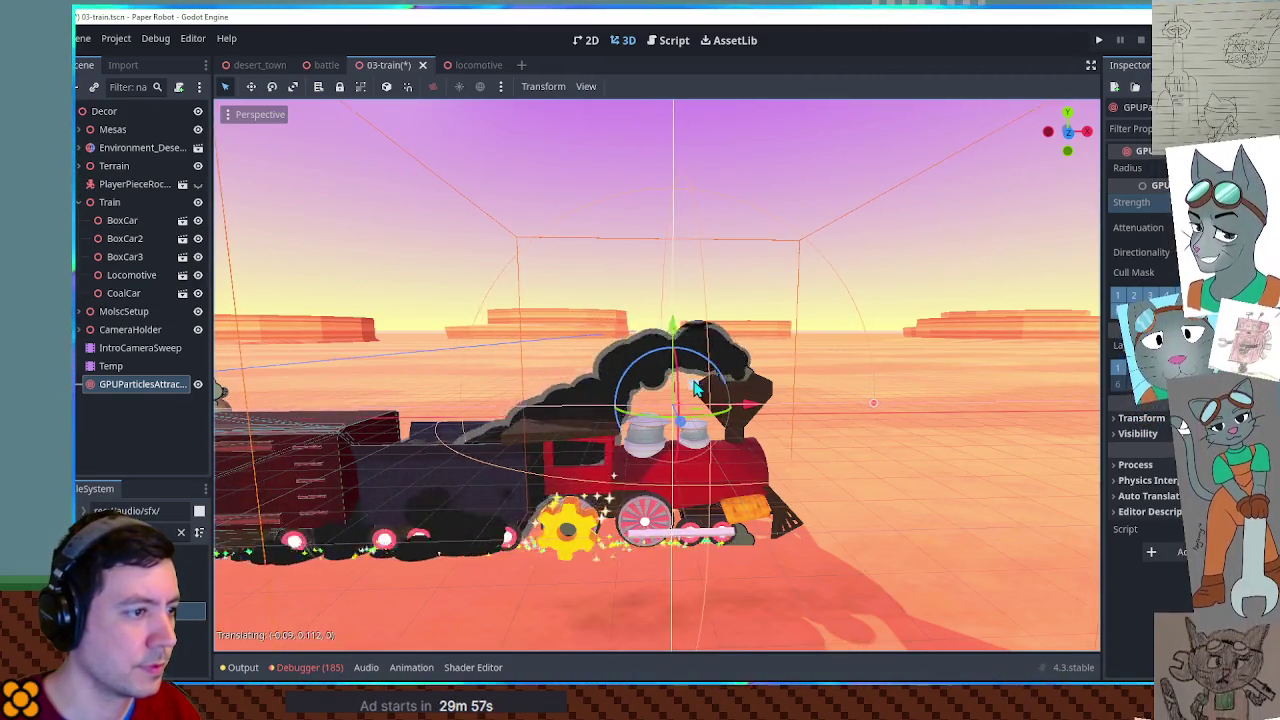
scroll(697, 388, "up", 3)
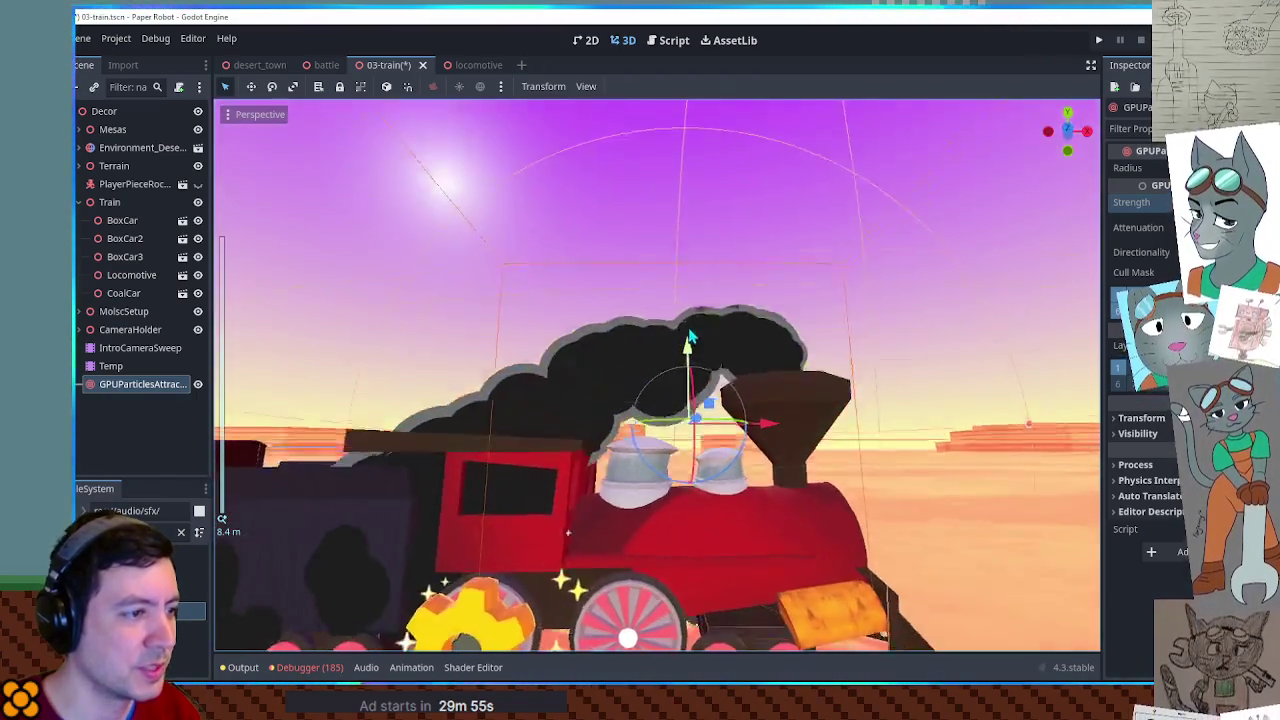
scroll(699, 392, "down", 3)
mouse_move(697, 395)
left_mouse_down()
mouse_move(986, 380)
mouse_move(603, 385)
mouse_move(644, 378)
left_mouse_up()
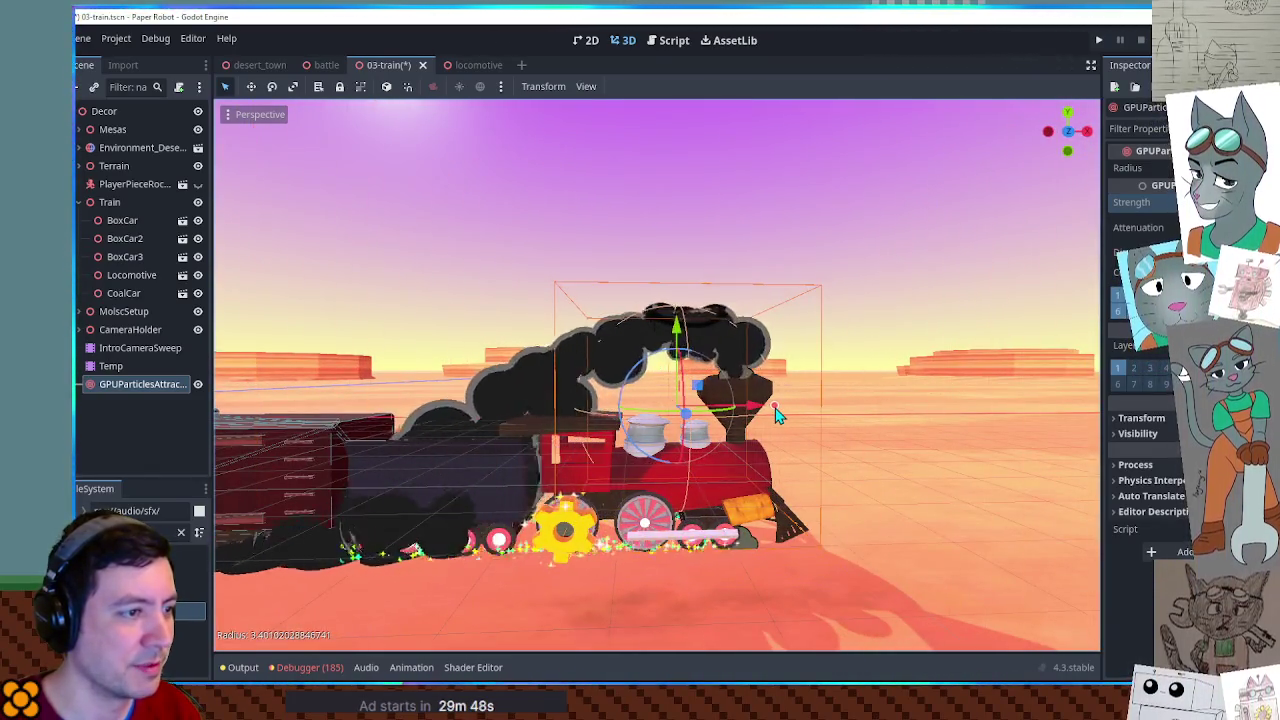
left_click_drag(798, 413, 792, 412)
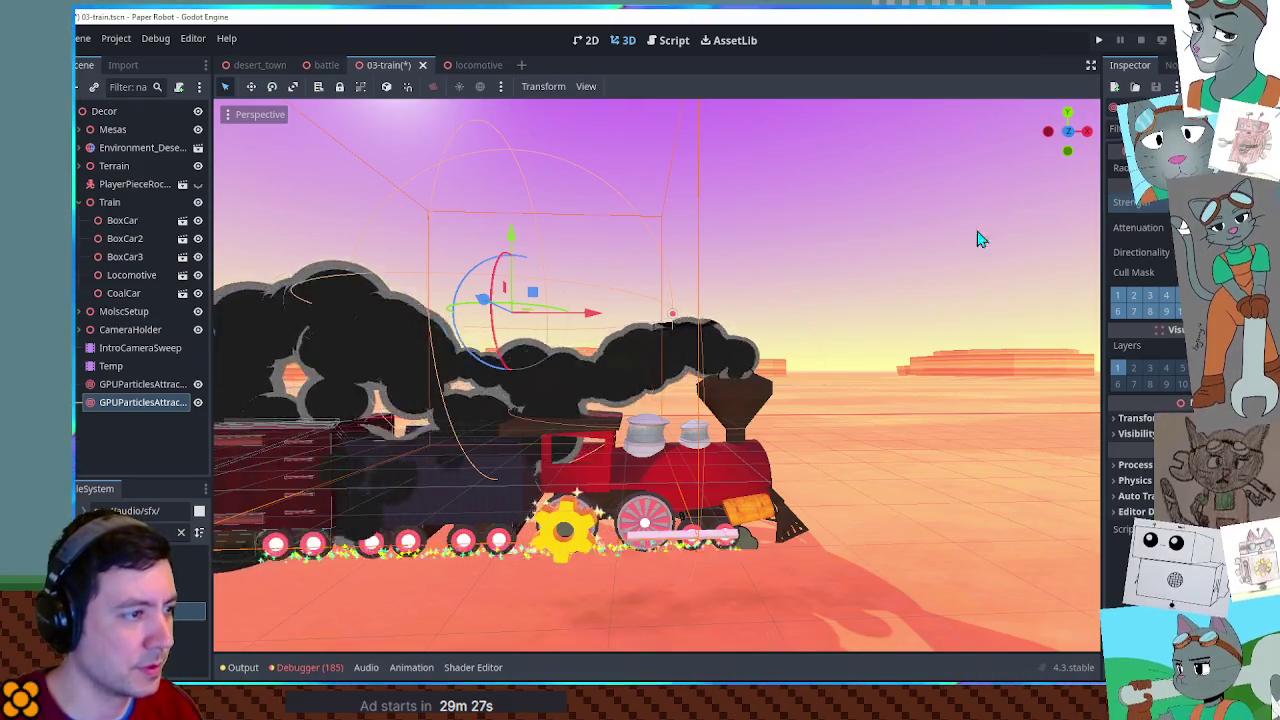
Widen the second attractor's radius to about 5.05 and move it up and forward.
left_click_drag(622, 318, 684, 322)
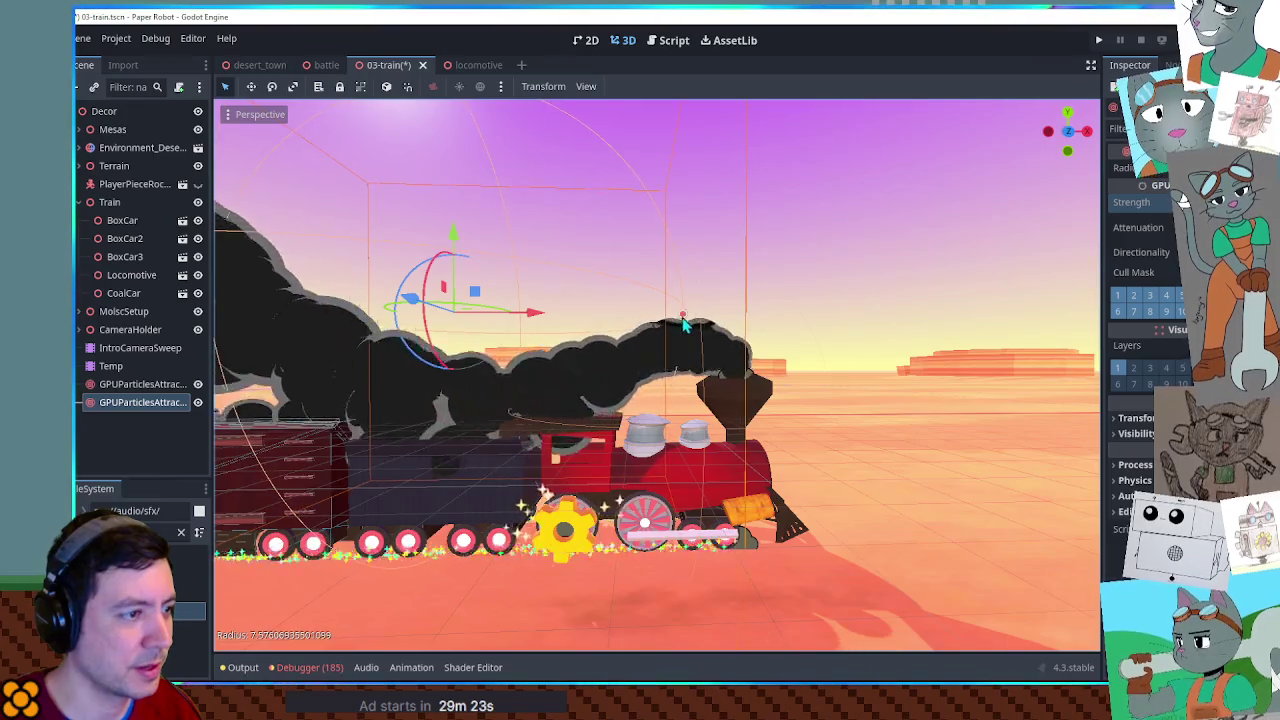
left_click_drag(485, 300, 541, 263)
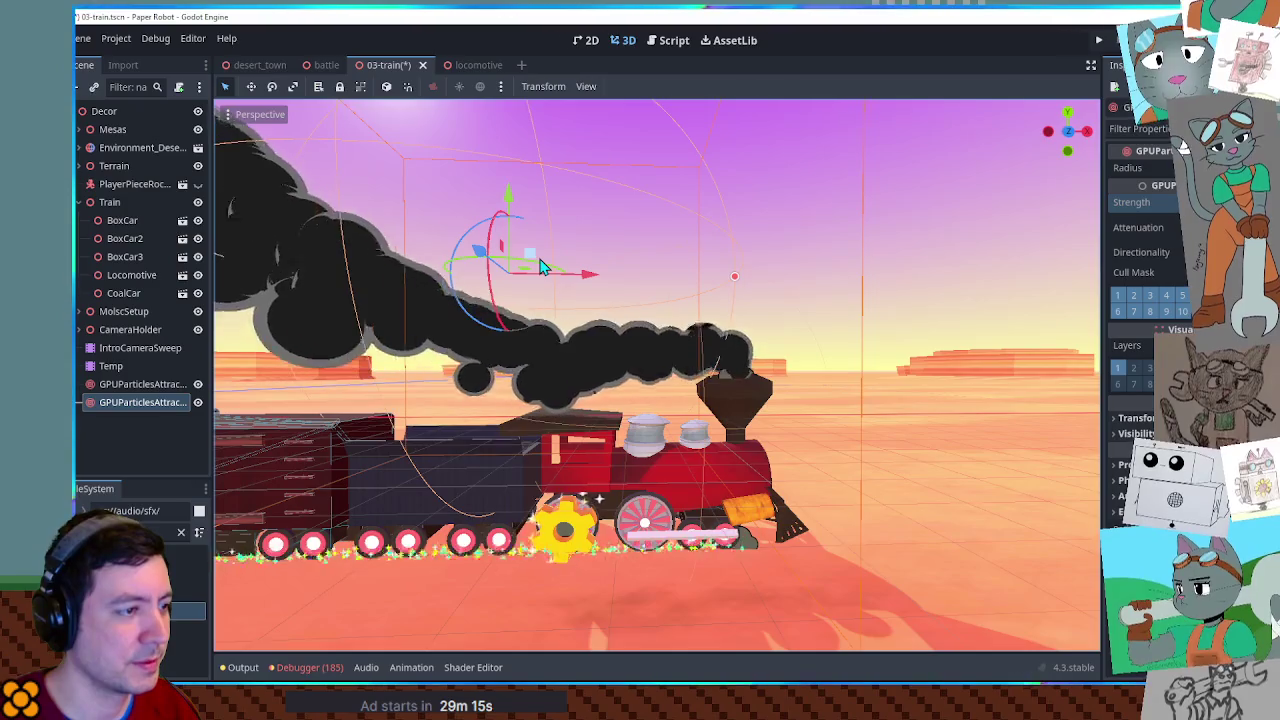
scroll(586, 392, "up", 5)
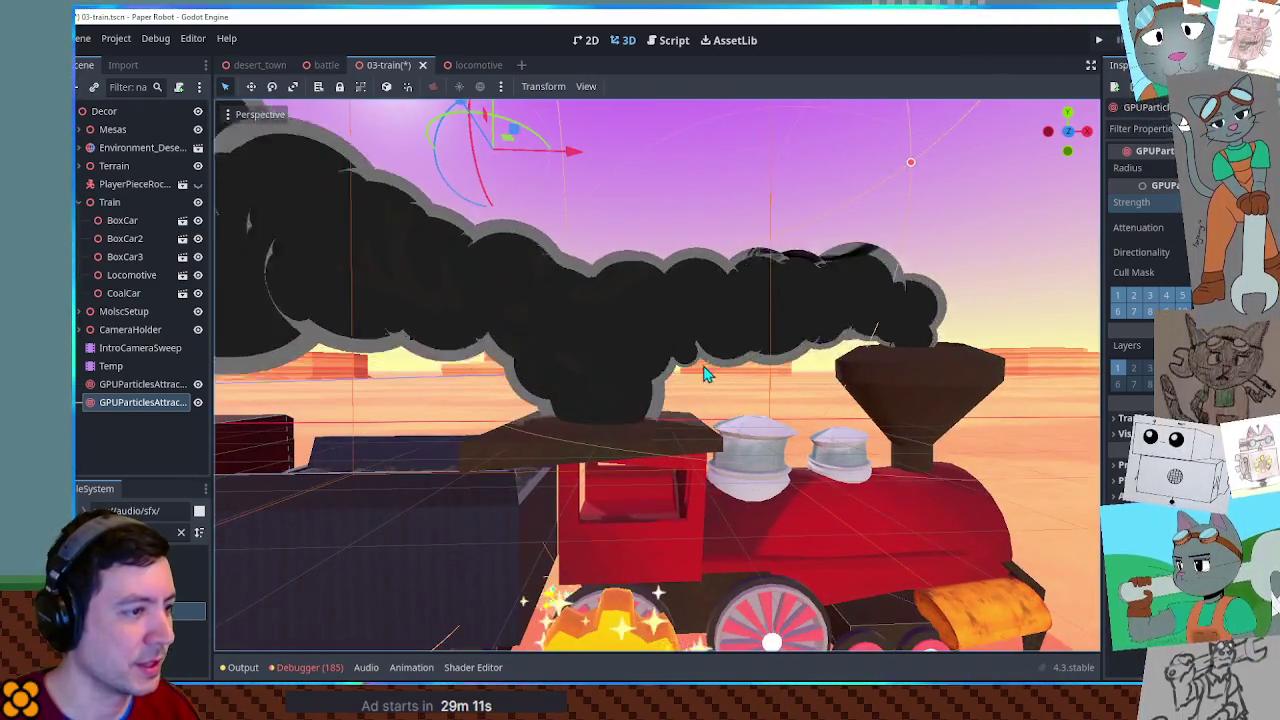
scroll(704, 373, "down", 3)
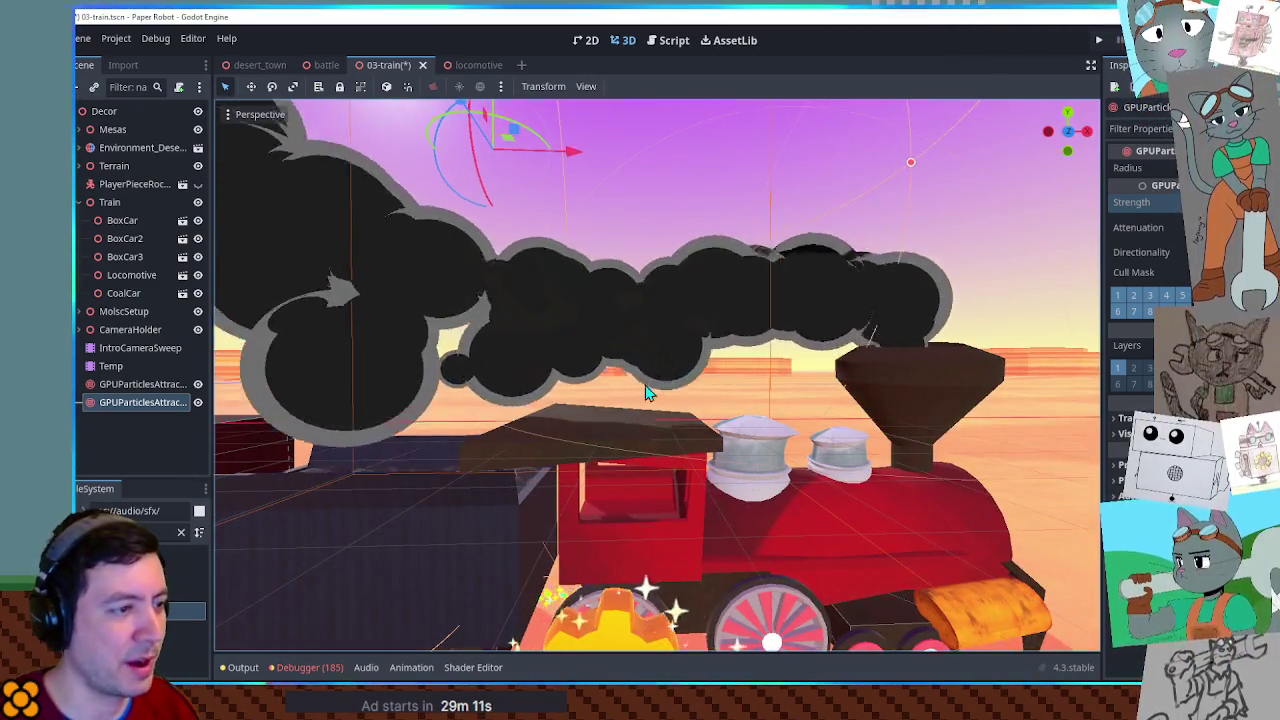
scroll(700, 391, "down", 2)
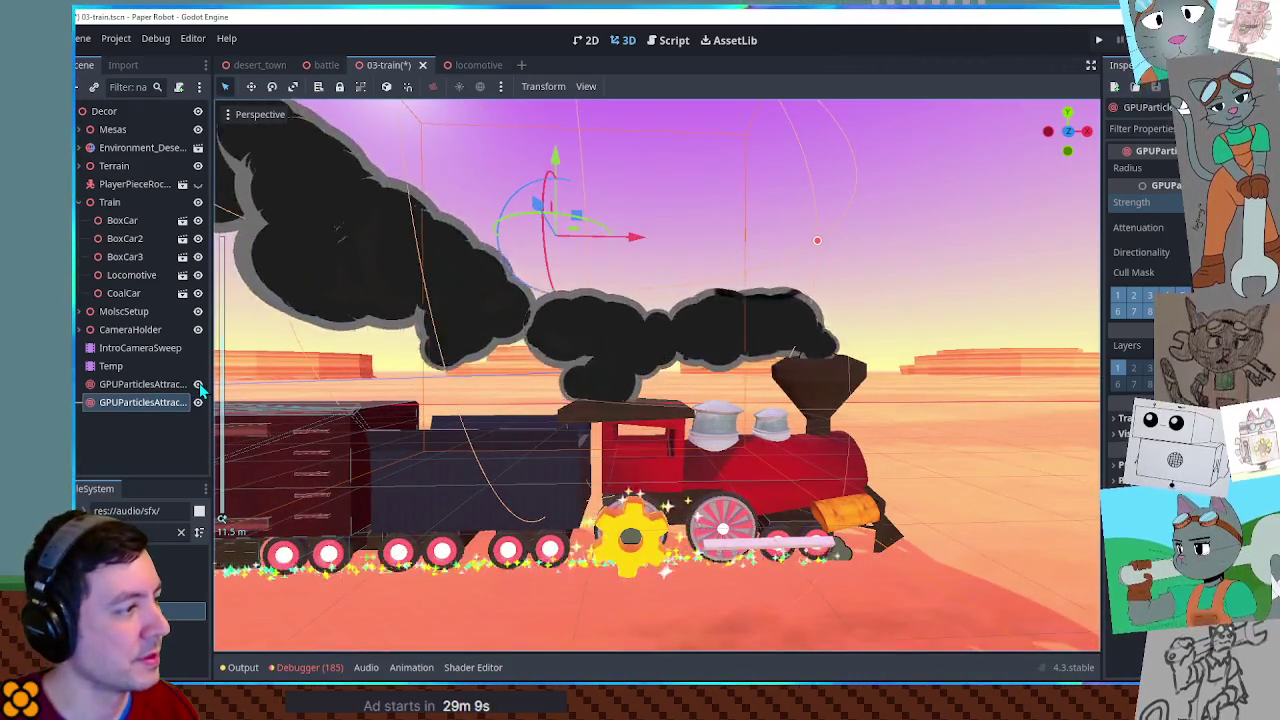
Hide both particle attractors so the smoke rises unshaped.
left_click(198, 384)
left_click(198, 402)
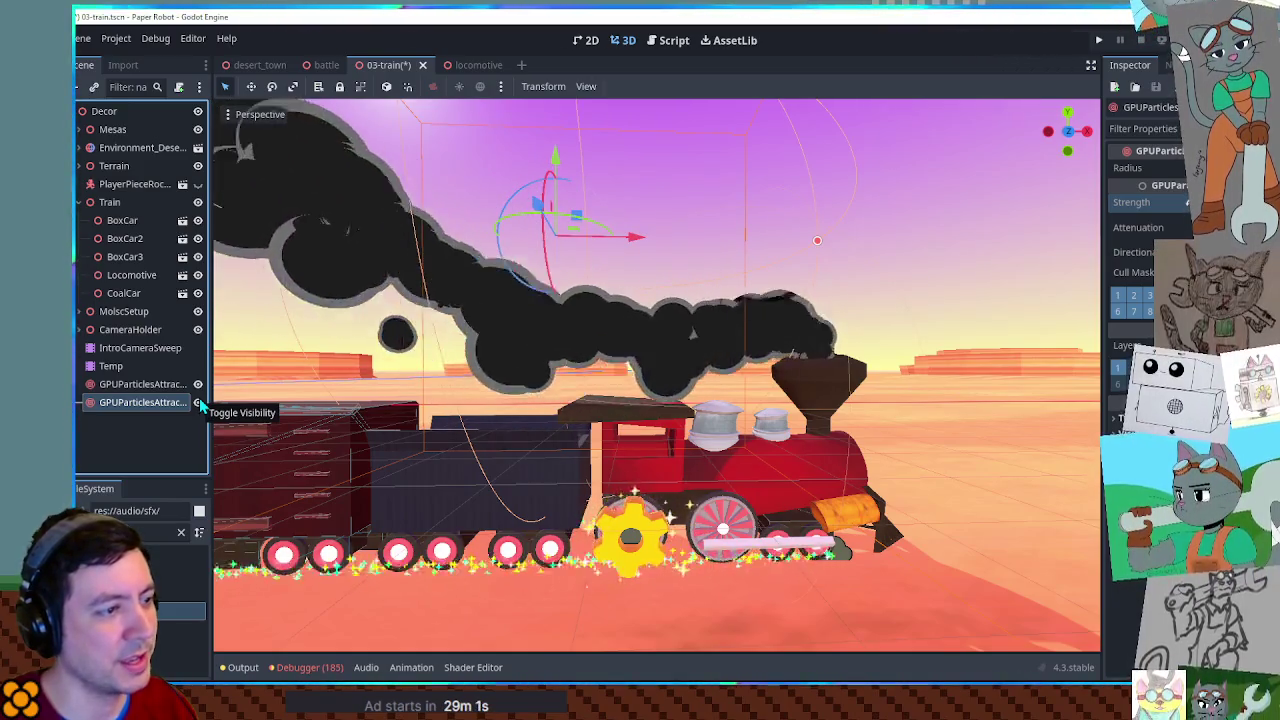
left_click(199, 403)
left_click(199, 386)
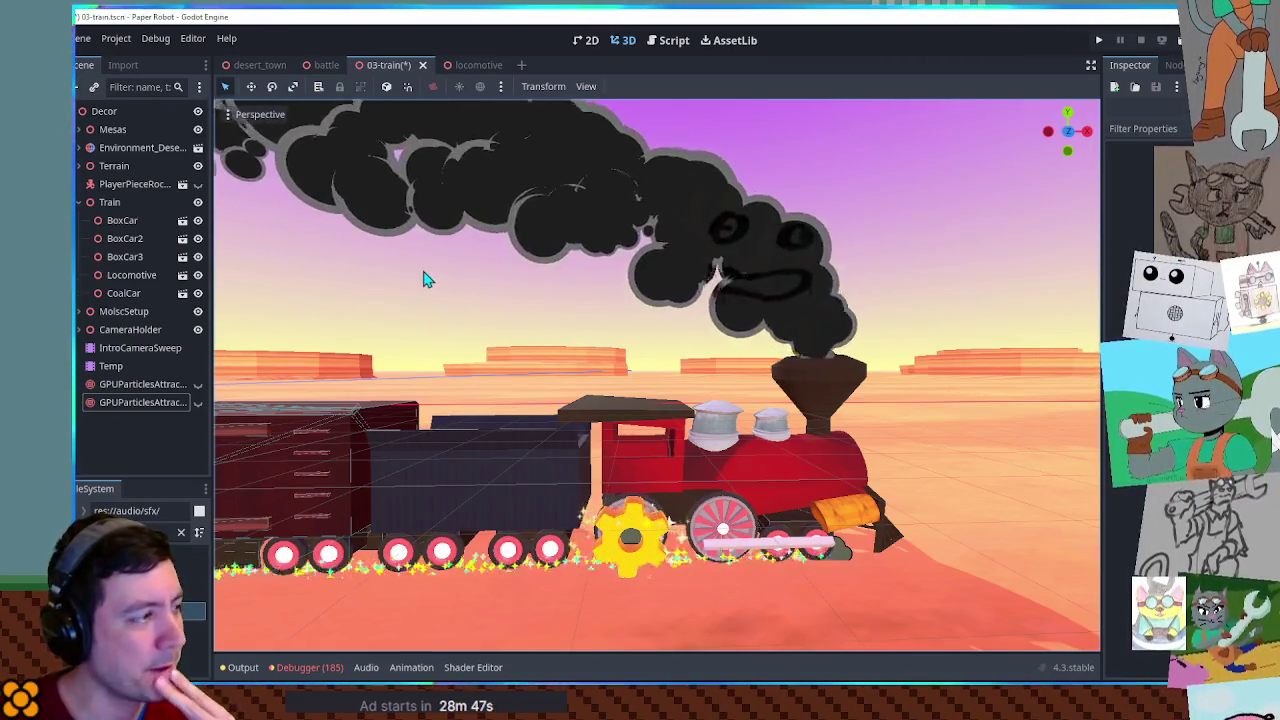
Add a Node3D named SmokeAttractors under Decor and move both particle attractors into it.
left_click(82, 201)
left_click(112, 114)
key("ctrl+a")
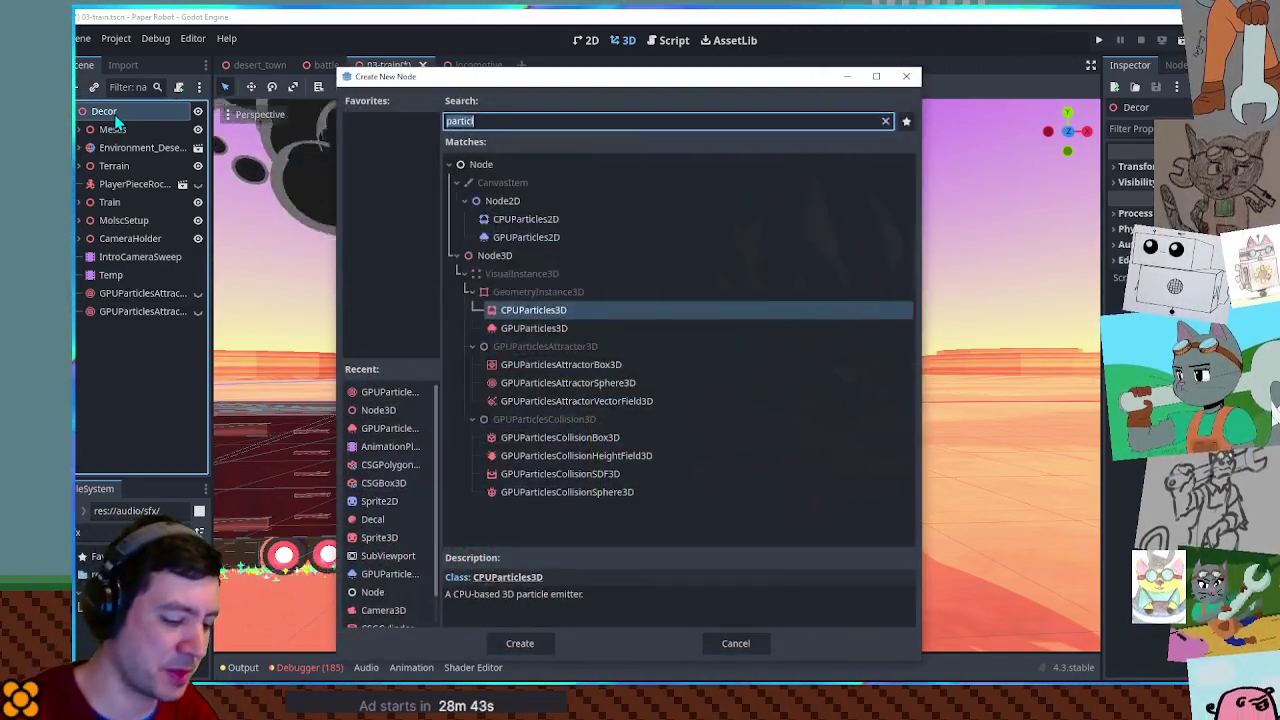
type("node3d")
key("Return")
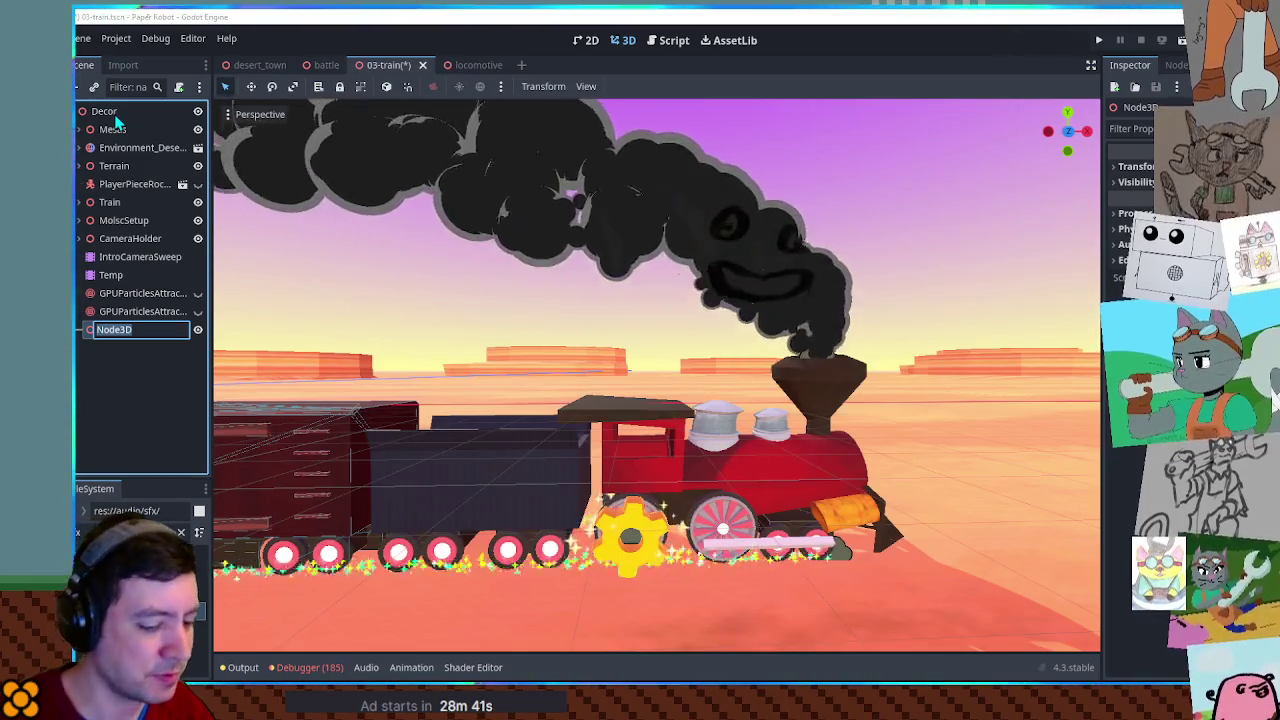
type("Atta")
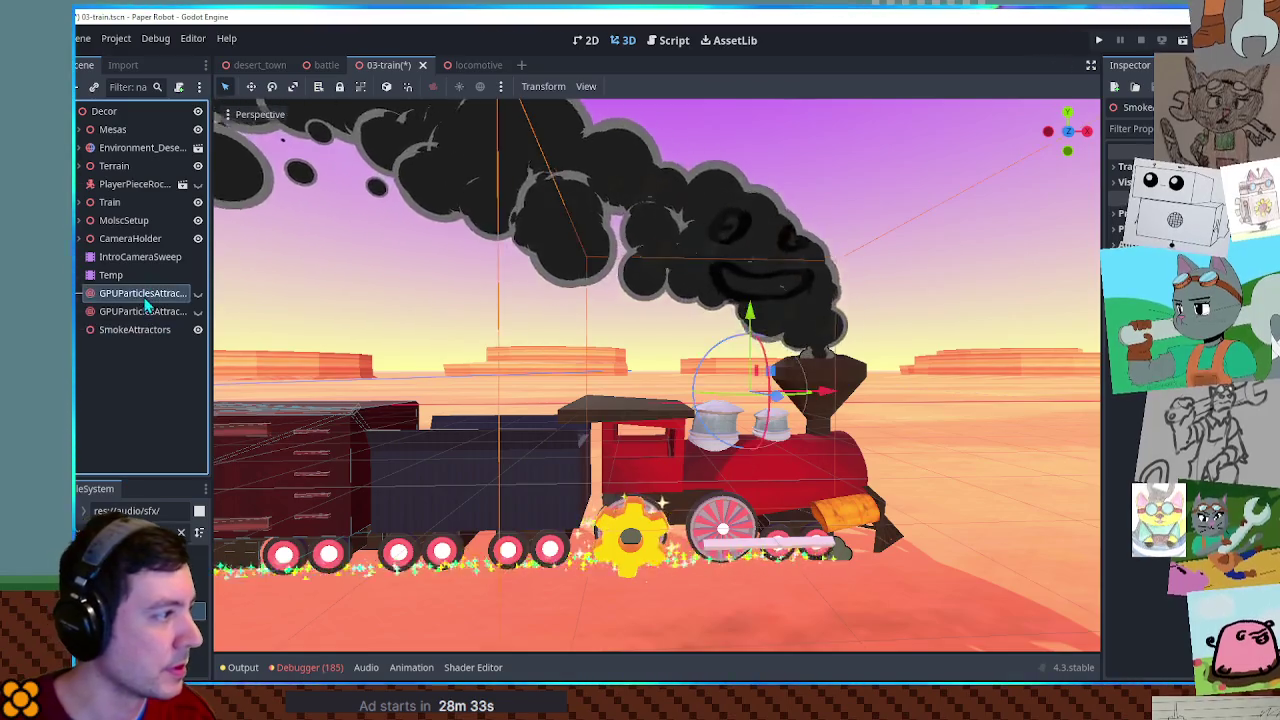
left_click_drag(147, 315, 143, 330)
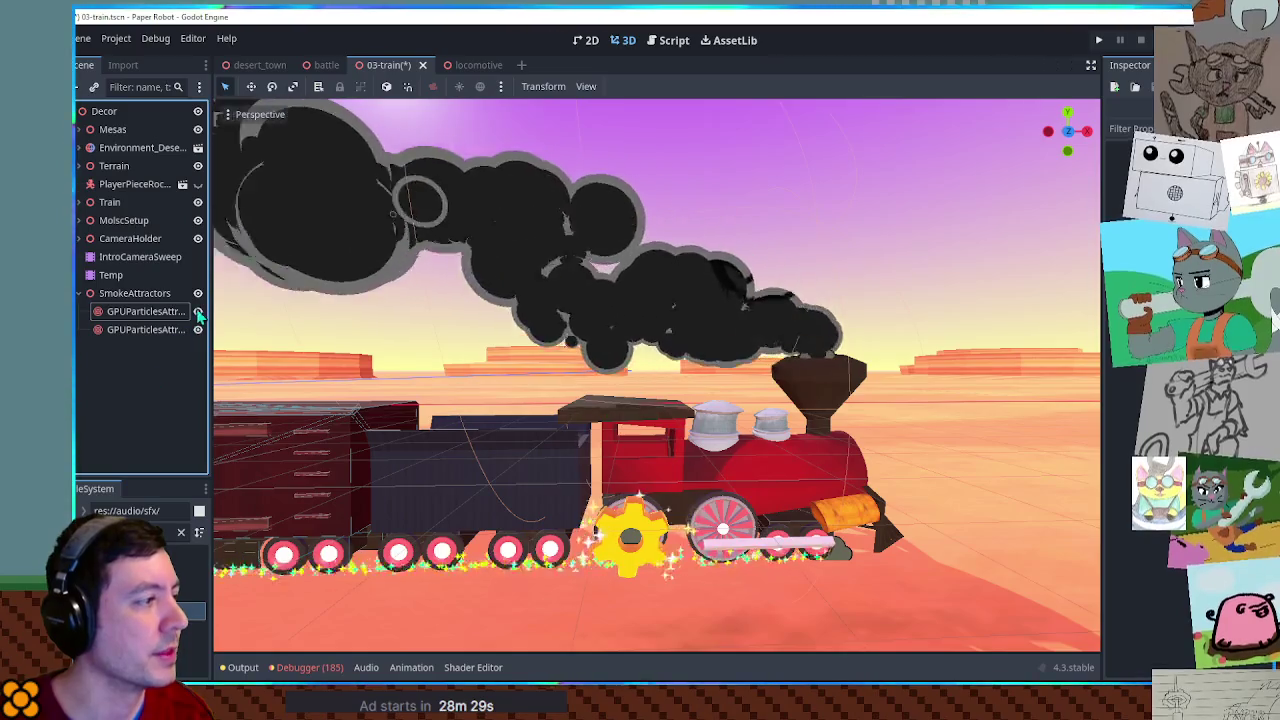
left_click(197, 294)
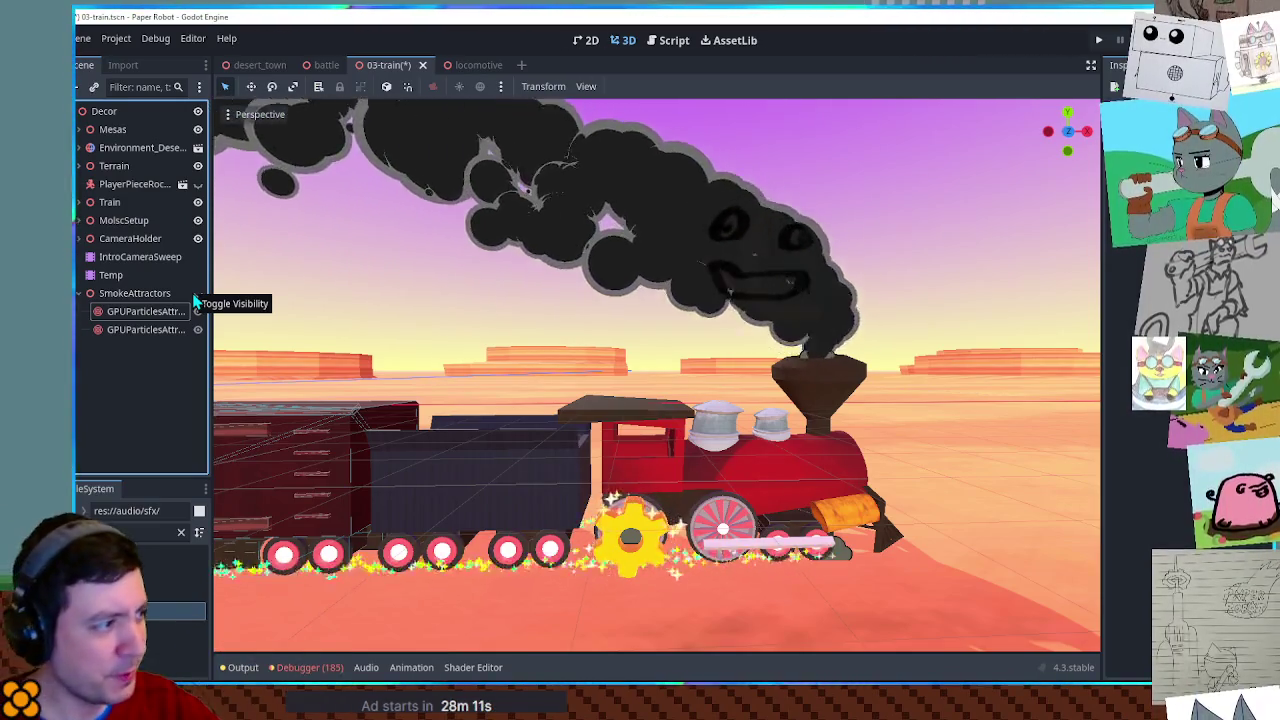
Load the Temp node's new_animation in the Animation panel, save 03-train, and open the battle scene.
left_click(110, 278)
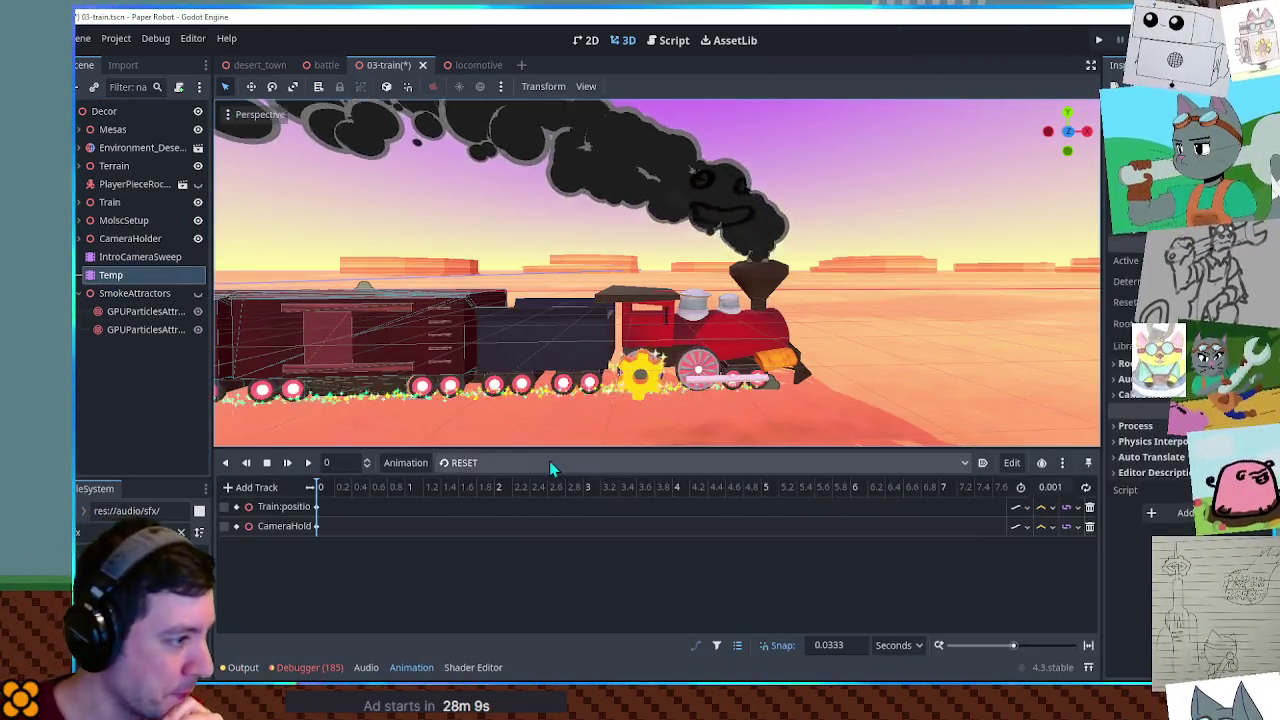
left_click(549, 462)
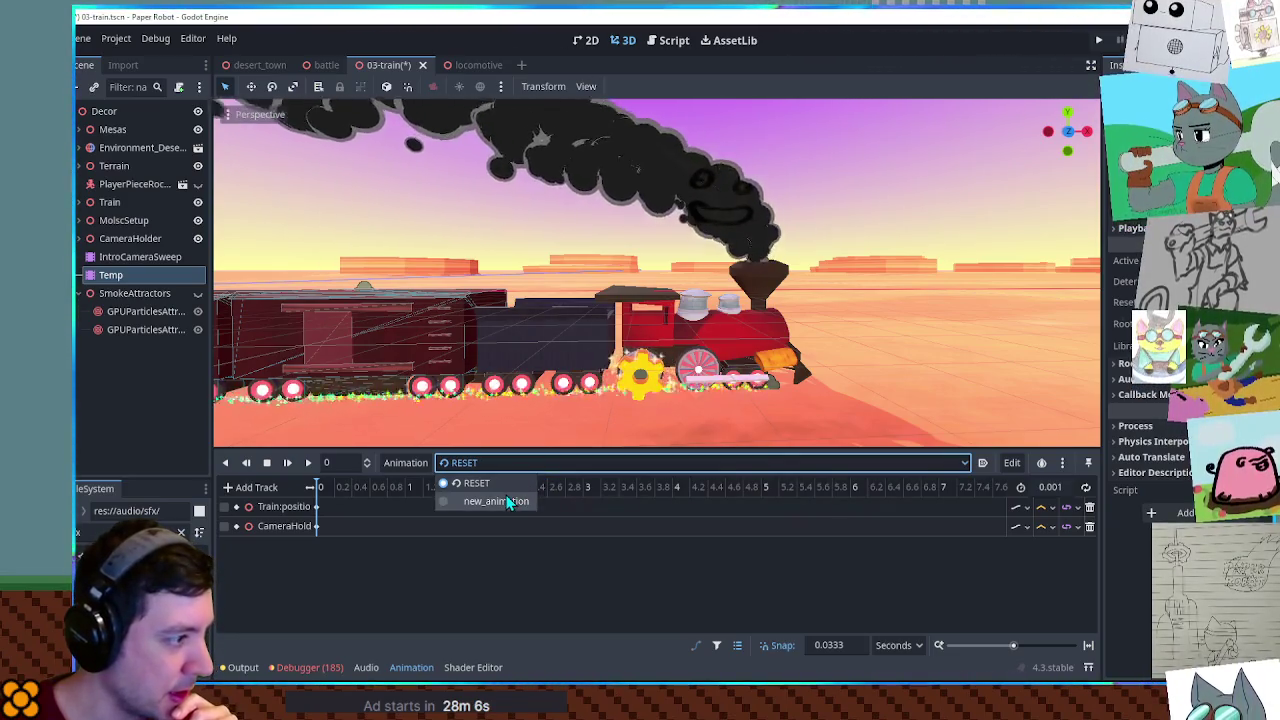
left_click(505, 501)
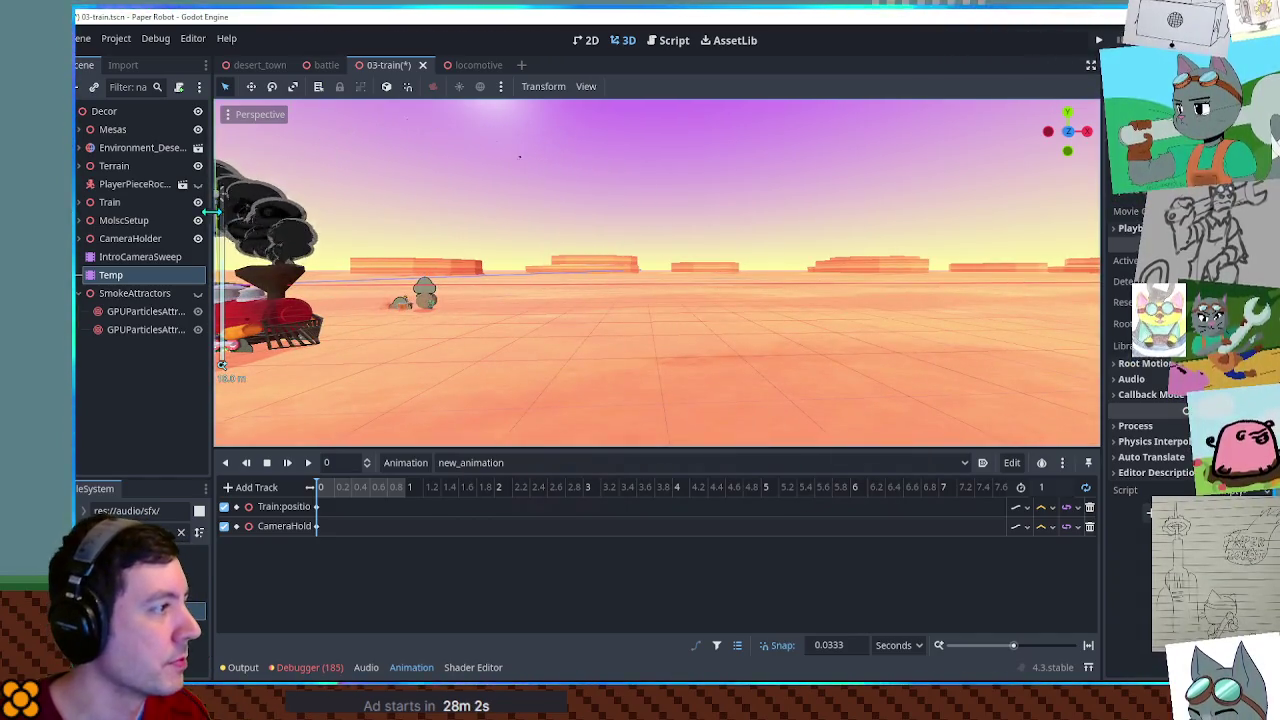
key("ctrl+s")
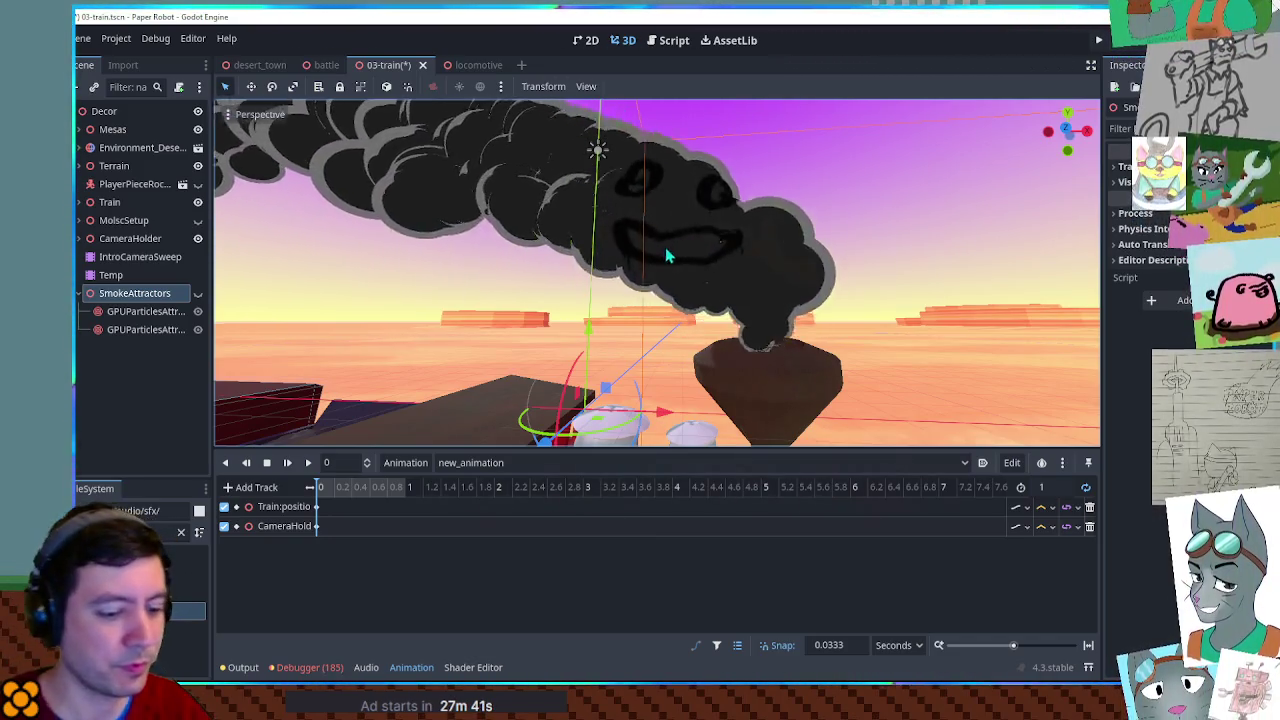
left_click(322, 67)
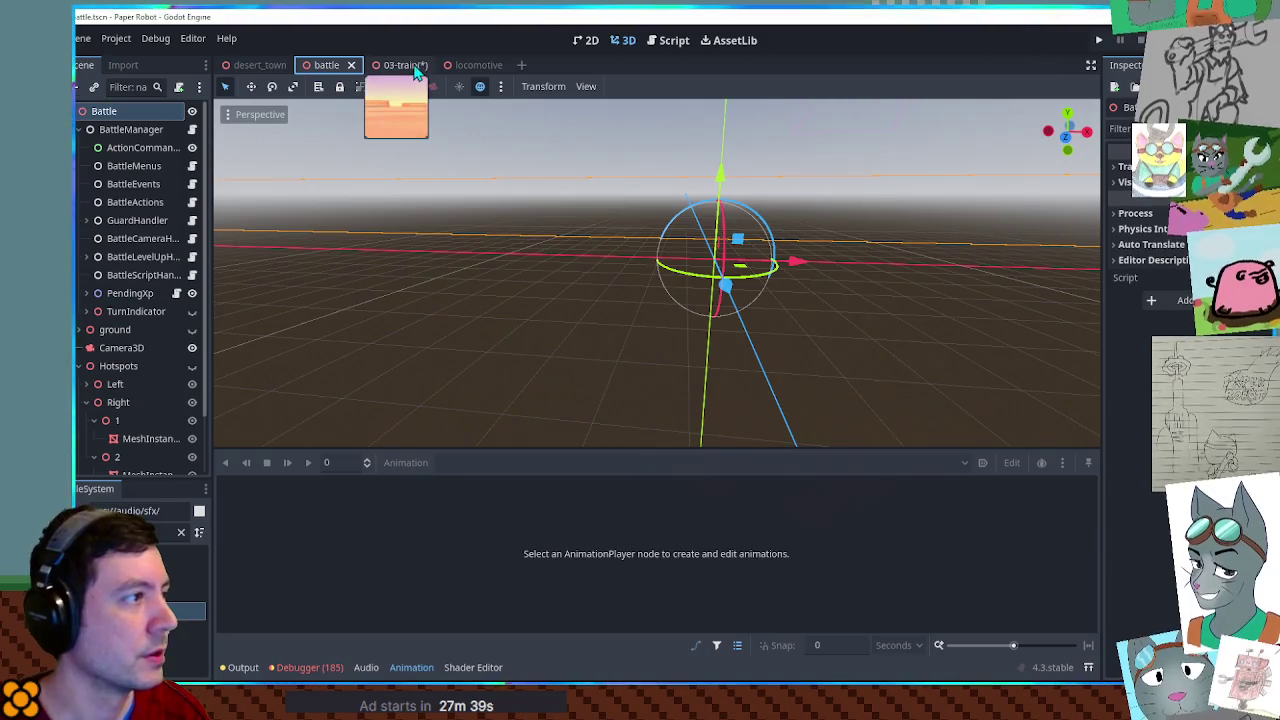
Save the train scene, then return to the battle scene's BattleCameraHandler script.
left_click(405, 66)
key("ctrl+s")
left_click(318, 67)
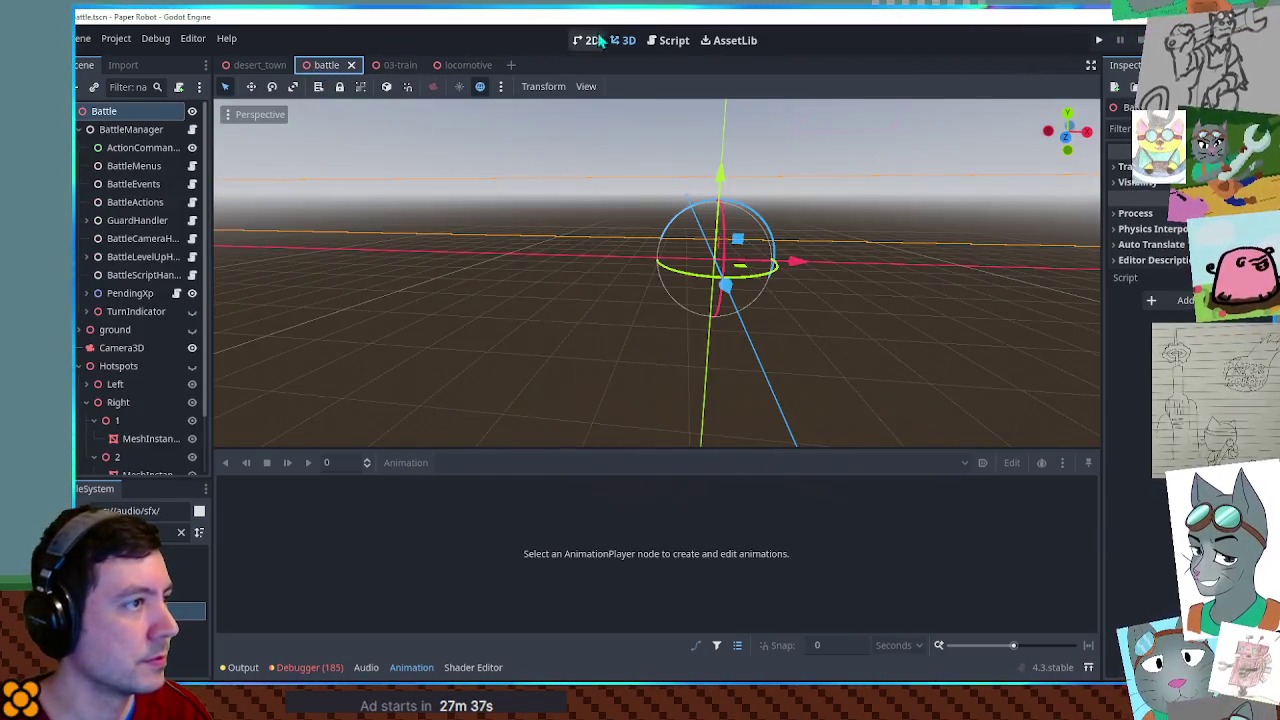
left_click(671, 40)
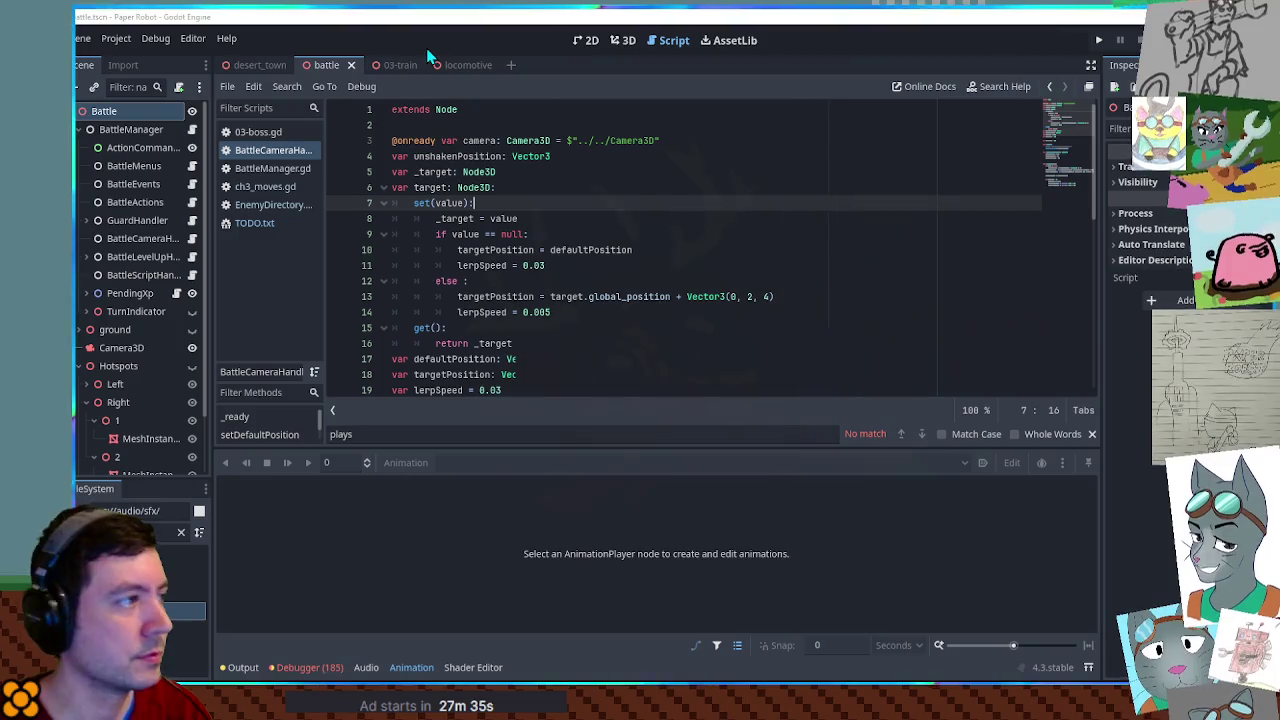
Run the game with F5 and open Custom Battle from the F1 debug tools.
key("F5")
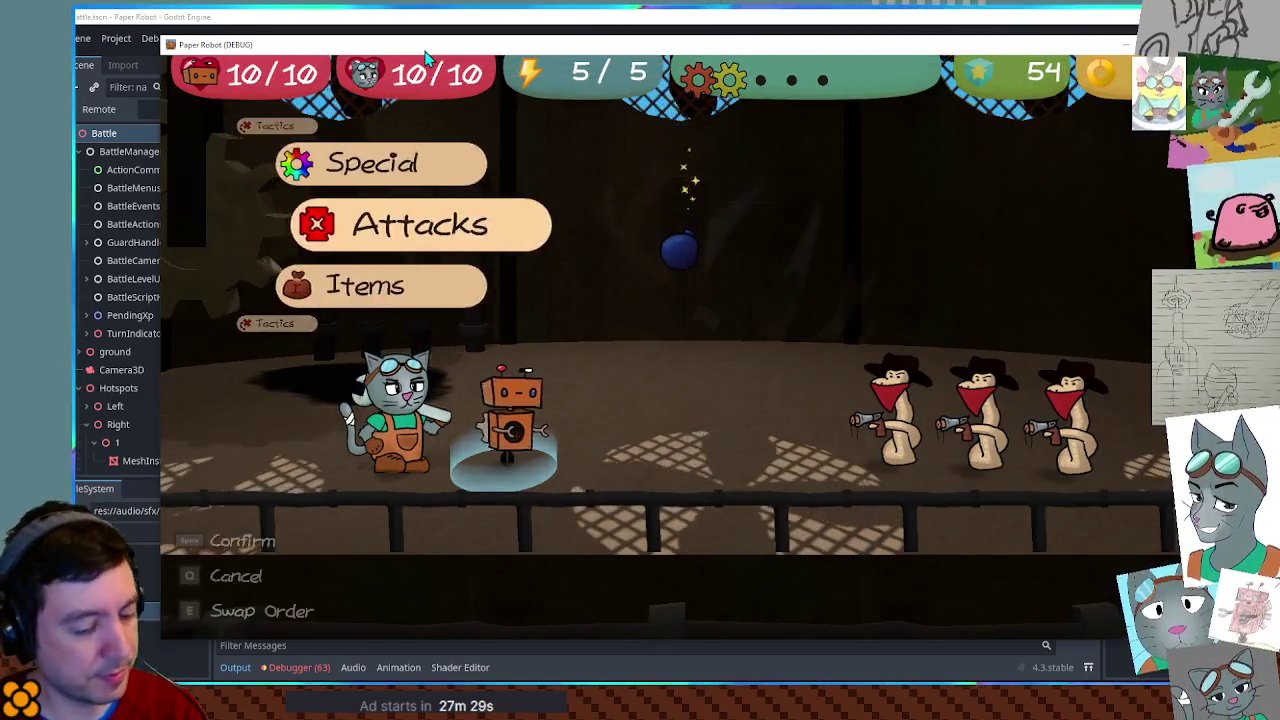
key("F1")
left_click(341, 97)
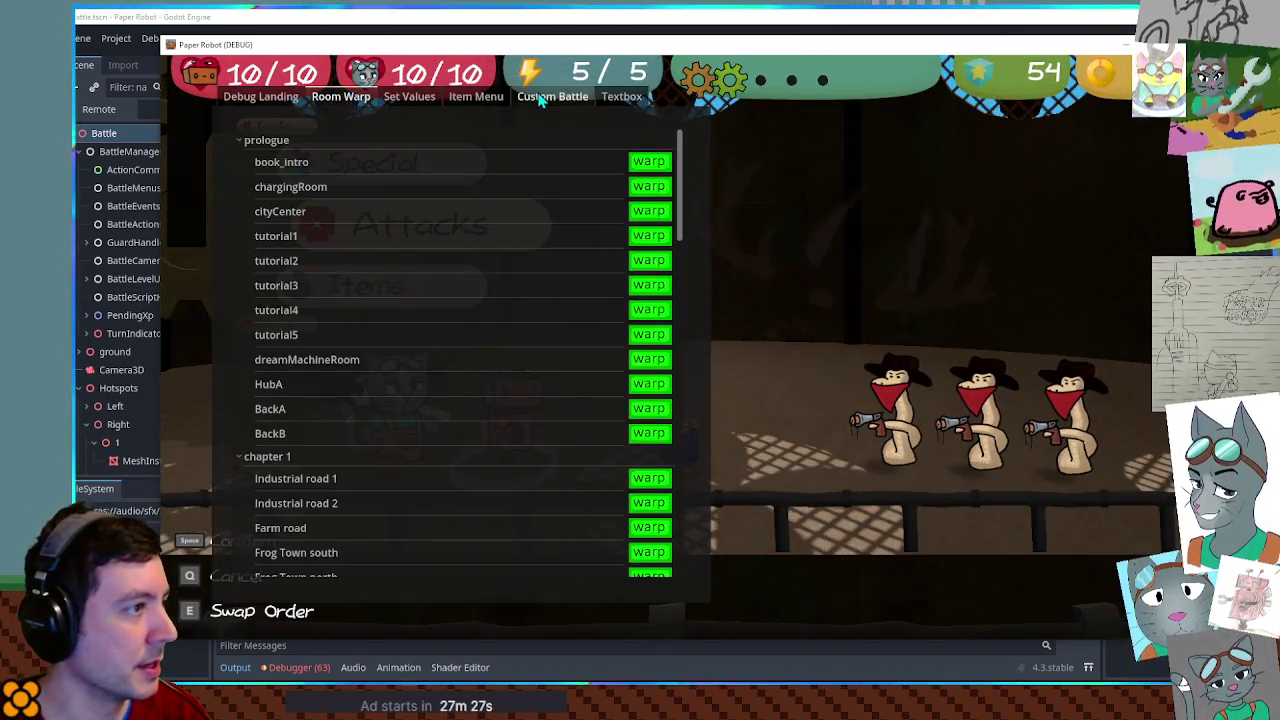
left_click(539, 97)
Start a custom battle against Piggle in the 03-main battle set to view the smoke.
left_click(310, 160)
left_click(310, 155)
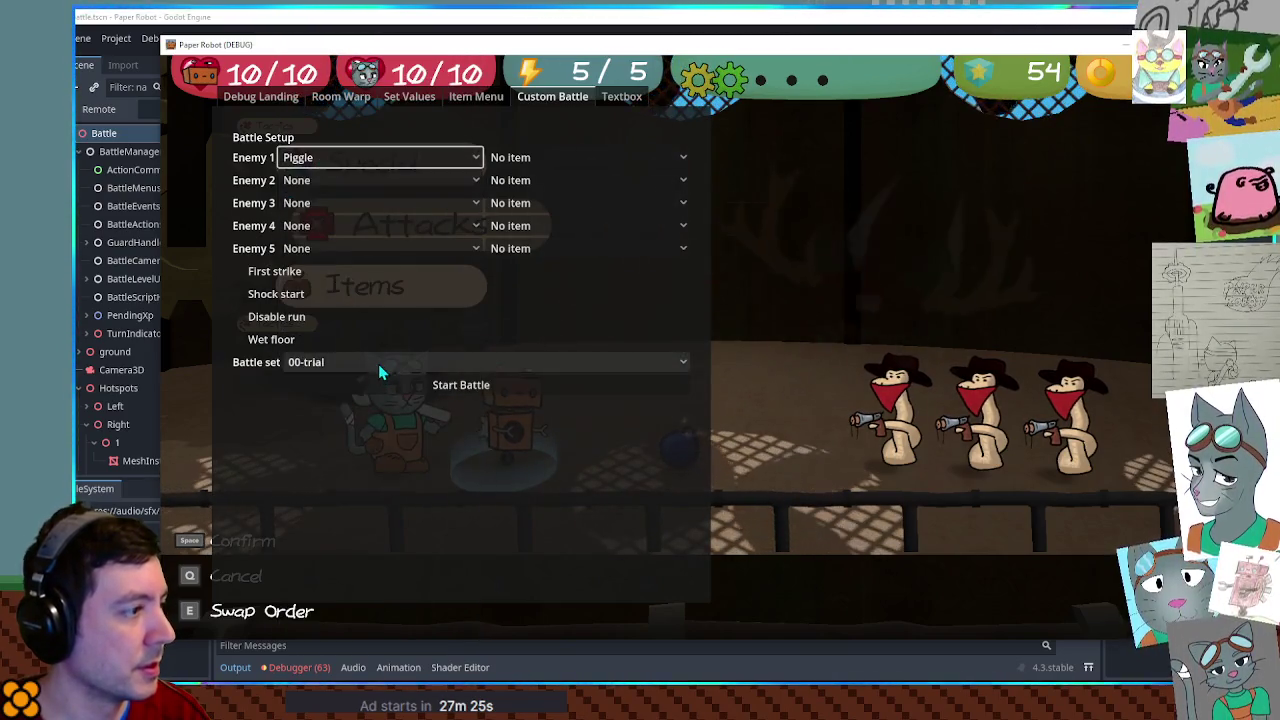
left_click(378, 364)
left_click(341, 630)
left_click(420, 386)
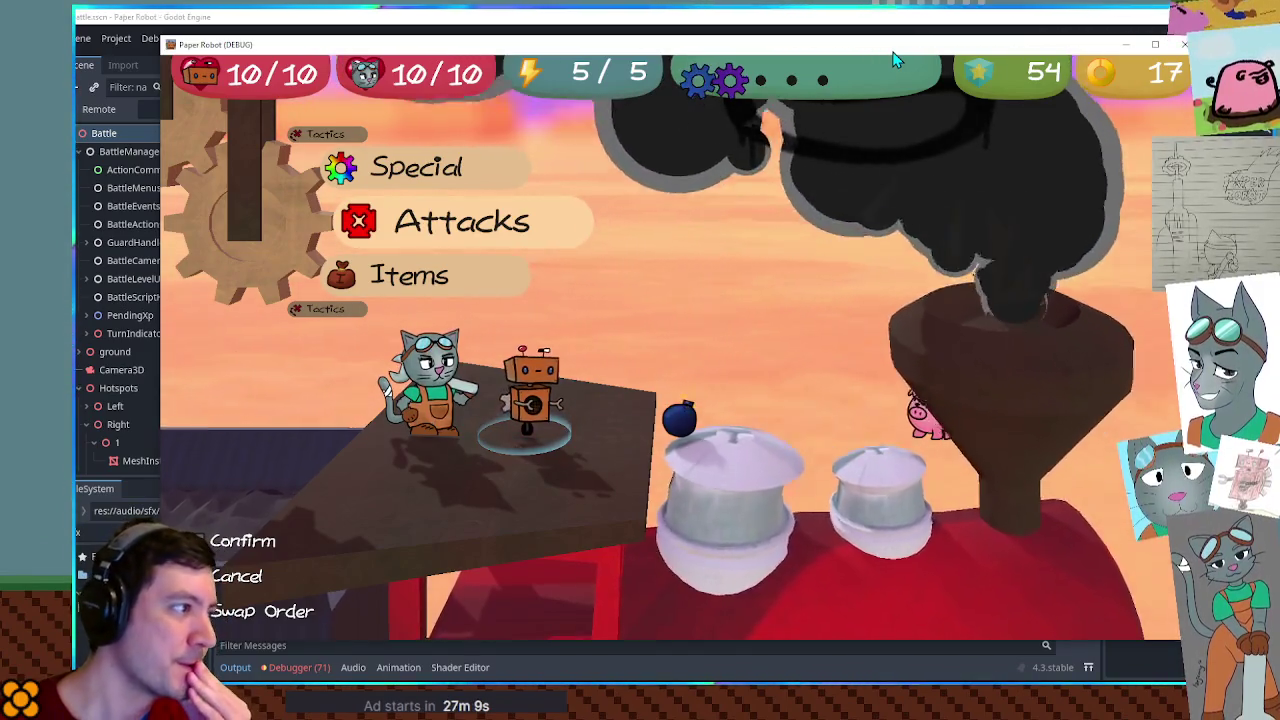
left_click(845, 22)
key("alt+Tab")
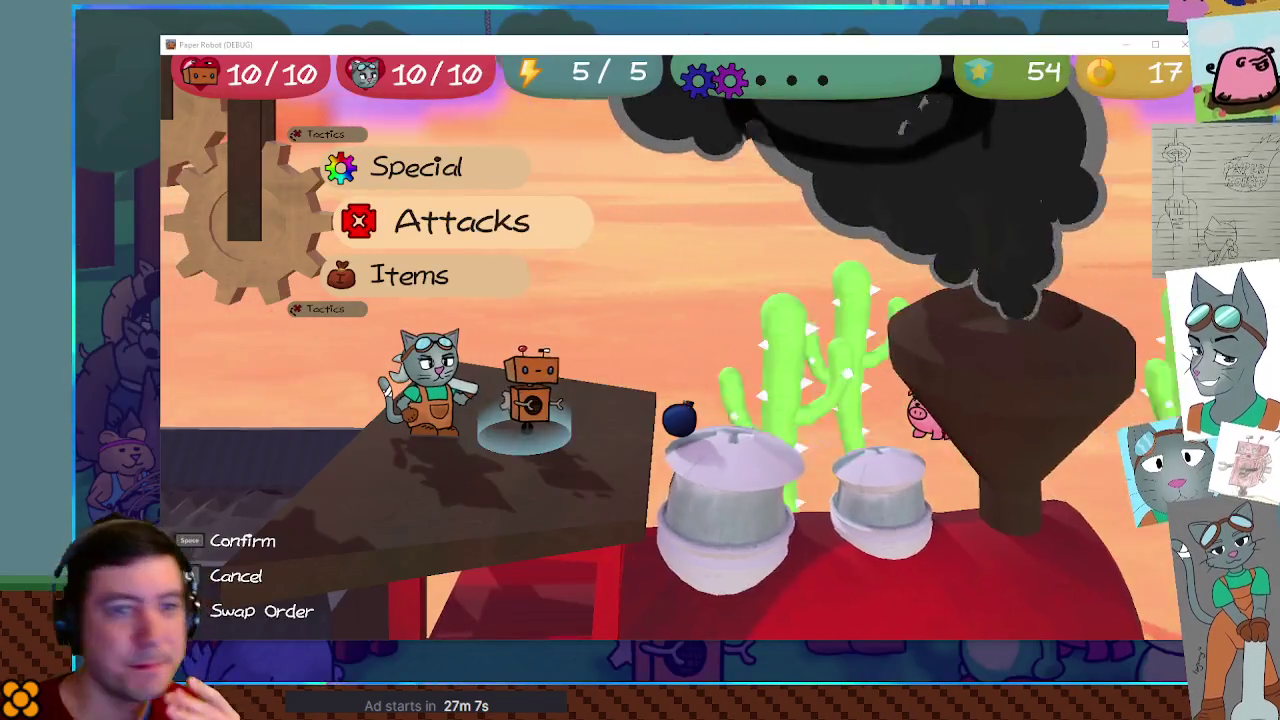
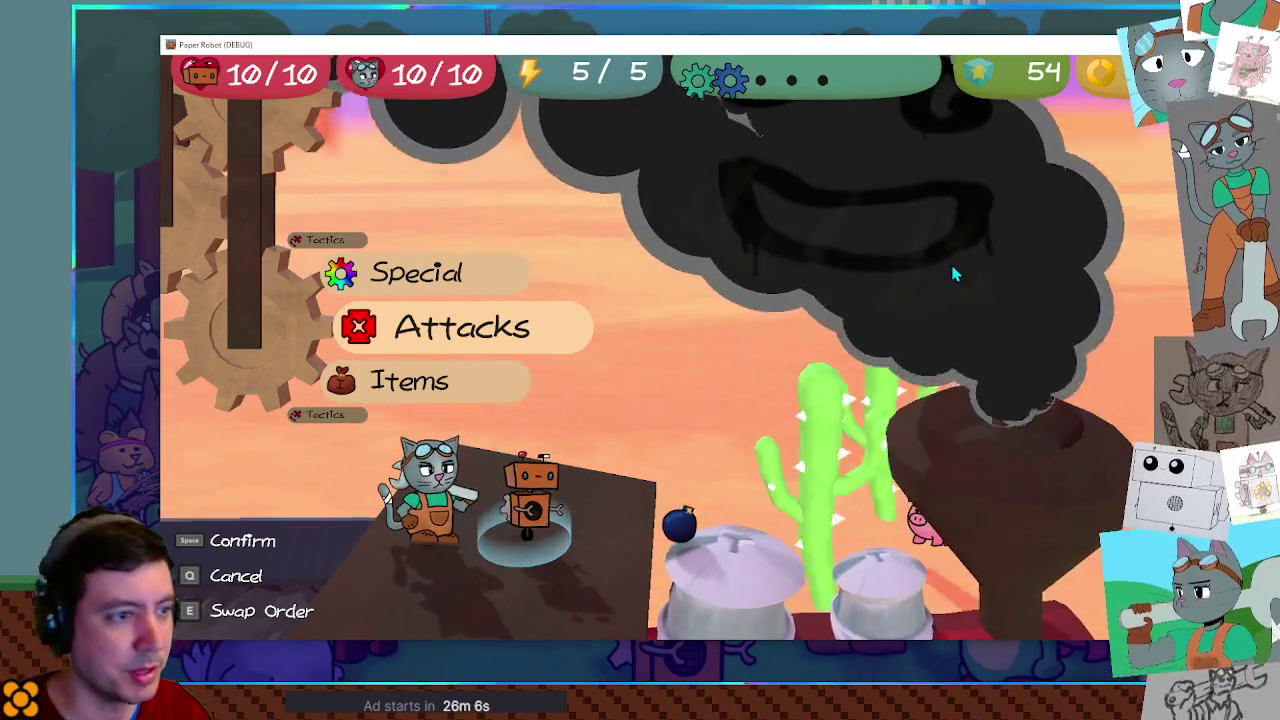
Start a test battle from the debug Battle Setup and scroll the battle menu.
key("grave")
left_click(381, 389)
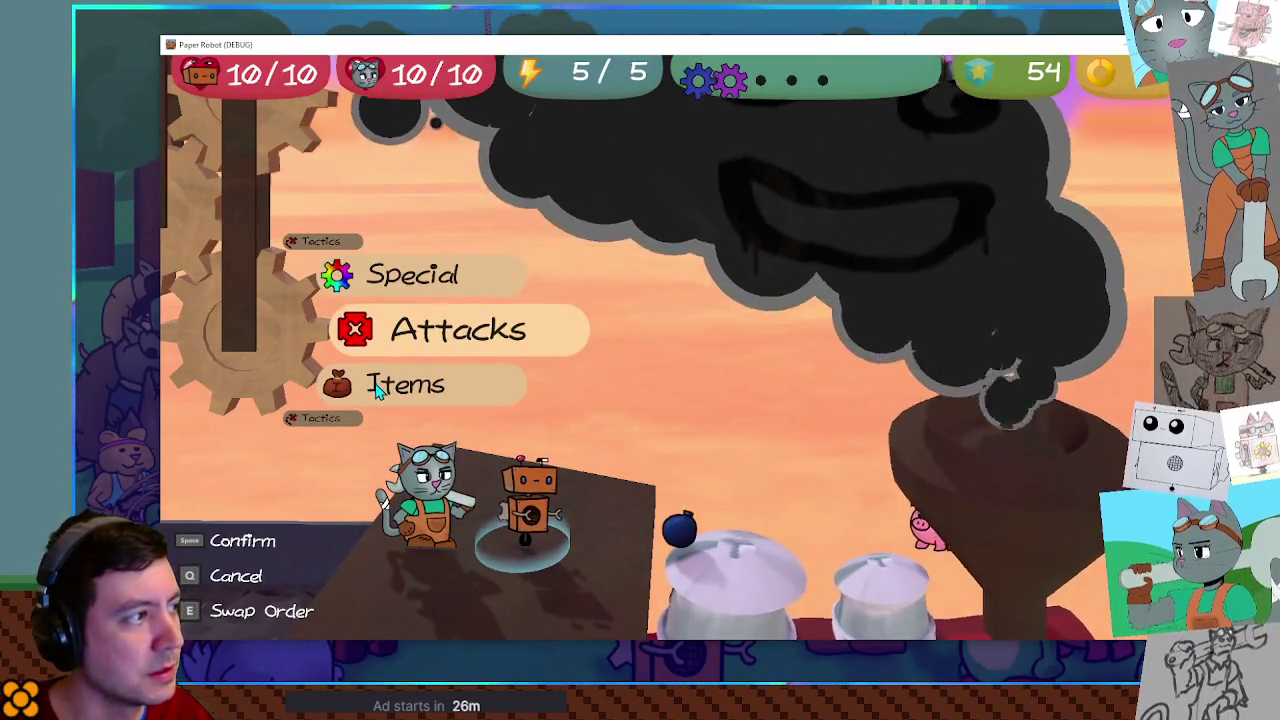
scroll(690, 345, "down", 3)
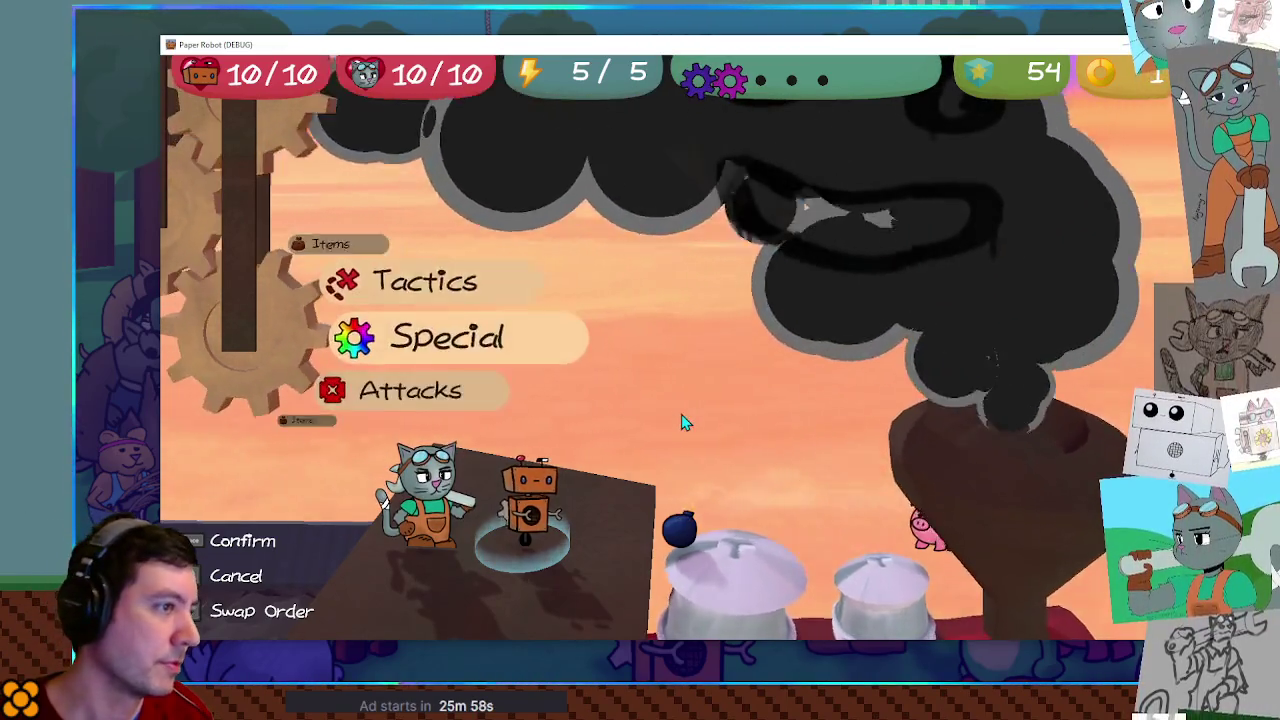
scroll(683, 420, "down", 2)
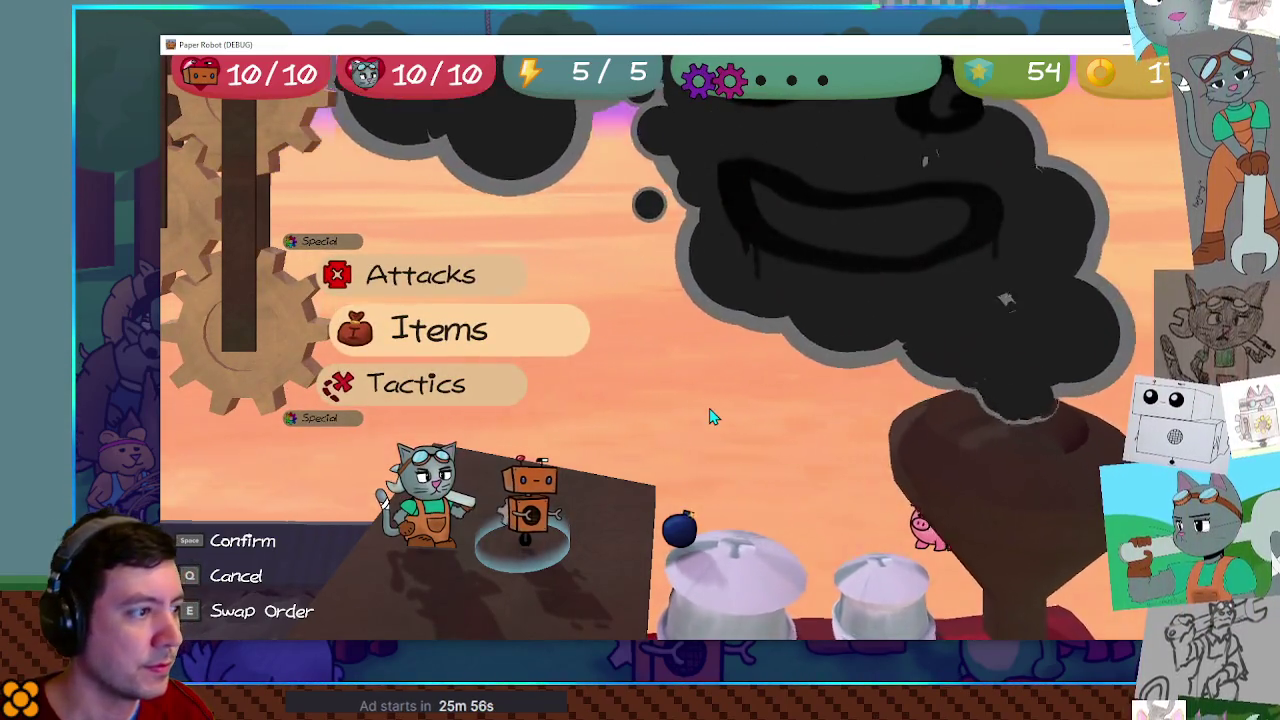
scroll(710, 417, "up", 1)
scroll(710, 417, "down", 1)
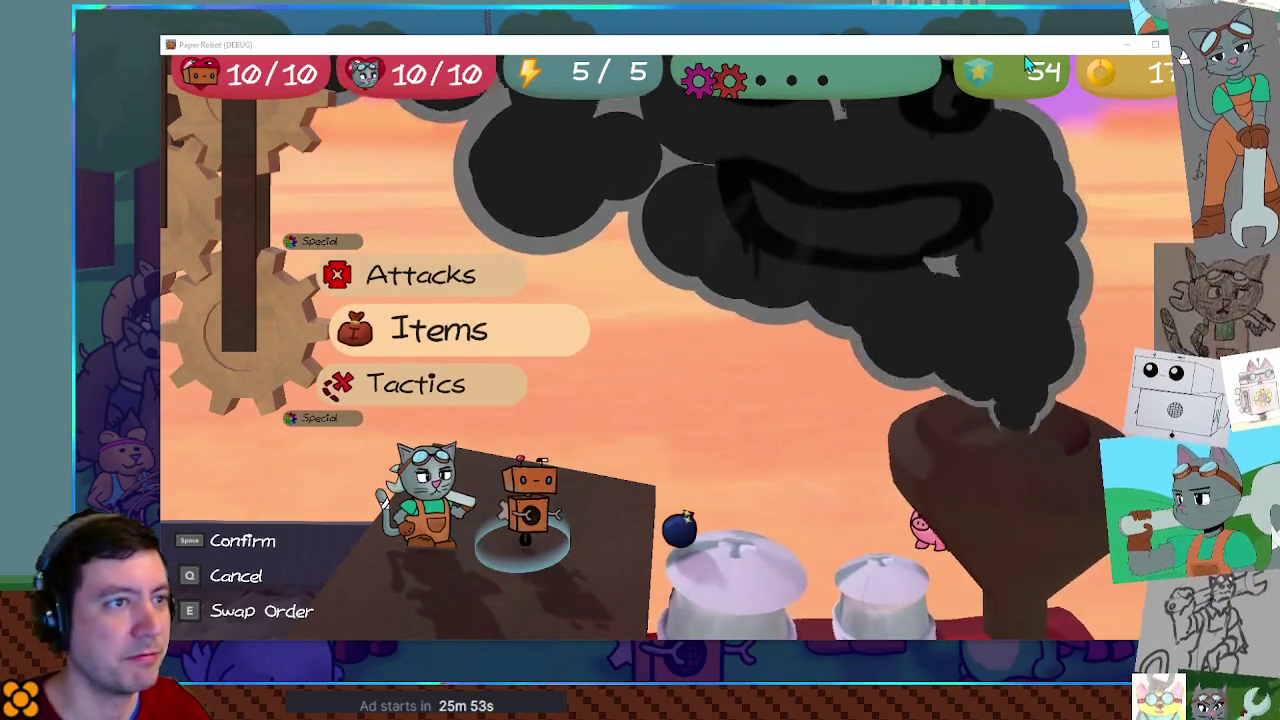
Snip a screenshot of the game's battle scene and bring it into Krita.
key("super+shift+s")
mouse_move(169, 54)
left_mouse_down()
mouse_move(391, 220)
mouse_move(1120, 645)
mouse_move(1138, 632)
left_mouse_up()
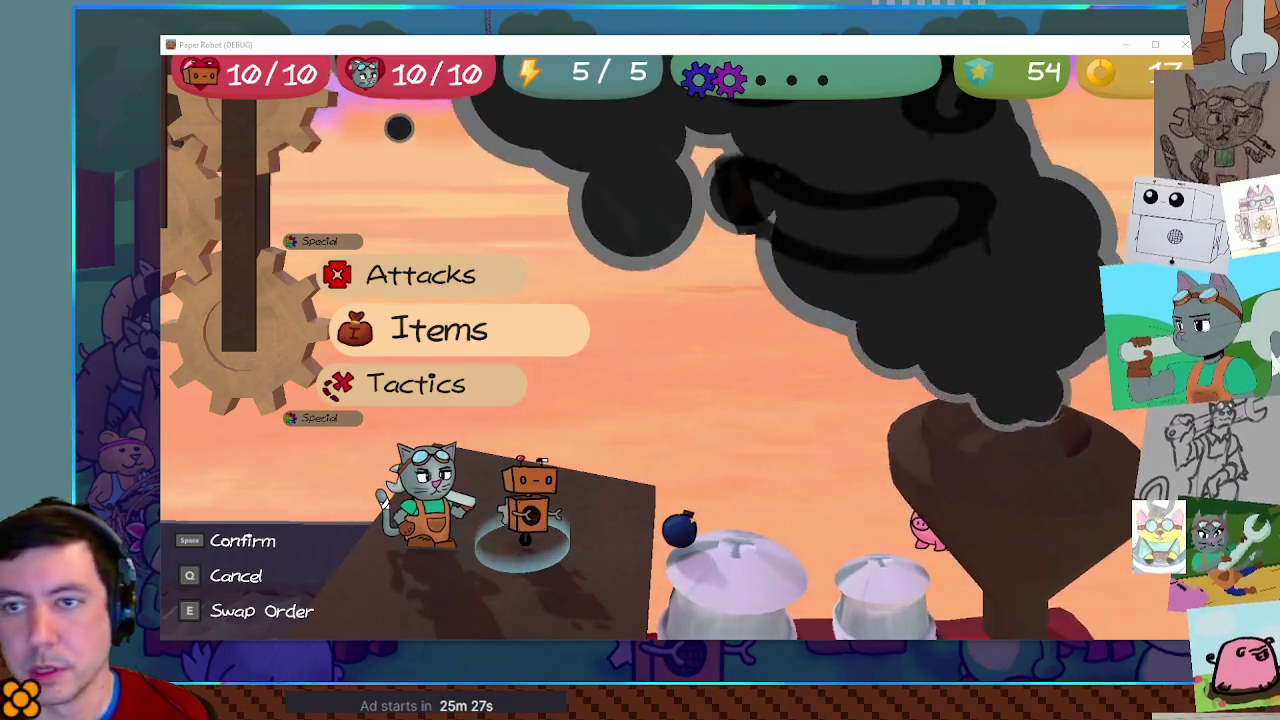
key("alt+Tab")
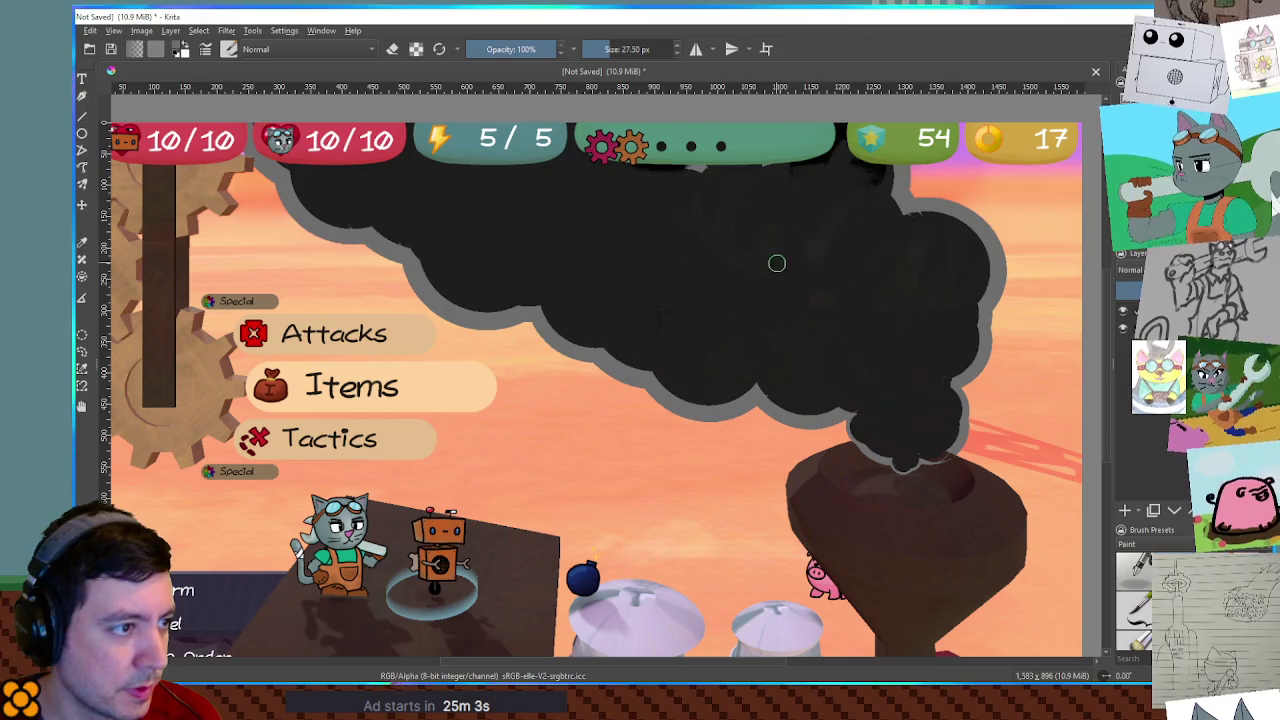
Paint two slanted grey eyes on the black cloud, undoing the first trial strokes.
left_click_drag(772, 277, 846, 240)
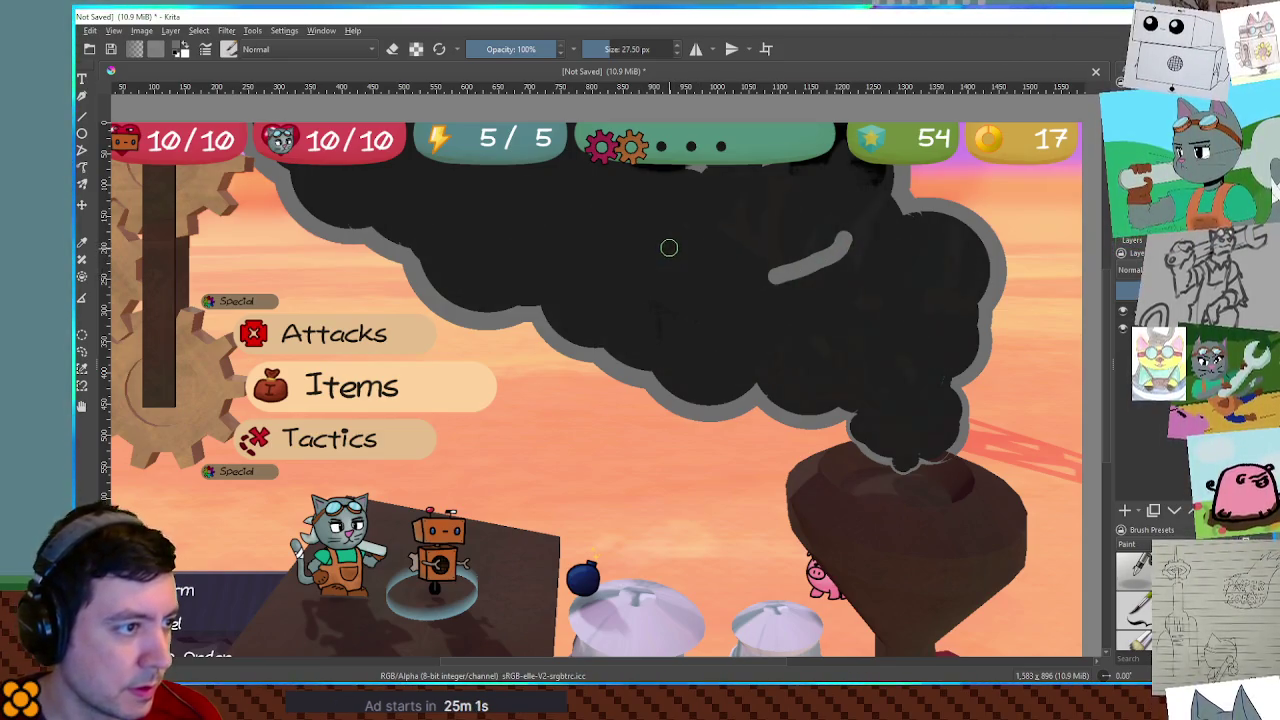
left_click_drag(668, 248, 750, 283)
key("ctrl+z")
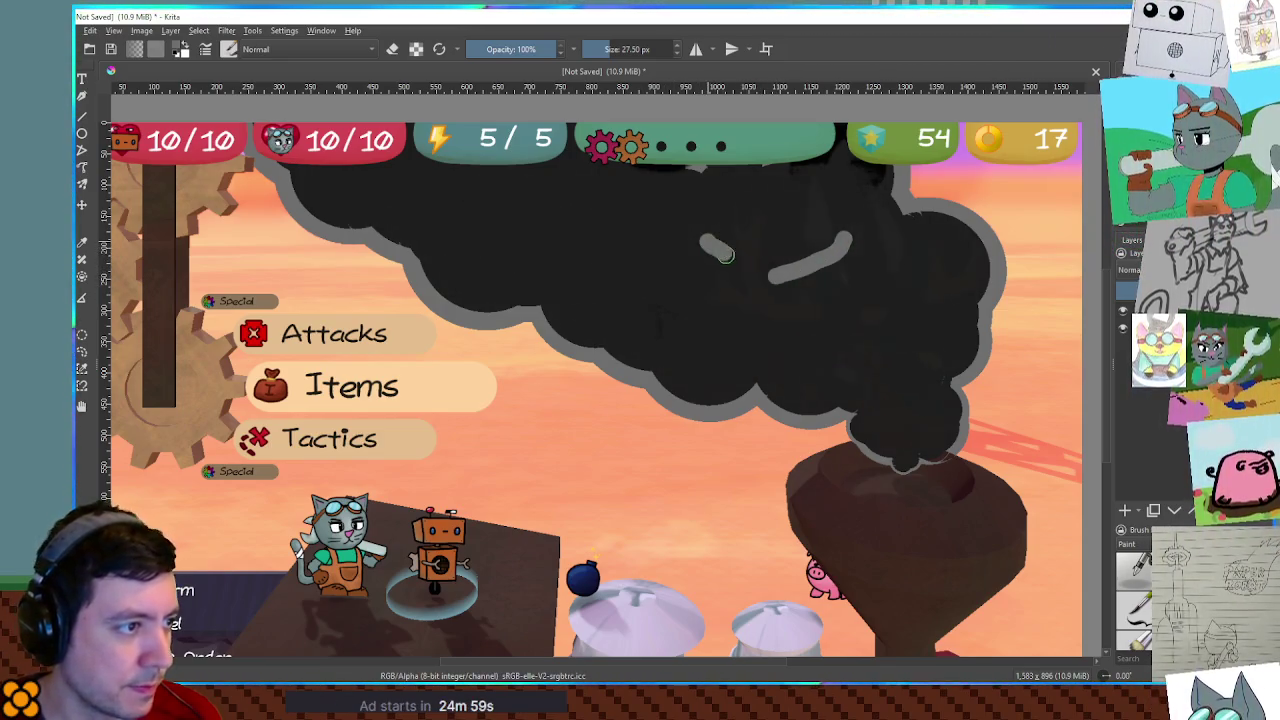
key("ctrl+z")
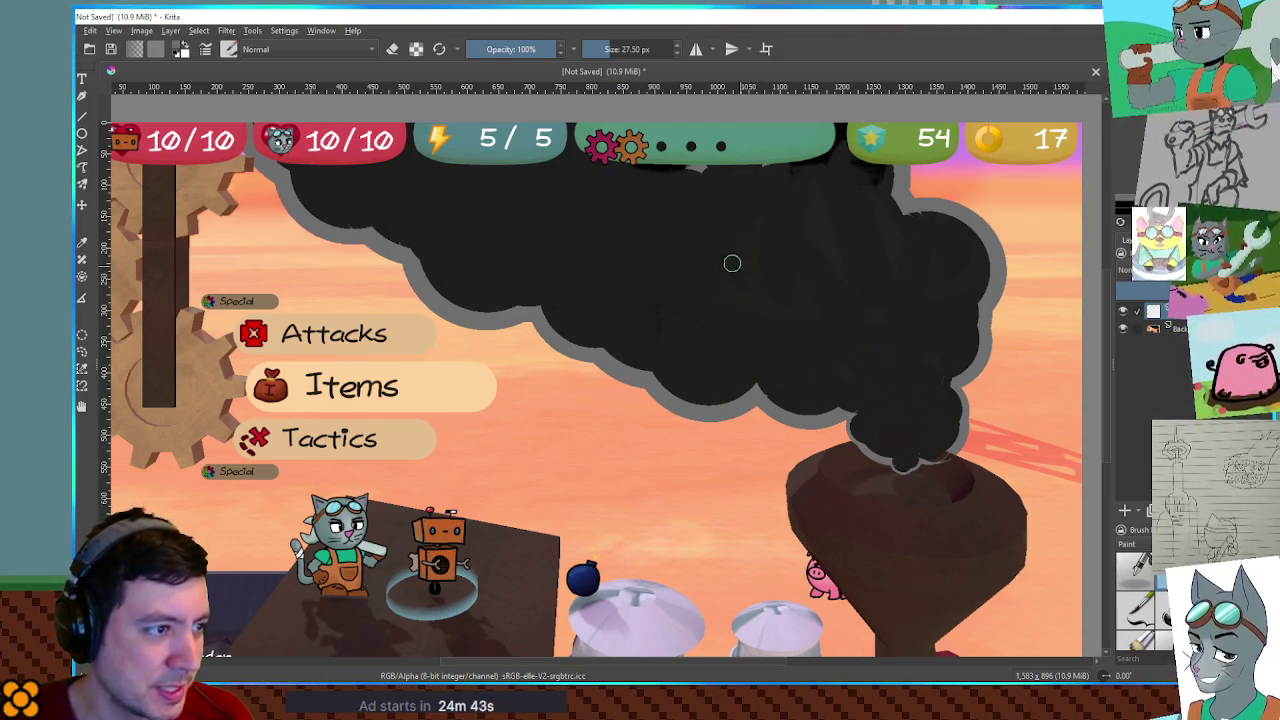
left_click_drag(710, 251, 788, 222)
mouse_move(622, 233)
left_mouse_down()
mouse_move(679, 250)
mouse_move(632, 248)
left_mouse_up()
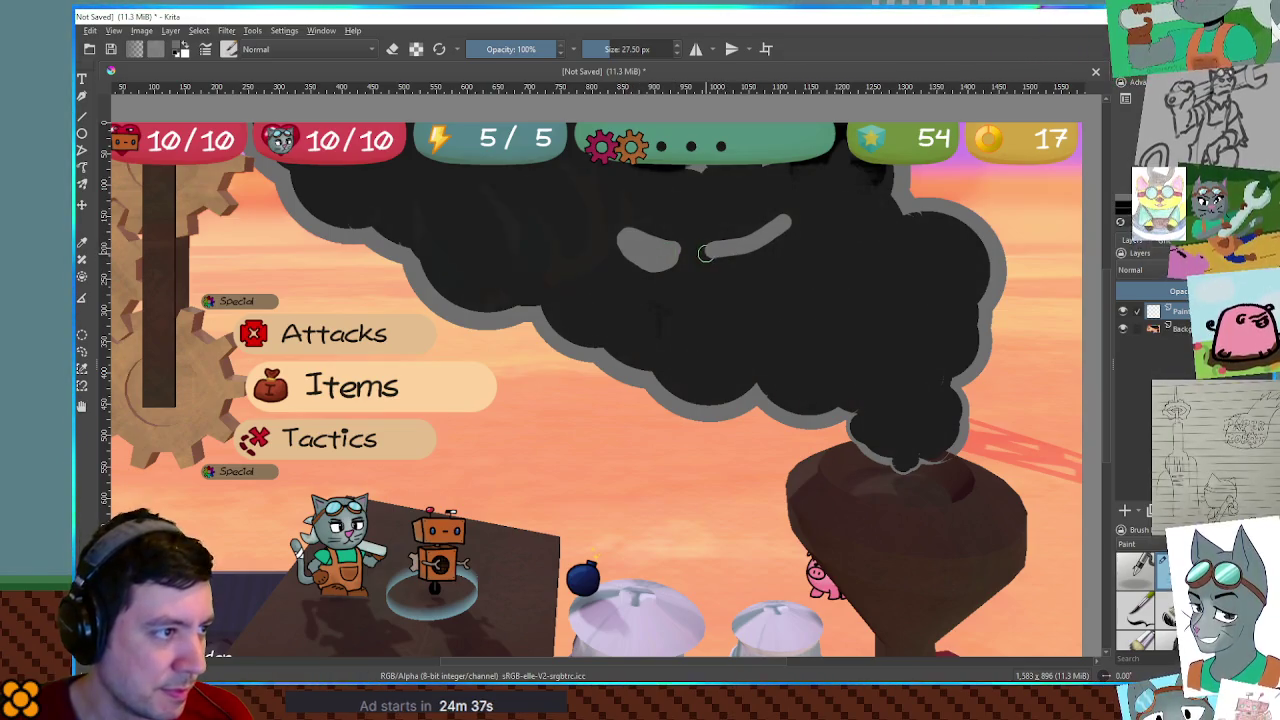
left_click_drag(718, 256, 782, 238)
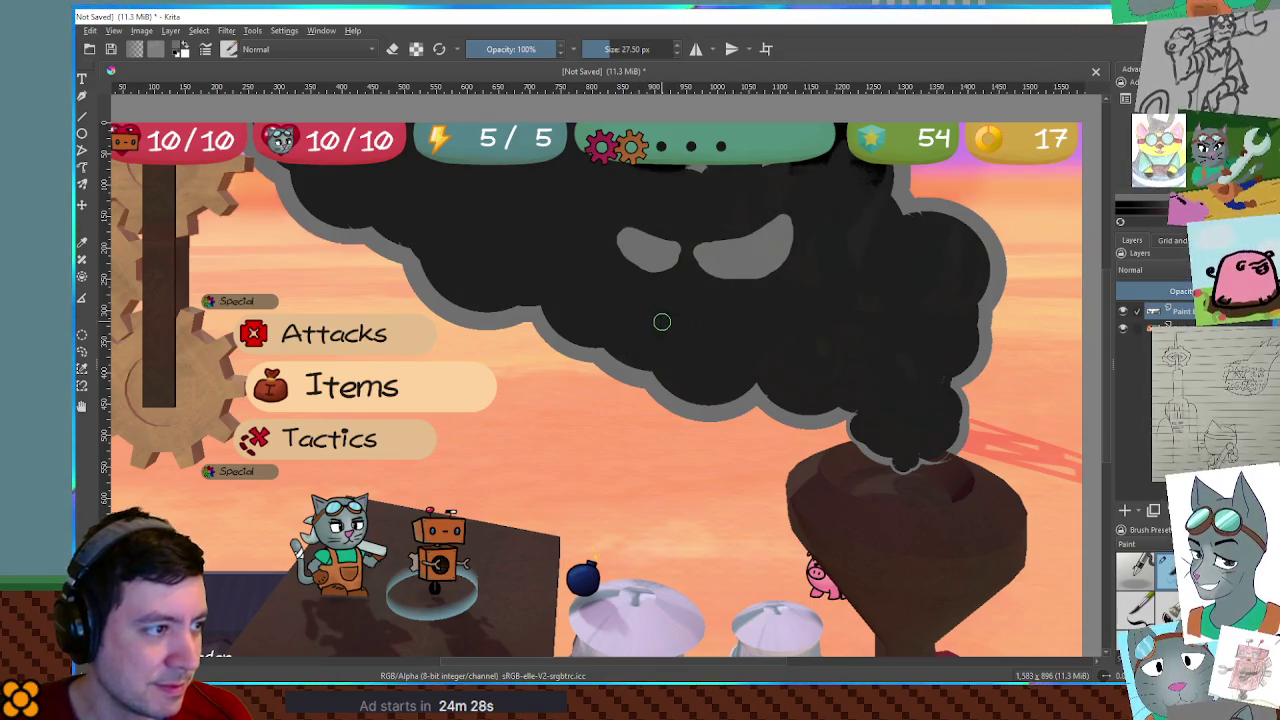
Paint a grey zigzag grin curling upward, then touch up the cloud's right outline in black.
mouse_move(637, 315)
left_mouse_down()
mouse_move(678, 331)
mouse_move(866, 288)
left_mouse_up()
key("ctrl+z")
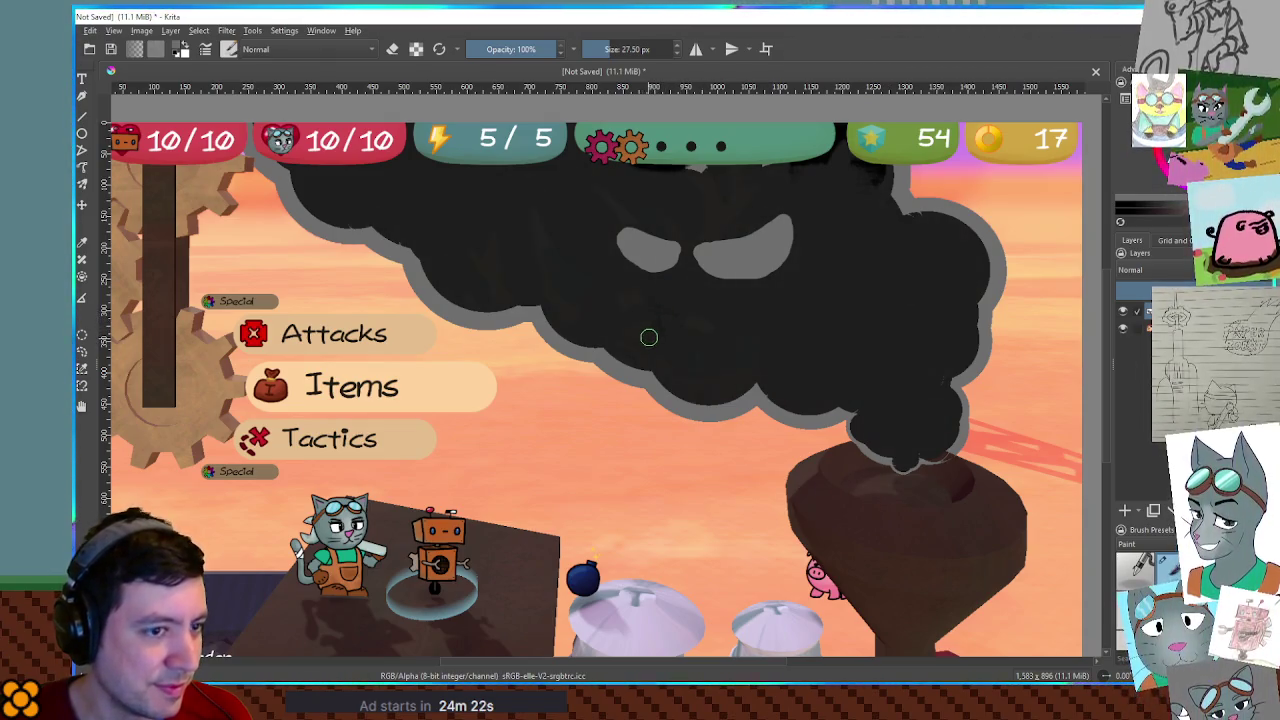
mouse_move(647, 317)
left_mouse_down()
mouse_move(745, 332)
mouse_move(810, 300)
mouse_move(820, 368)
left_mouse_up()
key("ctrl+z")
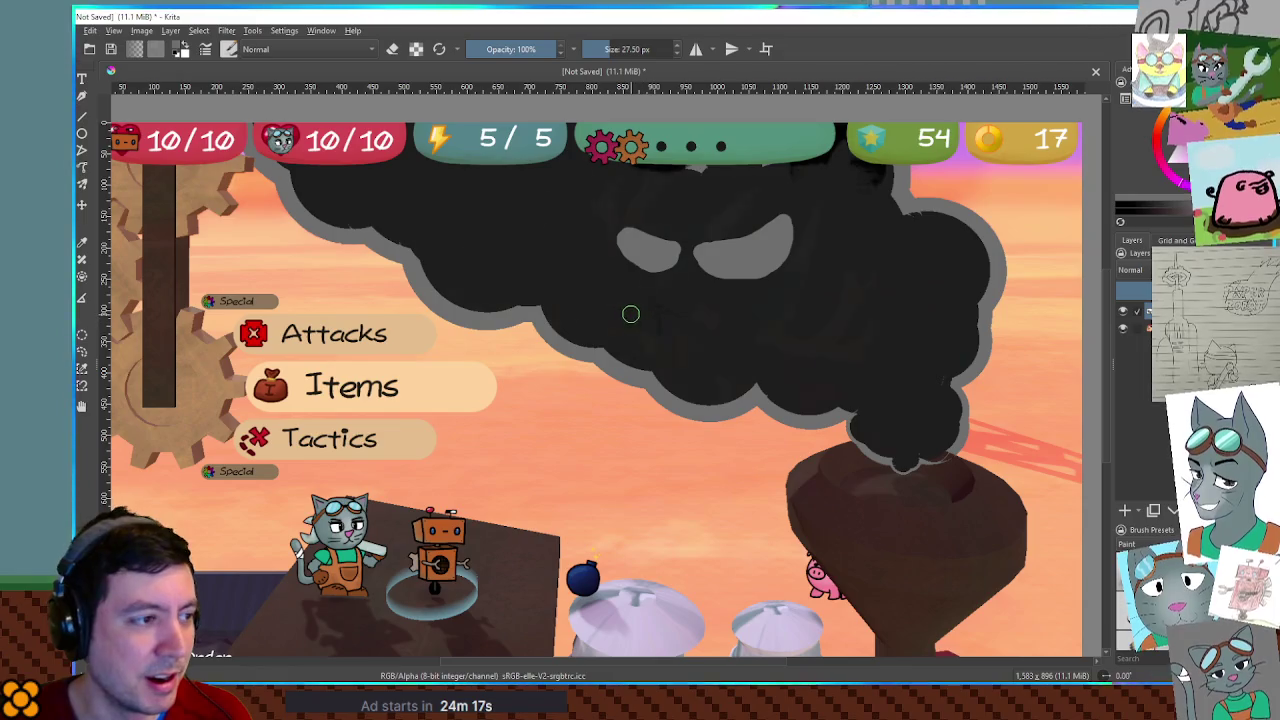
mouse_move(660, 326)
left_mouse_down()
mouse_move(718, 338)
mouse_move(768, 322)
left_mouse_up()
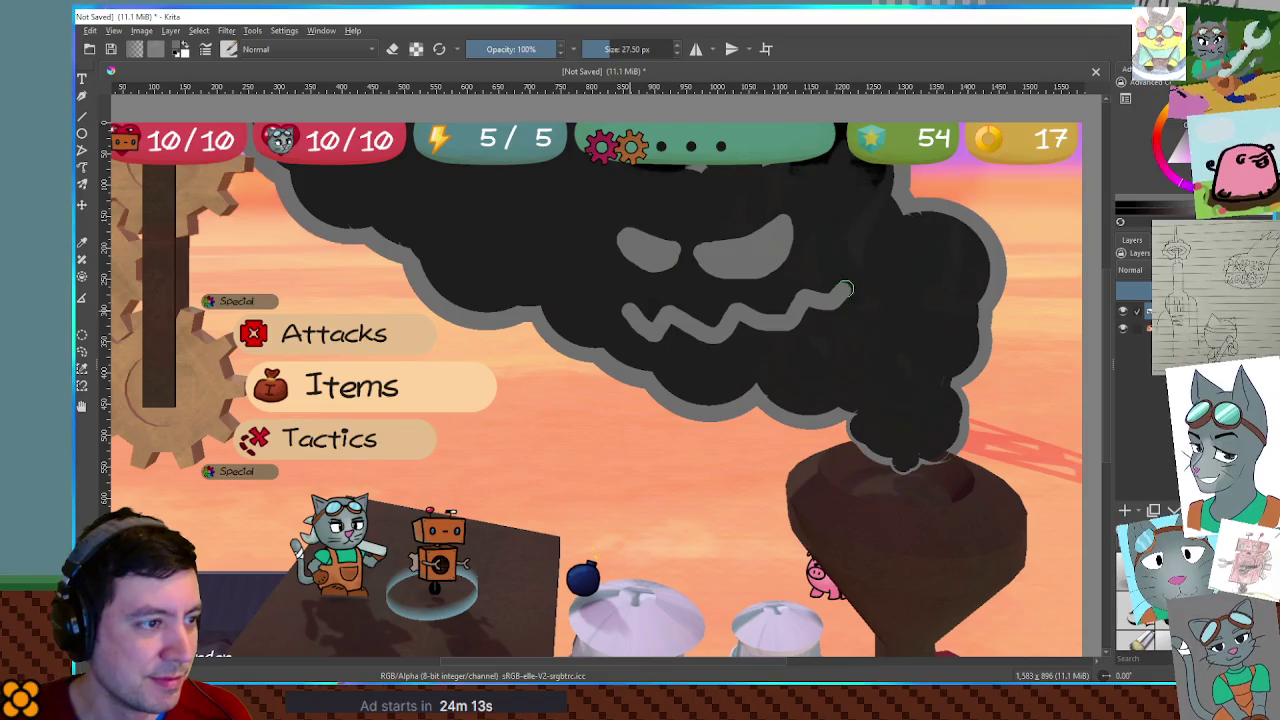
left_click_drag(853, 267, 910, 241)
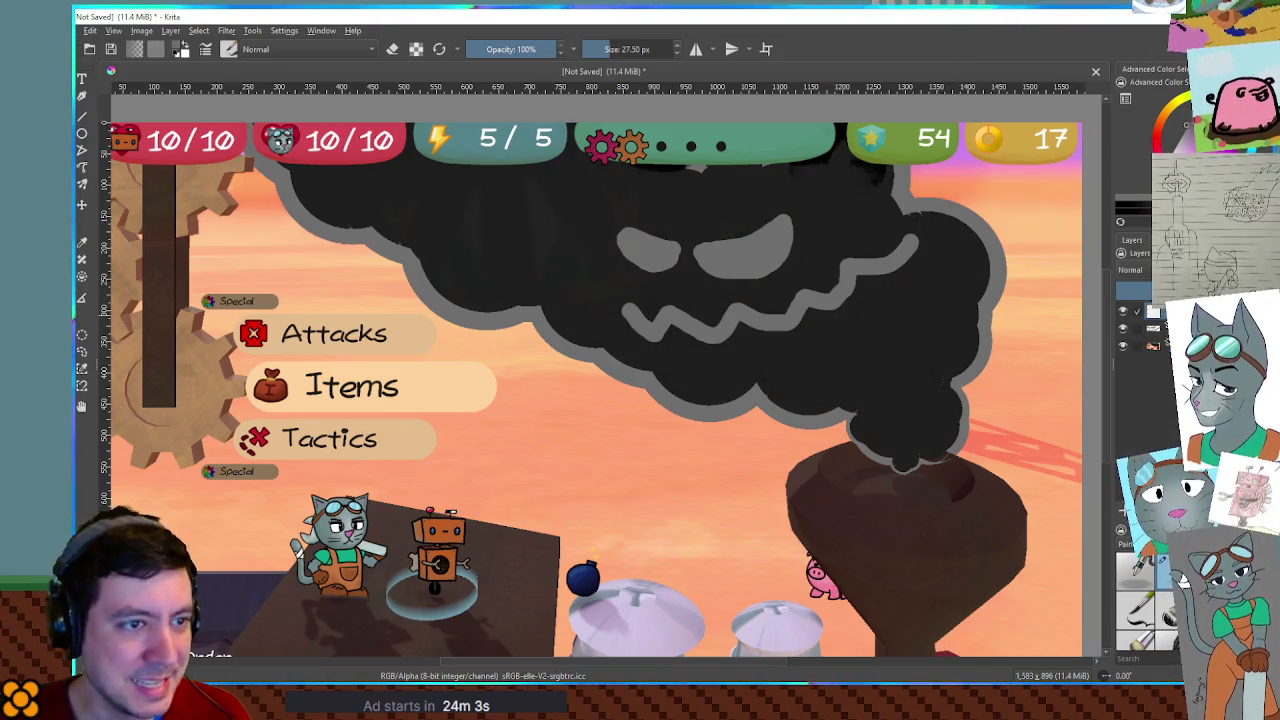
left_click_drag(909, 337, 988, 368)
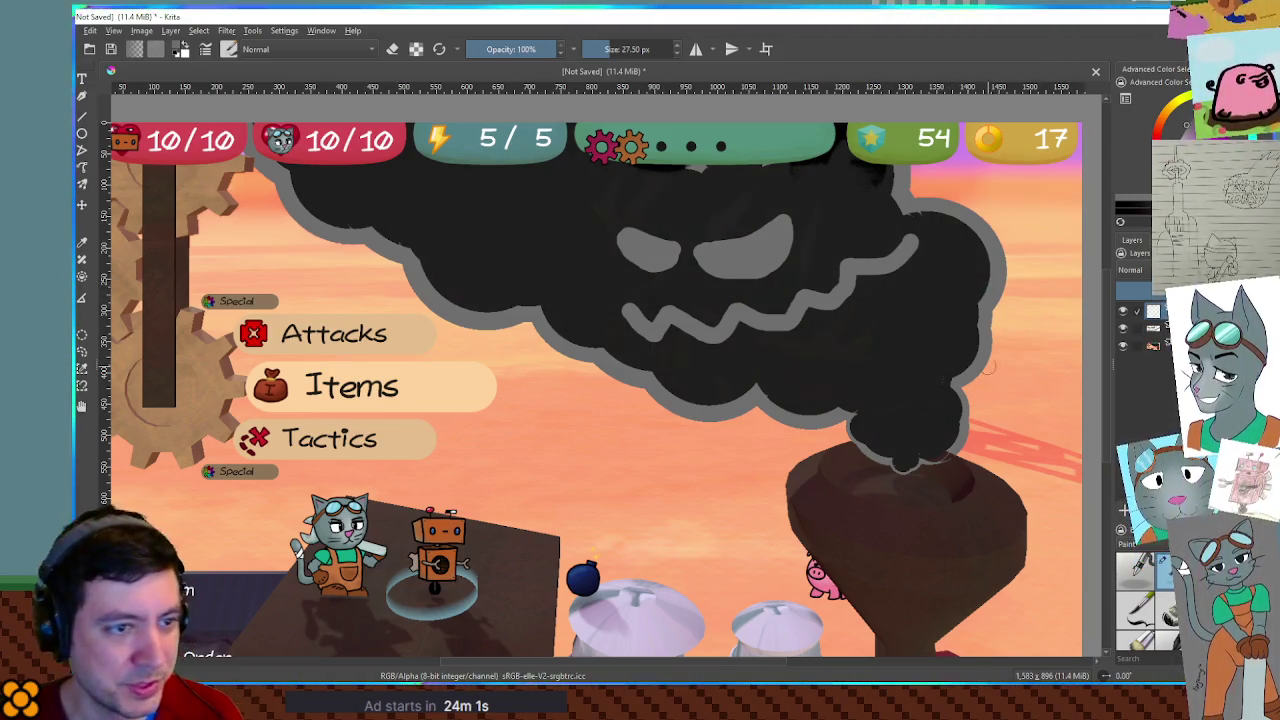
key("bracketright")
key("bracketright")
key("bracketright")
key("bracketright")
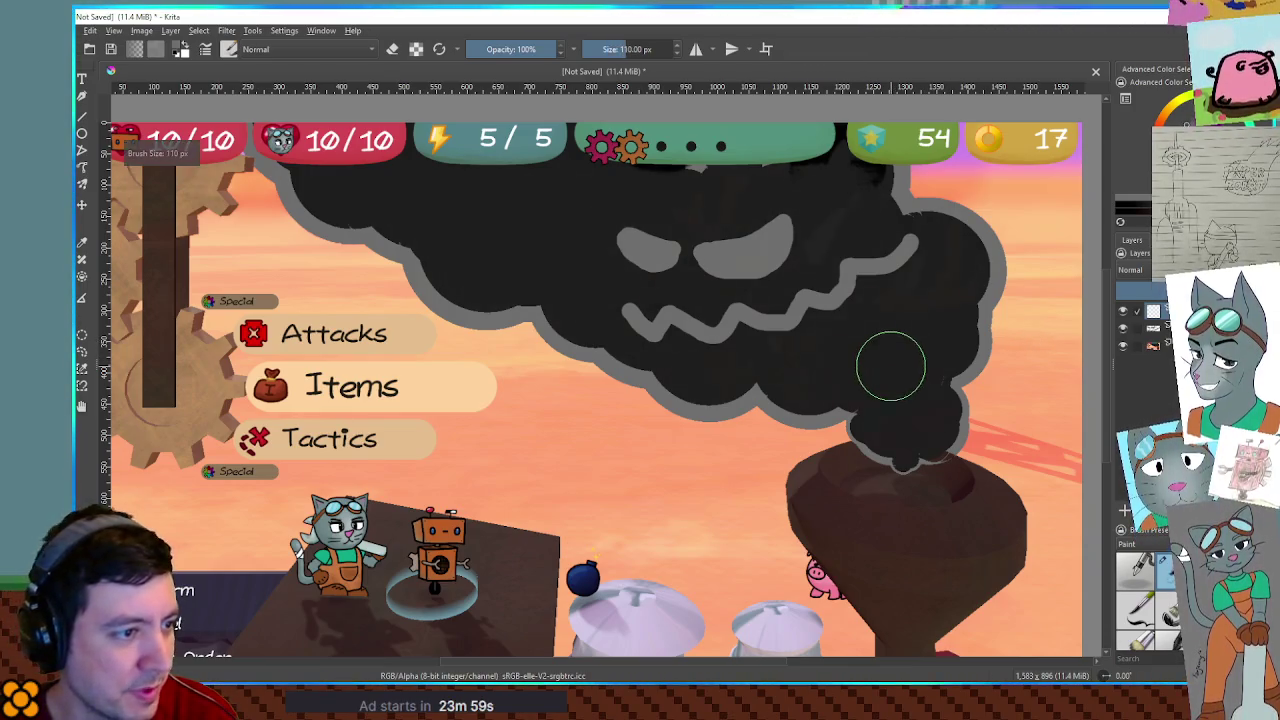
Stamp large grey puffs along the cloud's right and lower edges, resizing the brush between them.
left_click(982, 305)
key("bracketright")
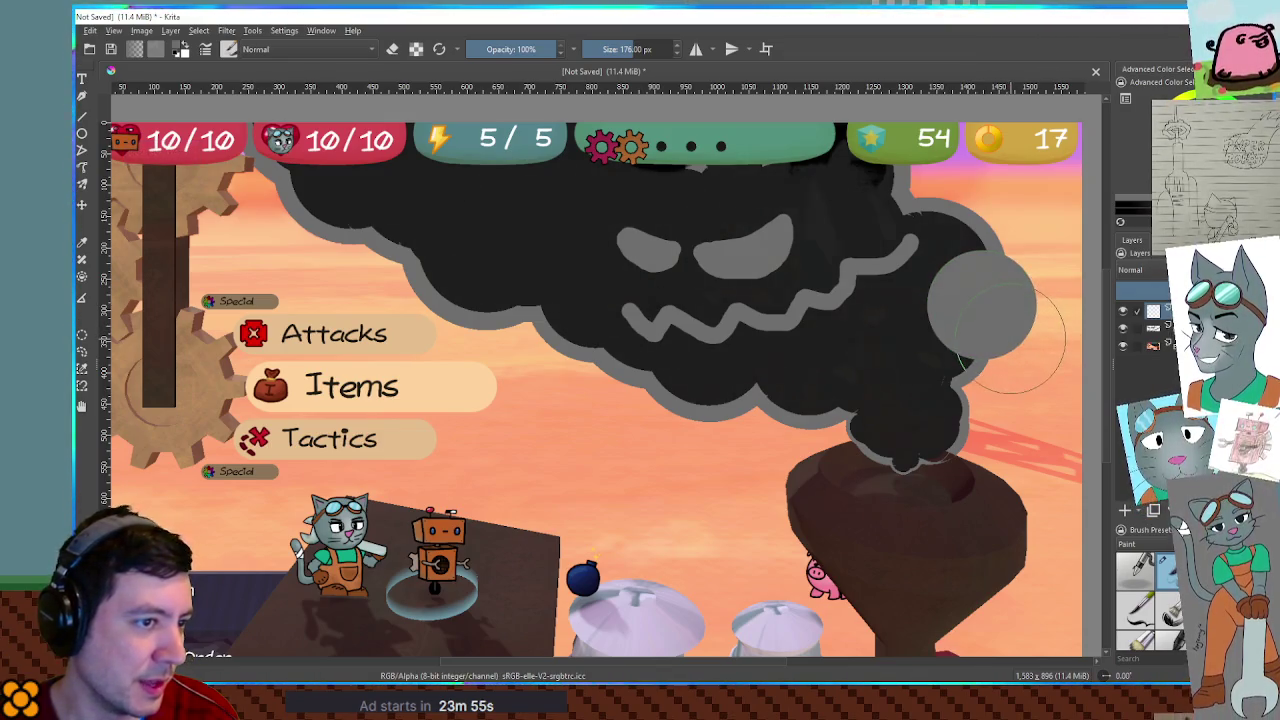
key("bracketright")
key("bracketright")
left_click(990, 301)
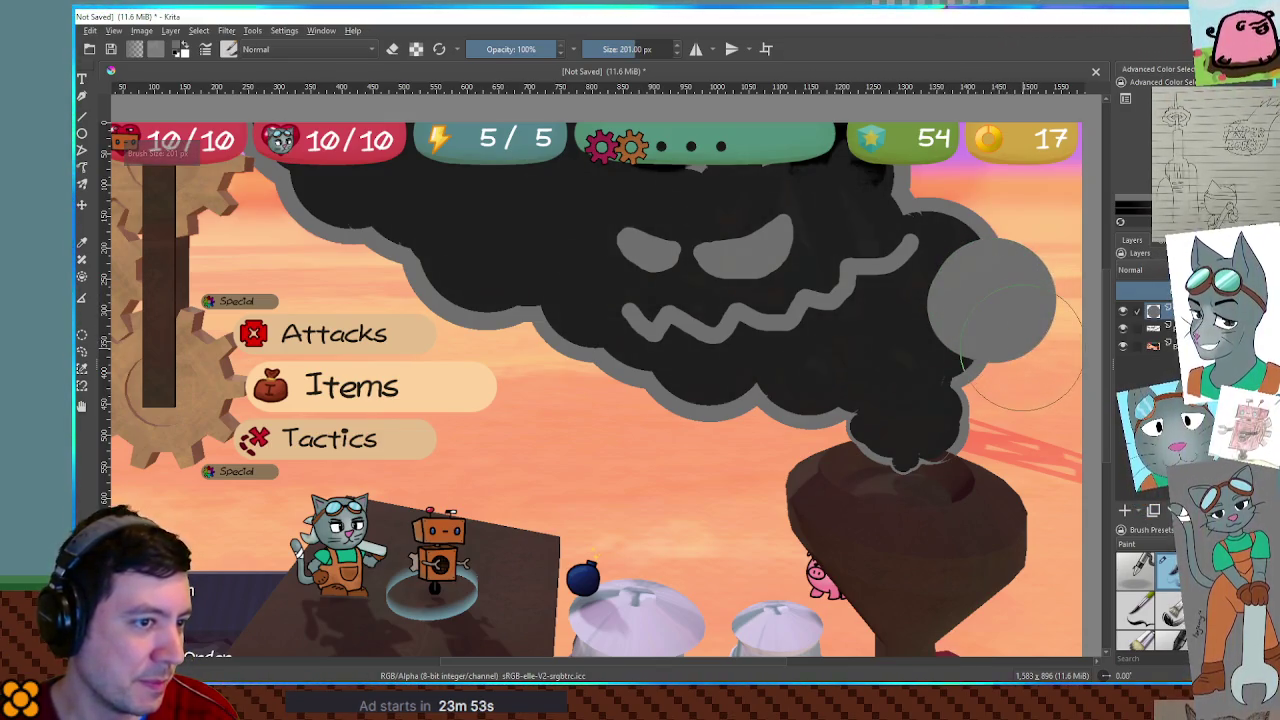
left_click(1020, 345)
key("bracketleft")
key("bracketleft")
key("bracketleft")
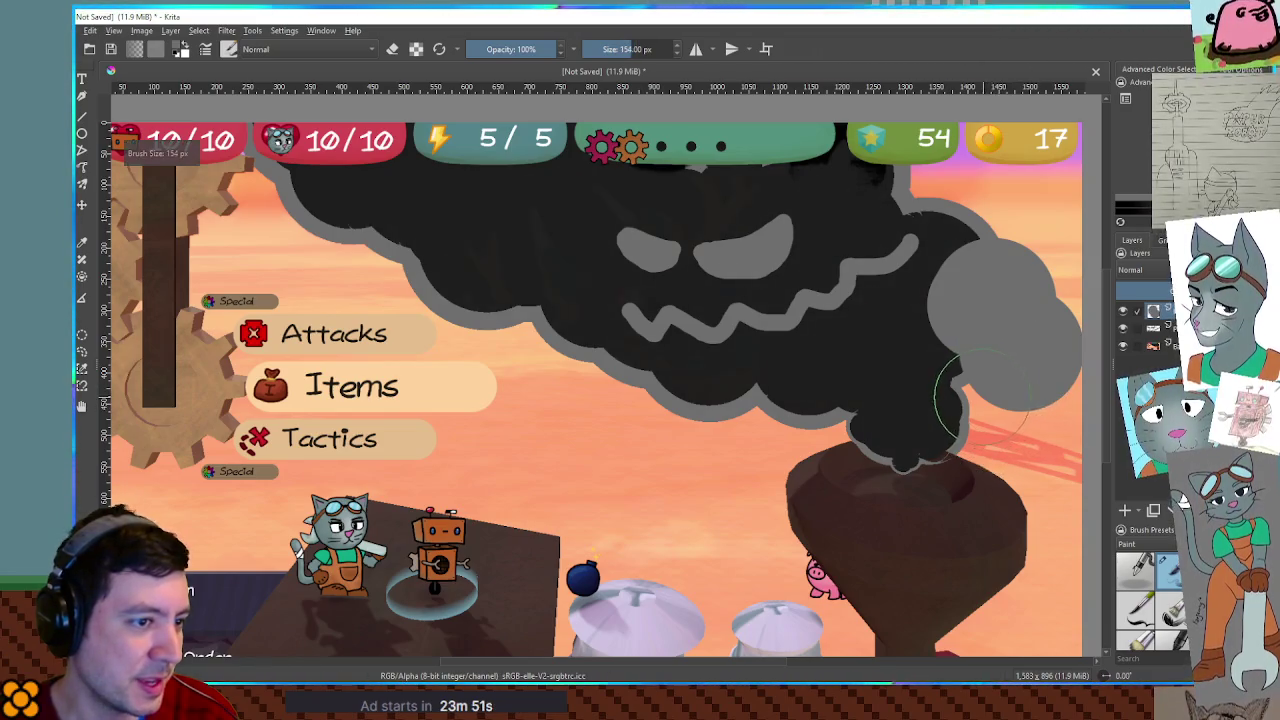
key("bracketleft")
key("bracketleft")
key("bracketleft")
left_click(916, 412)
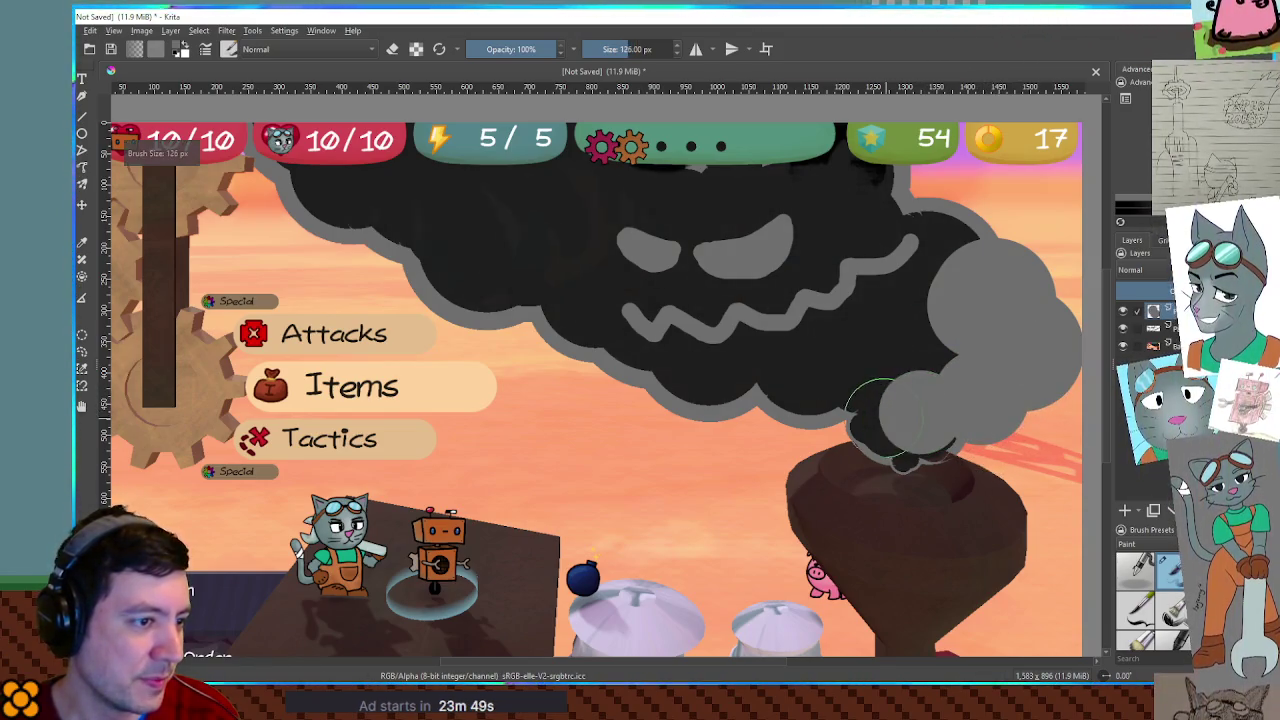
left_click(873, 410)
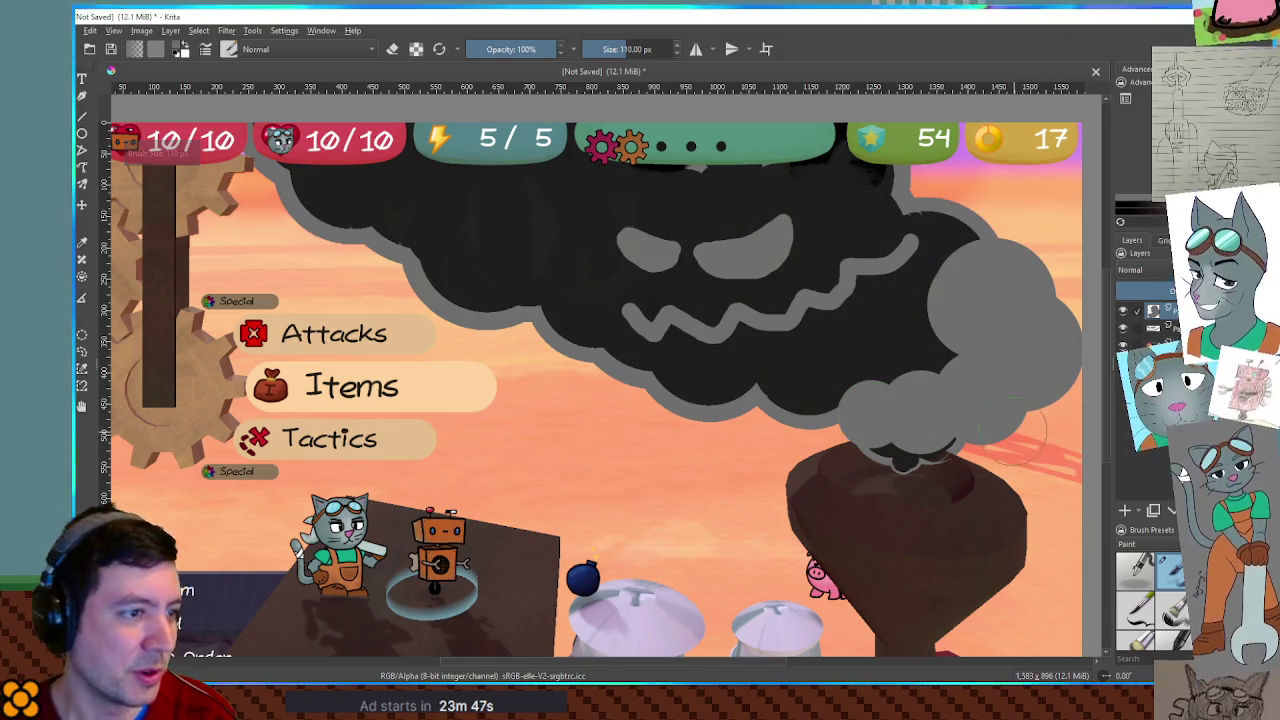
Dab black inside each grey puff with a shrinking brush so only grey outlines remain.
key("bracketright")
key("bracketright")
key("bracketright")
left_click(981, 297)
key("bracketright")
key("bracketright")
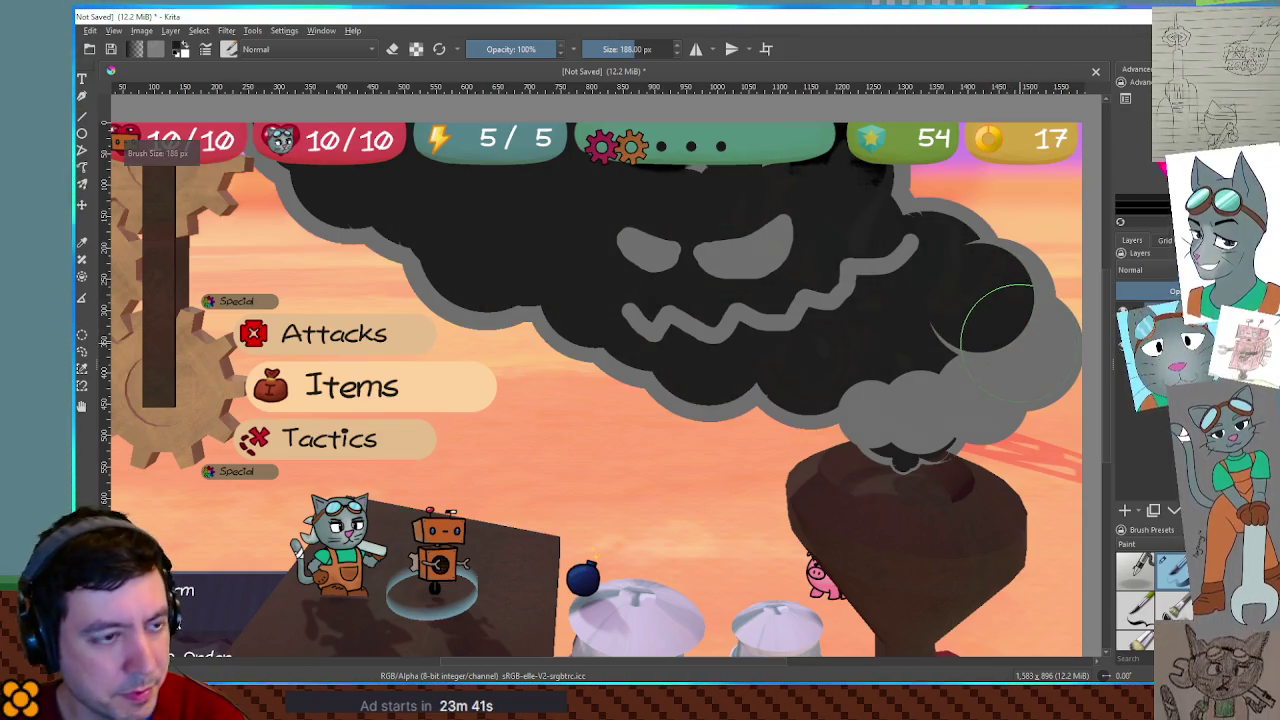
key("bracketleft")
key("bracketleft")
left_click_drag(940, 305, 988, 314)
key("bracketleft")
left_click(1019, 346)
key("bracketleft")
key("bracketleft")
key("bracketleft")
left_click(982, 385)
key("bracketleft")
key("bracketleft")
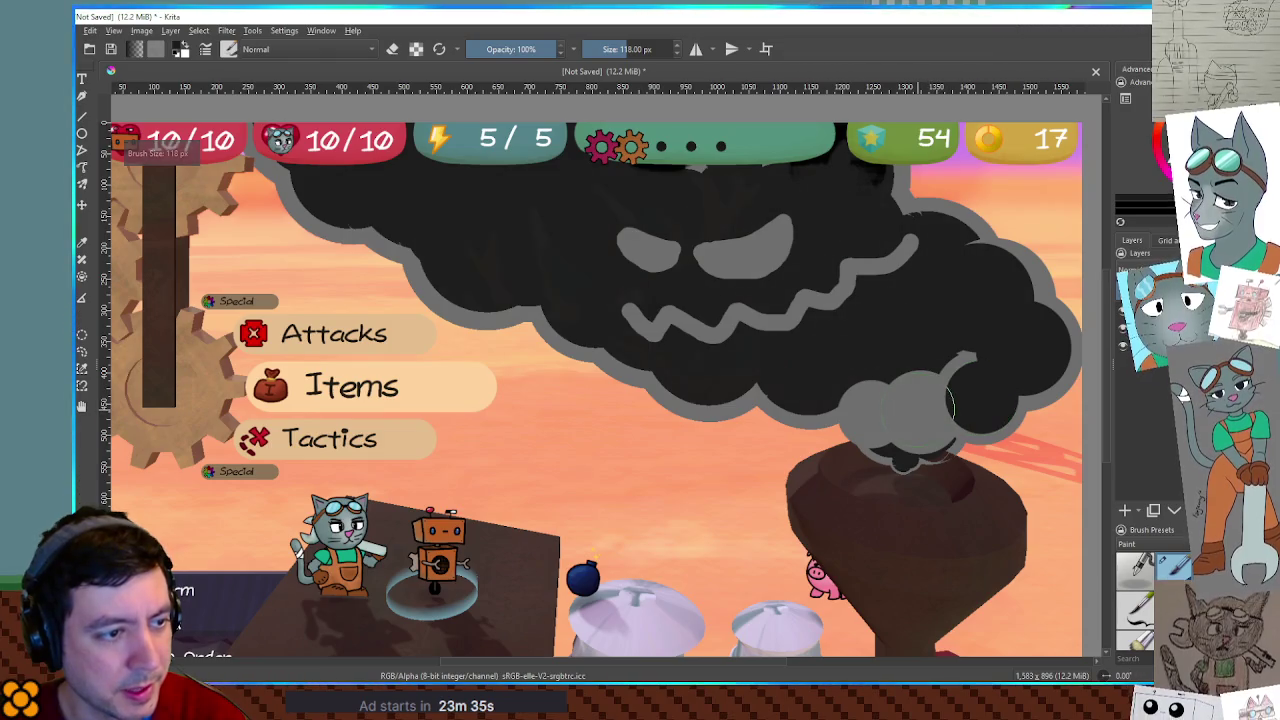
left_click(920, 405)
key("bracketleft")
key("bracketleft")
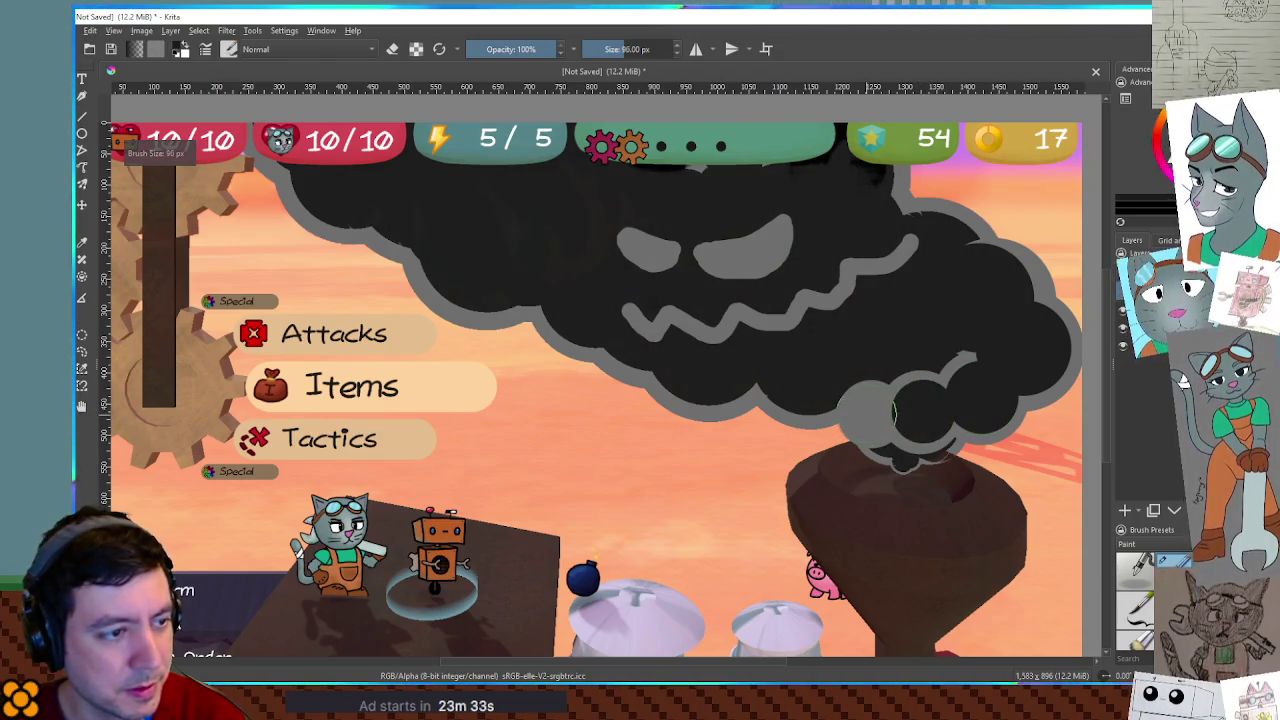
left_click(874, 413)
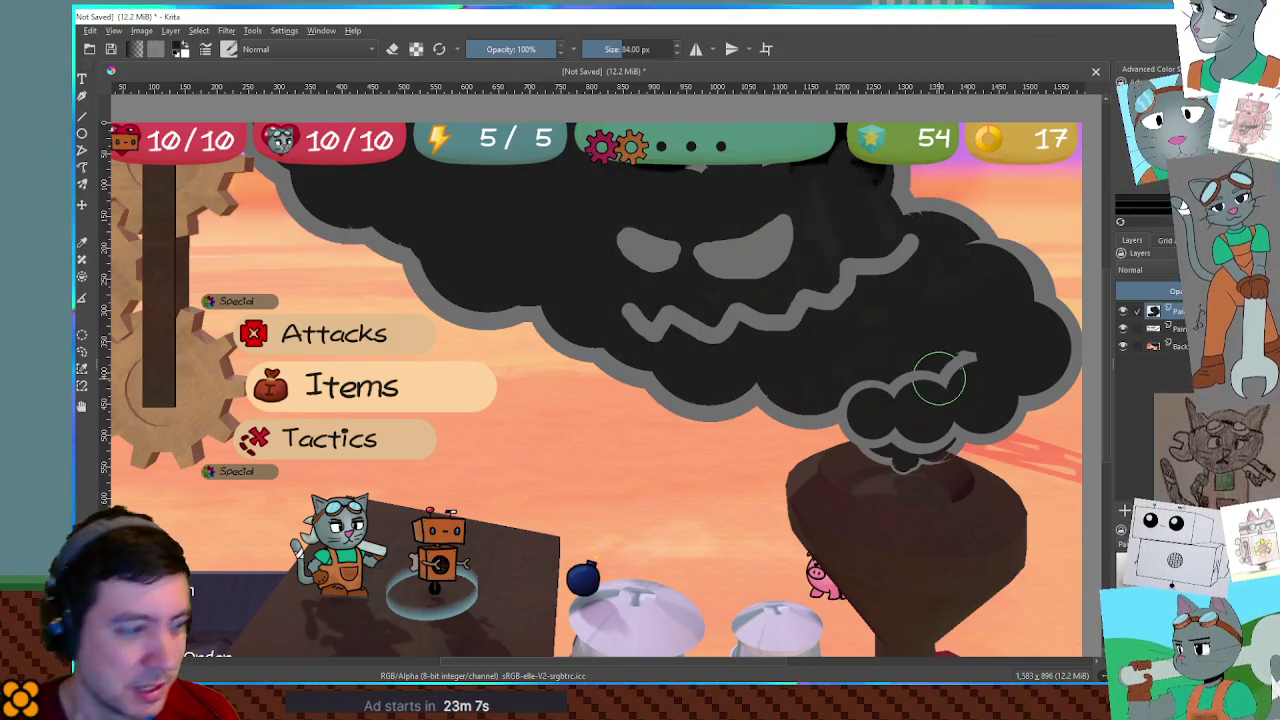
Paint dark over the grey patch at the cloud's lower right, then select the surrounding orange sky.
key("bracketleft")
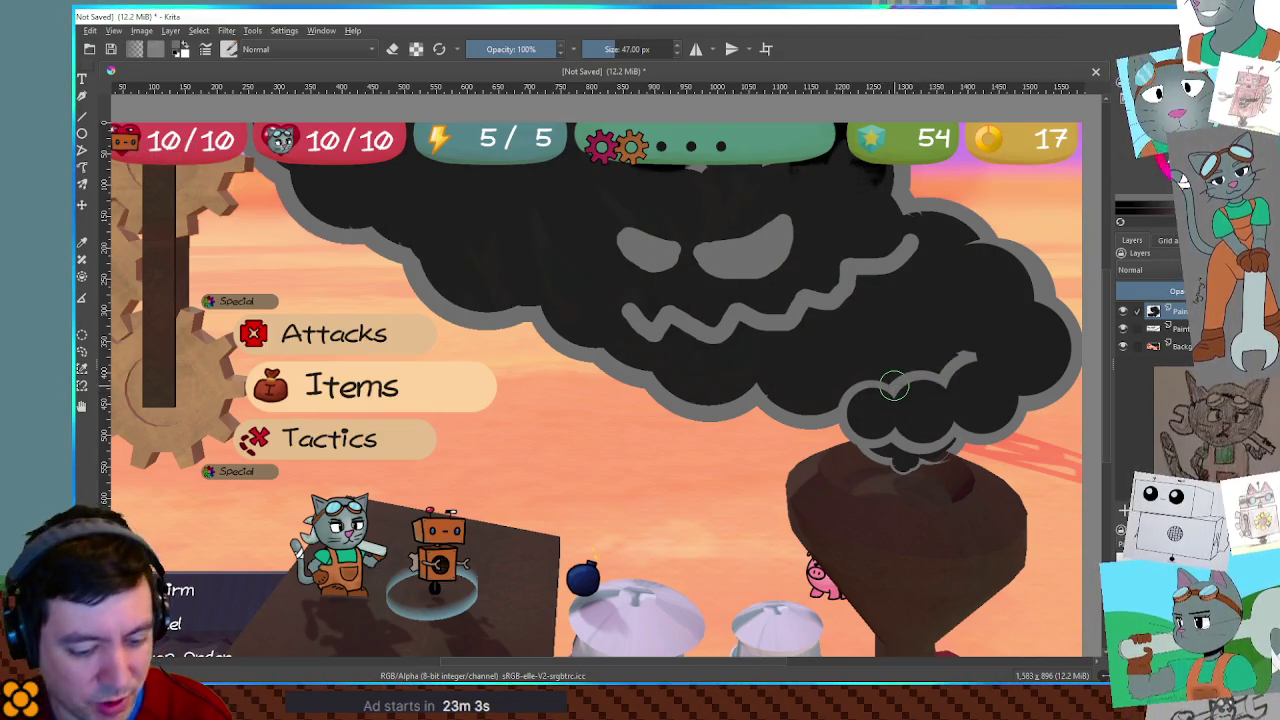
key("bracketleft")
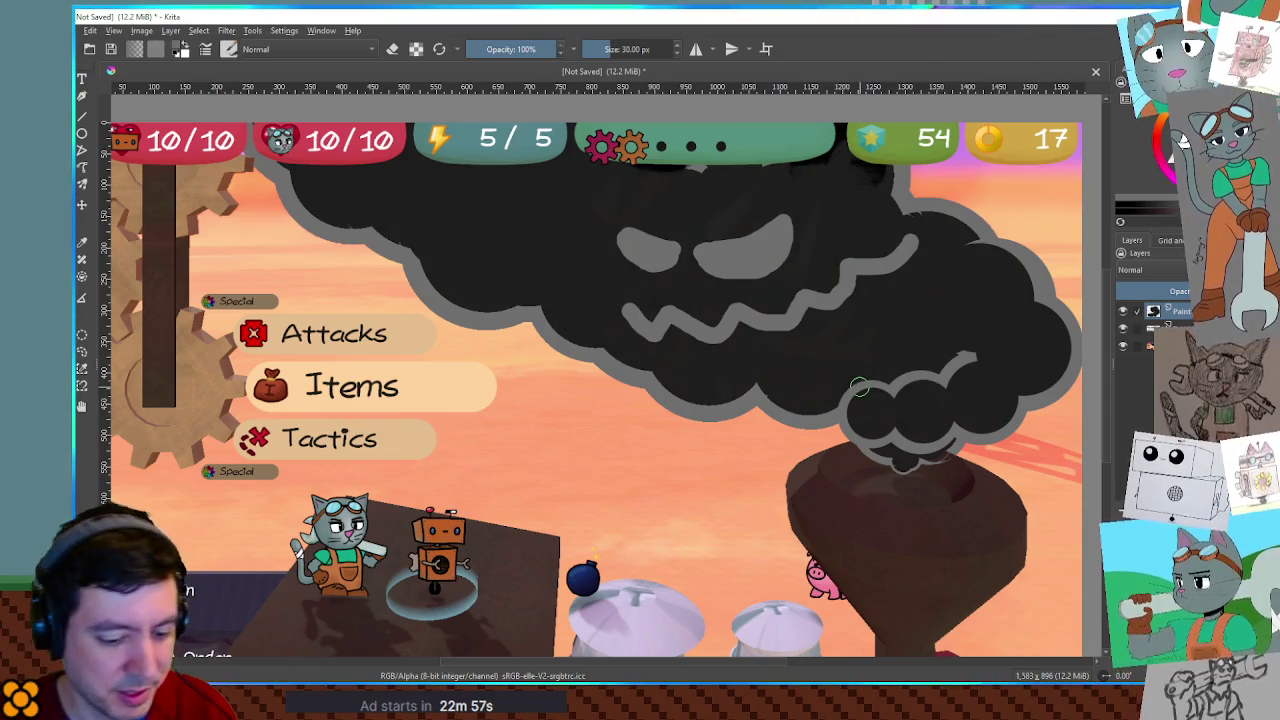
key("bracketleft")
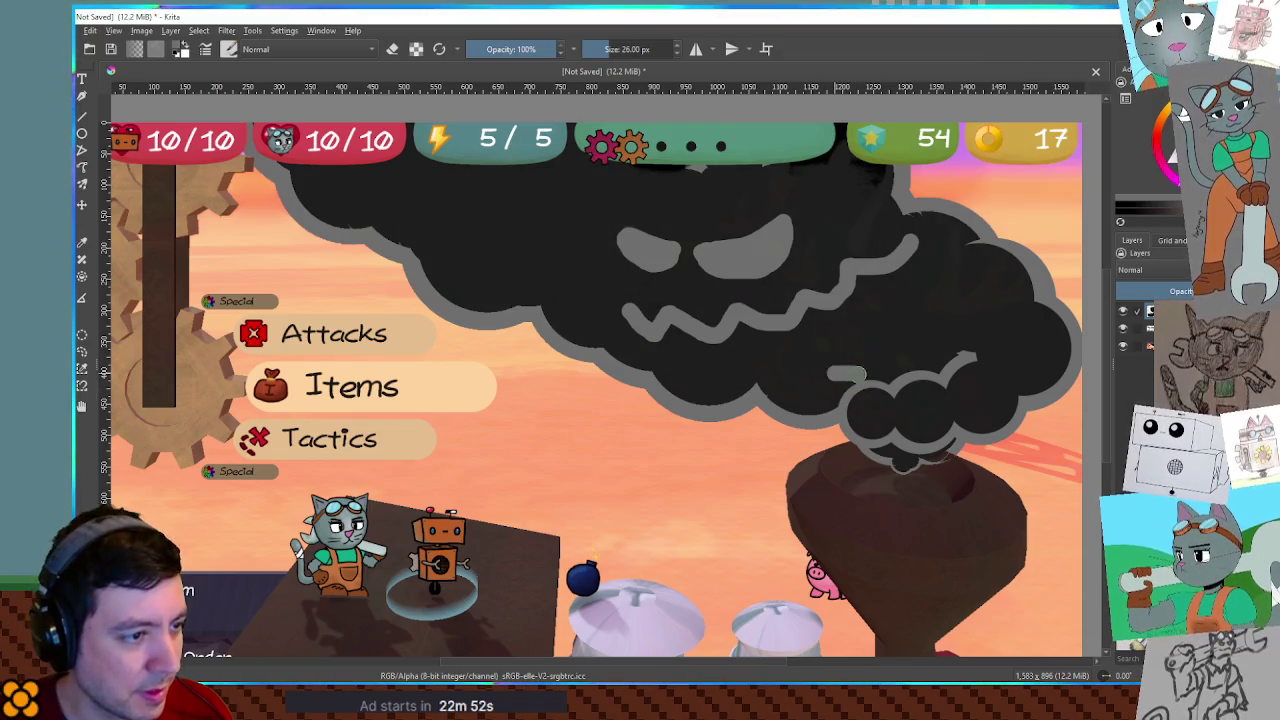
key("bracketright")
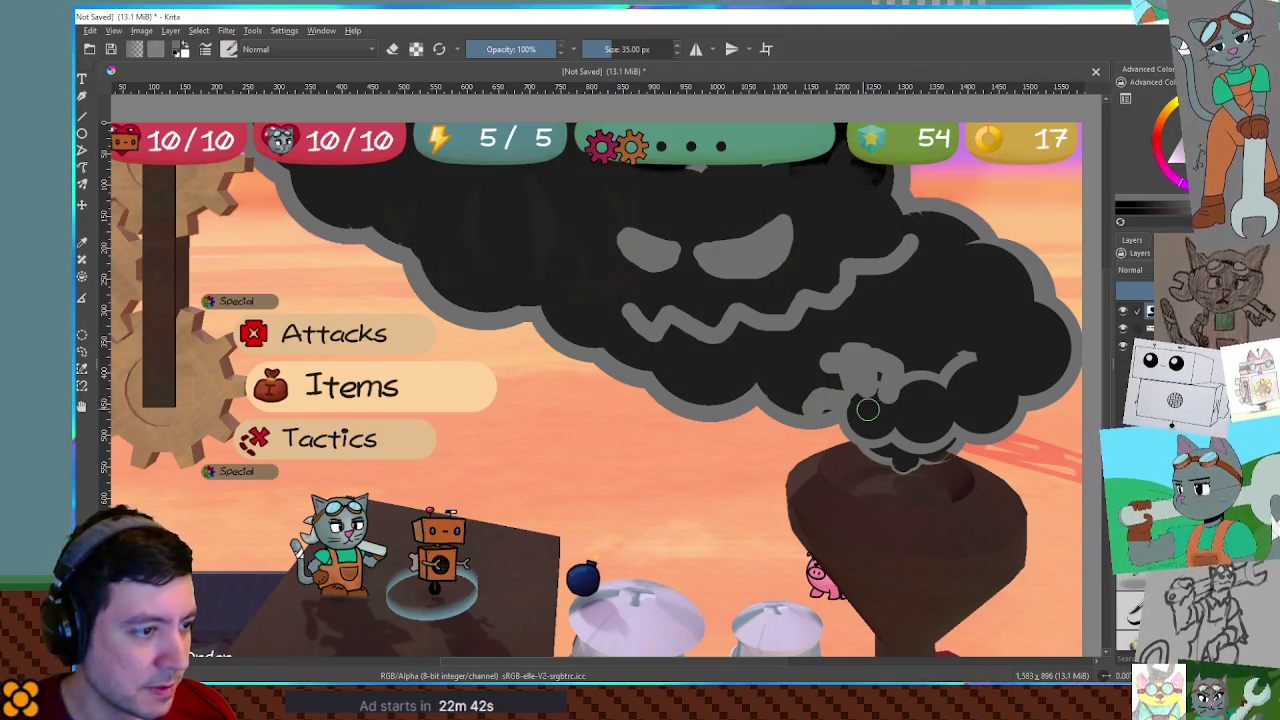
left_click_drag(867, 410, 910, 455)
key("bracketleft")
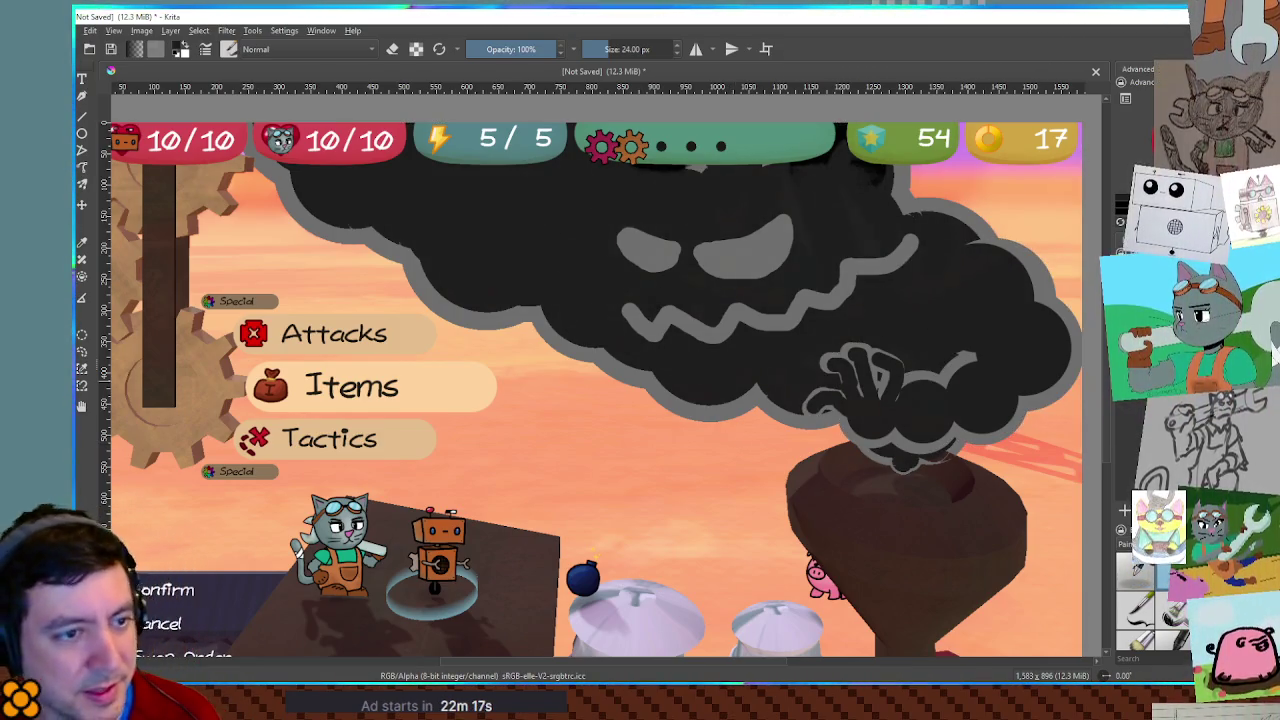
left_click(779, 447)
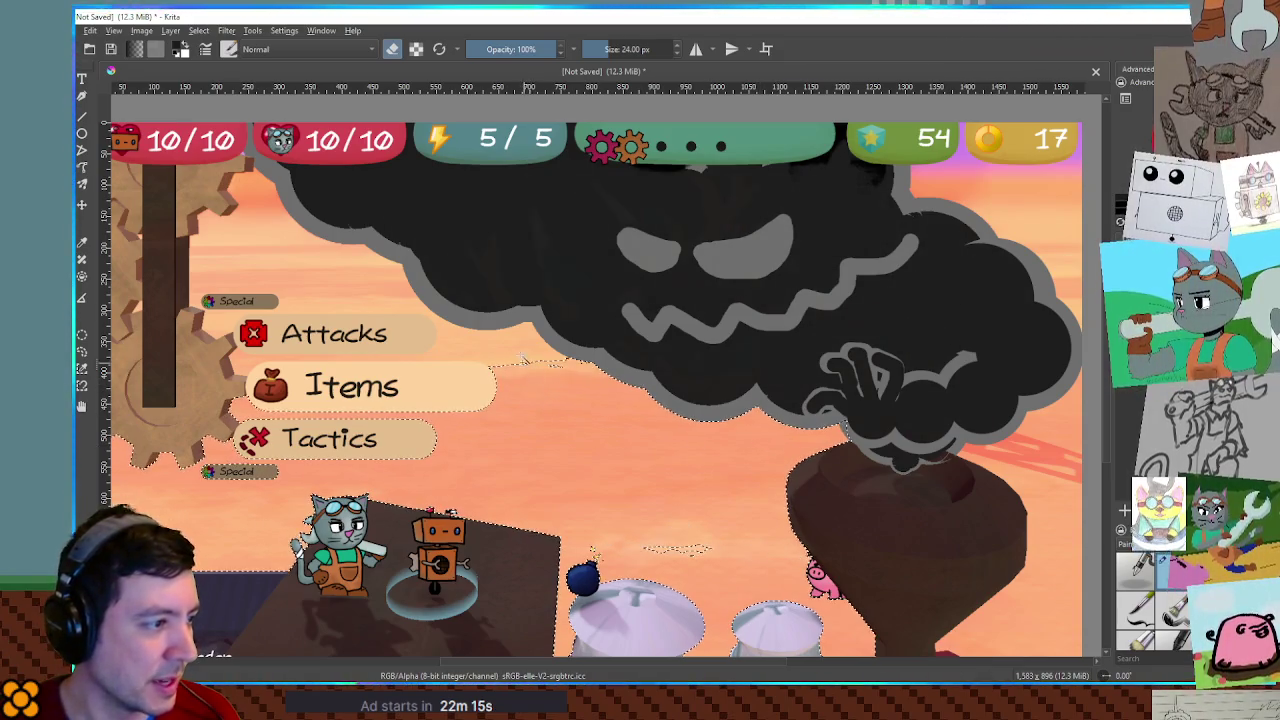
Select the cloud's right hand, paste a copy, and move it to the cloud's lower middle.
left_click(1015, 223)
mouse_move(1003, 248)
left_mouse_down()
mouse_move(1000, 372)
mouse_move(1055, 428)
mouse_move(1030, 466)
mouse_move(985, 440)
mouse_move(1057, 462)
mouse_move(968, 440)
left_mouse_up()
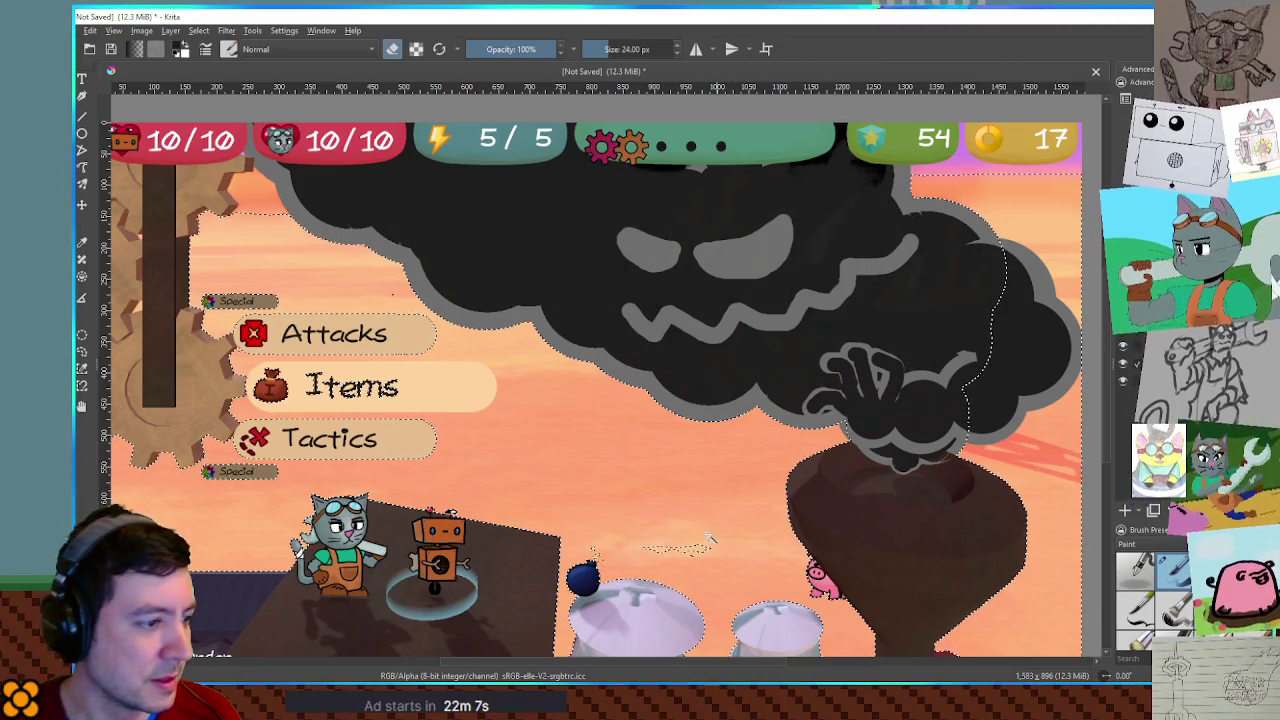
right_click(150, 580)
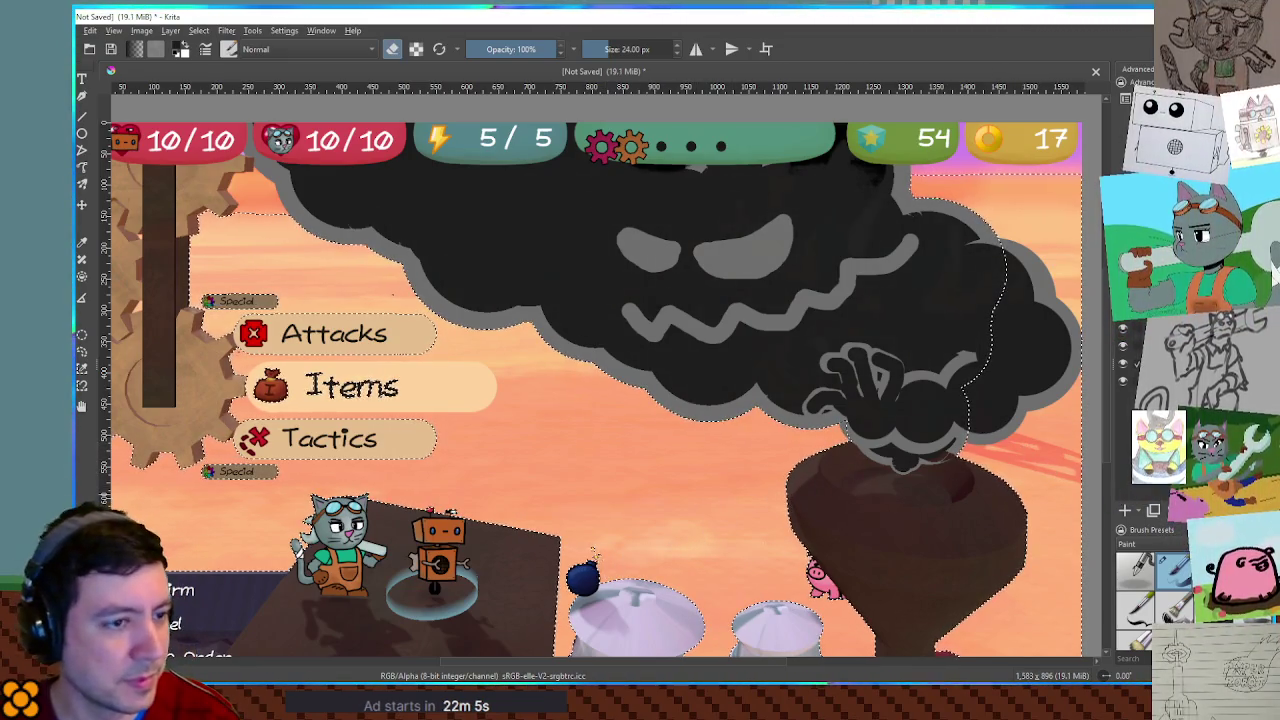
key("ctrl+shift+a")
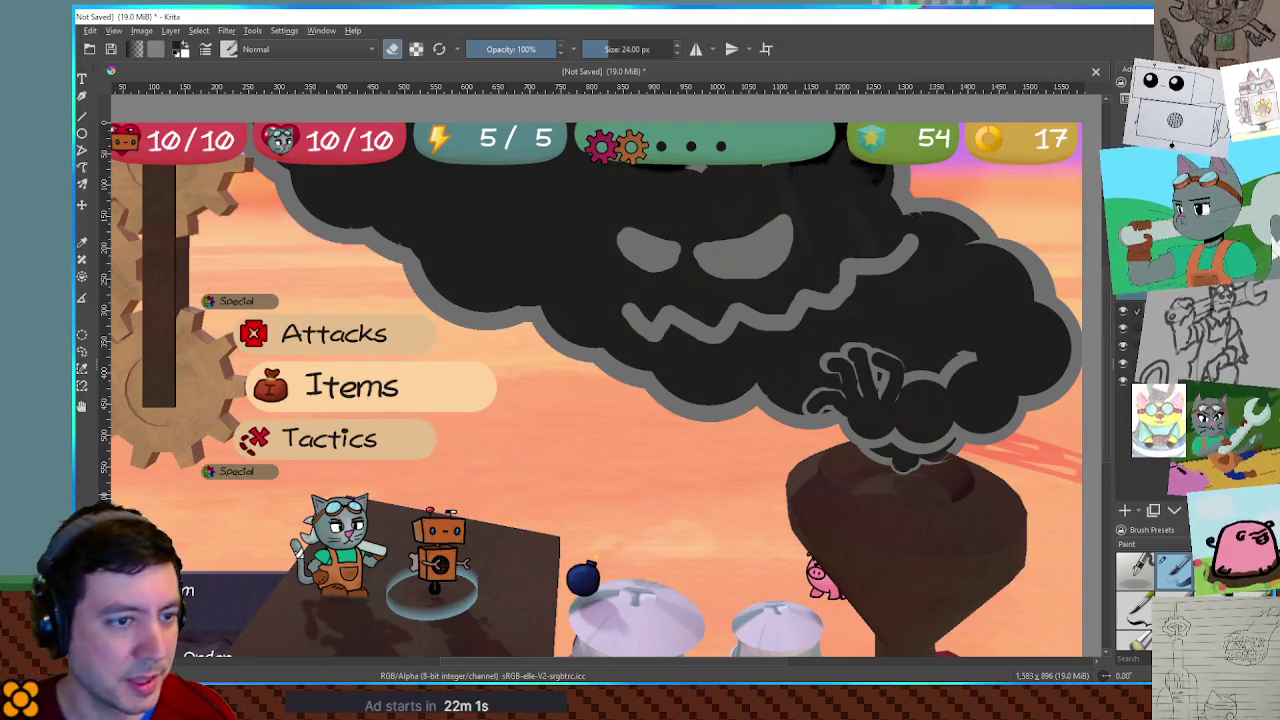
mouse_move(945, 349)
left_mouse_down()
mouse_move(615, 376)
mouse_move(629, 390)
mouse_move(678, 380)
mouse_move(699, 413)
left_mouse_up()
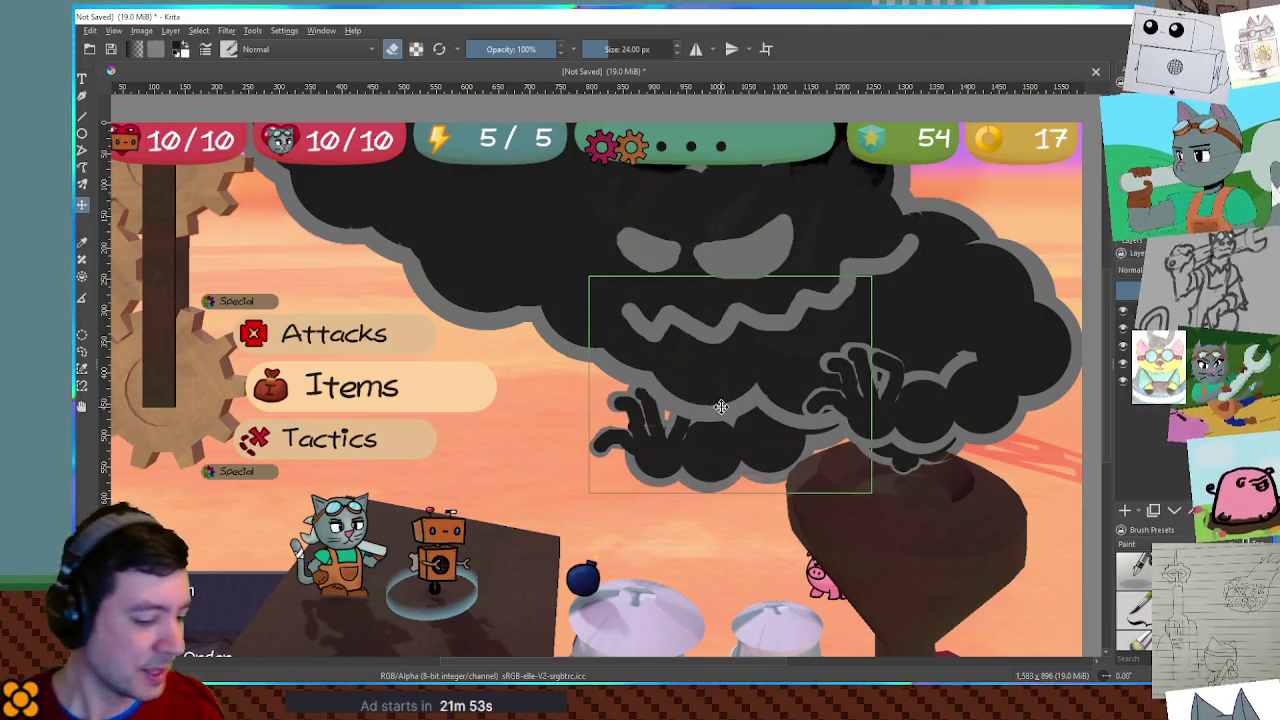
left_click_drag(760, 405, 747, 399)
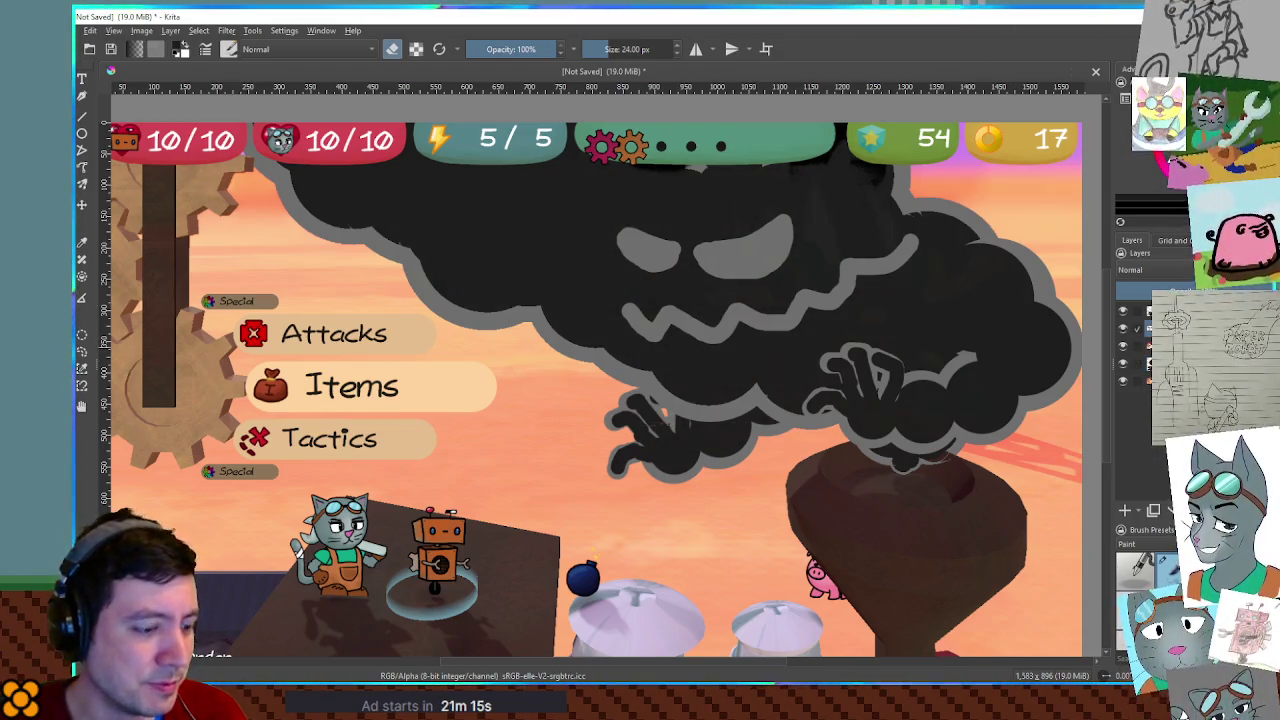
key("ctrl+u")
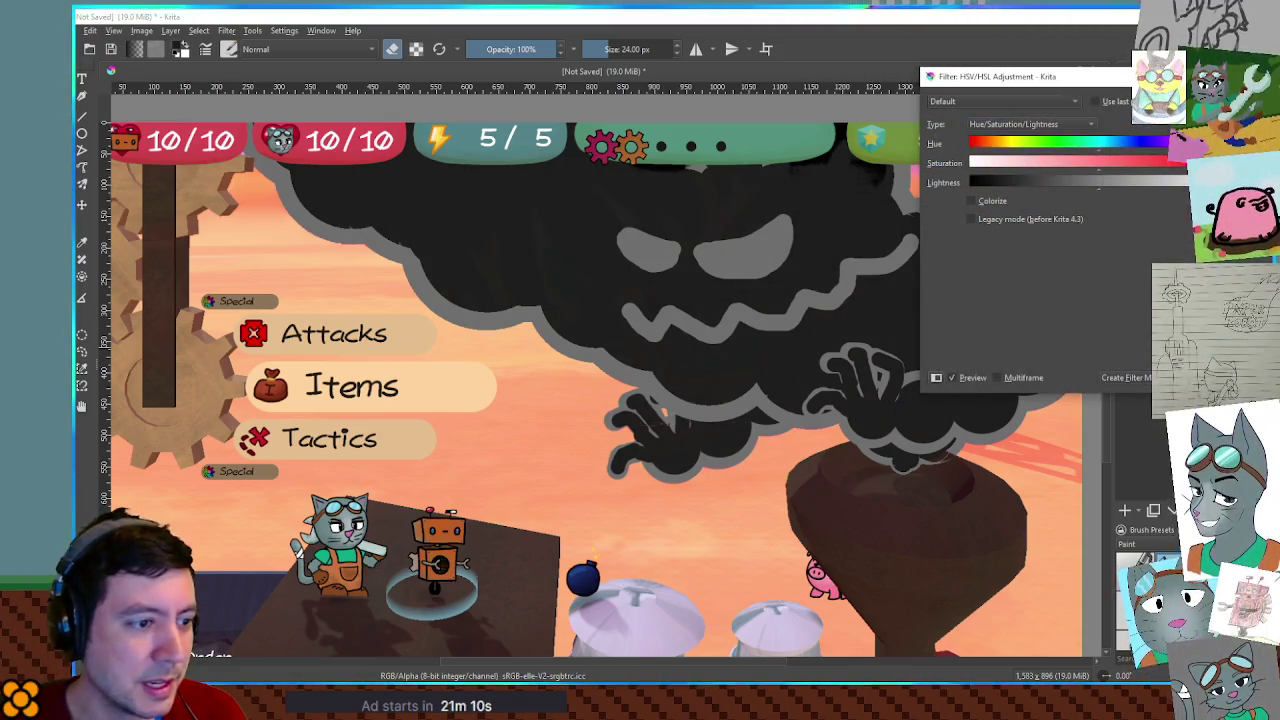
Try yellow eyes and mouth on the cloud, then repaint them black to blend into the smoke.
key("Escape")
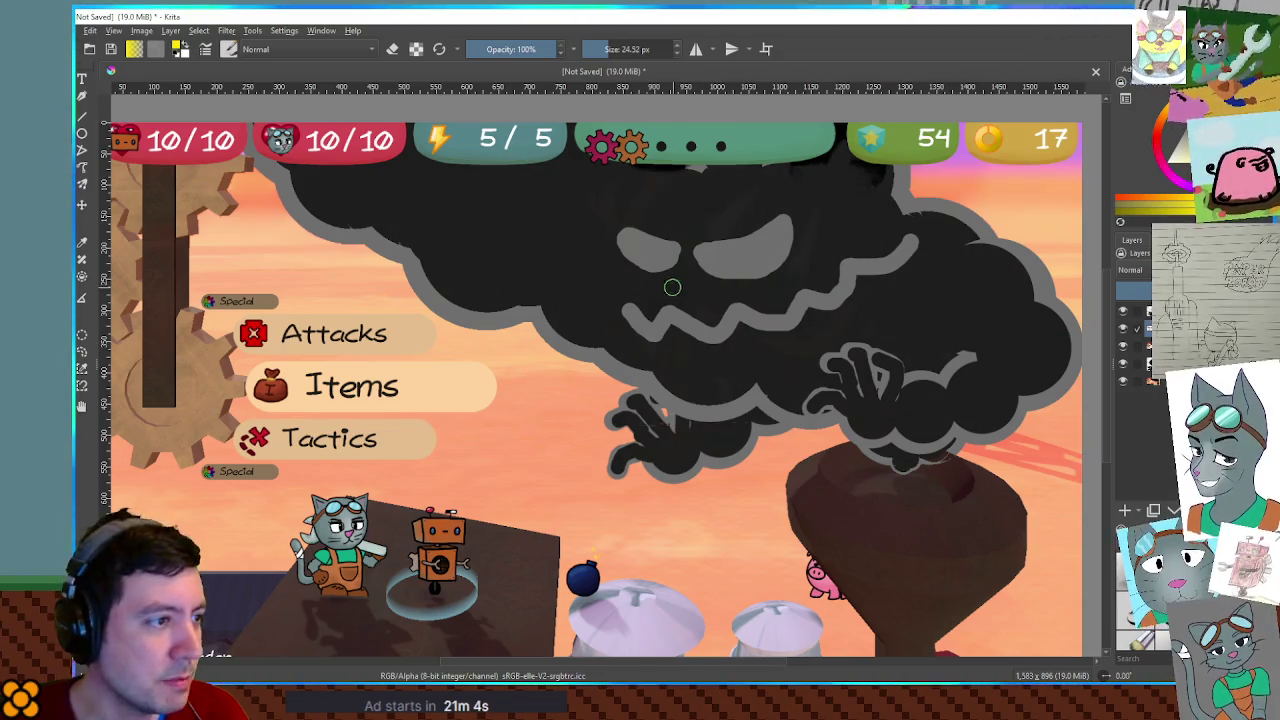
mouse_move(596, 242)
left_mouse_down()
mouse_move(745, 245)
mouse_move(822, 228)
left_mouse_up()
mouse_move(625, 312)
left_mouse_down()
mouse_move(765, 300)
mouse_move(918, 241)
left_mouse_up()
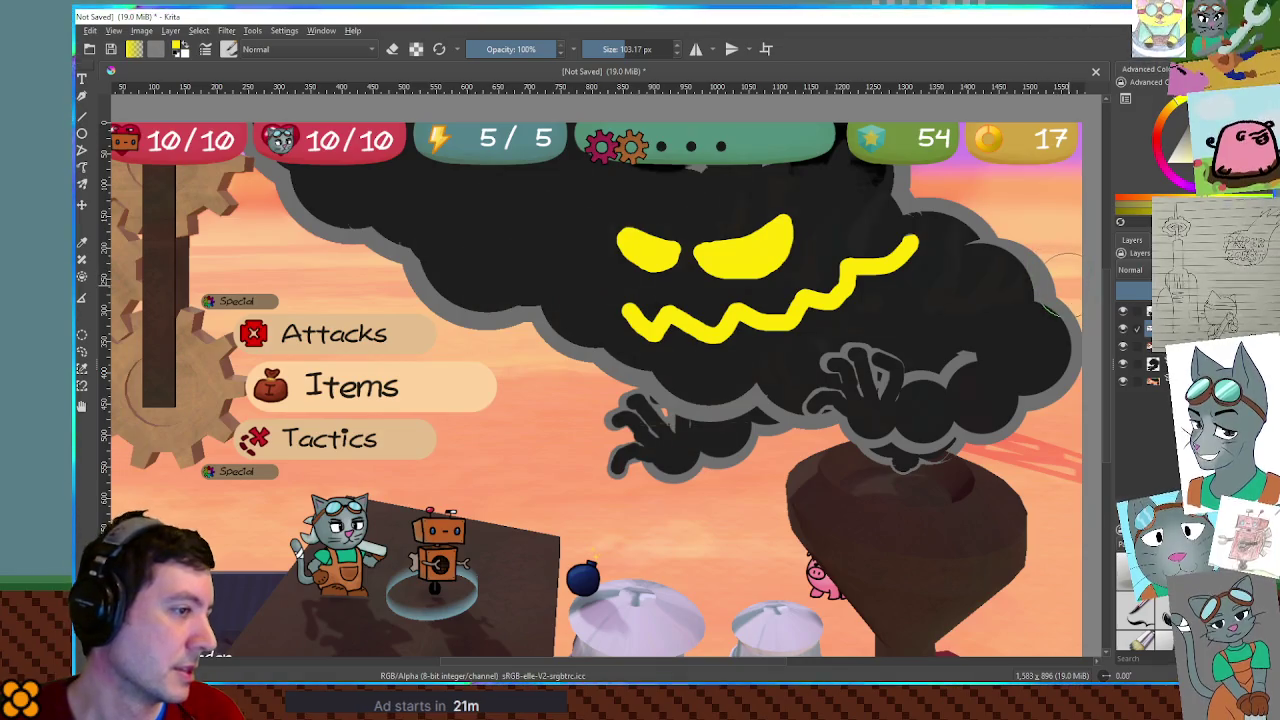
key("ctrl+z")
key("ctrl+z")
left_click_drag(615, 245, 757, 248)
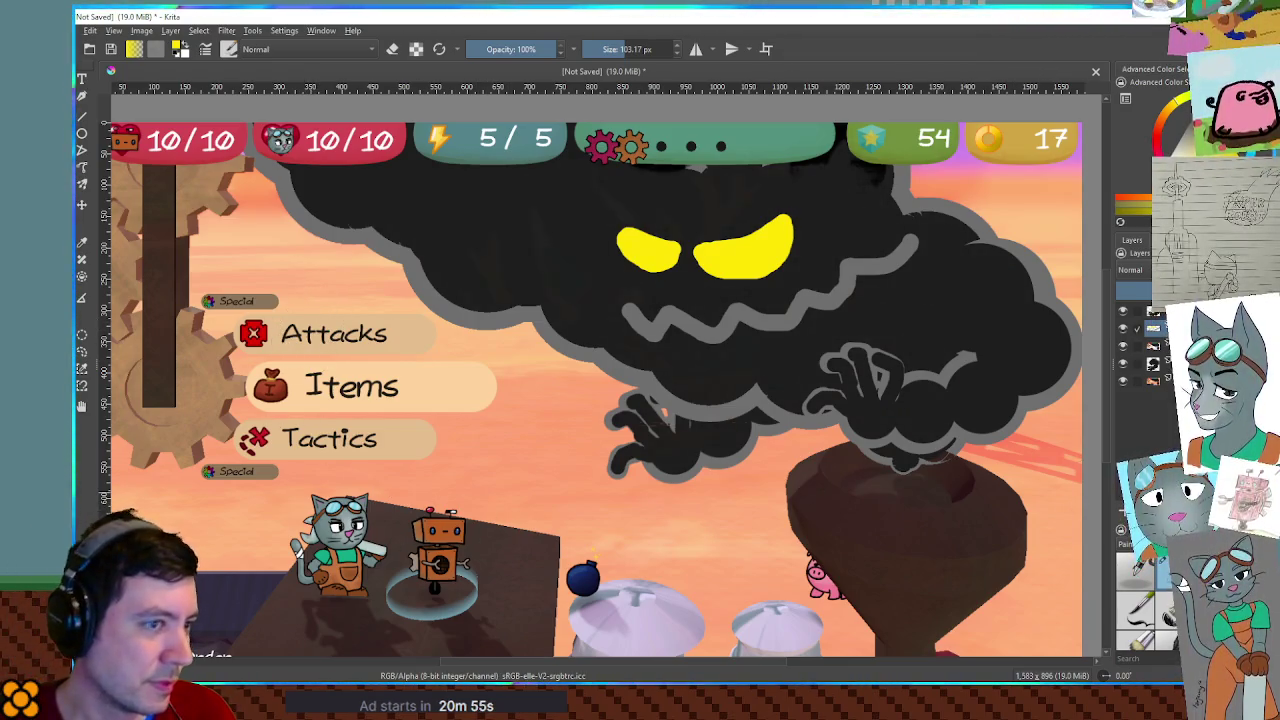
key("d")
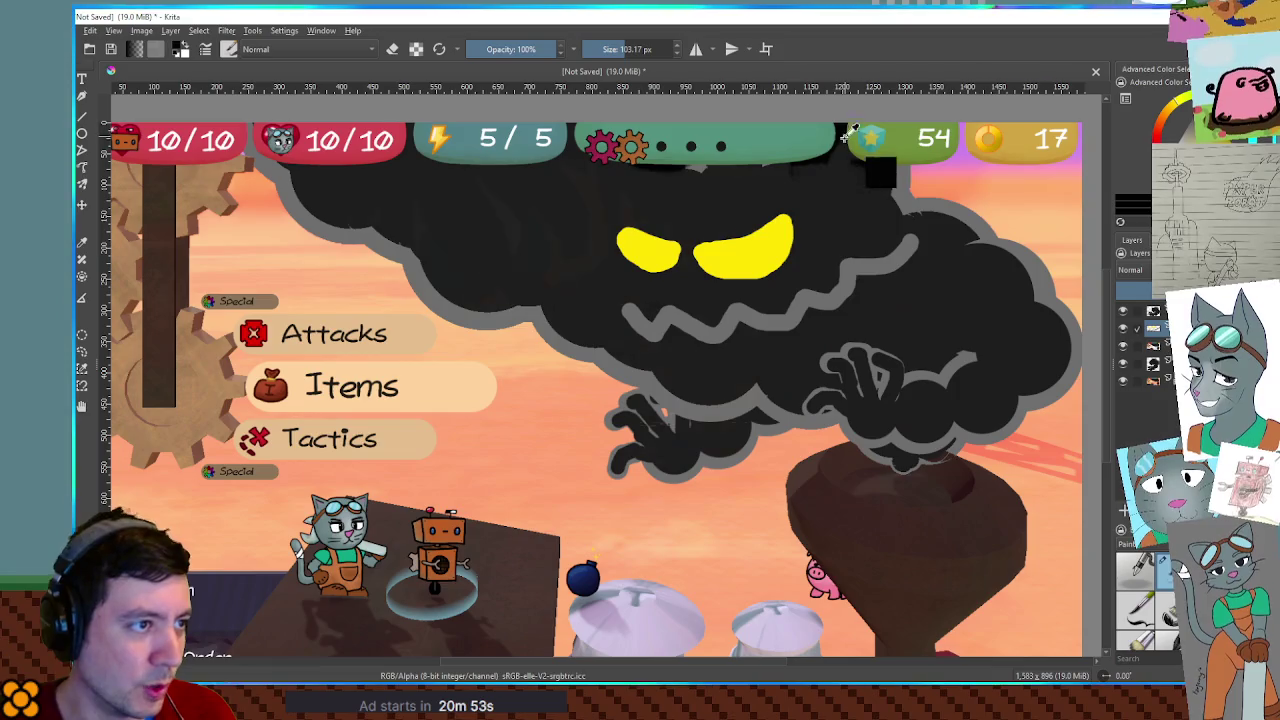
mouse_move(820, 235)
left_mouse_down()
mouse_move(650, 255)
mouse_move(691, 229)
left_mouse_up()
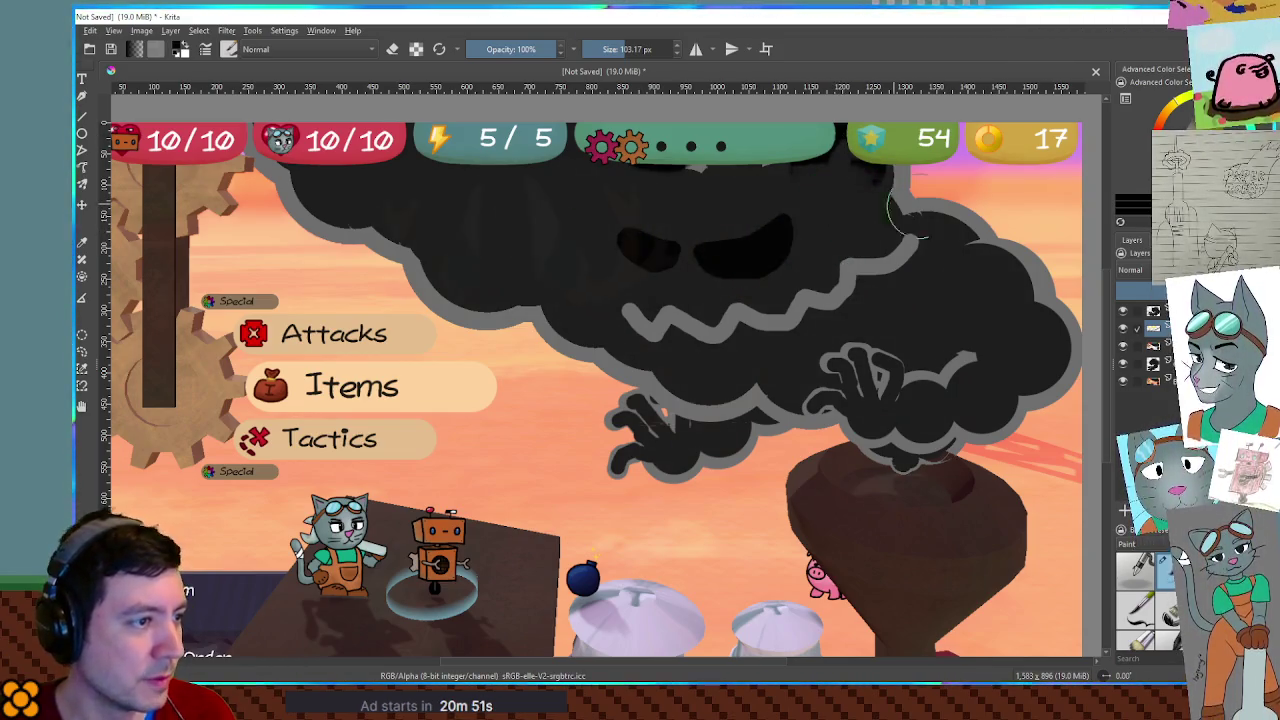
mouse_move(914, 243)
left_mouse_down()
mouse_move(737, 334)
mouse_move(571, 306)
left_mouse_up()
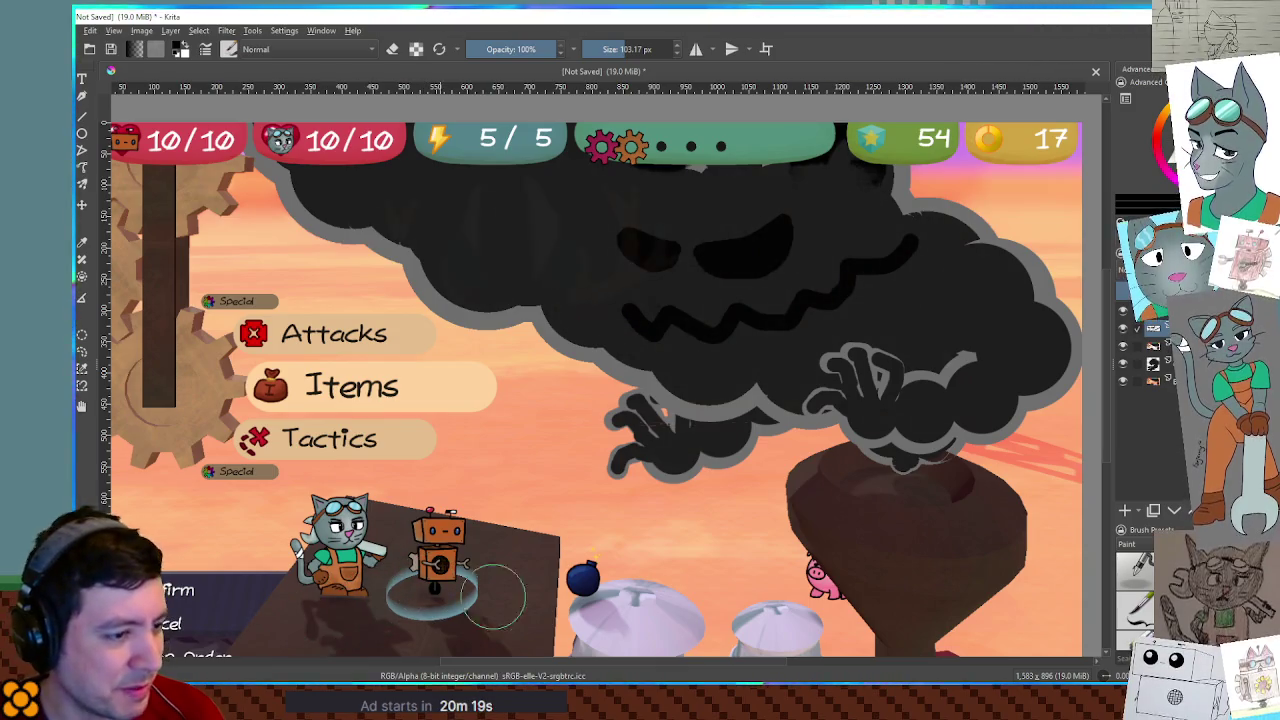
Compare the painting with the running game's battle scene, then switch to the Godot editor.
key("alt+Tab")
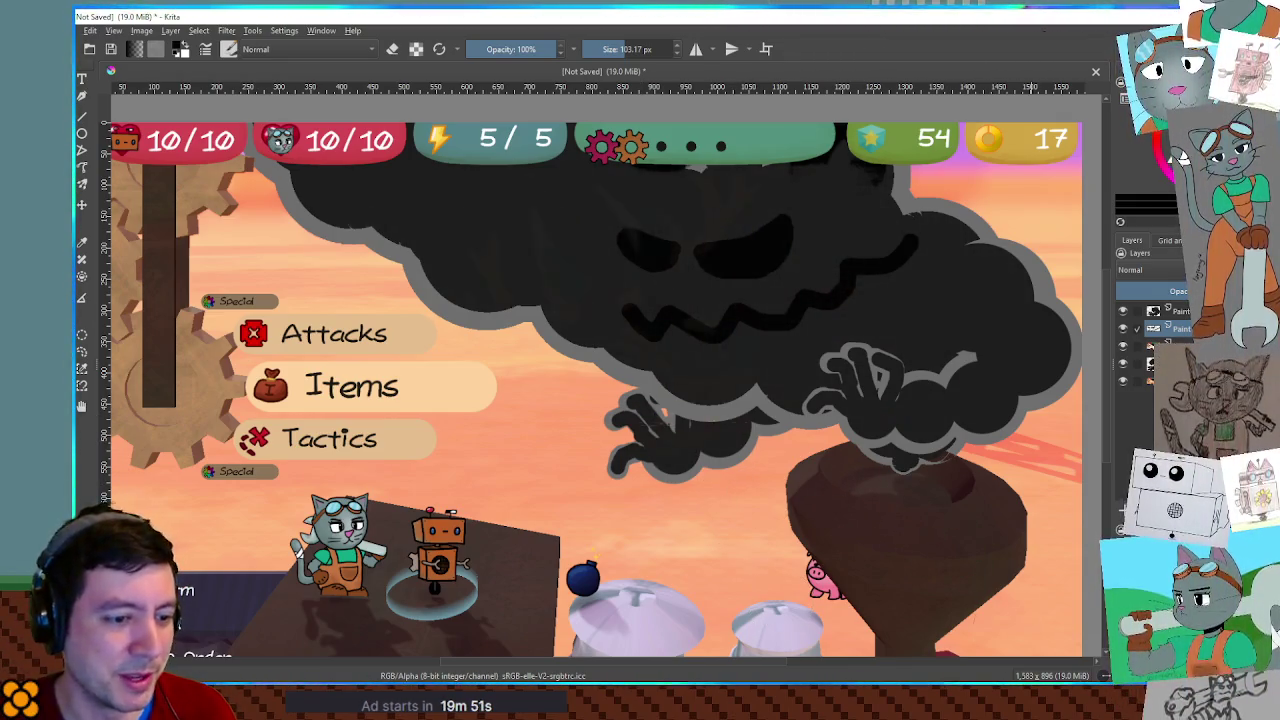
key("alt+Tab")
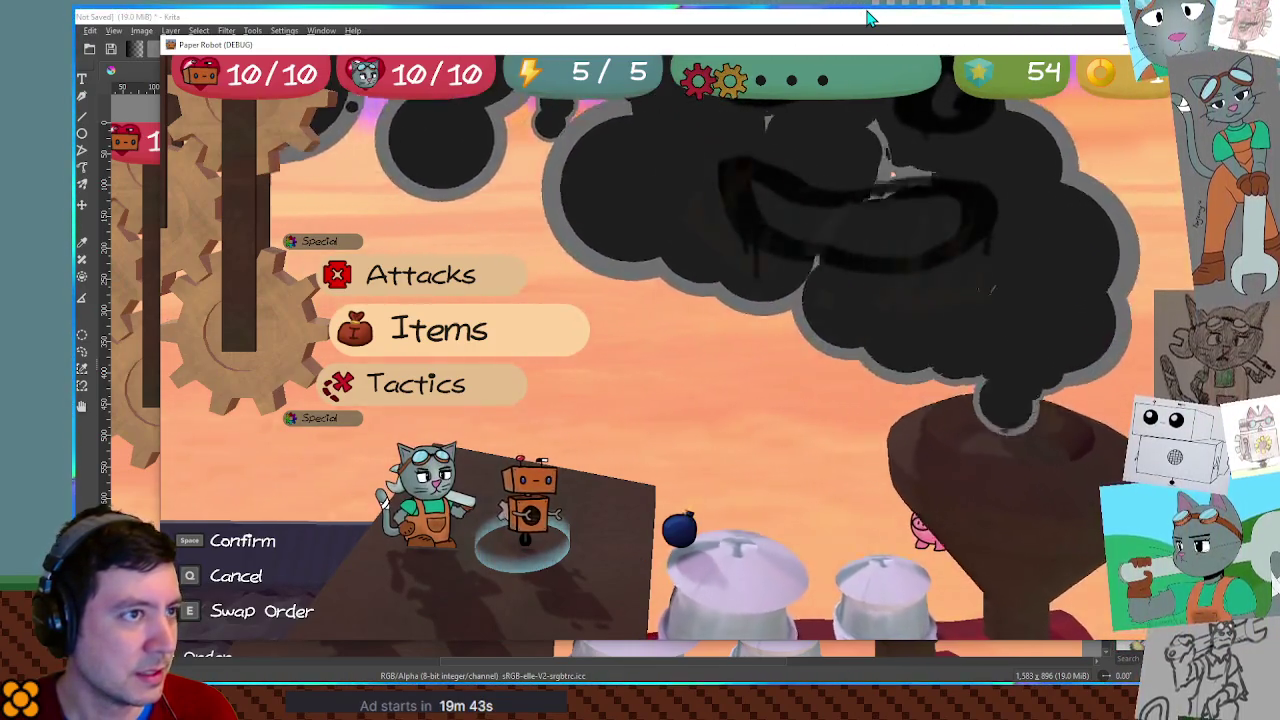
key("alt+Tab")
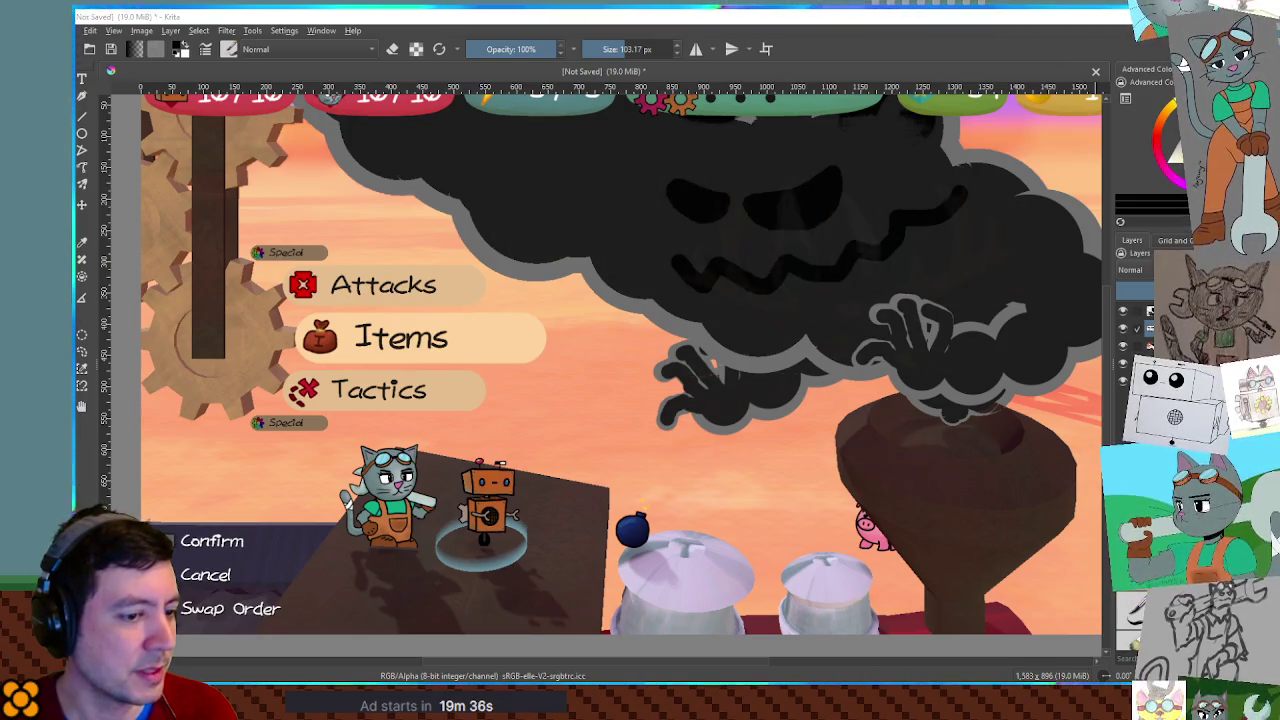
key("alt+Tab")
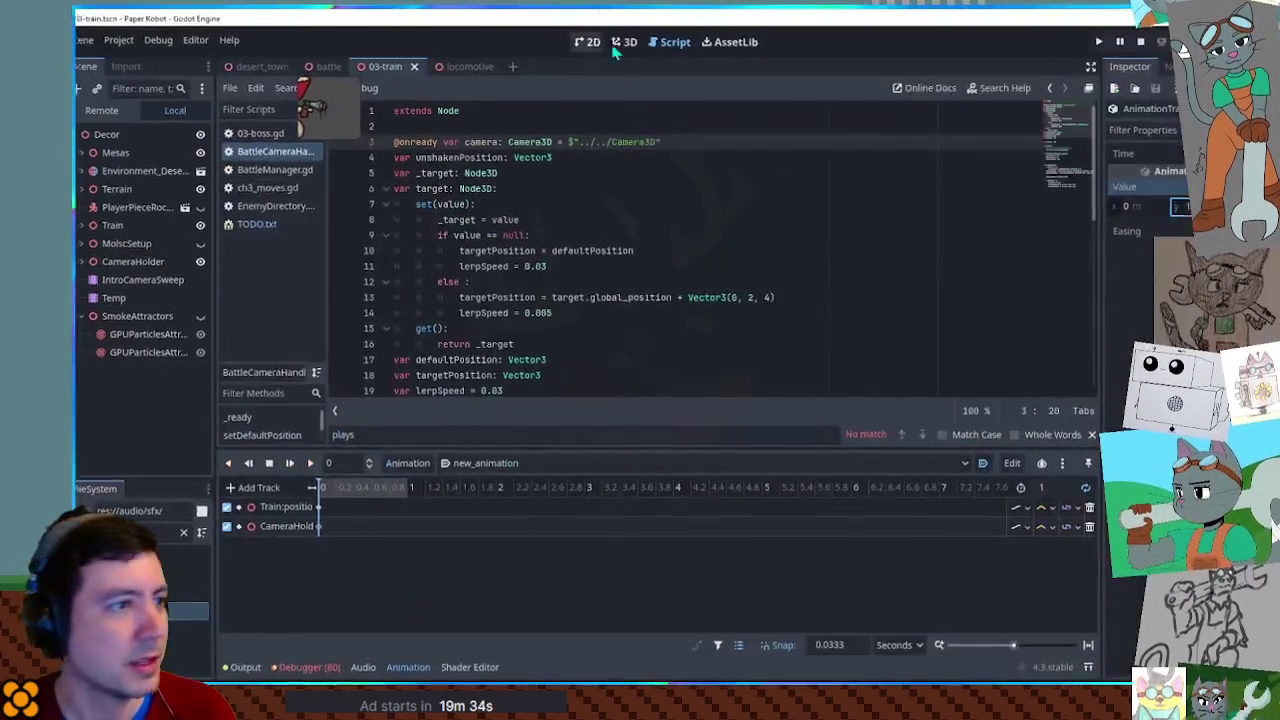
Open the locomotive scene in the 3D view and orbit to a side view of the boiler domes.
left_click(459, 65)
left_click(622, 40)
scroll(793, 343, "up", 8)
mouse_move(793, 343)
left_mouse_down()
mouse_move(662, 272)
mouse_move(700, 223)
mouse_move(674, 191)
mouse_move(700, 232)
mouse_move(762, 269)
mouse_move(769, 300)
mouse_move(619, 249)
mouse_move(625, 237)
left_mouse_up()
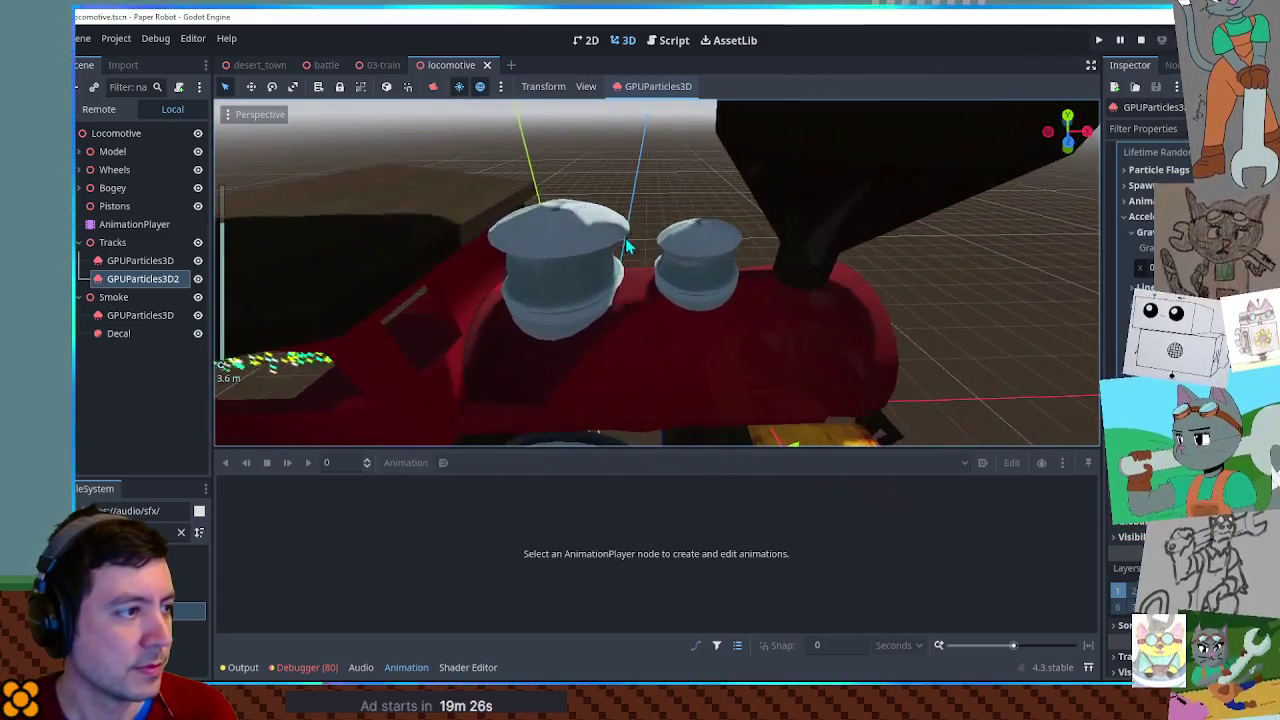
left_click(571, 225)
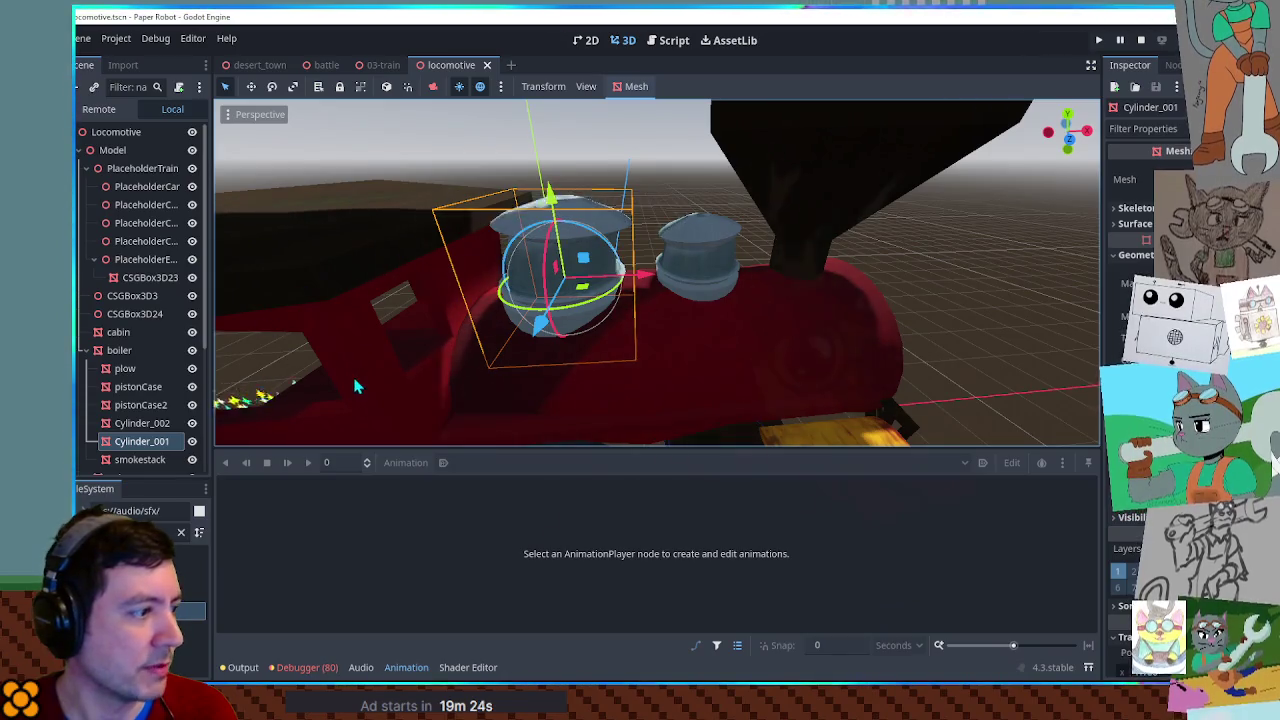
scroll(128, 292, "down", 4)
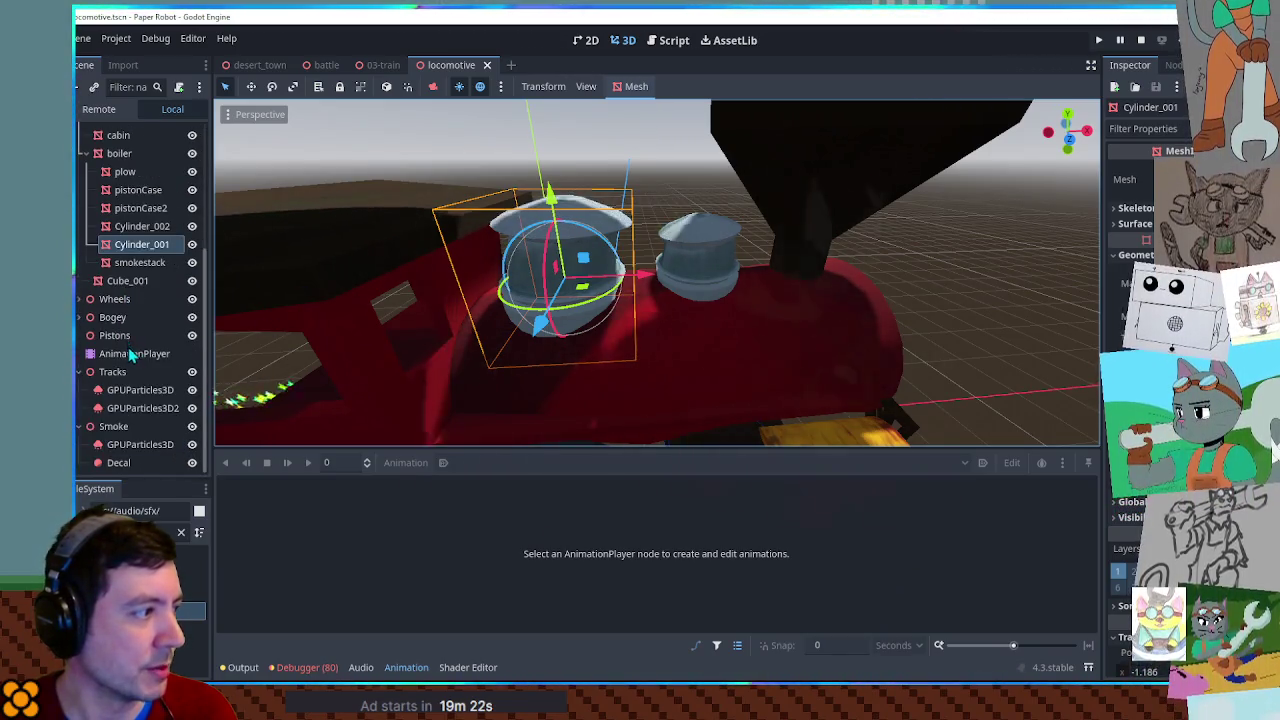
Play new_animation on the locomotive's AnimationPlayer.
left_click(130, 353)
left_click(494, 462)
left_click(479, 501)
left_click(306, 463)
Try moving, scaling and rotating the left dome, cancel the move, and deselect it.
scroll(466, 357, "up", 5)
left_click(510, 222)
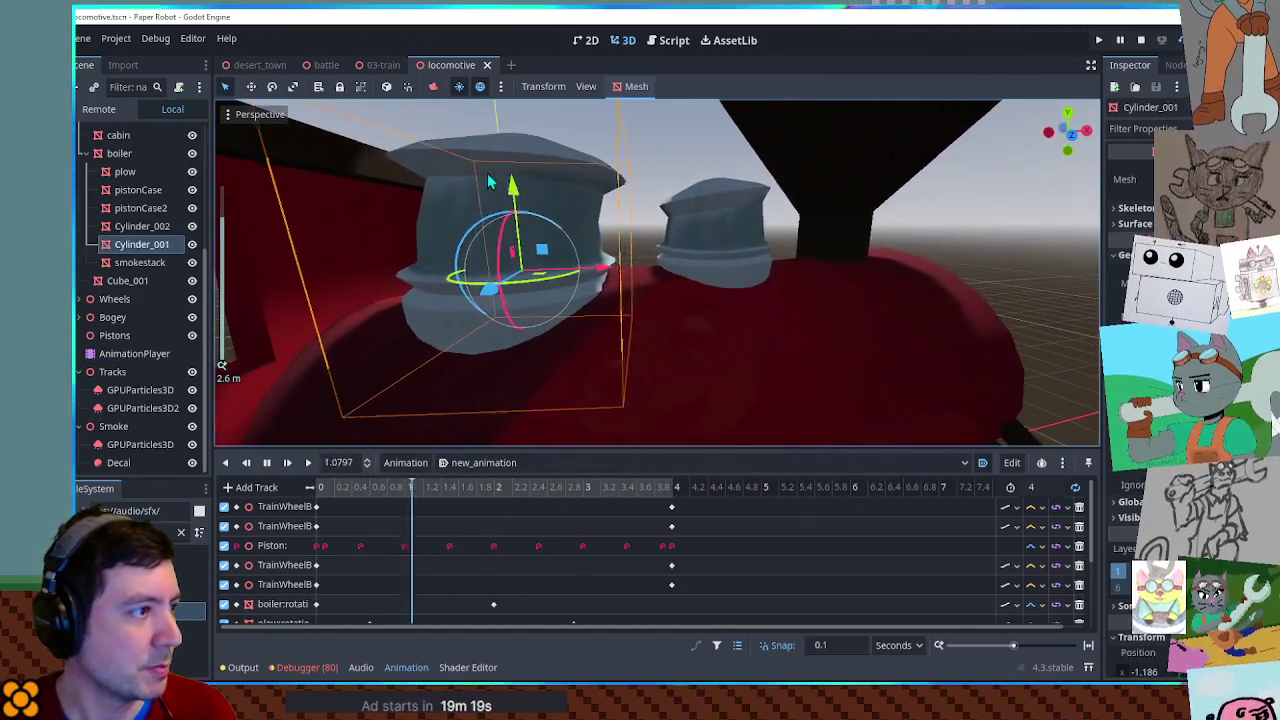
mouse_move(514, 188)
left_mouse_down()
mouse_move(543, 228)
mouse_move(535, 203)
left_mouse_up()
key("Escape")
key("r")
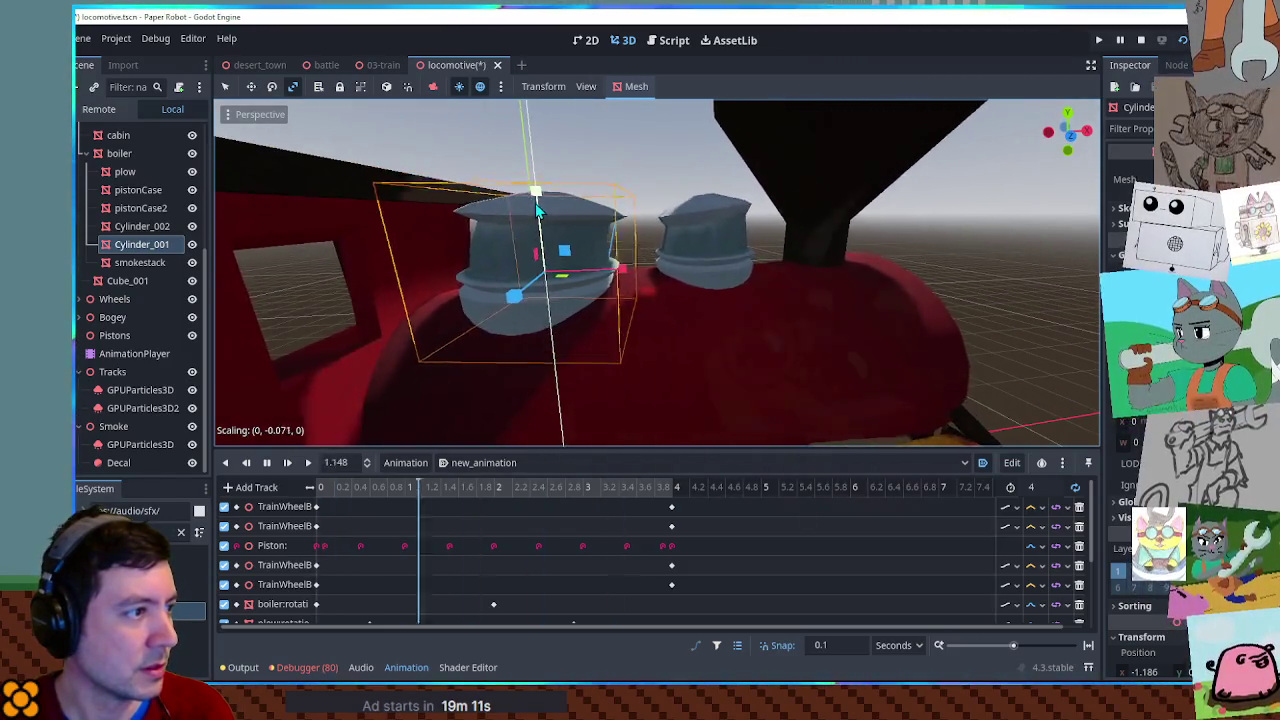
key("e")
left_click(578, 184)
scroll(456, 200, "down", 5)
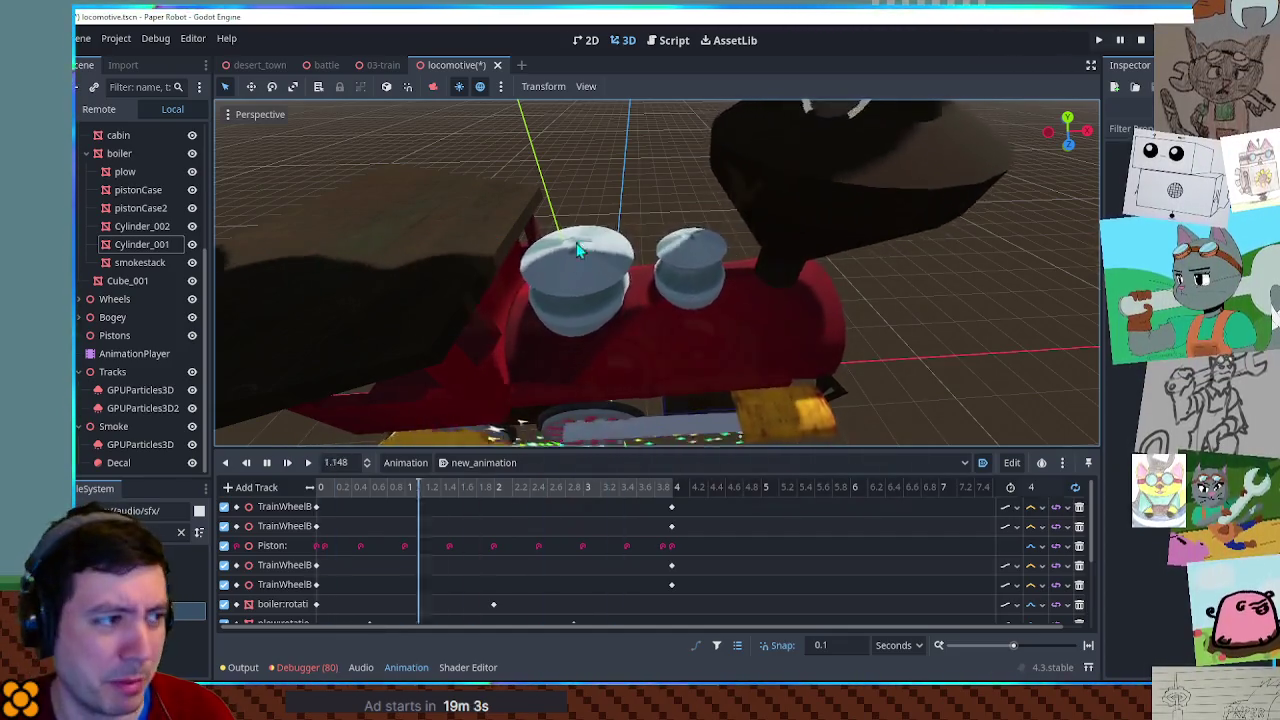
mouse_move(533, 260)
left_mouse_down()
mouse_move(624, 242)
mouse_move(566, 230)
left_mouse_up()
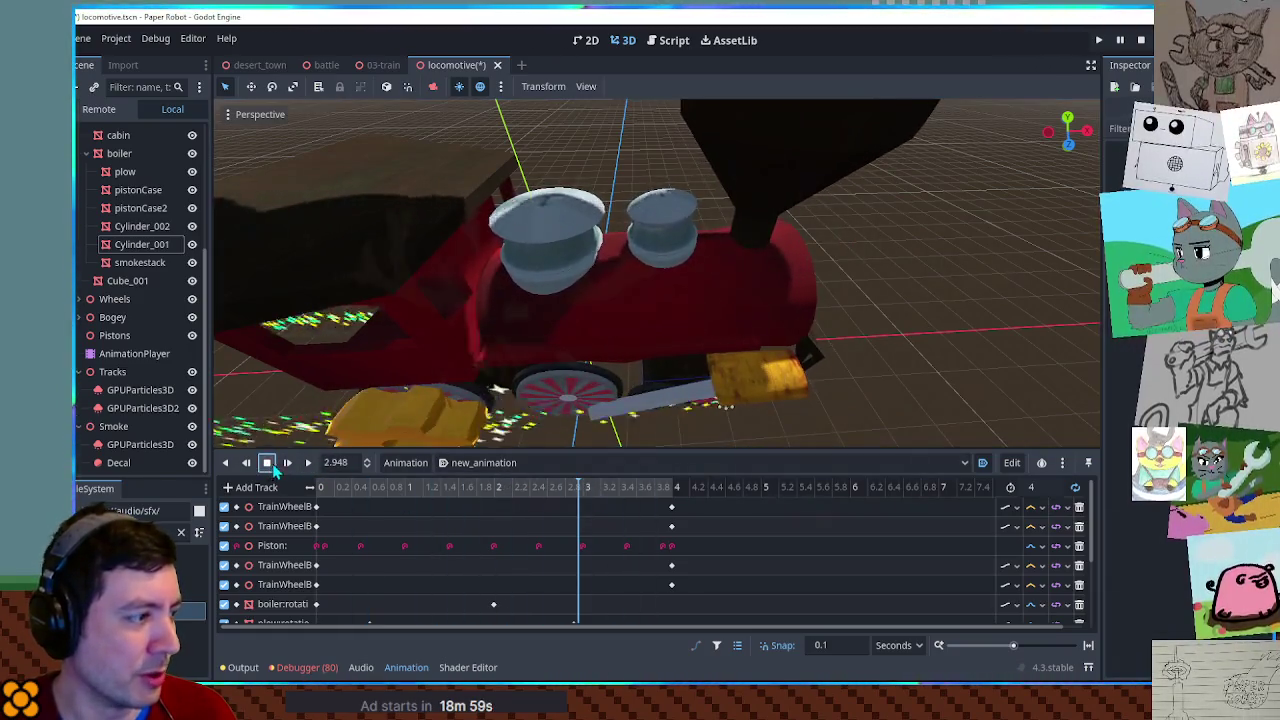
Set the AnimationPlayer back to RESET, collapse the animation panel, and select the brown box.
left_click(480, 462)
left_click(490, 485)
mouse_move(608, 385)
left_mouse_down()
mouse_move(586, 277)
mouse_move(671, 306)
mouse_move(703, 334)
mouse_move(694, 250)
mouse_move(703, 267)
mouse_move(660, 300)
left_mouse_up()
scroll(703, 267, "up", 3)
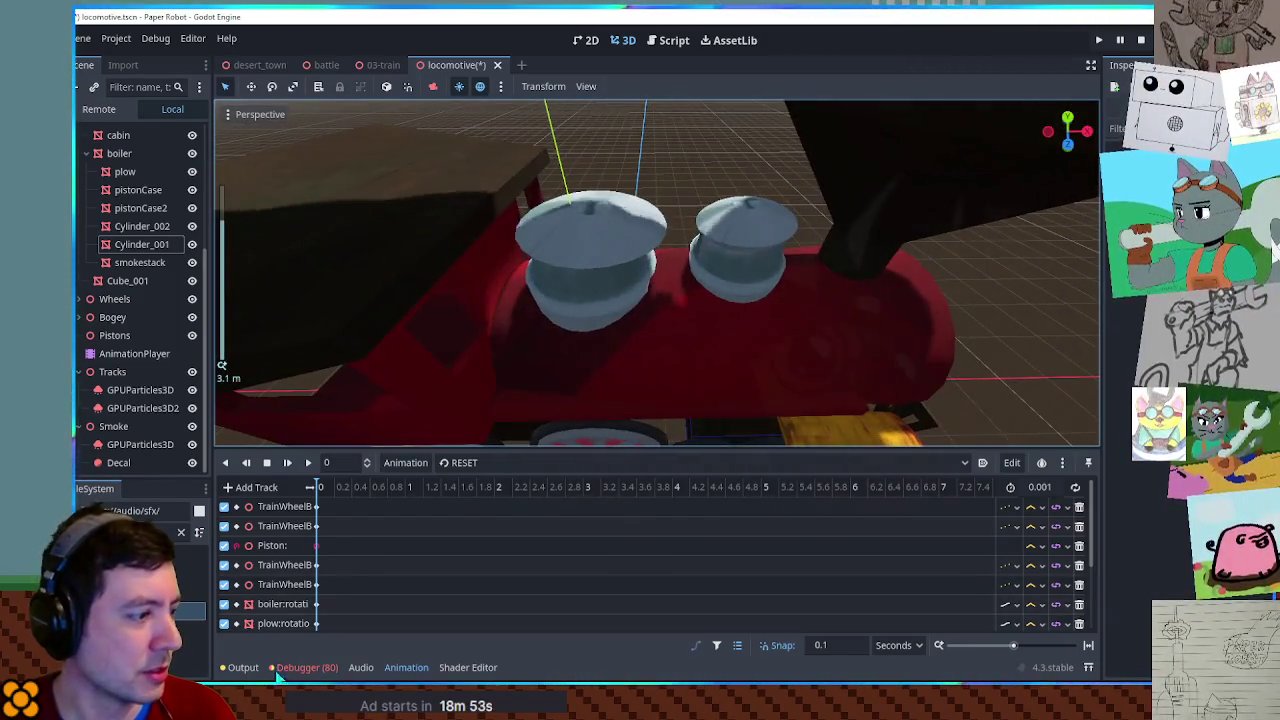
left_click(406, 667)
scroll(545, 357, "down", 2)
scroll(542, 338, "down", 2)
left_click(330, 250)
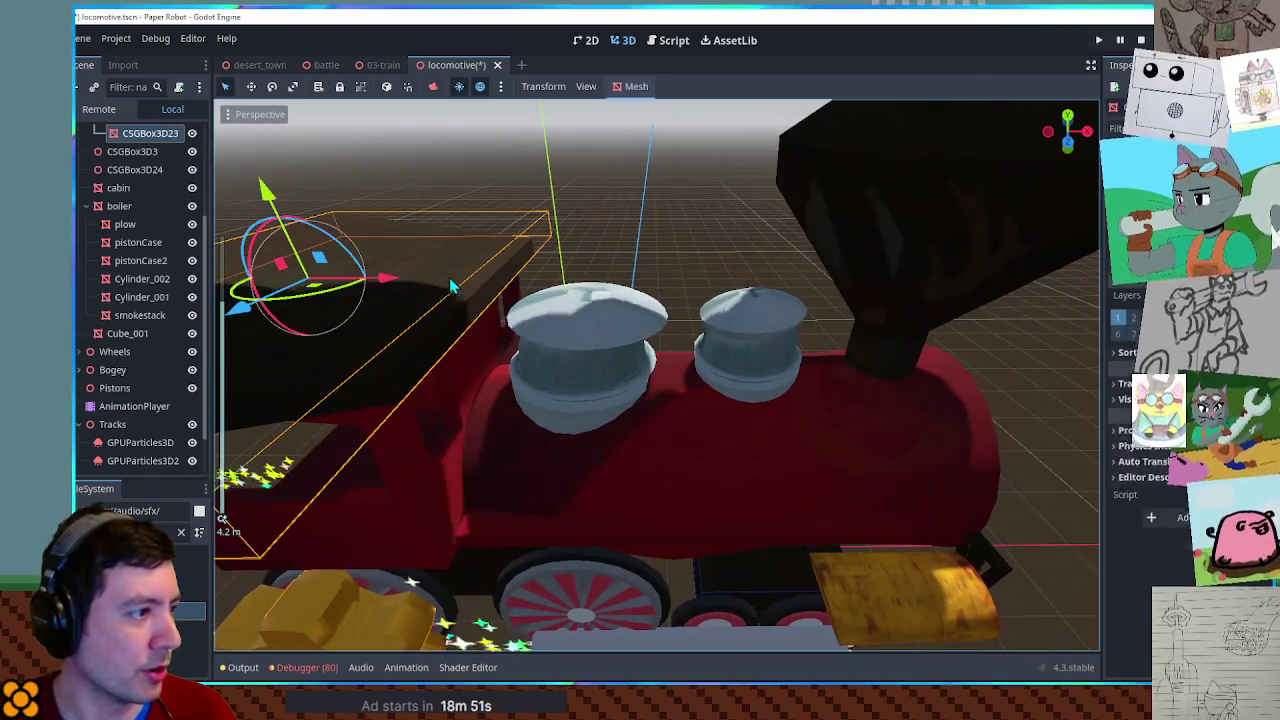
Create a Node3D child under PlaceholderTrain and name it pipes.
scroll(150, 240, "up", 3)
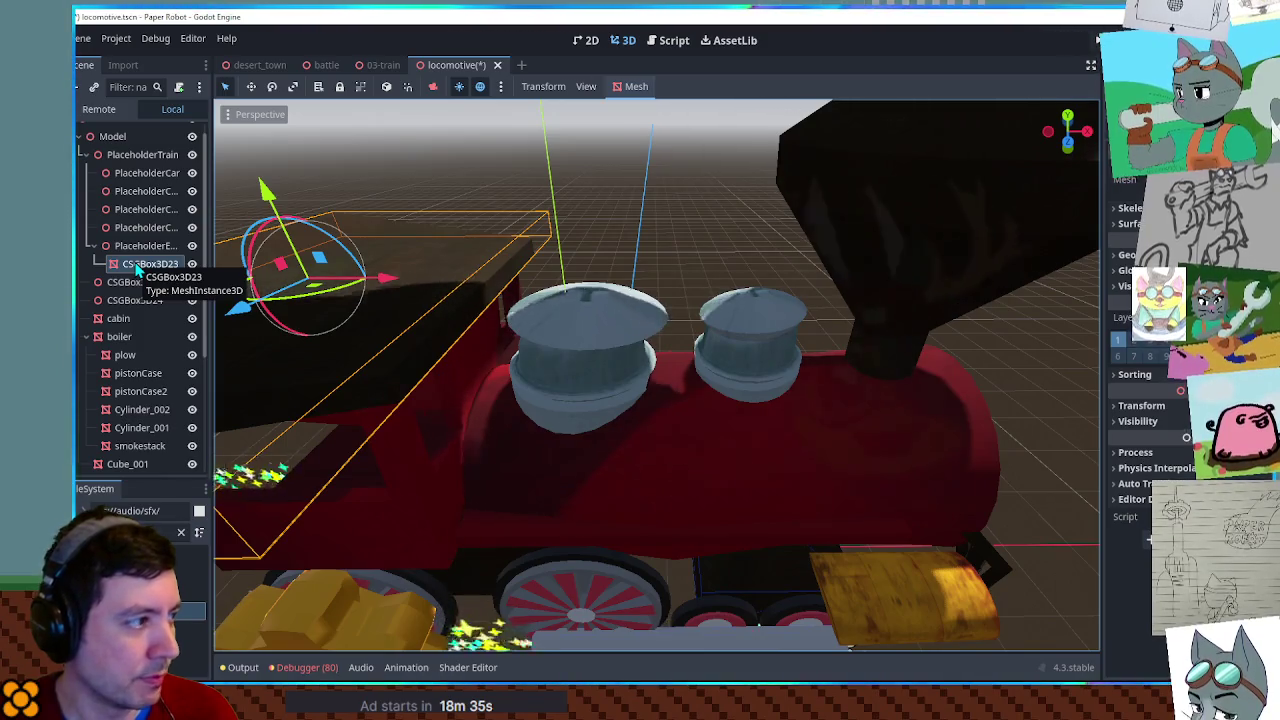
left_click(117, 155)
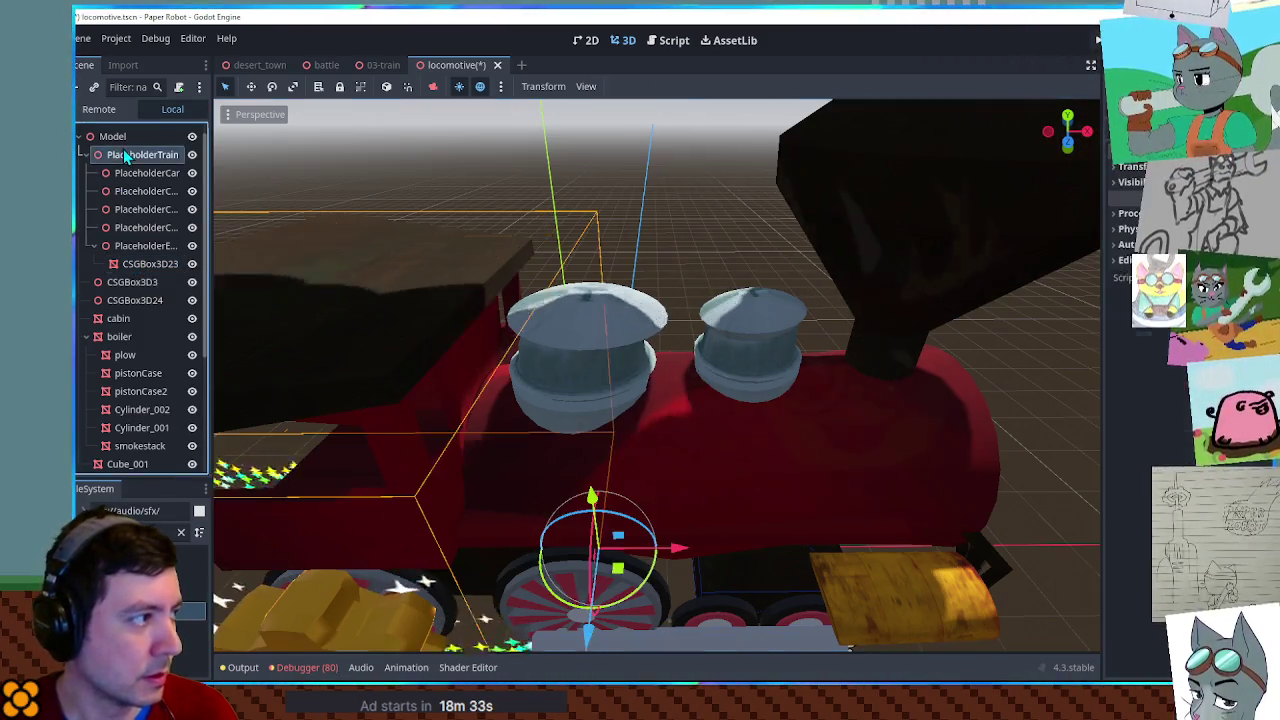
key("ctrl+a")
type("node3d")
key("Return")
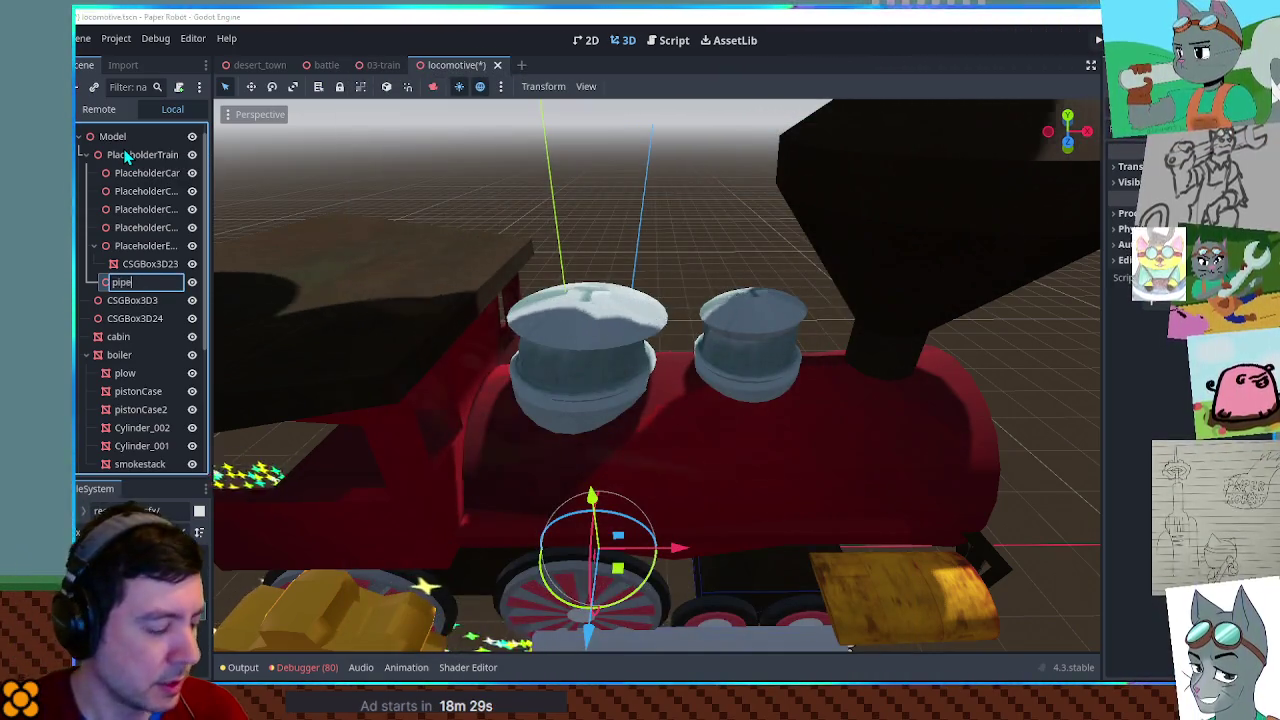
type("pipes")
key("Return")
key("ctrl+a")
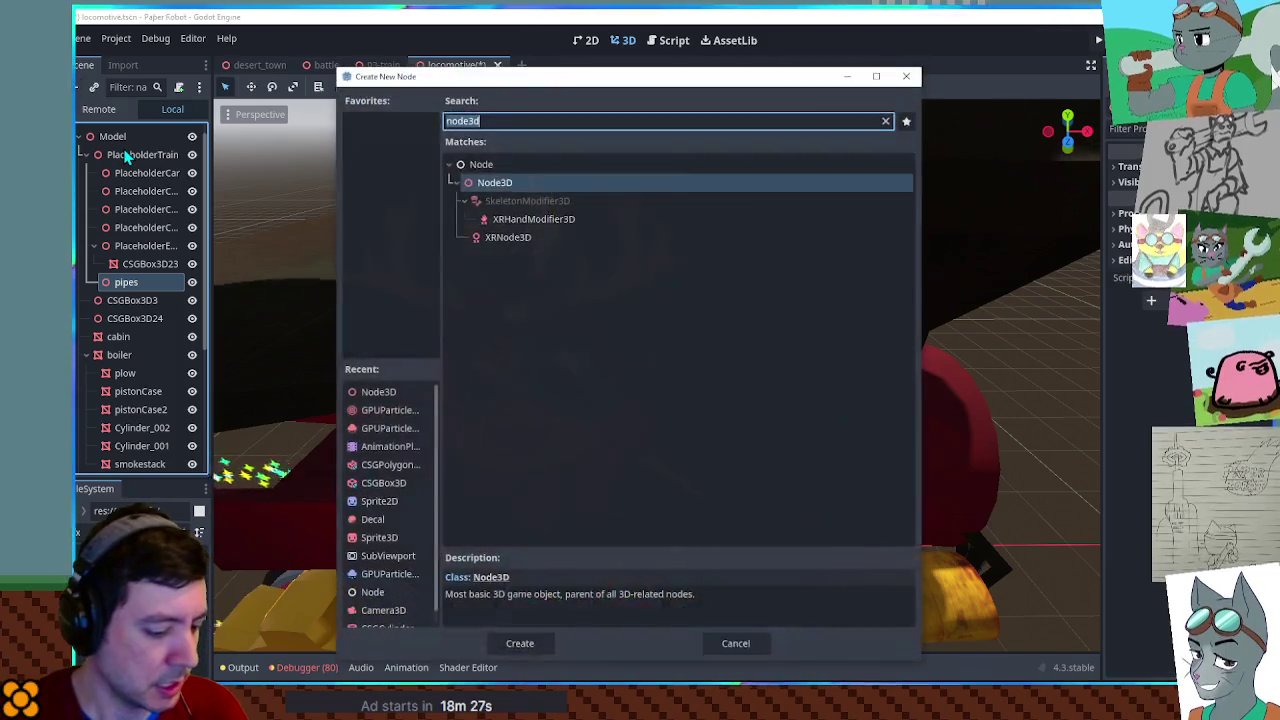
key("Escape")
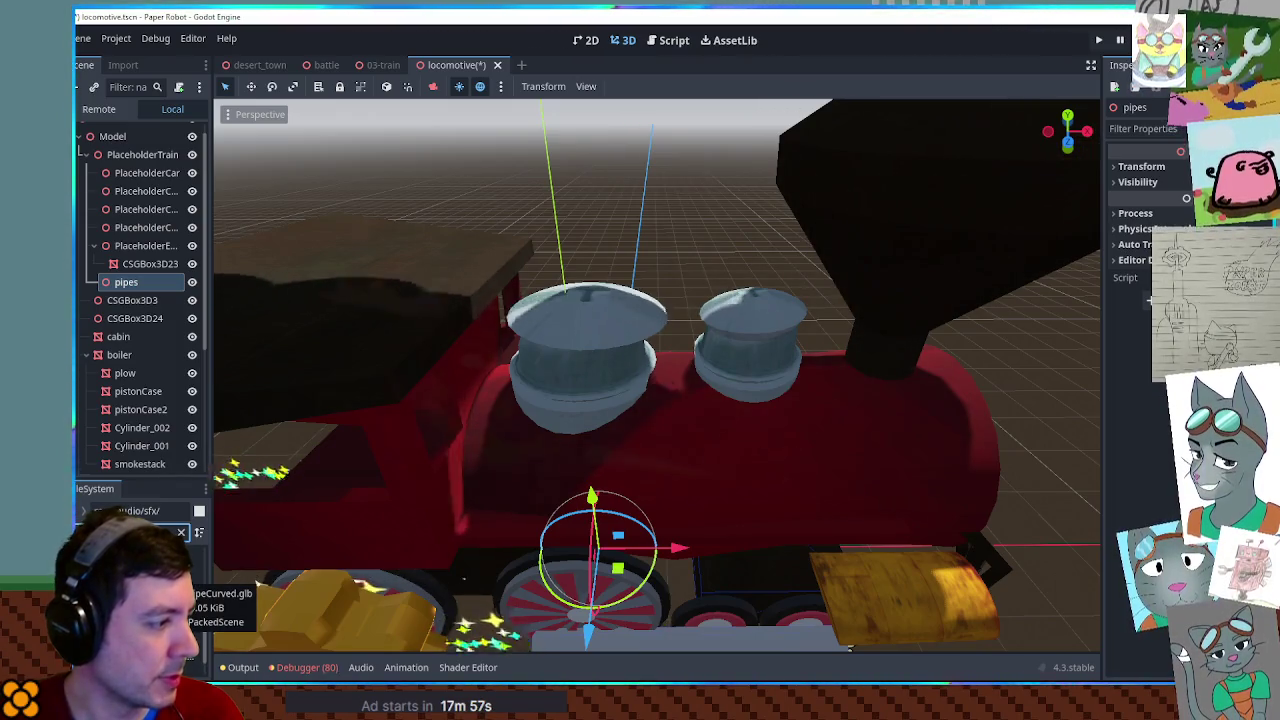
Look over the import settings of the curved and straight pipe models.
double_click(185, 580)
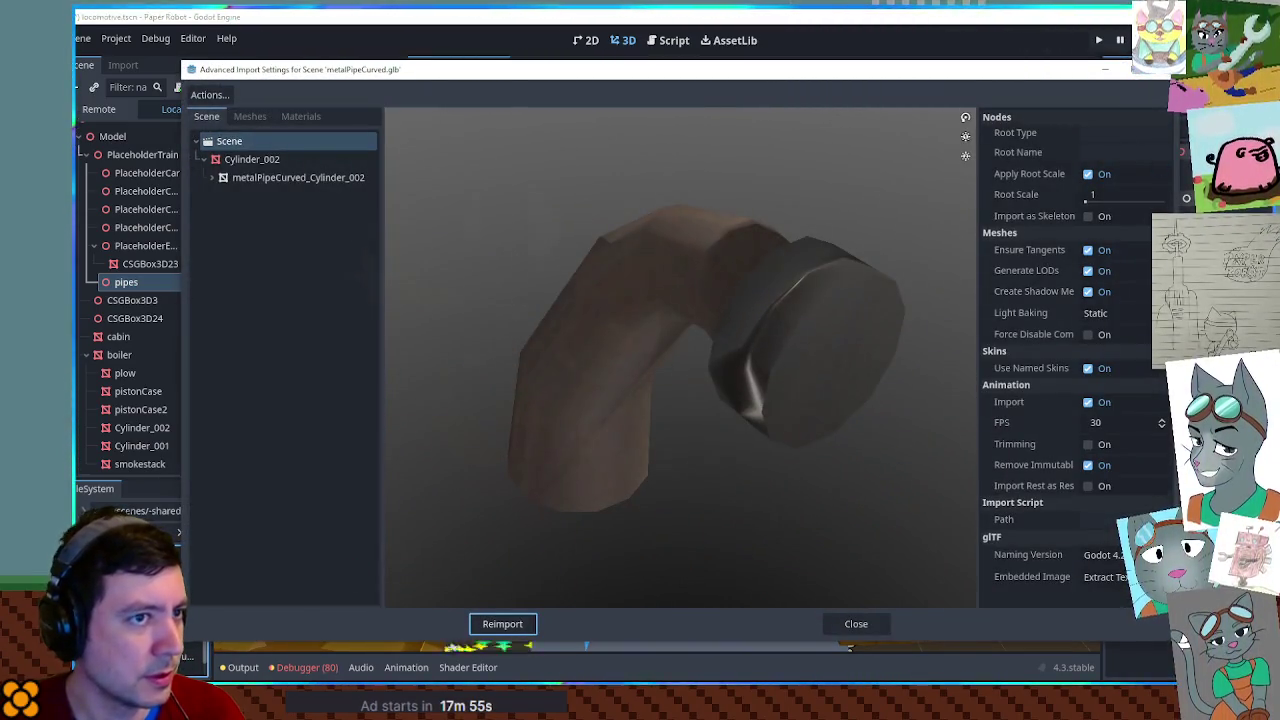
key("Escape")
double_click(150, 570)
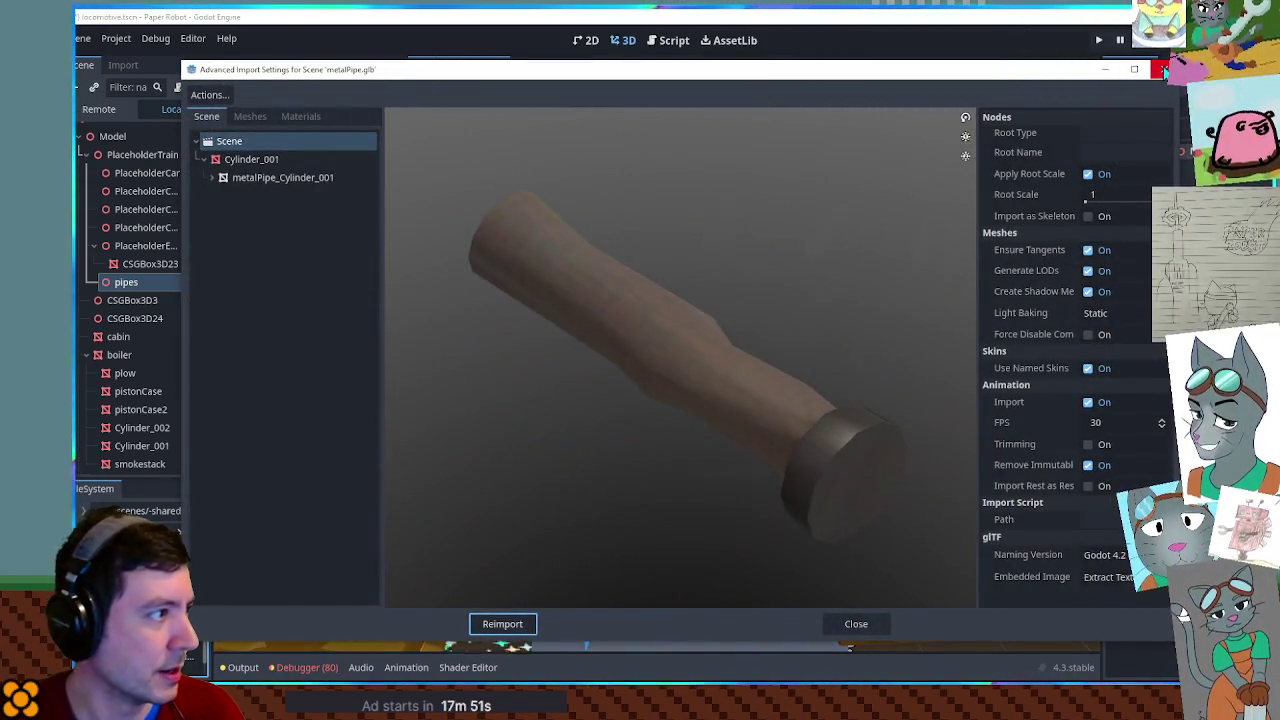
left_click(1161, 69)
Copy Cylinder_001 from an inherited scene of metalPipe.glb, paste it under pipes, and raise it onto the boiler.
right_click(145, 570)
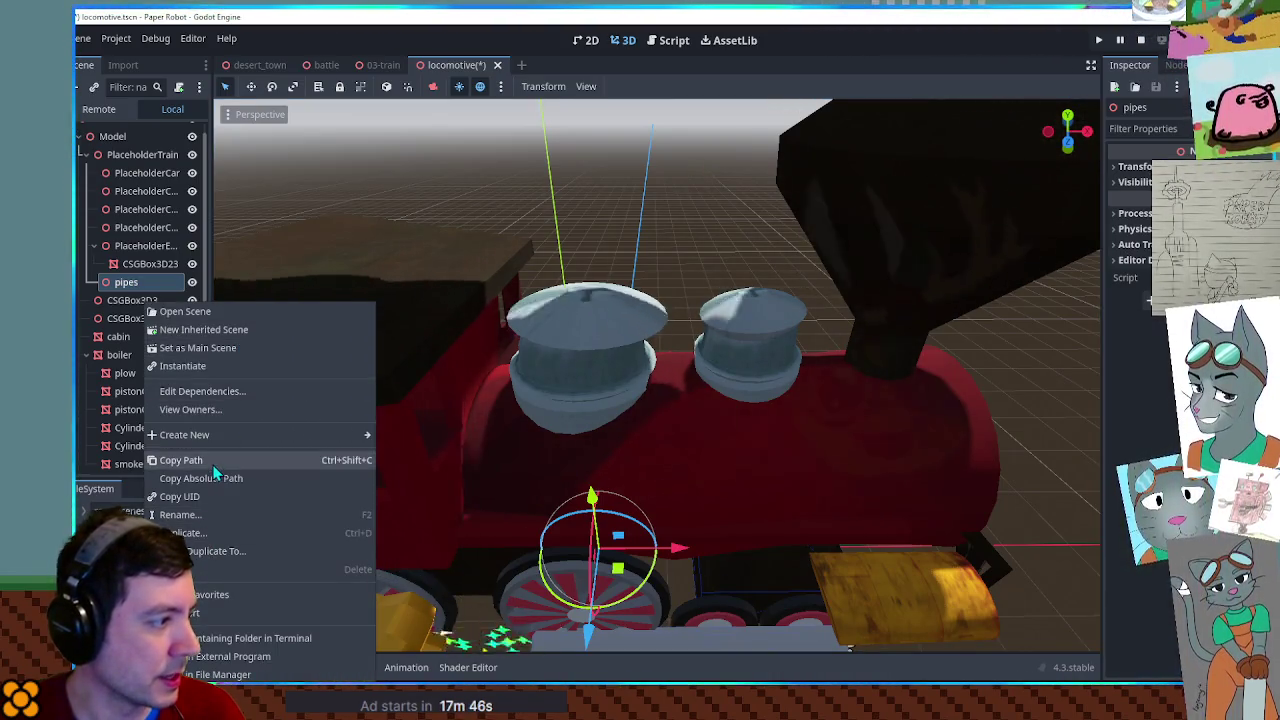
left_click(217, 336)
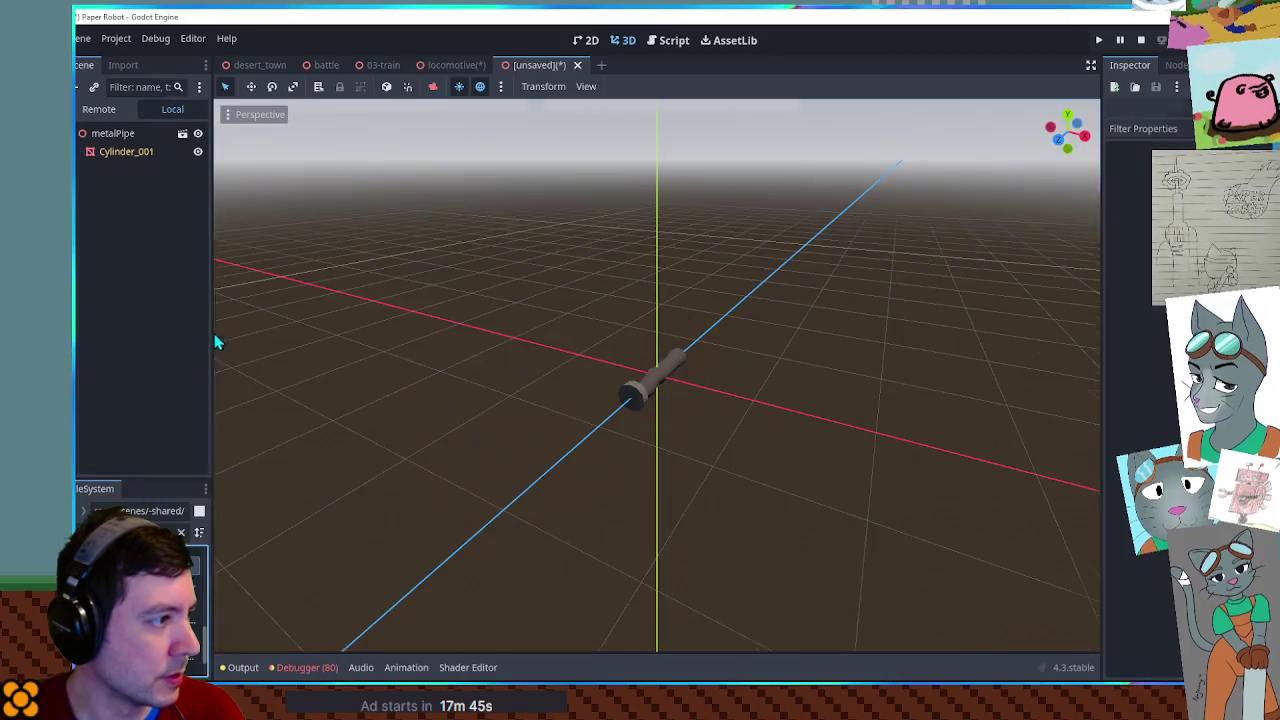
left_click(134, 156)
left_click(577, 65)
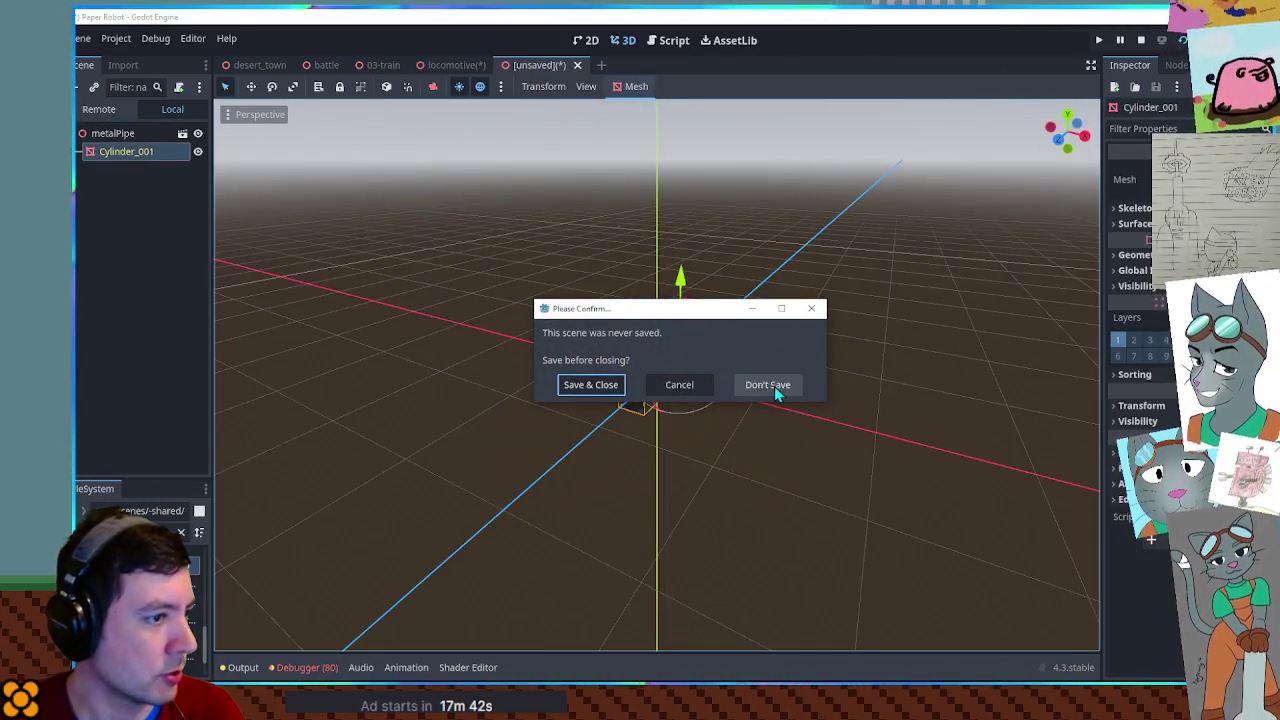
left_click(768, 383)
key("ctrl+v")
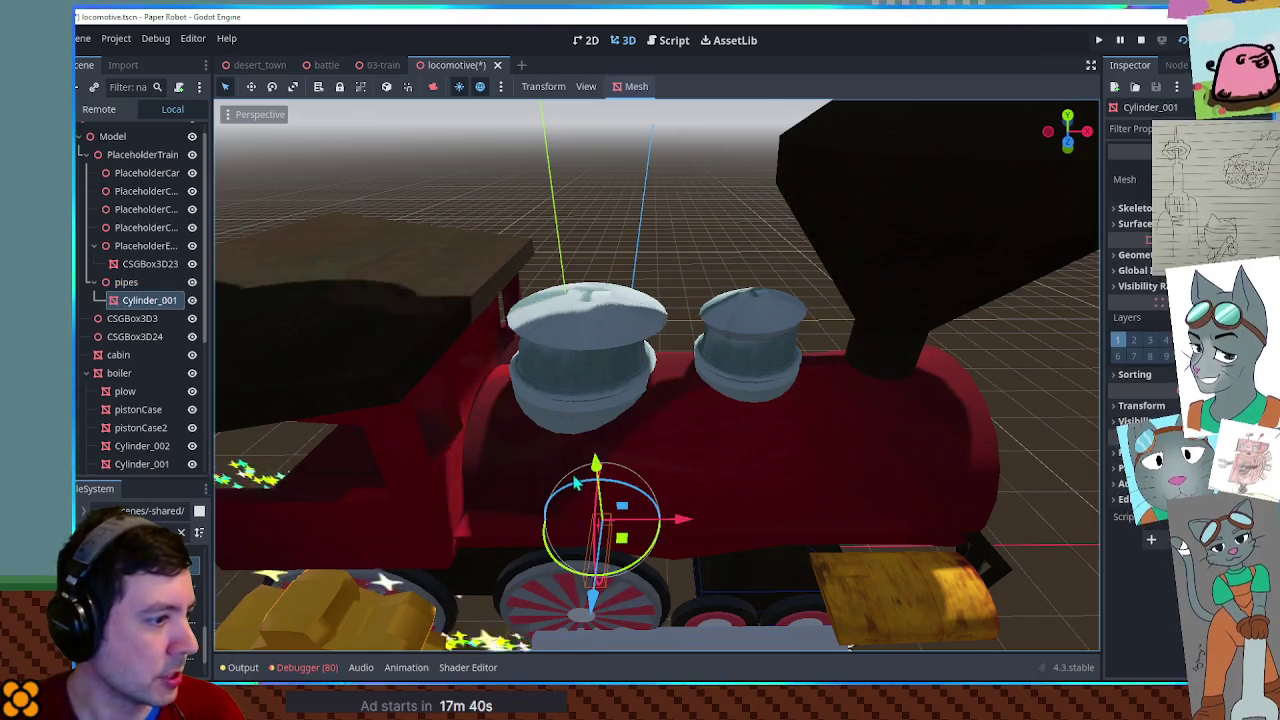
left_click_drag(592, 497, 534, 144)
Rotate Cylinder_001 by 60 degrees and turn it to lie along the boiler over the domes.
mouse_move(626, 270)
left_mouse_down()
mouse_move(642, 252)
mouse_move(634, 211)
left_mouse_up()
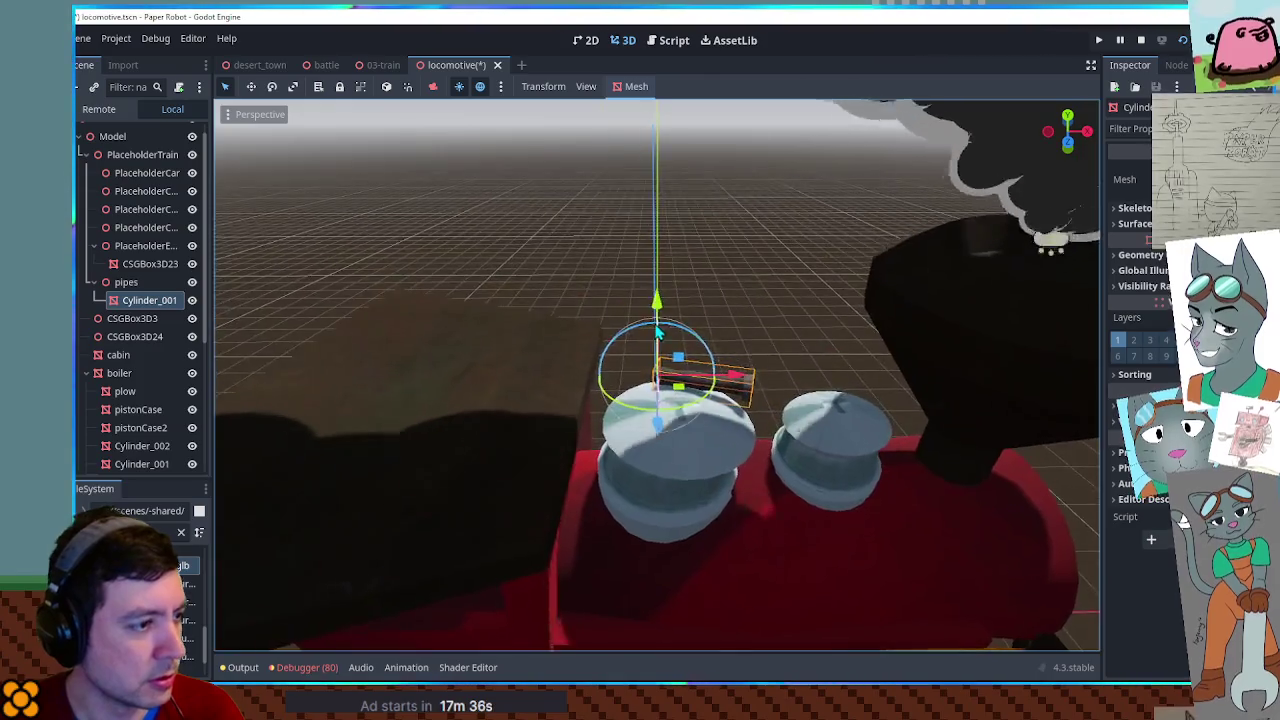
key("KP_7")
mouse_move(700, 412)
left_mouse_down()
mouse_move(711, 397)
mouse_move(657, 375)
left_mouse_up()
scroll(577, 423, "up", 5)
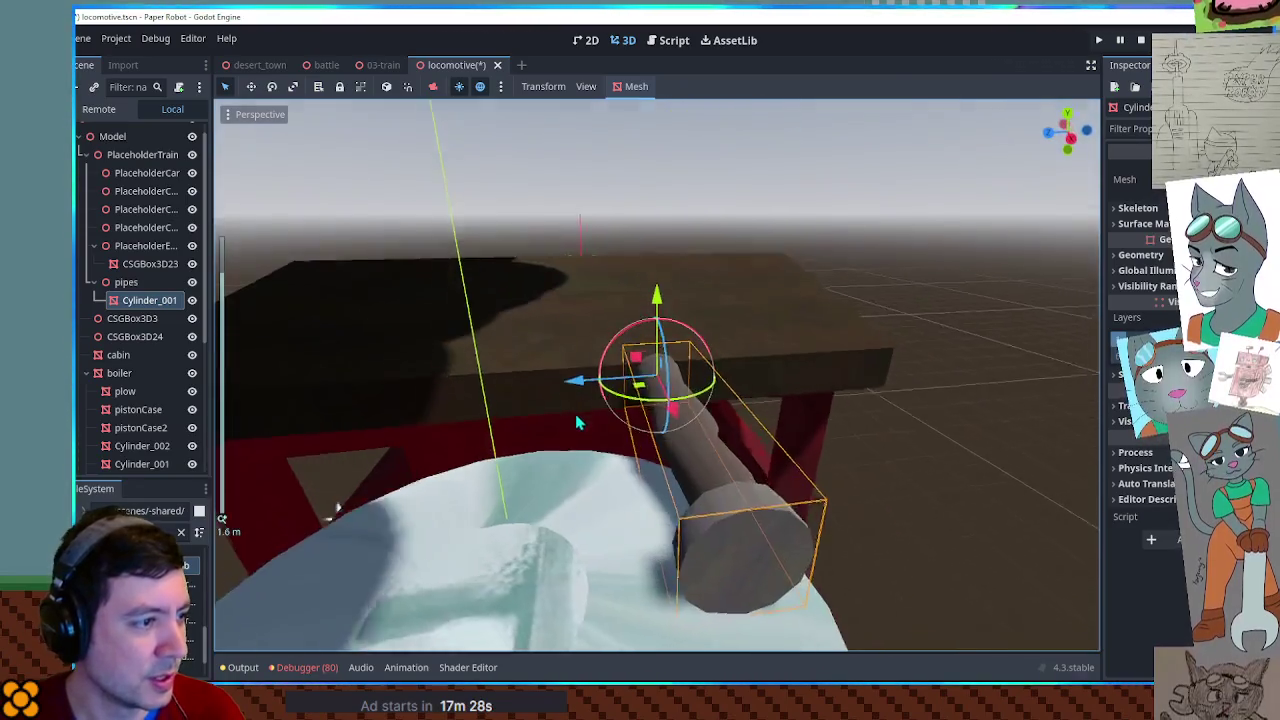
mouse_move(577, 423)
left_mouse_down()
mouse_move(537, 383)
mouse_move(512, 393)
mouse_move(788, 463)
left_mouse_up()
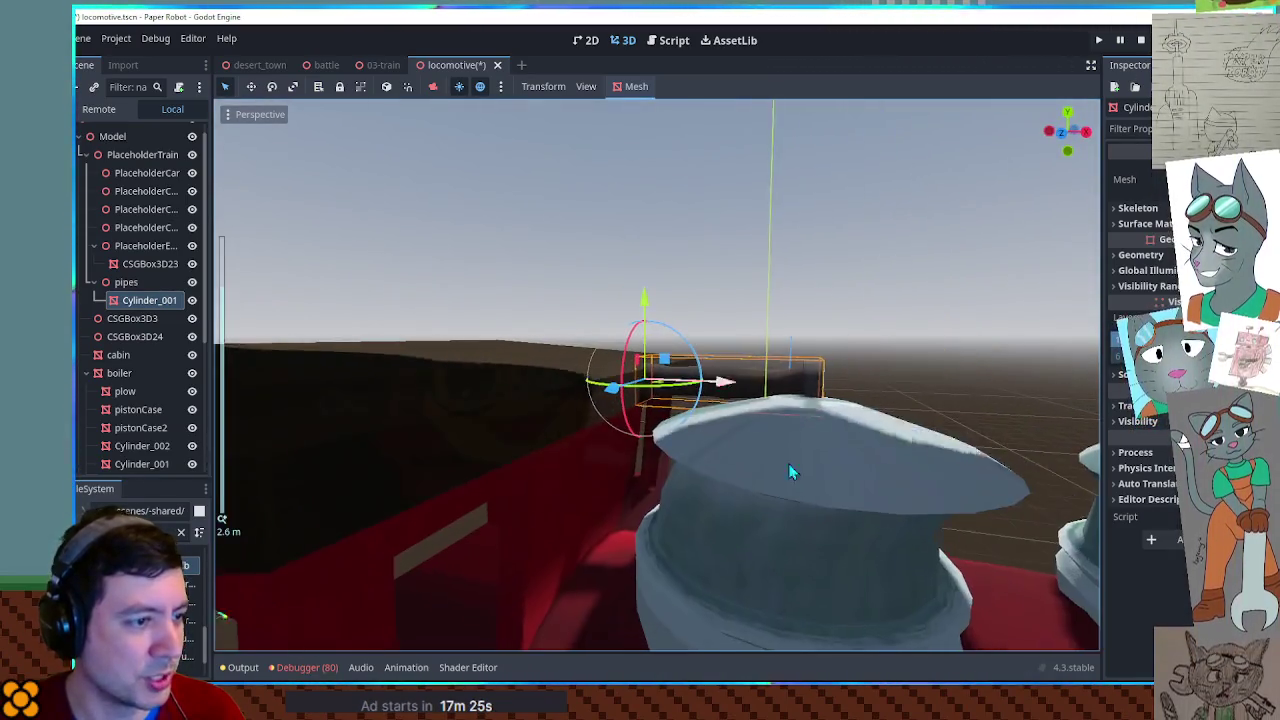
Scale the pipe longer so it stretches across both boiler domes.
left_click(788, 463)
key("r")
scroll(779, 475, "up", 2)
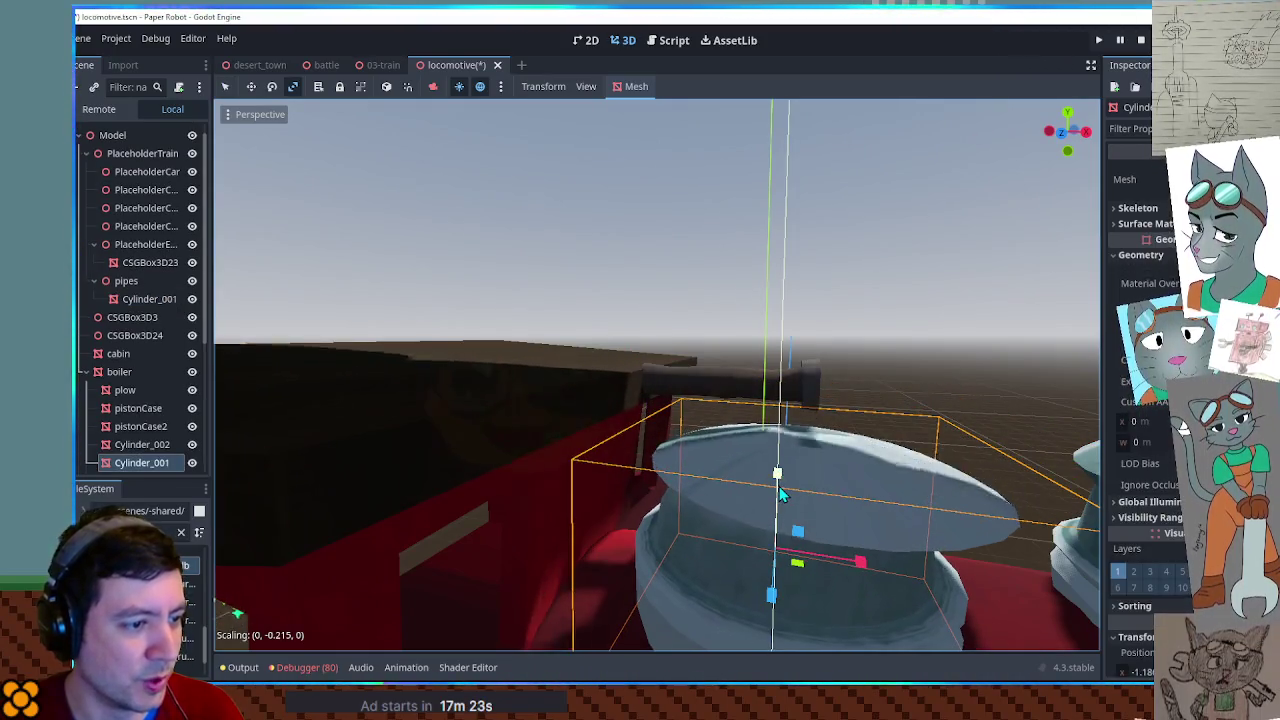
key("q")
left_click(803, 393)
mouse_move(803, 393)
left_mouse_down()
mouse_move(740, 420)
mouse_move(768, 437)
left_mouse_up()
key("r")
key("q")
key("KP_1")
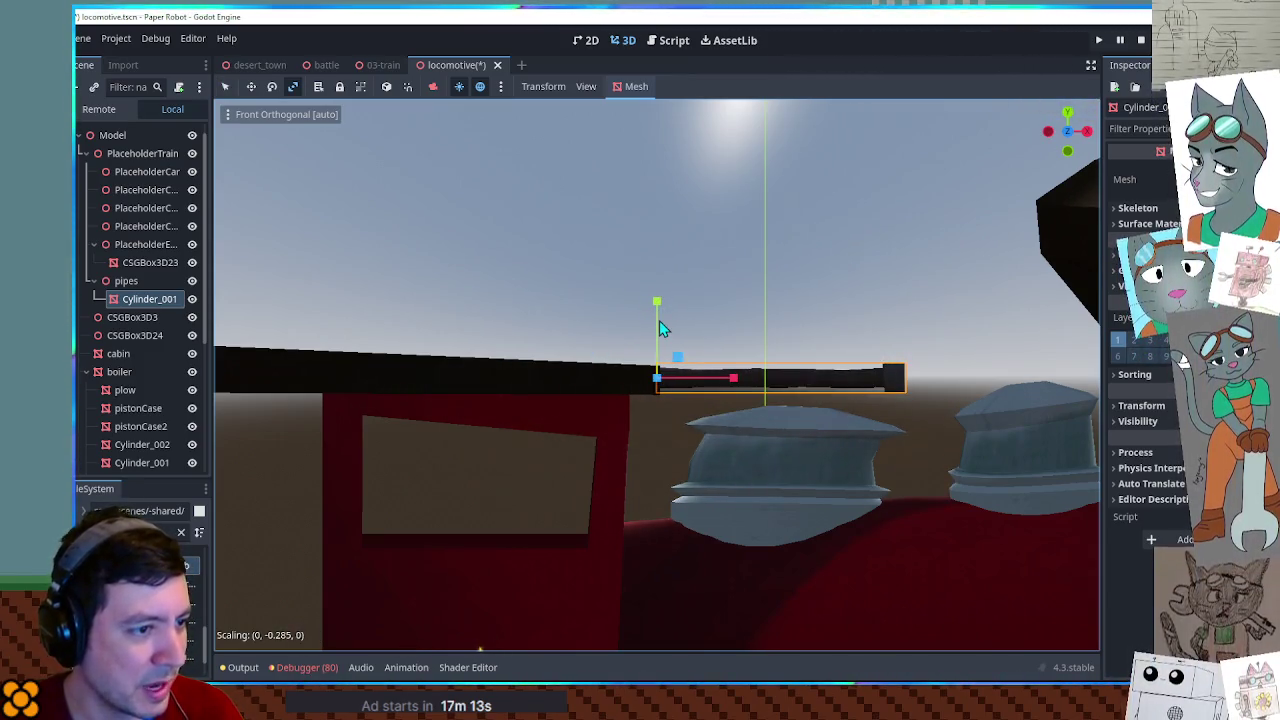
mouse_move(660, 312)
left_mouse_down()
mouse_move(657, 300)
mouse_move(671, 371)
mouse_move(714, 460)
left_mouse_up()
Duplicate the pipe, parent the copy under Cylinder_001, shorten it, and open the curved pipe as an inherited scene.
key("ctrl+d")
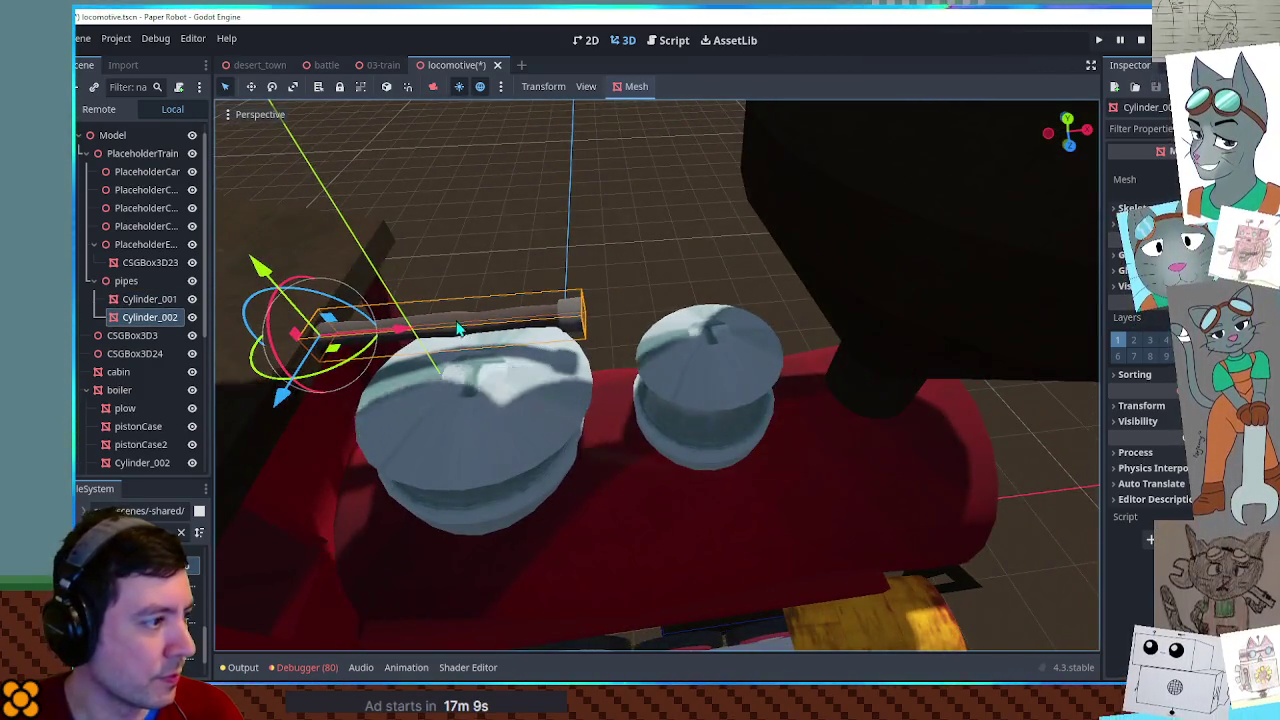
mouse_move(400, 333)
left_mouse_down()
mouse_move(705, 300)
mouse_move(657, 309)
left_mouse_up()
left_click_drag(145, 305, 147, 299)
left_click(148, 299)
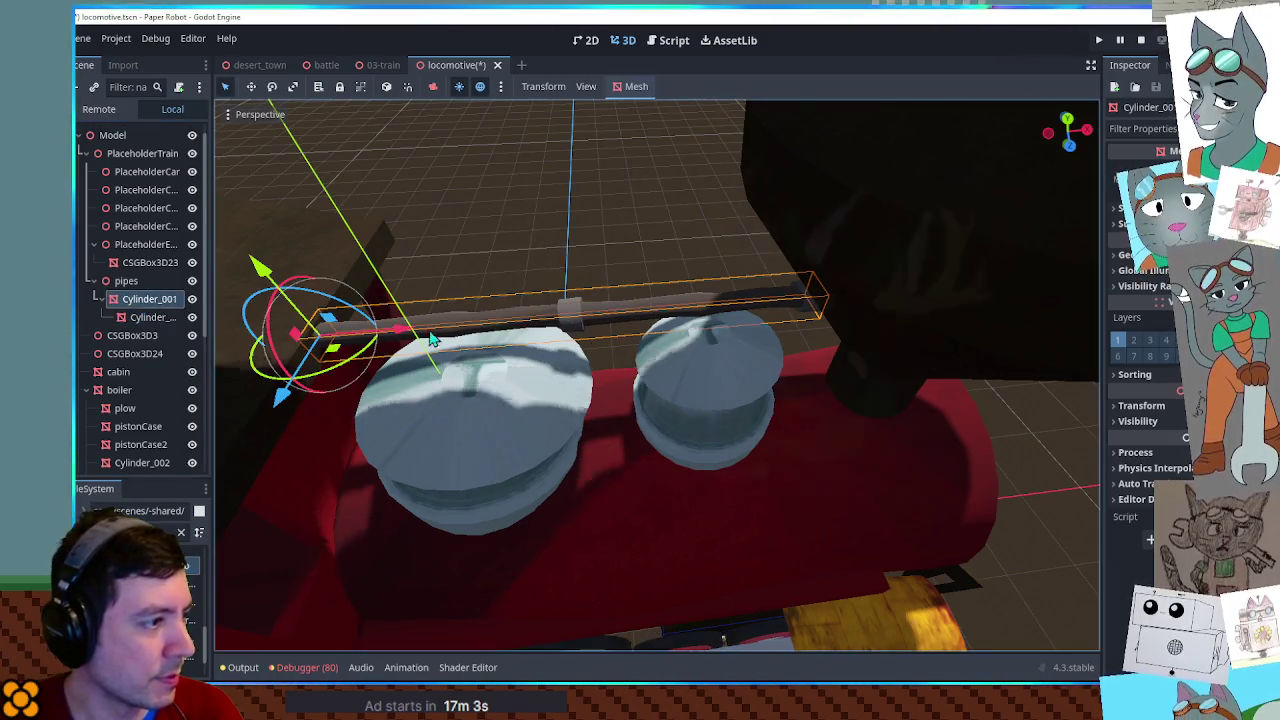
key("r")
left_click_drag(418, 337, 382, 335)
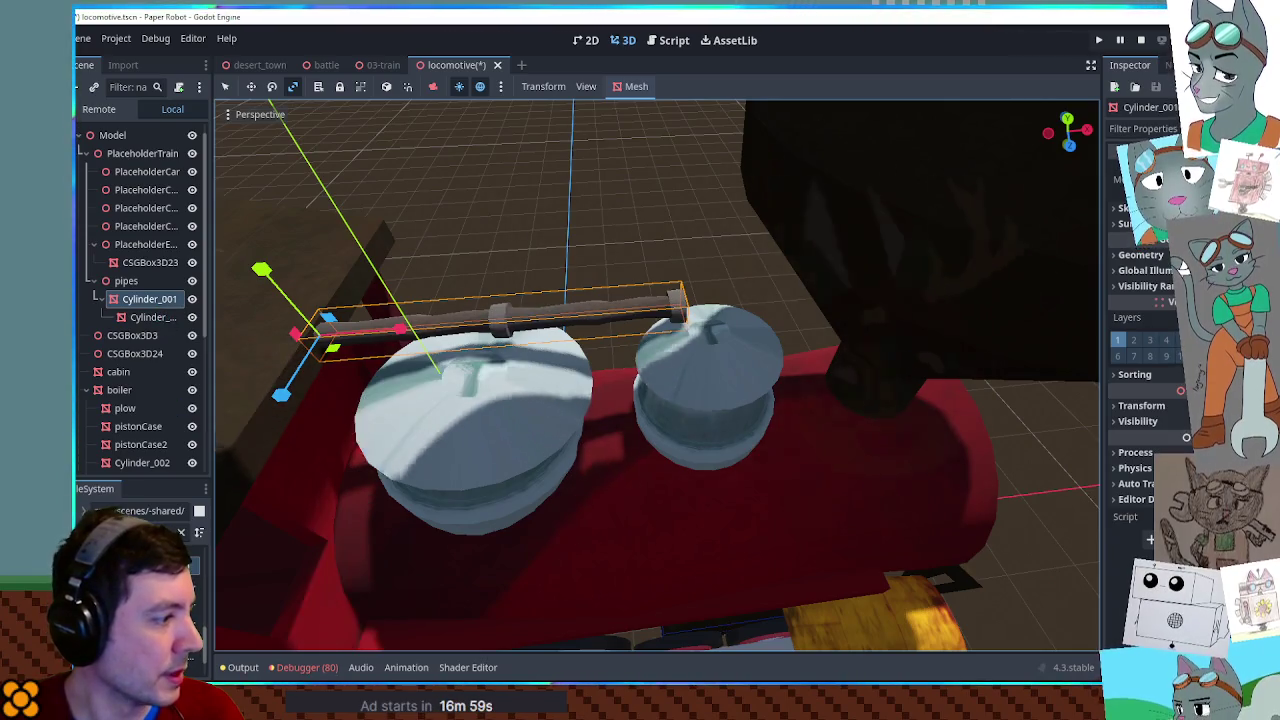
right_click(155, 299)
left_click(222, 343)
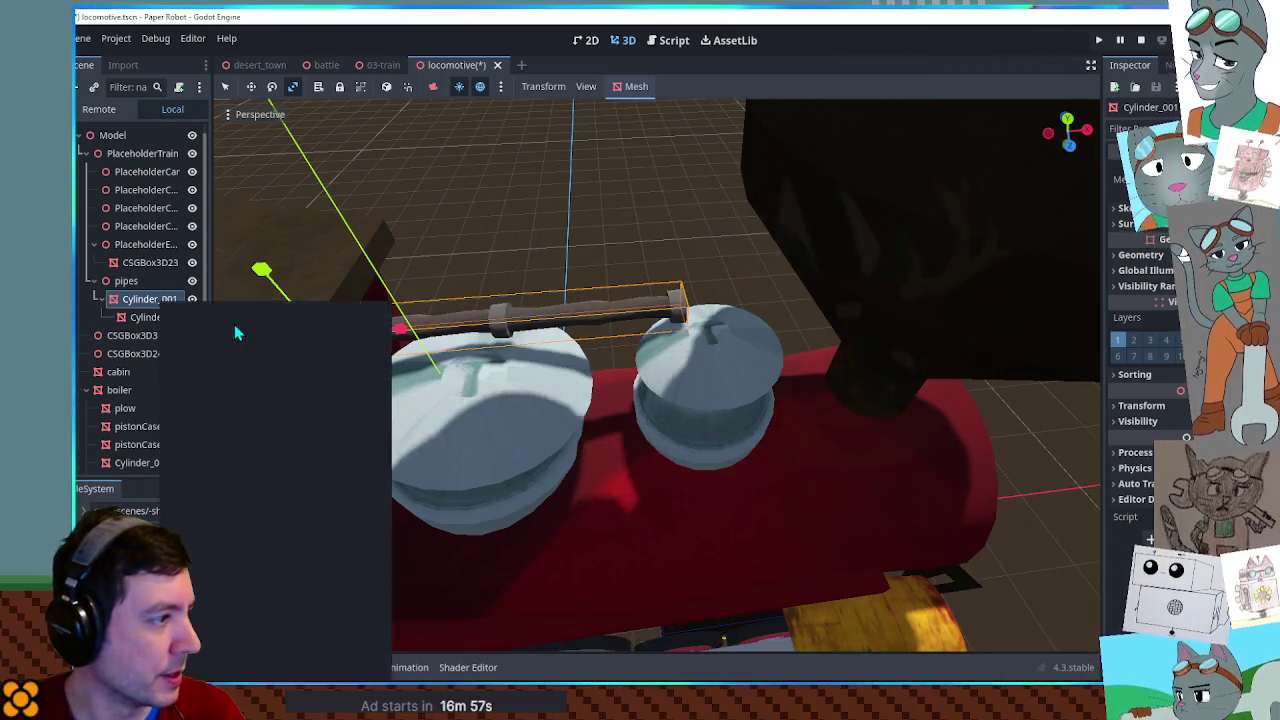
Take the curved pipe mesh Cylinder_002, discard the temporary scene, and slide the piece along the boiler.
left_click(140, 151)
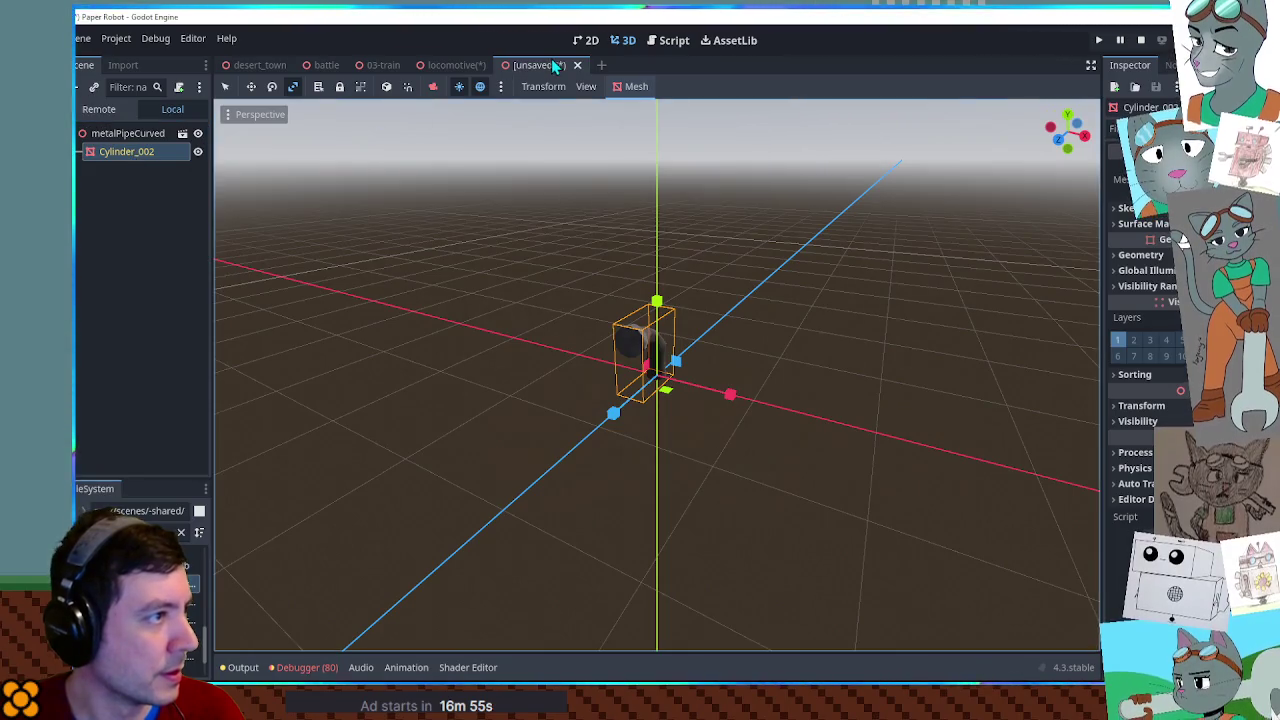
left_click(577, 65)
left_click(767, 385)
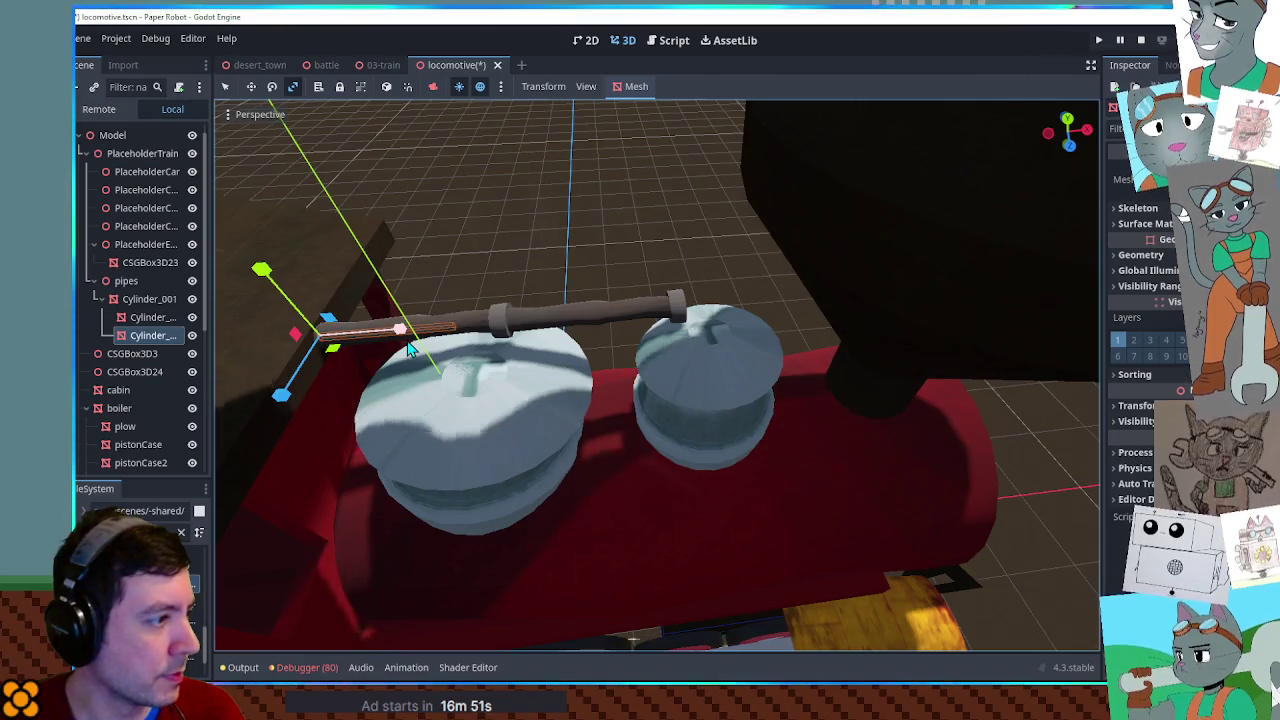
key("q")
mouse_move(405, 328)
left_mouse_down()
mouse_move(665, 339)
mouse_move(780, 322)
mouse_move(437, 243)
mouse_move(349, 203)
mouse_move(343, 274)
mouse_move(316, 304)
mouse_move(752, 284)
mouse_move(228, 510)
mouse_move(321, 381)
left_mouse_up()
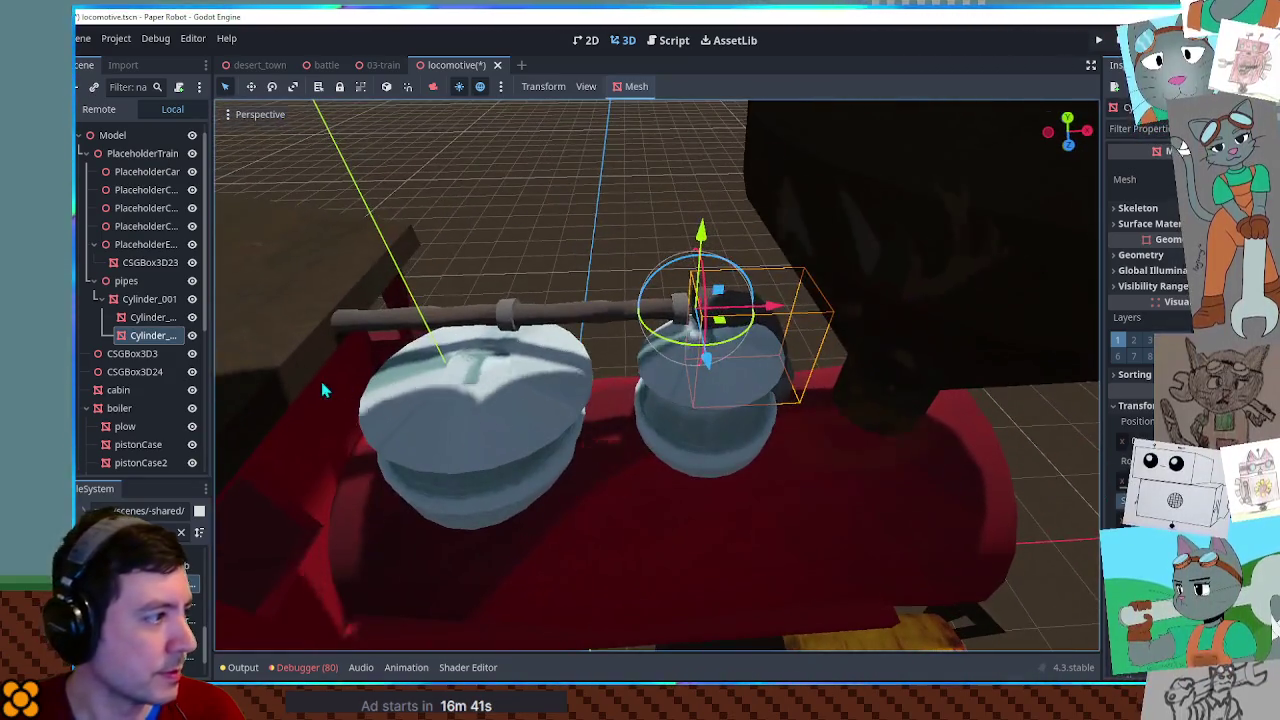
Move the new curved pipe piece directly under the pipes group and view it beside the train.
left_click_drag(166, 334, 143, 298)
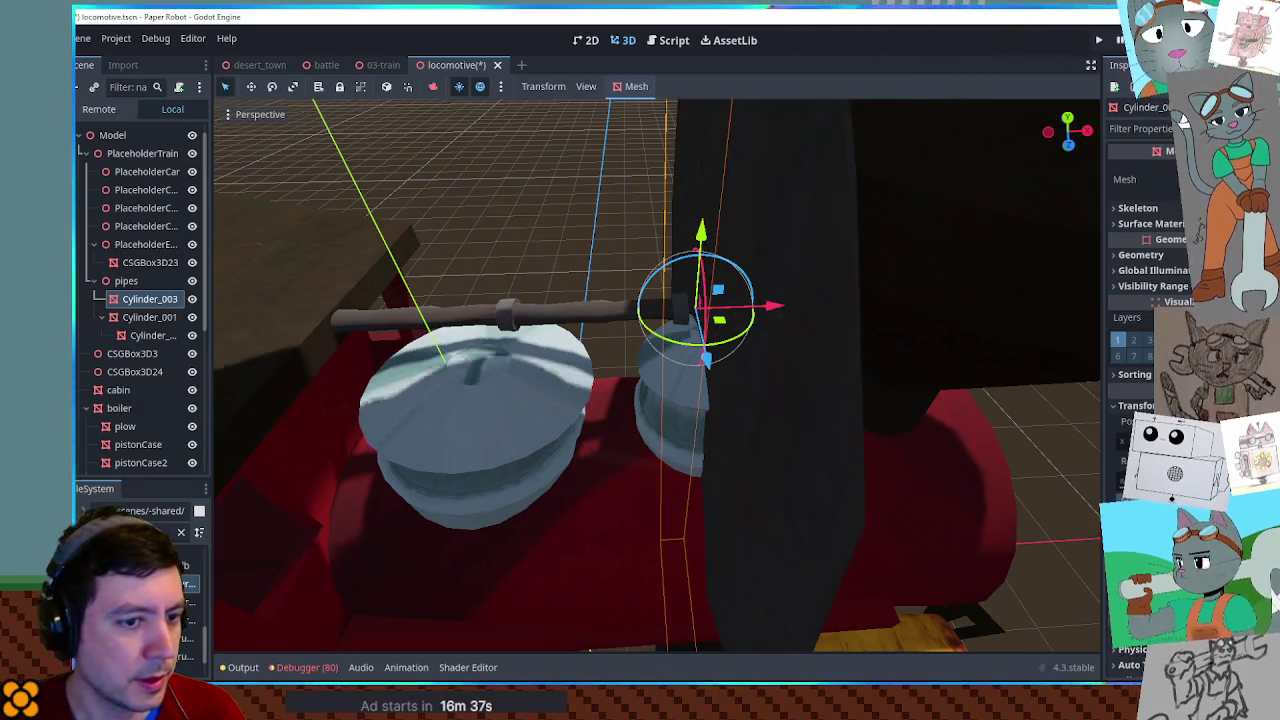
scroll(700, 340, "down", 5)
mouse_move(700, 340)
left_mouse_down()
mouse_move(640, 329)
mouse_move(609, 351)
mouse_move(672, 420)
left_mouse_up()
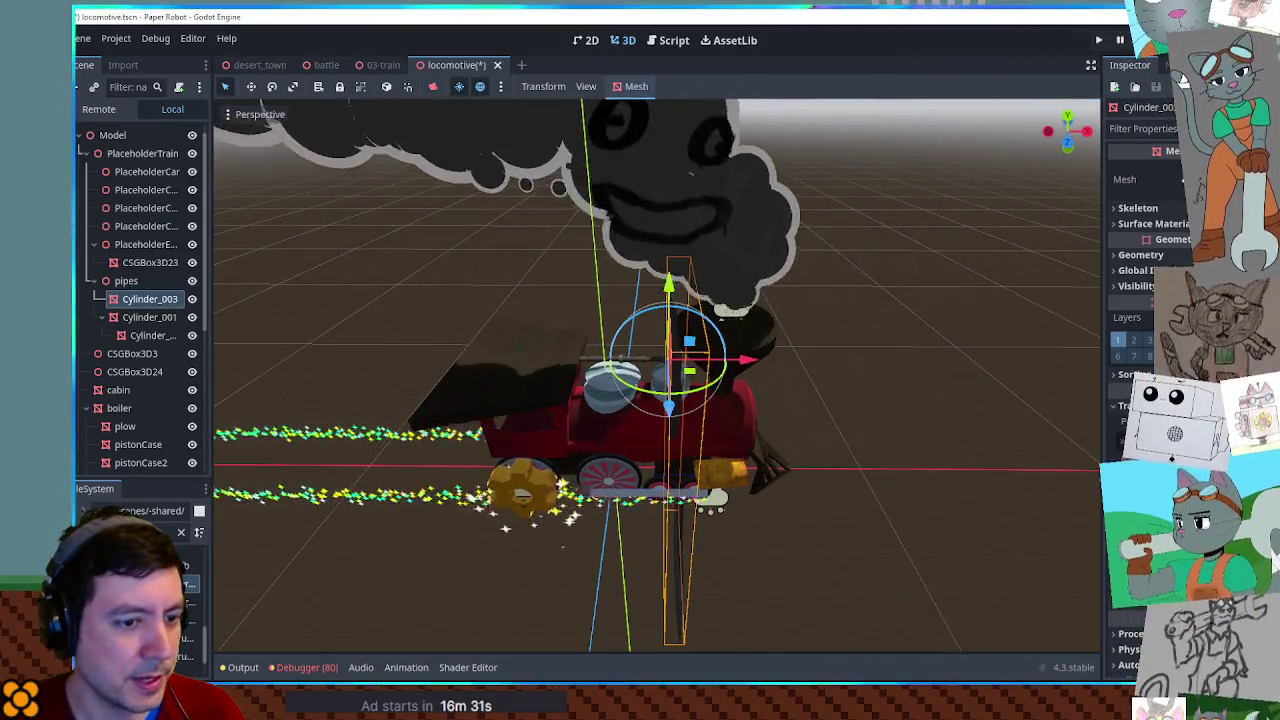
scroll(760, 350, "up", 4)
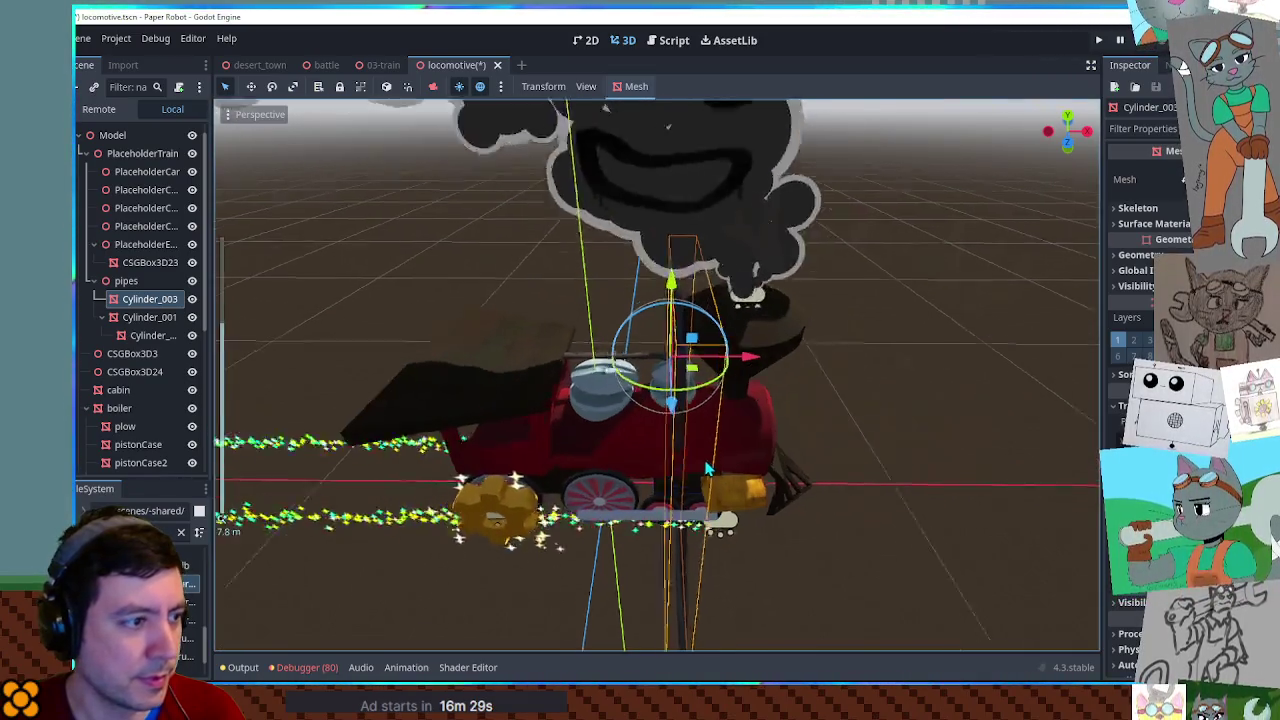
mouse_move(760, 350)
left_mouse_down()
mouse_move(993, 460)
mouse_move(1000, 420)
mouse_move(760, 412)
left_mouse_up()
key("r")
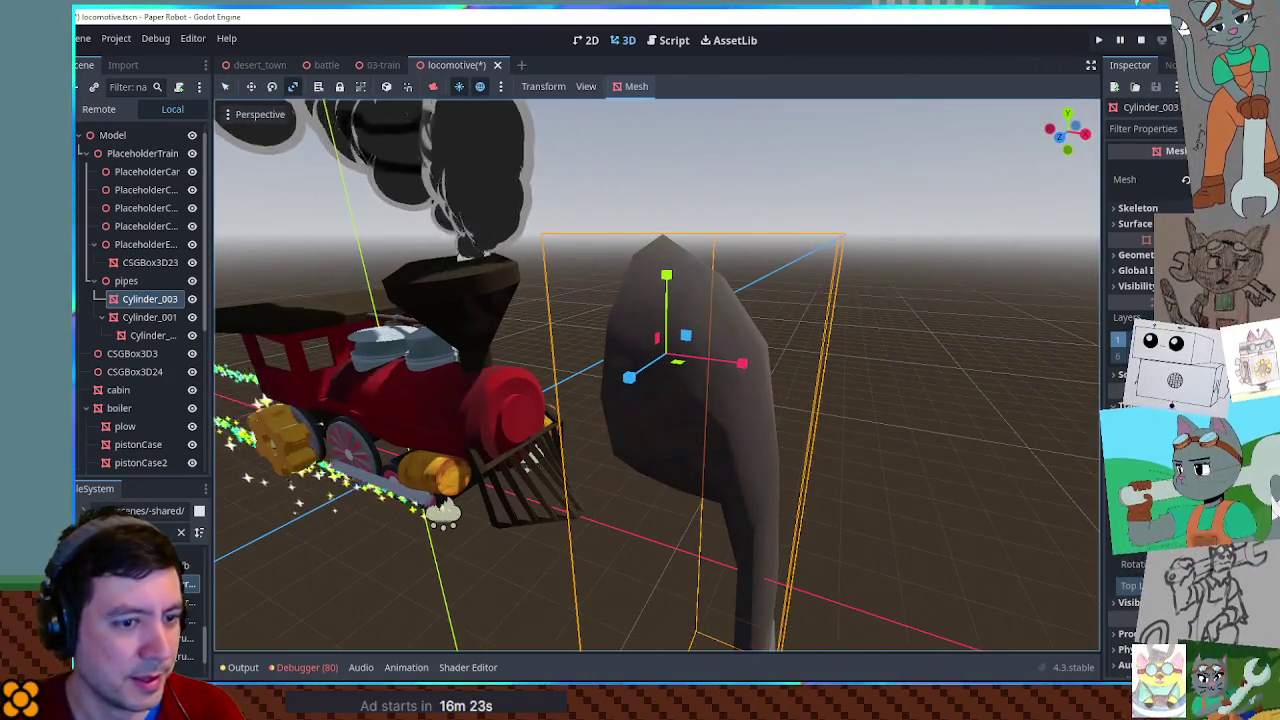
Delete the oversized Cylinder_003 piece from the pipes group.
left_click(120, 284)
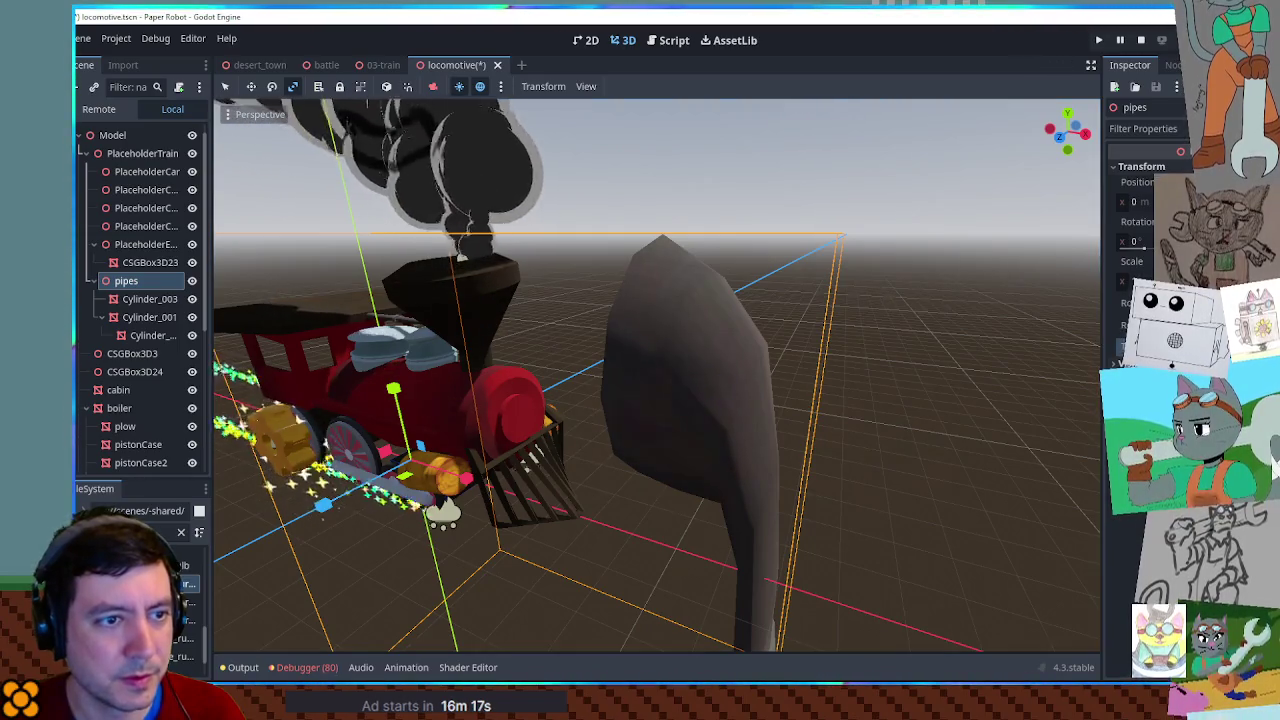
left_click(140, 336)
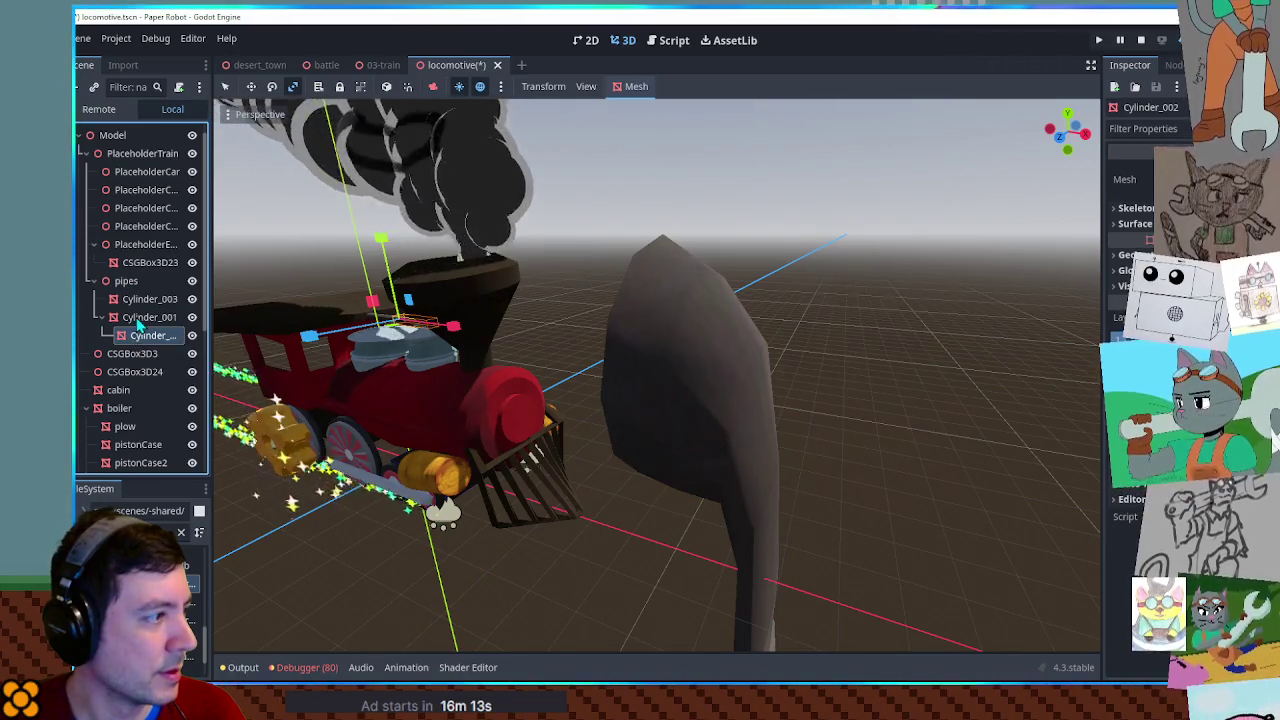
left_click(138, 300)
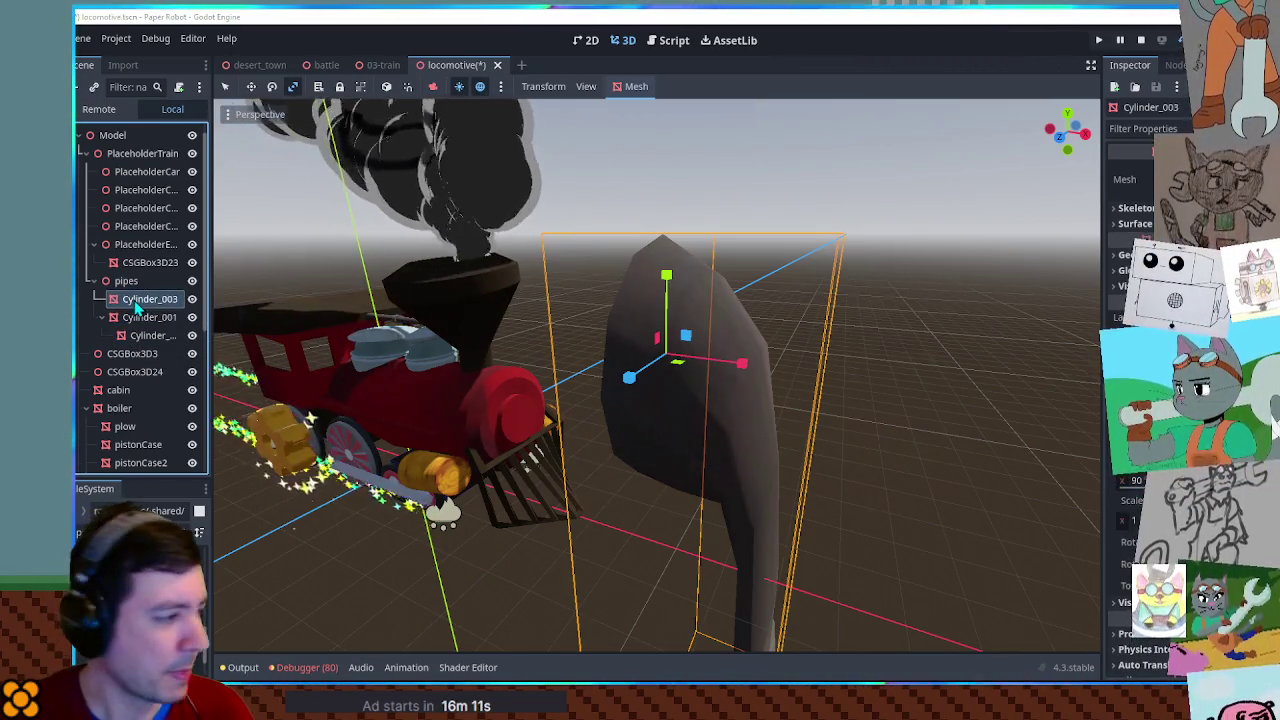
key("Delete")
left_click(652, 371)
Open the curved pipe model as a new inherited scene and inspect its Cylinder_002 mesh.
right_click(140, 583)
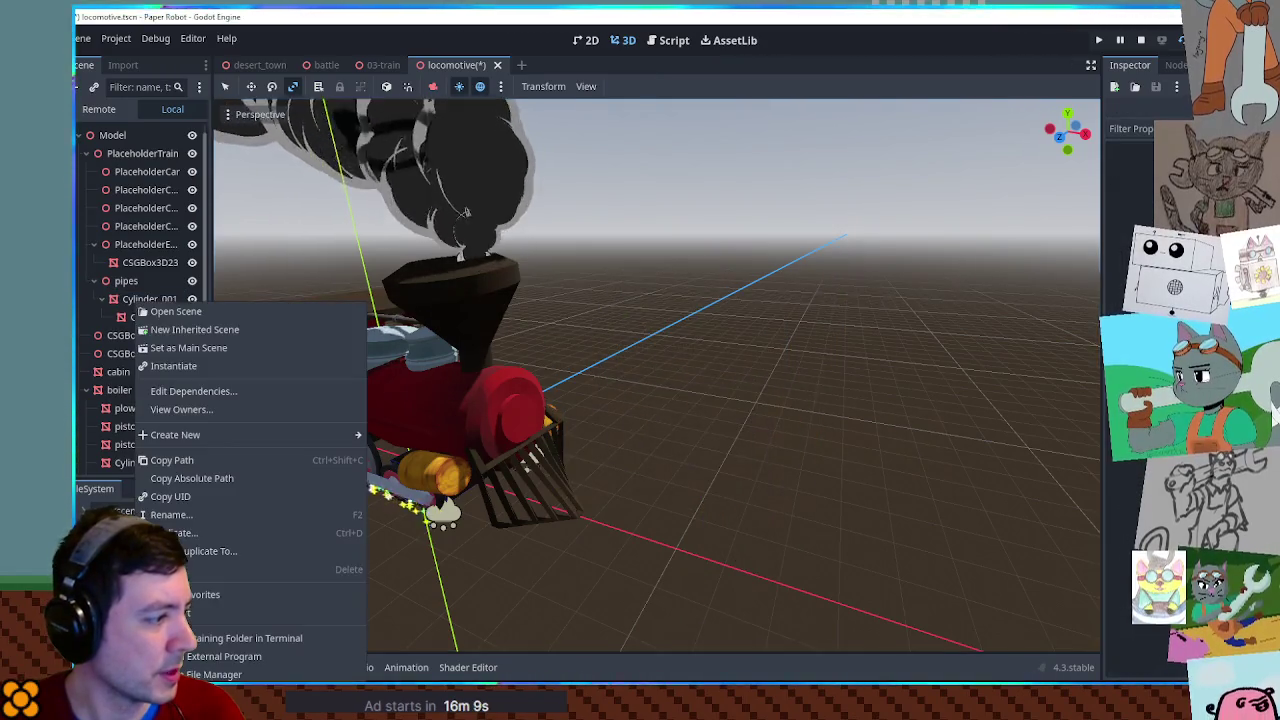
left_click(200, 331)
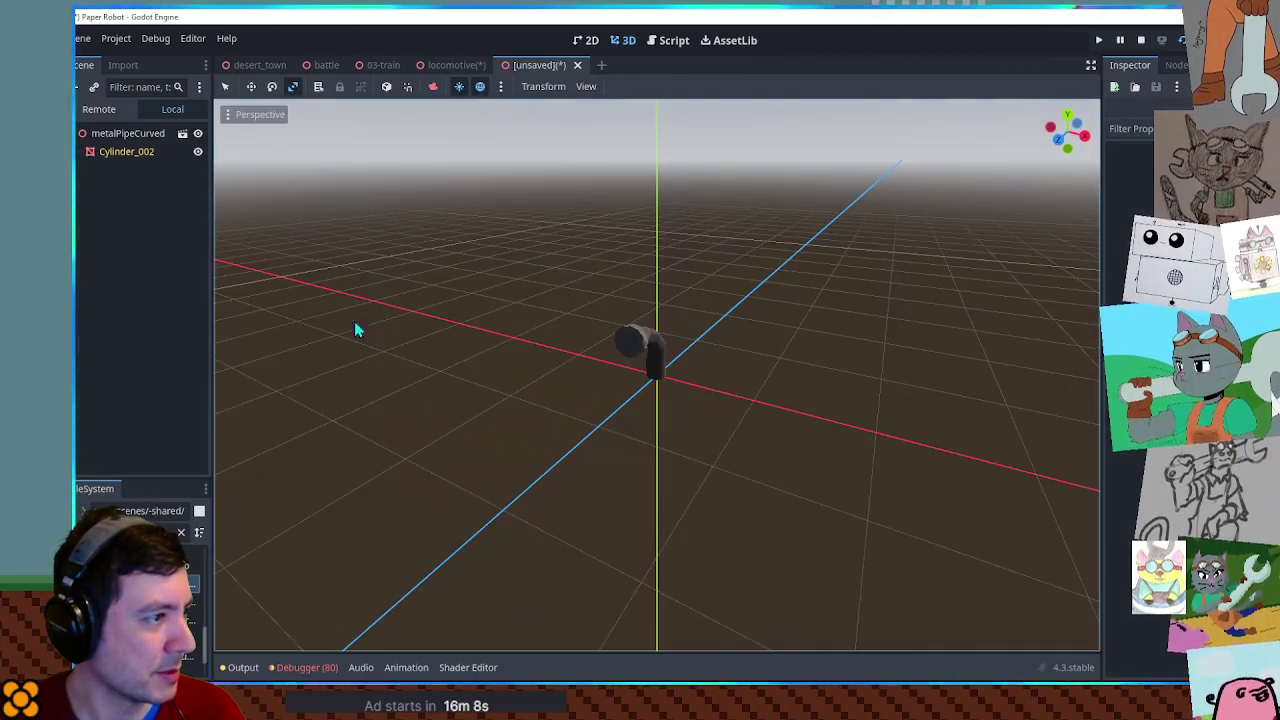
left_click(120, 152)
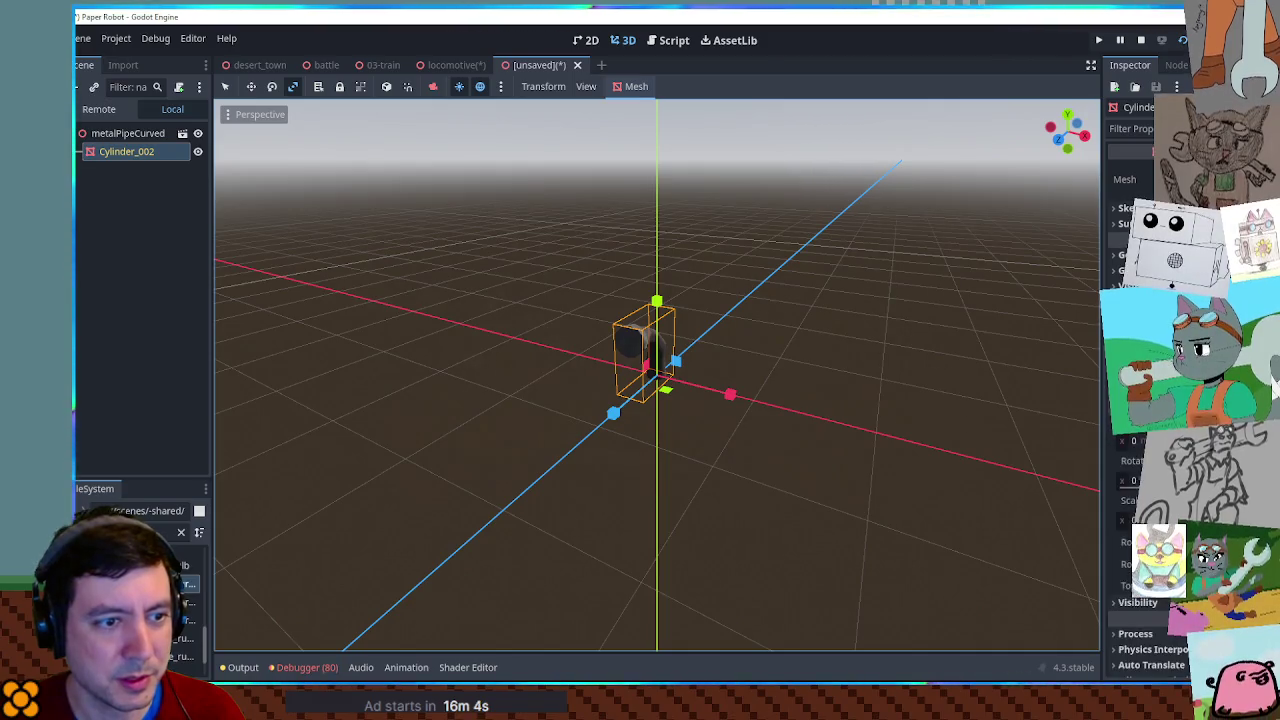
mouse_move(1050, 480)
left_mouse_down()
mouse_move(814, 437)
mouse_move(333, 258)
left_mouse_up()
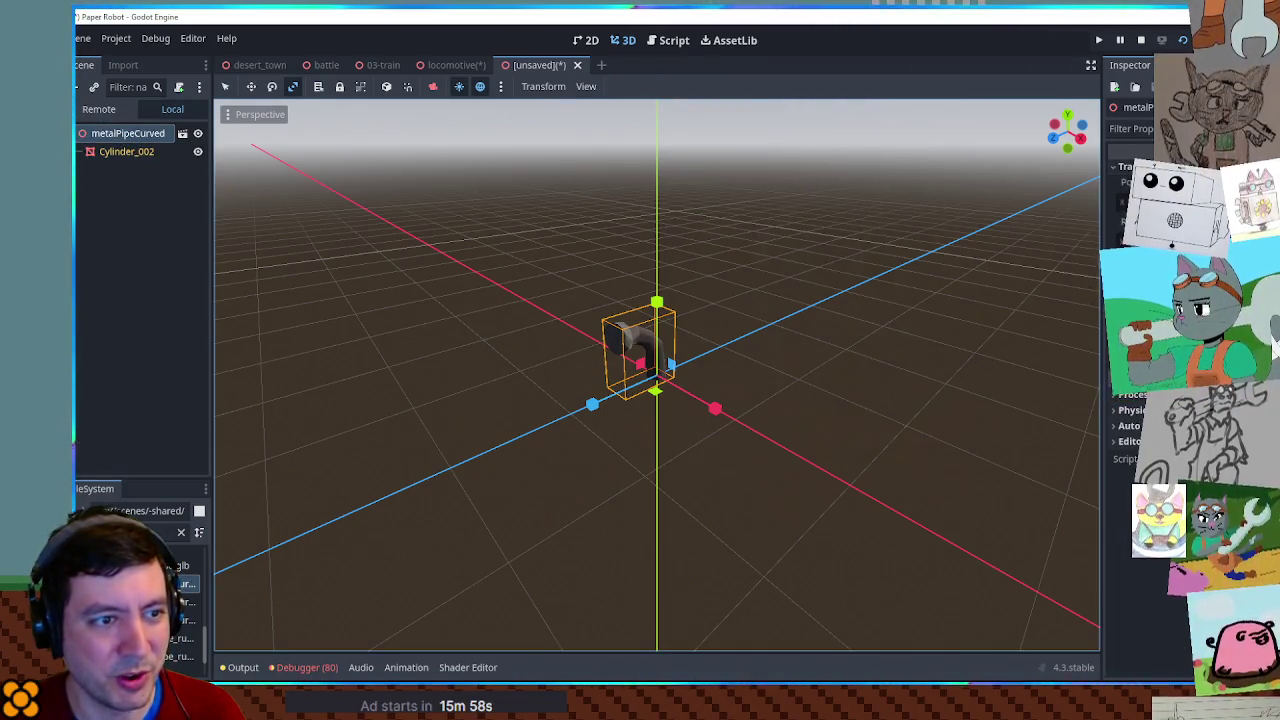
Return to the locomotive scene and view the train from the side and above.
left_click(447, 65)
key("q")
mouse_move(330, 350)
left_mouse_down()
mouse_move(657, 389)
mouse_move(635, 352)
mouse_move(785, 352)
left_mouse_up()
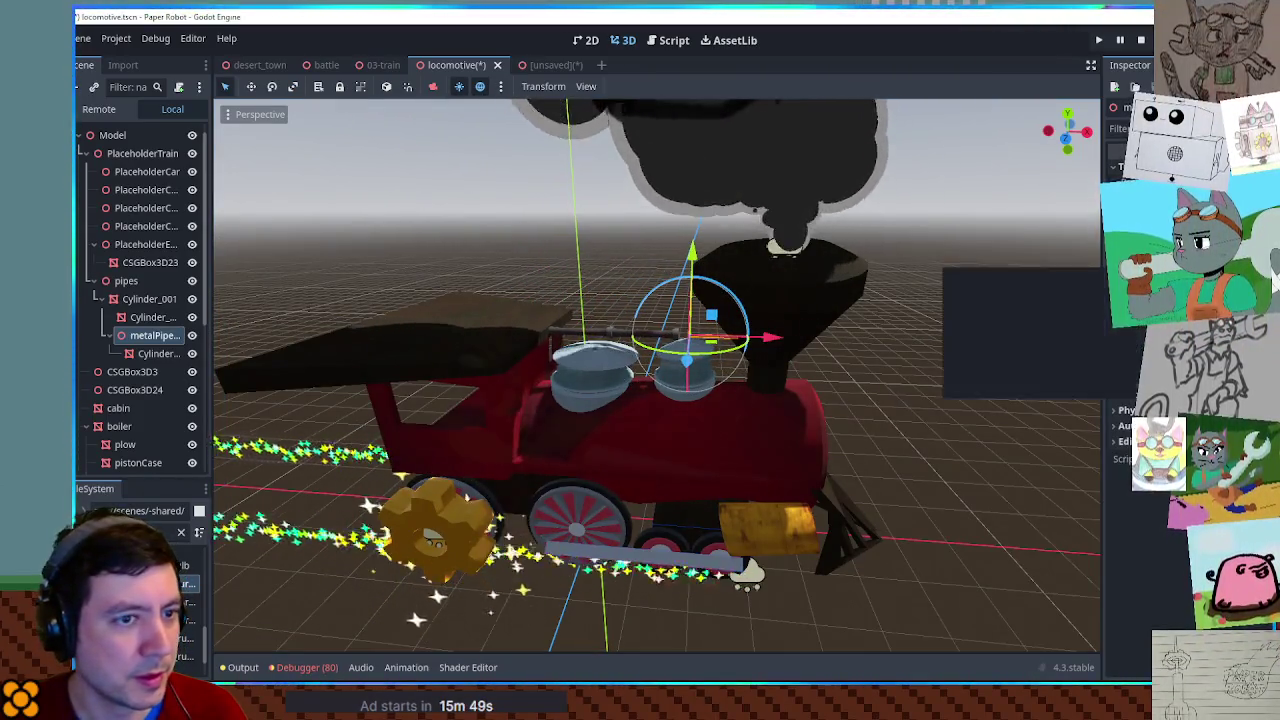
mouse_move(679, 350)
left_mouse_down()
mouse_move(679, 405)
mouse_move(679, 335)
mouse_move(640, 335)
left_mouse_up()
Inspect the metalPipeCurved root in the unsaved scene, then return to the locomotive's pipes.
left_click(534, 64)
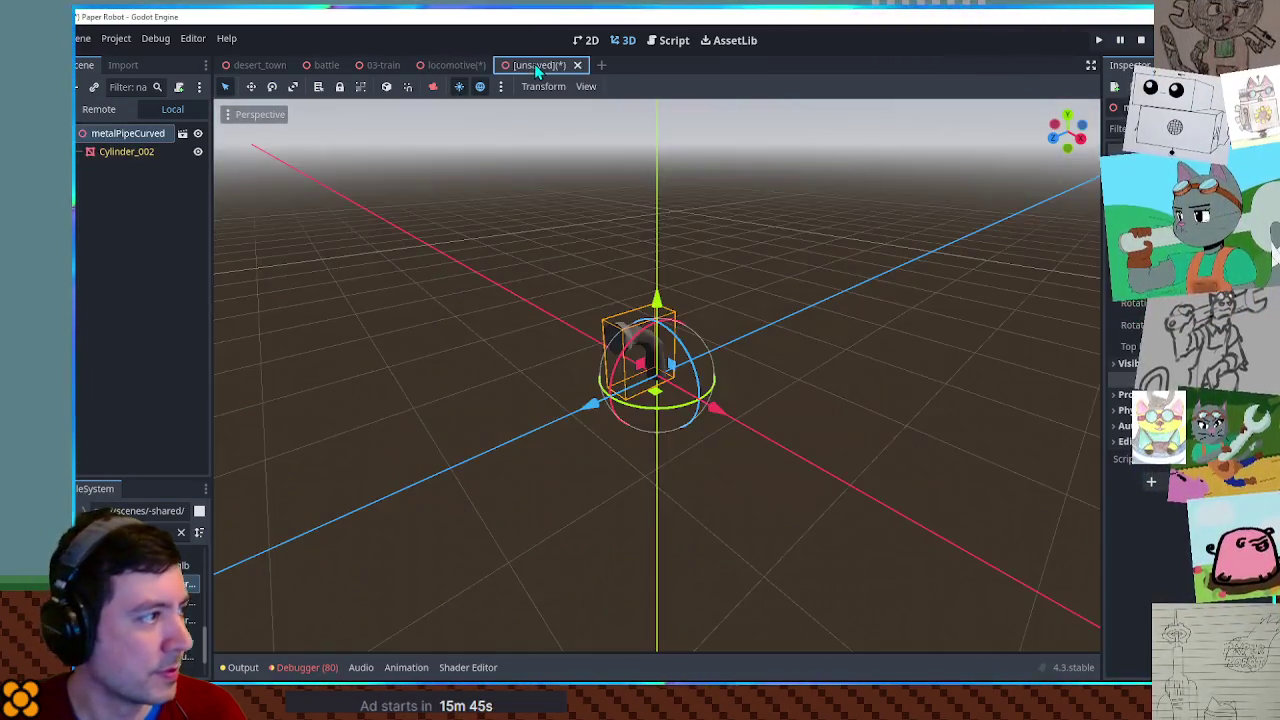
left_click(120, 157)
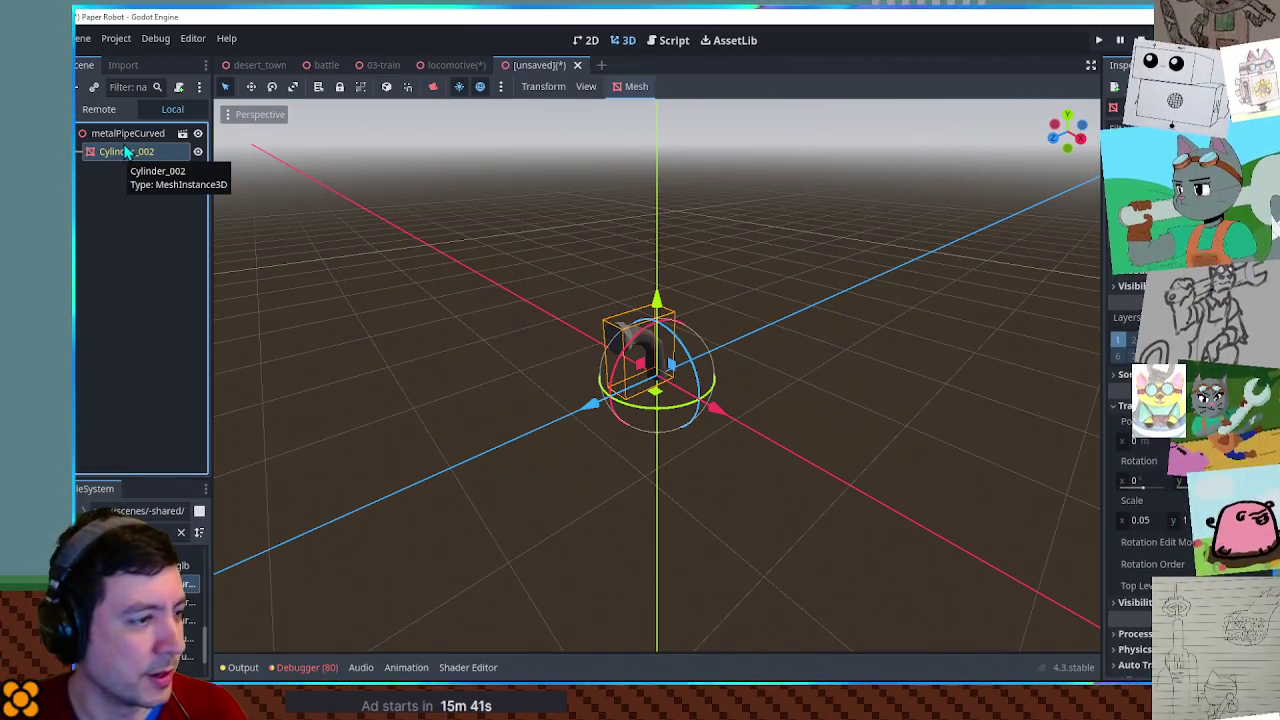
left_click(124, 134)
left_click(458, 64)
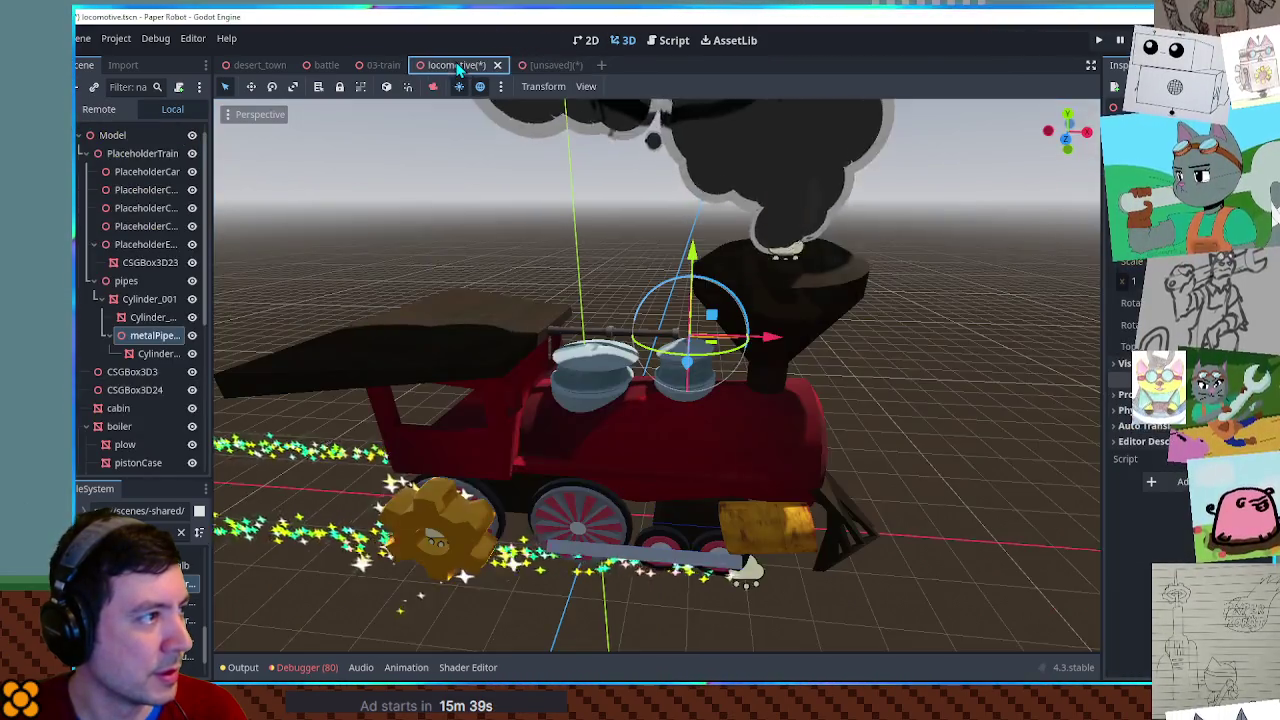
scroll(725, 283, "up", 4)
mouse_move(725, 280)
left_mouse_down()
mouse_move(755, 338)
mouse_move(847, 370)
mouse_move(943, 320)
mouse_move(752, 295)
mouse_move(770, 300)
left_mouse_up()
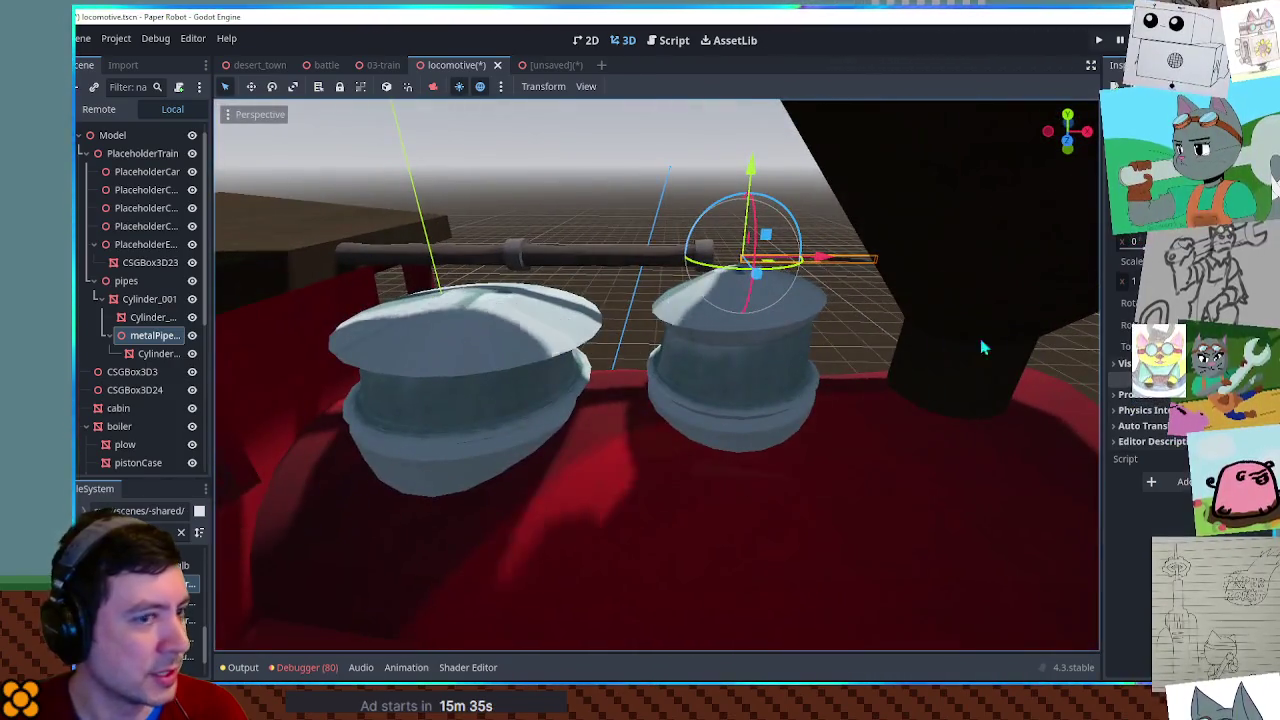
Slide the curved metal pipe left along X and squash it vertically onto the straight pipe's end.
left_click(845, 258)
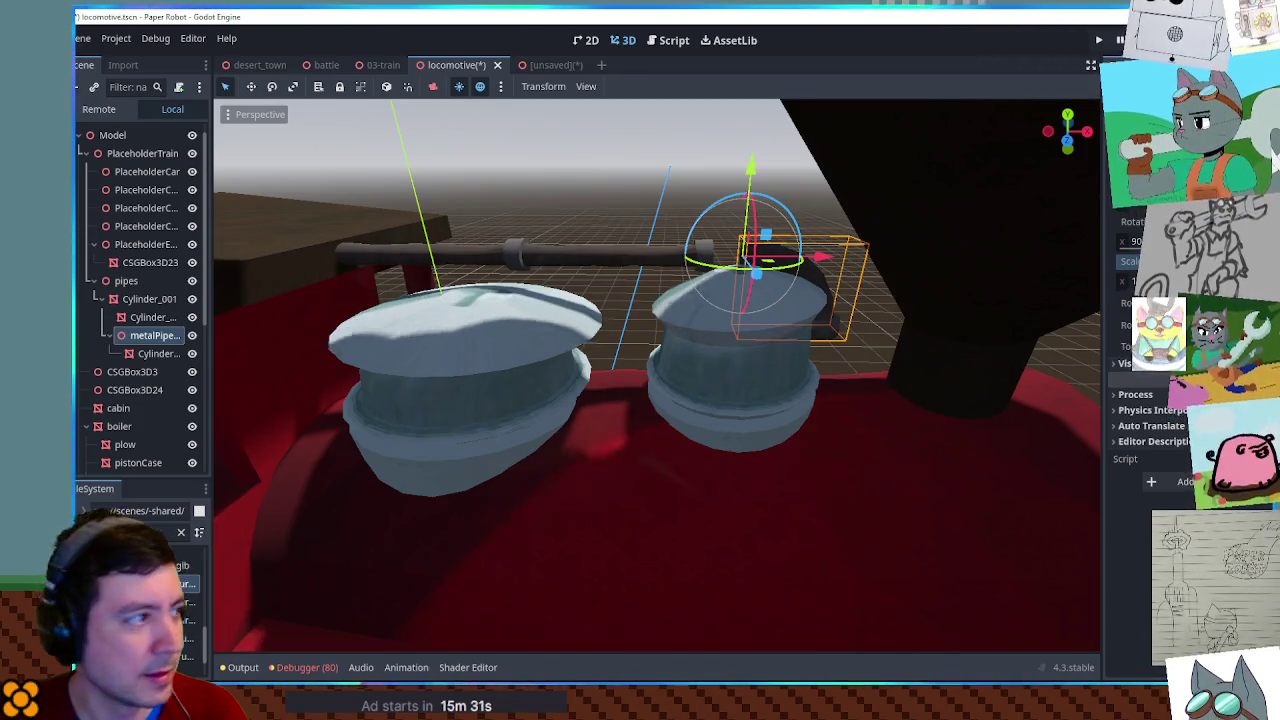
left_click_drag(822, 257, 785, 258)
mouse_move(588, 318)
left_mouse_down()
mouse_move(1071, 366)
mouse_move(773, 318)
mouse_move(733, 333)
mouse_move(770, 362)
mouse_move(624, 400)
left_mouse_up()
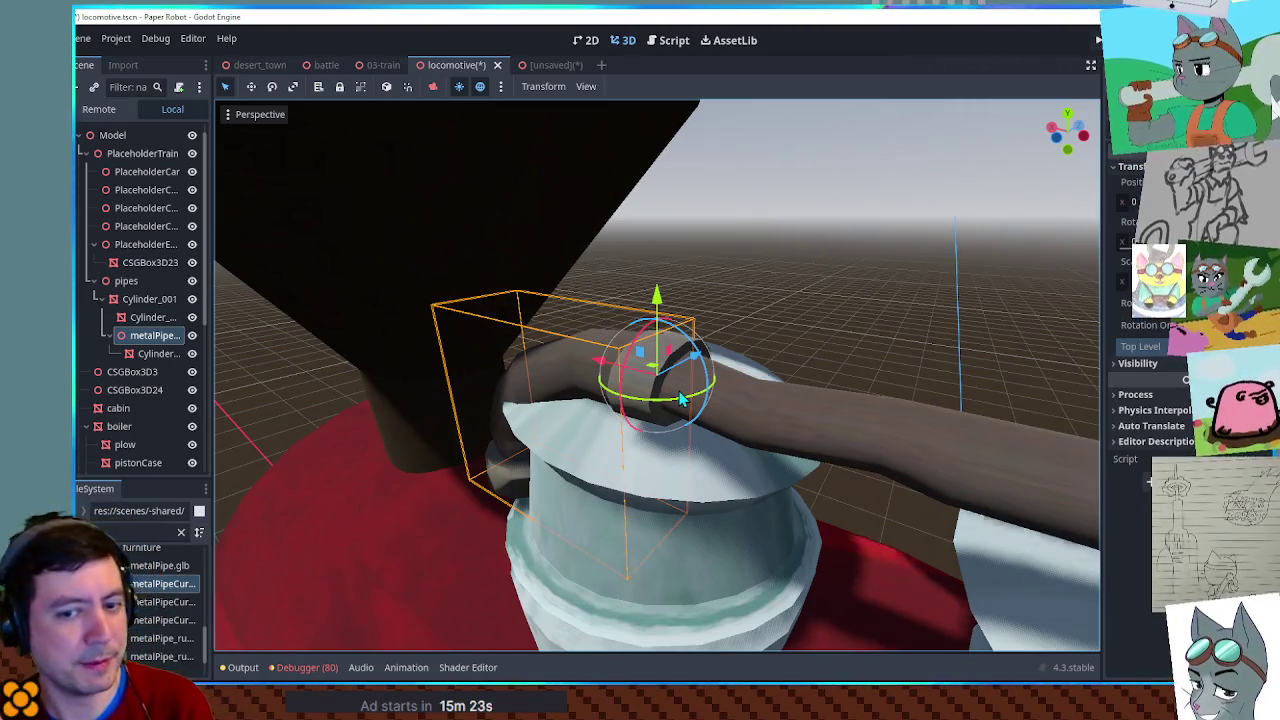
mouse_move(790, 380)
left_mouse_down()
mouse_move(778, 375)
mouse_move(639, 504)
mouse_move(631, 495)
mouse_move(665, 497)
mouse_move(700, 460)
mouse_move(946, 337)
mouse_move(966, 289)
mouse_move(846, 362)
left_mouse_up()
scroll(846, 362, "up", 5)
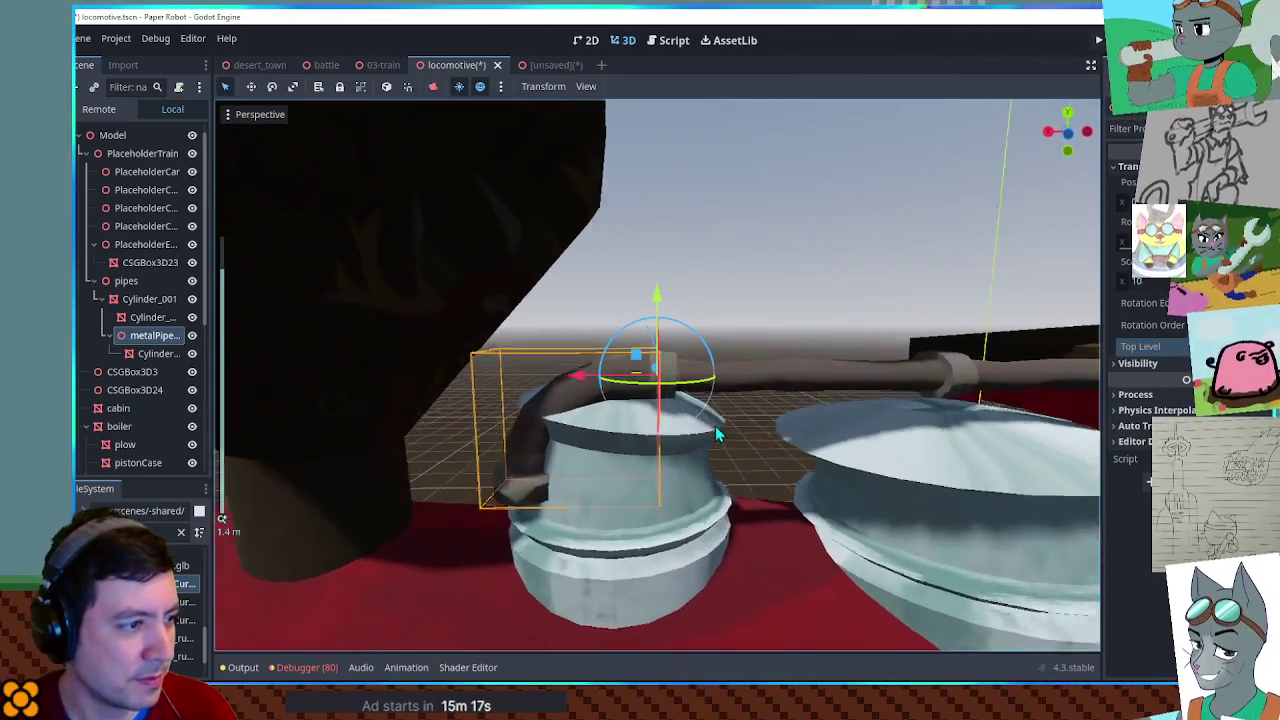
key("r")
left_click_drag(664, 200, 667, 215)
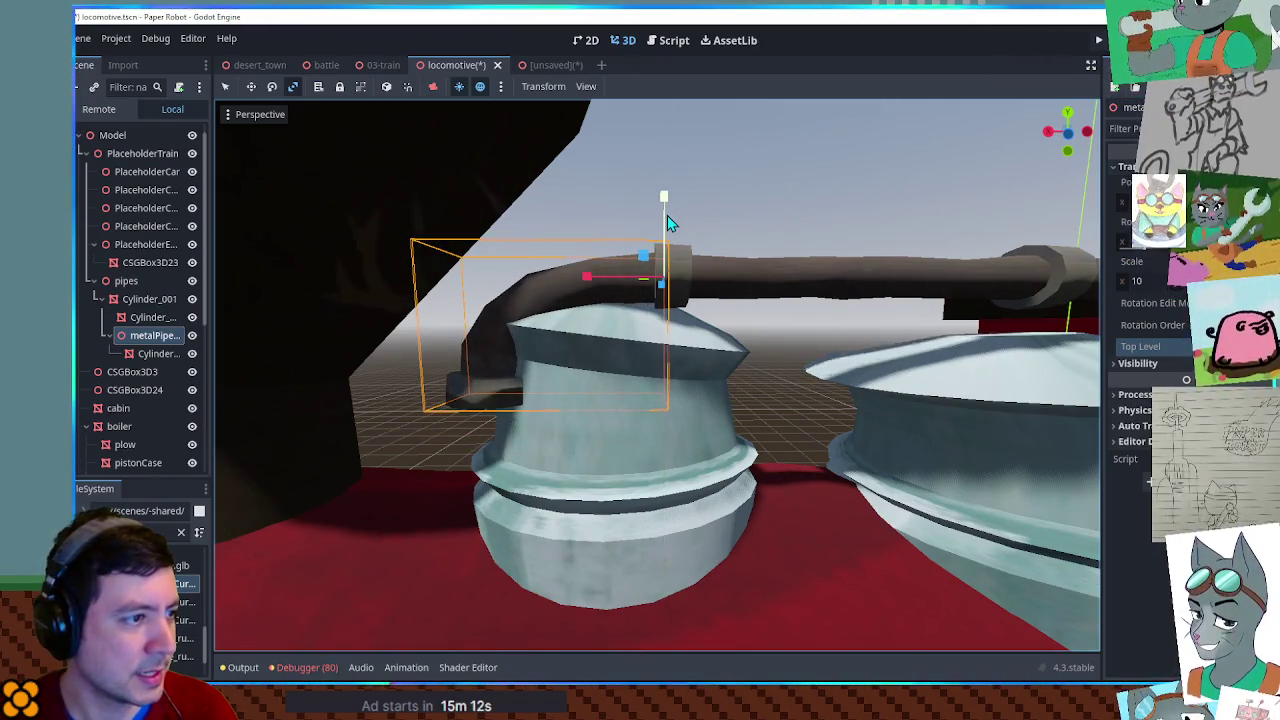
Shorten the front boiler dome with the Scale tool.
double_click(145, 299)
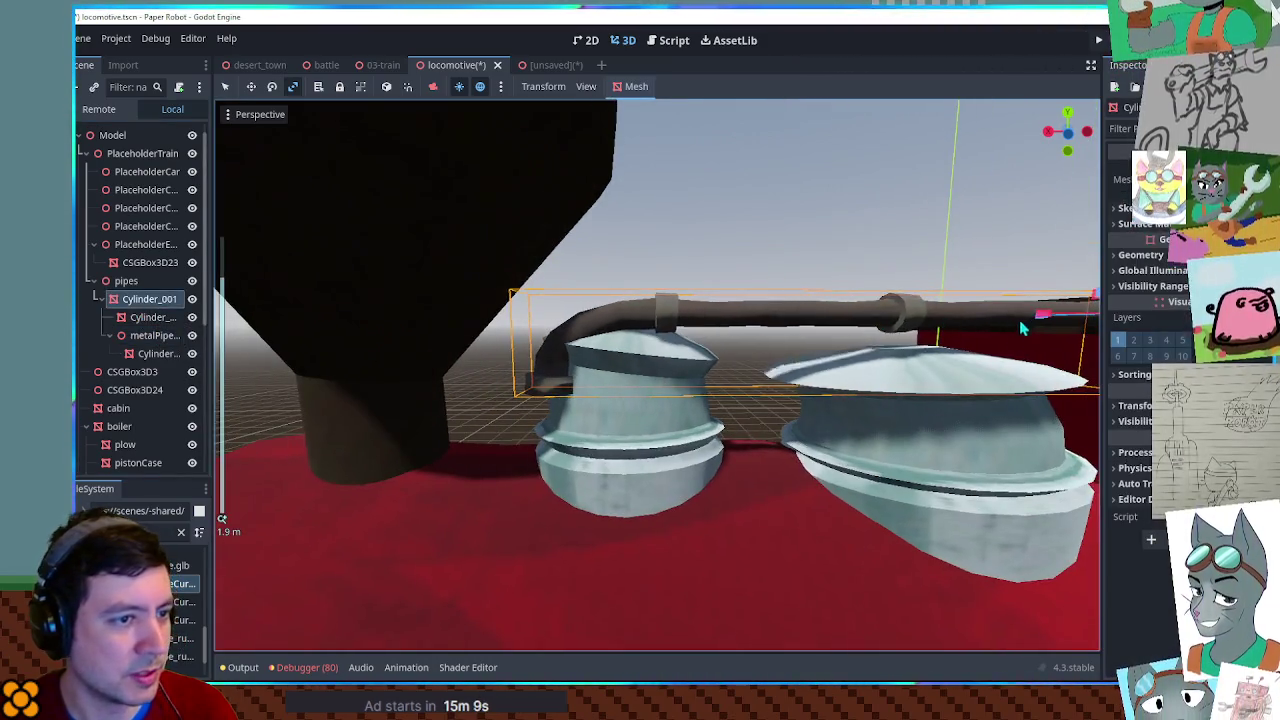
mouse_move(1028, 316)
left_mouse_down()
mouse_move(616, 410)
mouse_move(611, 393)
left_mouse_up()
left_click(628, 440)
key("r")
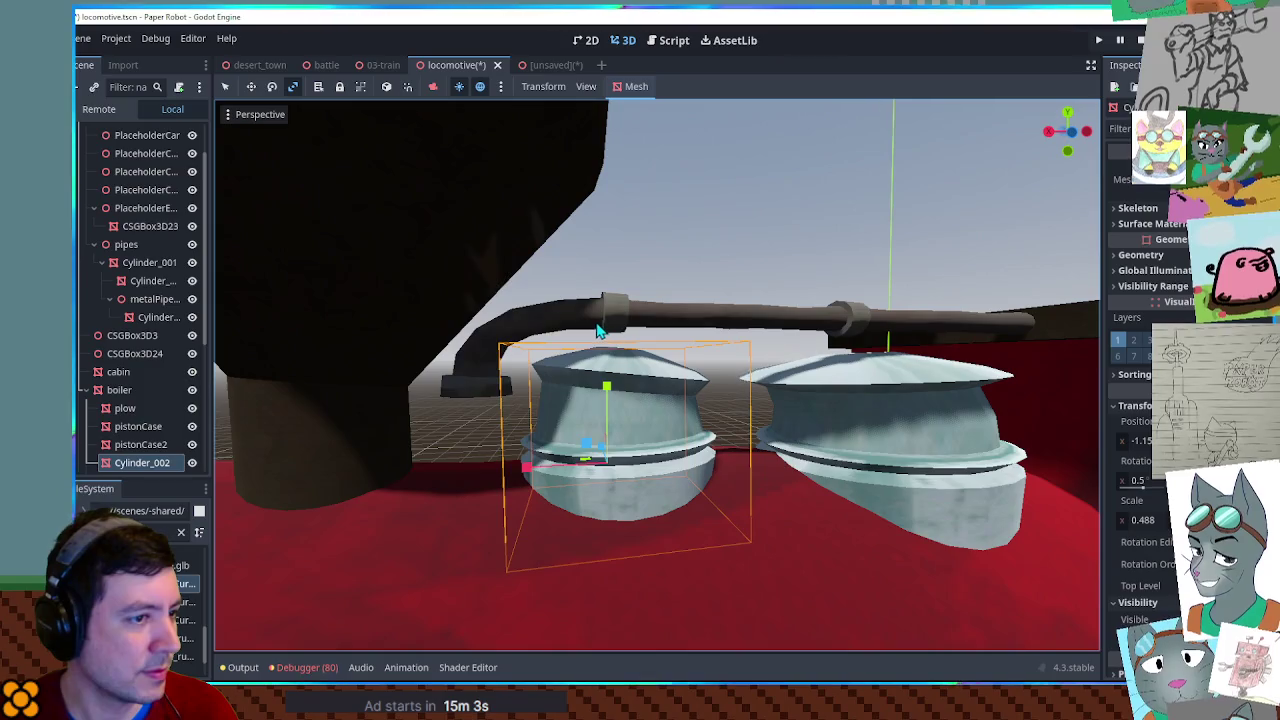
mouse_move(530, 355)
left_mouse_down()
mouse_move(650, 340)
mouse_move(578, 330)
left_mouse_up()
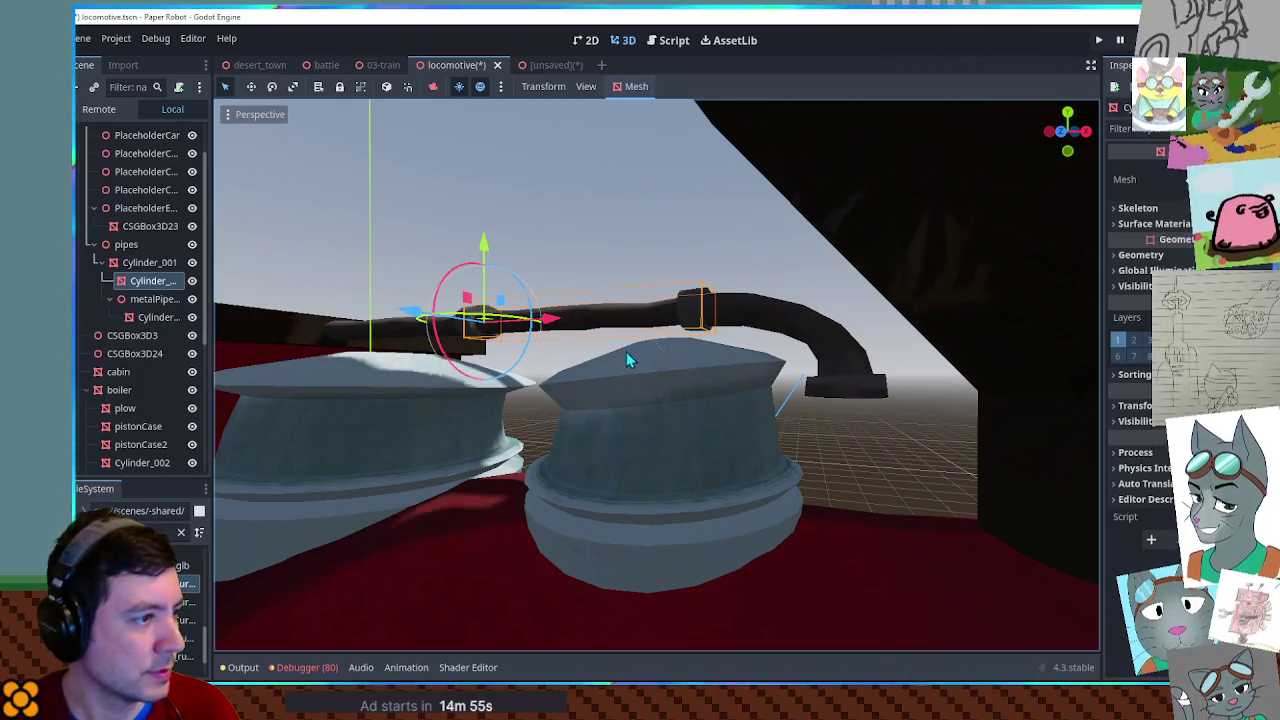
Rotate the pipe-end cylinder, reparent Cylinder_002 under pipes, and tilt it downward beside the smokestack.
left_click(783, 313)
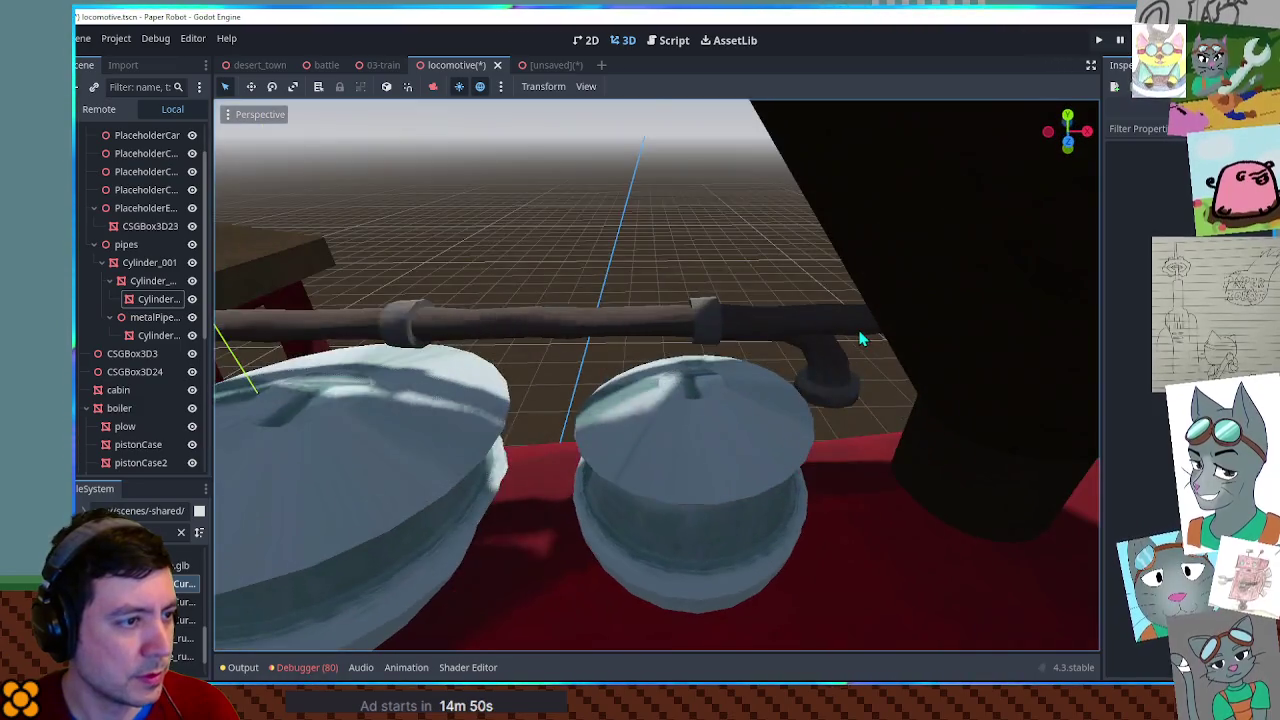
left_click(850, 350)
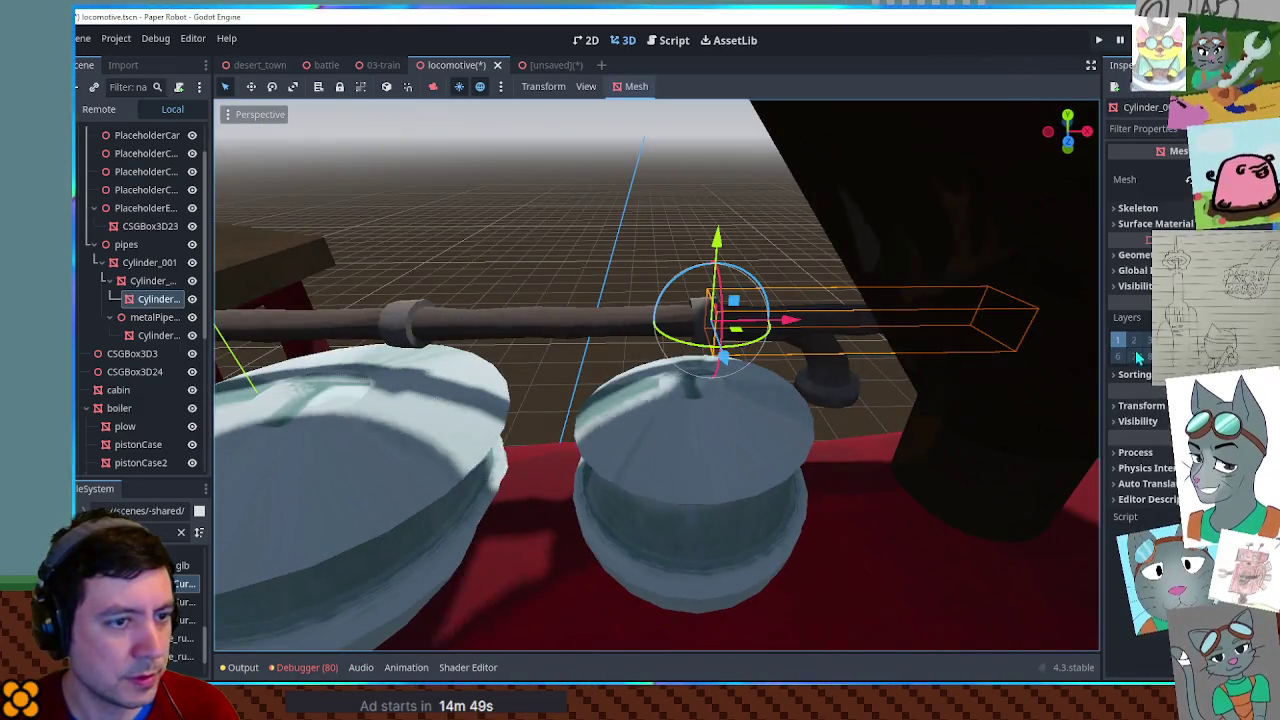
left_click(1141, 405)
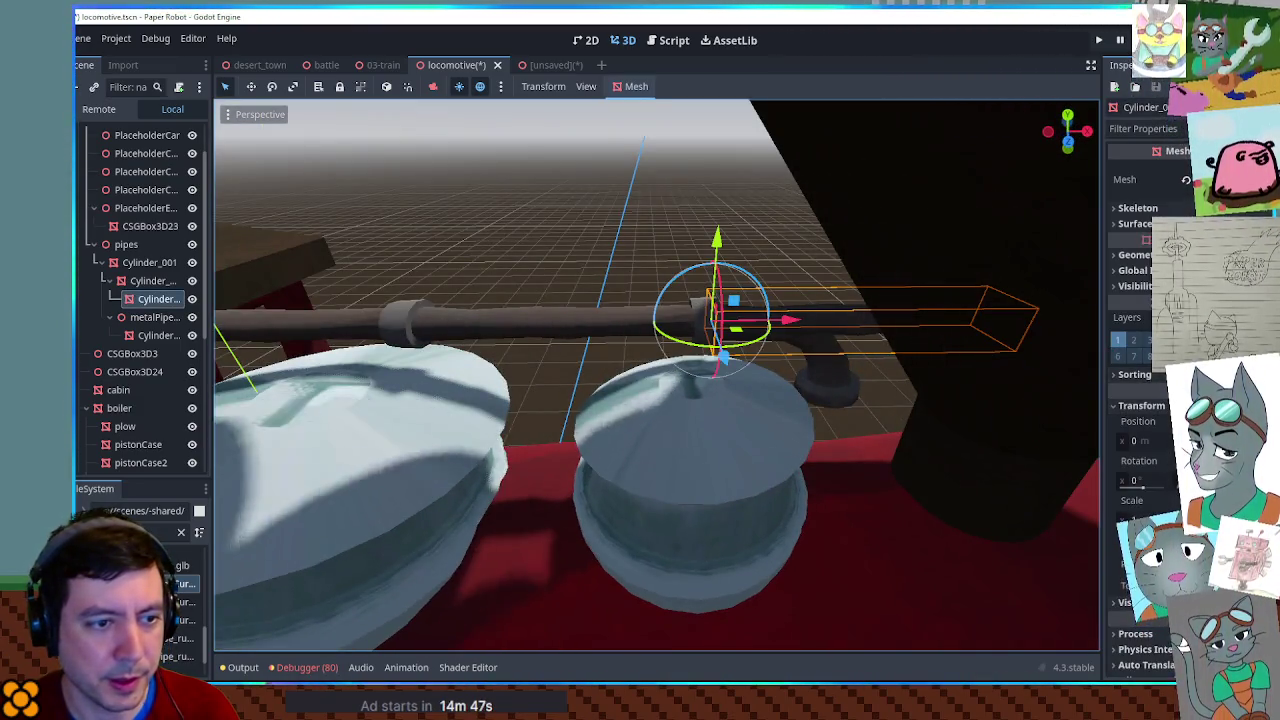
mouse_move(733, 338)
left_mouse_down()
mouse_move(738, 352)
mouse_move(728, 342)
left_mouse_up()
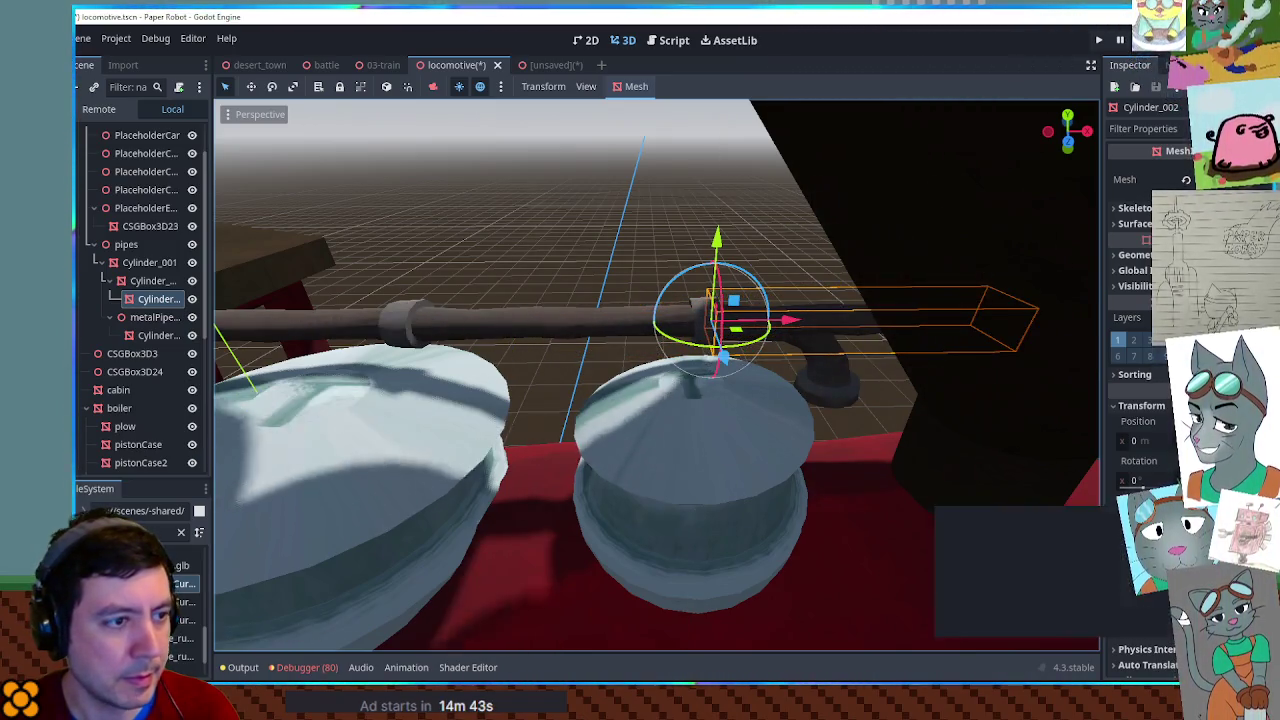
left_click_drag(150, 299, 147, 262)
mouse_move(758, 288)
left_mouse_down()
mouse_move(763, 353)
mouse_move(834, 371)
mouse_move(855, 393)
mouse_move(852, 377)
left_mouse_up()
key("KP_1")
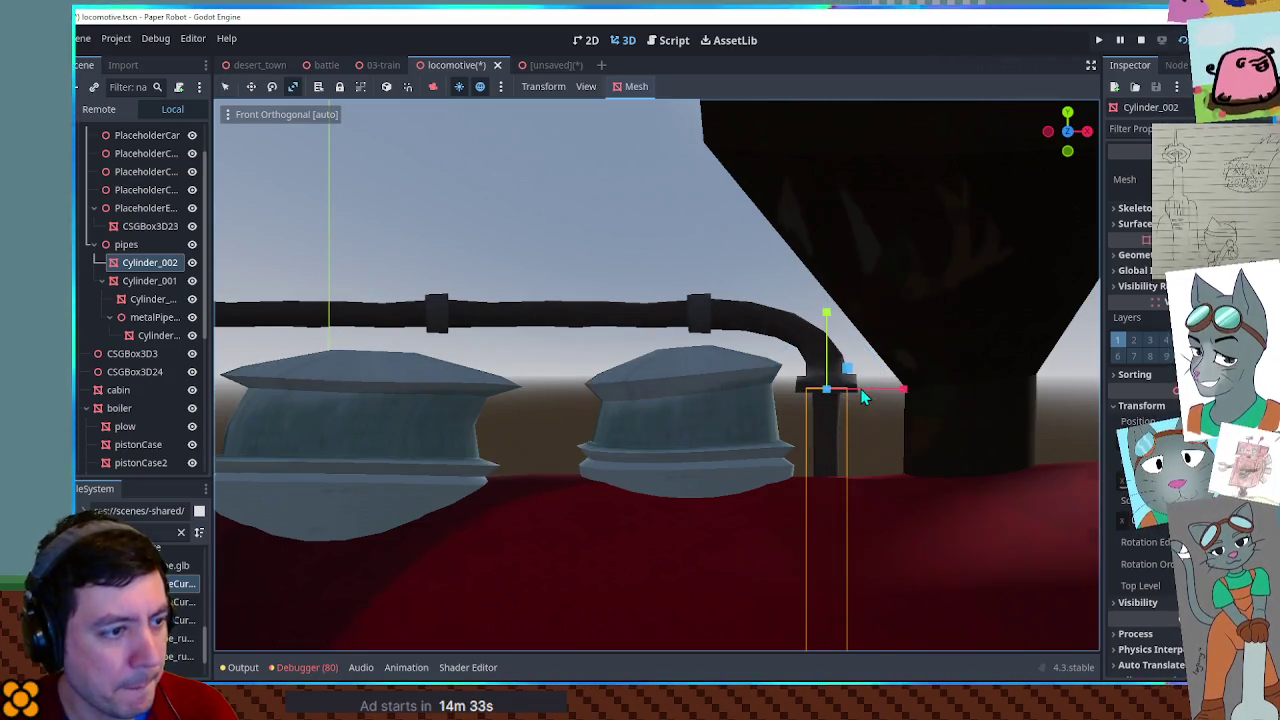
mouse_move(897, 399)
left_mouse_down()
mouse_move(323, 363)
mouse_move(256, 381)
mouse_move(962, 408)
left_mouse_up()
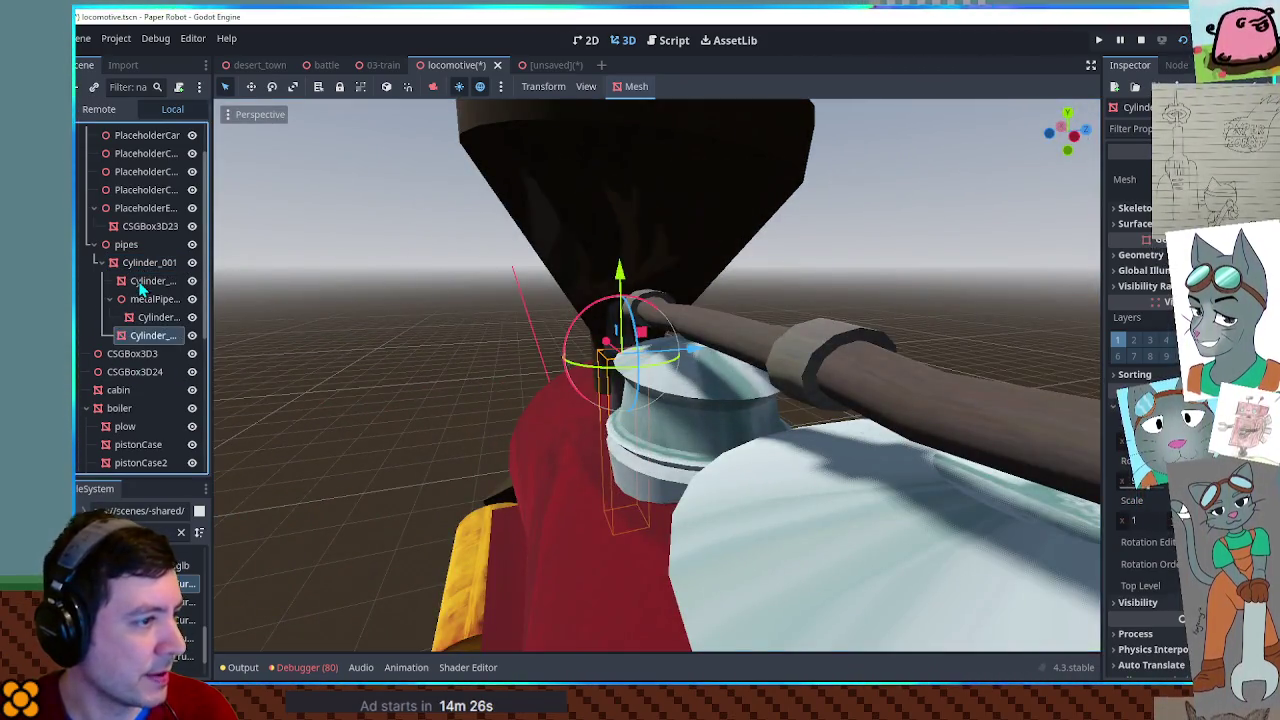
mouse_move(923, 295)
left_mouse_down()
mouse_move(797, 334)
mouse_move(585, 349)
left_mouse_up()
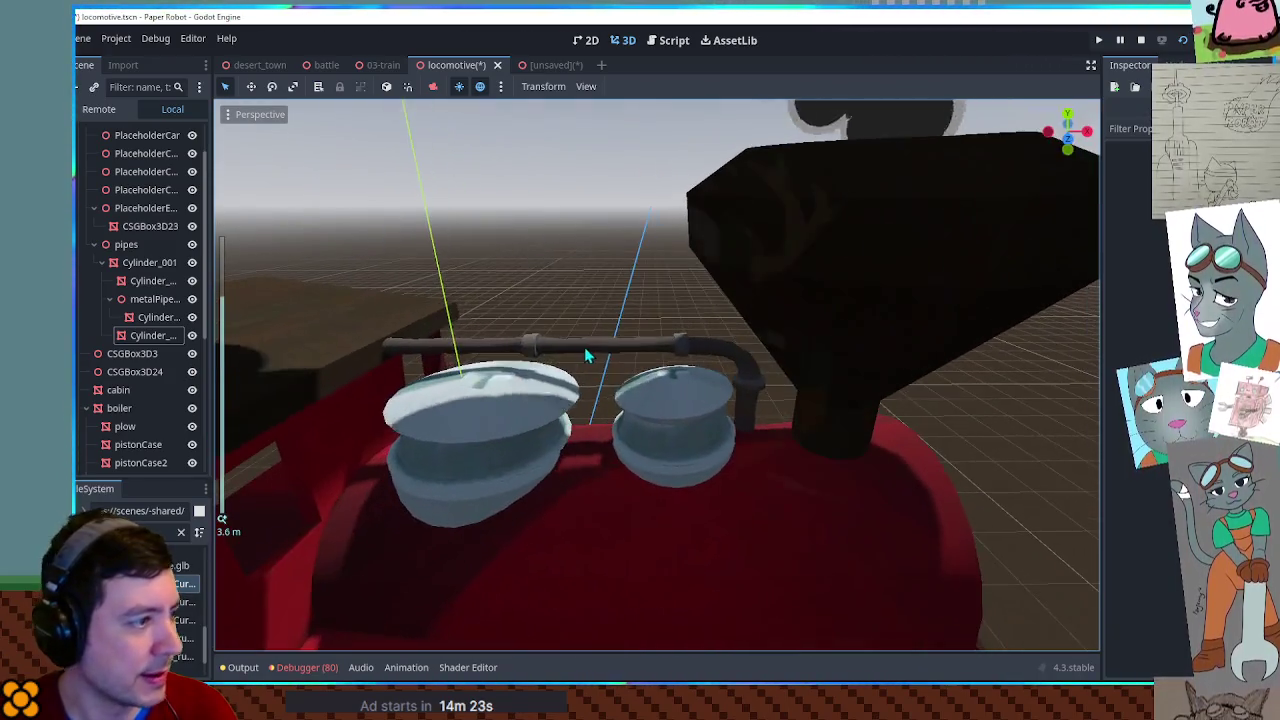
Duplicate the collapsed pipe assembly and start moving the copy along Z.
left_click(101, 262)
key("ctrl+d")
mouse_move(700, 400)
left_mouse_down()
mouse_move(741, 416)
mouse_move(745, 540)
mouse_move(785, 561)
left_mouse_up()
key("g")
key("z")
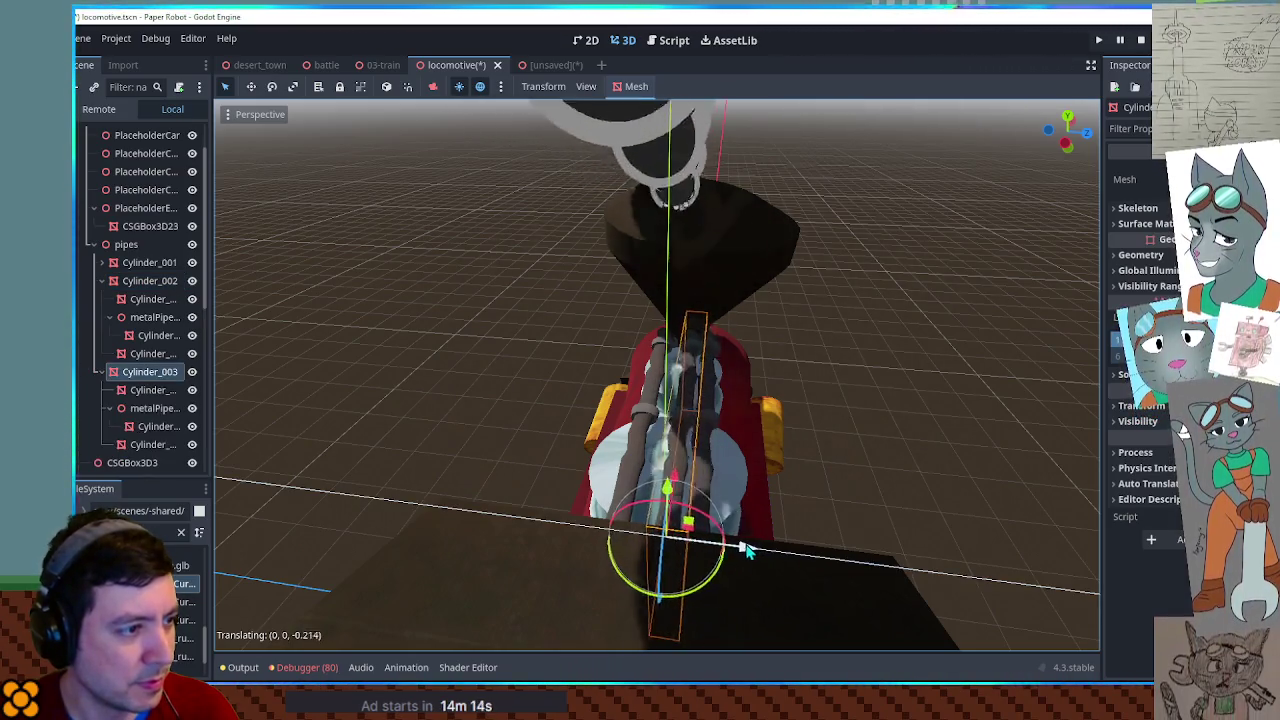
Lower the copied pipe Cylinder_004 along the side of the boiler toward the cabin.
mouse_move(818, 469)
left_mouse_down()
mouse_move(586, 368)
mouse_move(766, 440)
mouse_move(863, 426)
mouse_move(843, 380)
mouse_move(603, 410)
mouse_move(657, 357)
mouse_move(660, 370)
mouse_move(463, 371)
mouse_move(884, 373)
left_mouse_up()
mouse_move(745, 411)
left_mouse_down()
mouse_move(914, 371)
mouse_move(635, 426)
mouse_move(551, 409)
mouse_move(634, 523)
mouse_move(585, 385)
mouse_move(560, 390)
mouse_move(600, 395)
mouse_move(503, 430)
mouse_move(760, 411)
mouse_move(773, 395)
mouse_move(674, 429)
mouse_move(357, 408)
mouse_move(715, 415)
left_mouse_up()
scroll(635, 426, "up", 3)
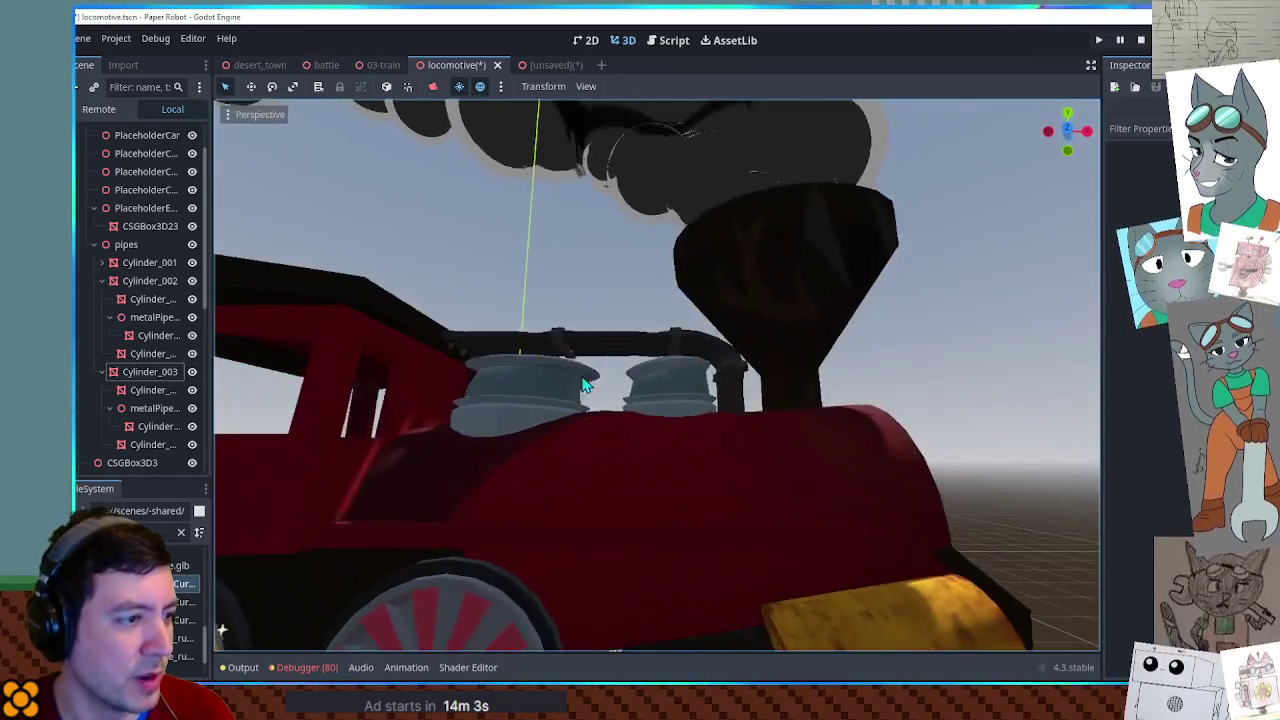
scroll(585, 385, "down", 3)
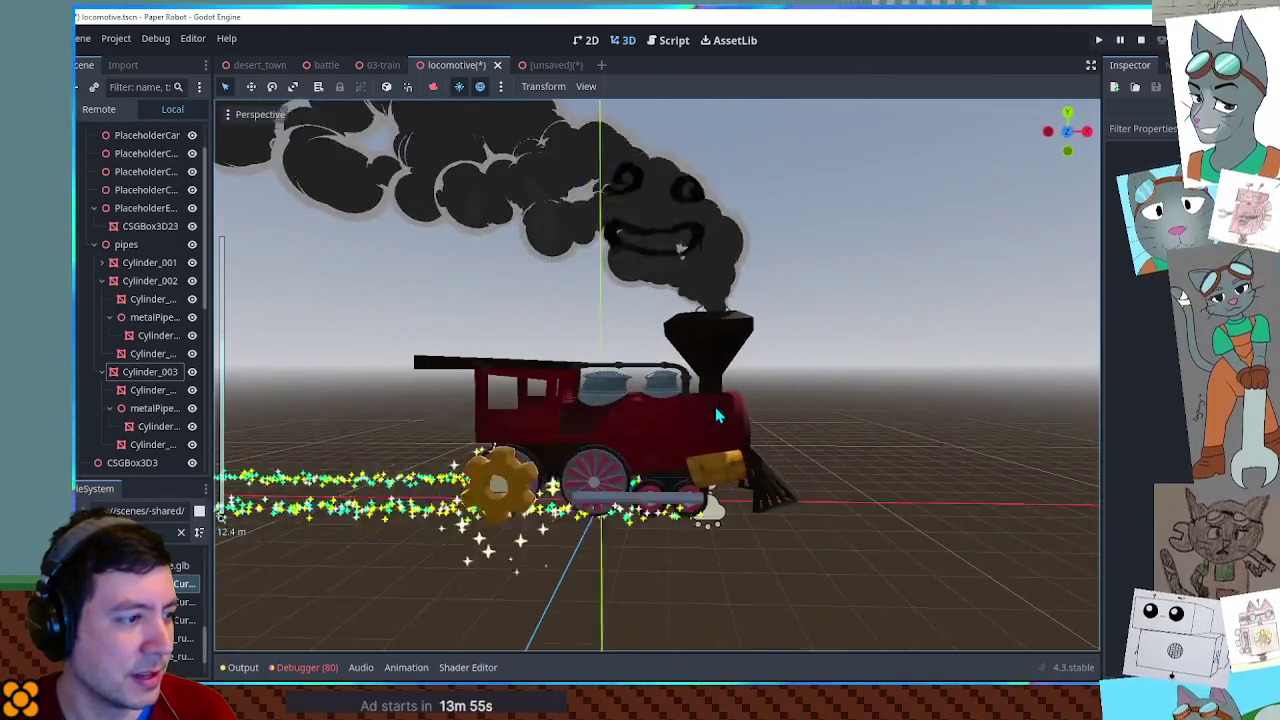
scroll(660, 395, "up", 5)
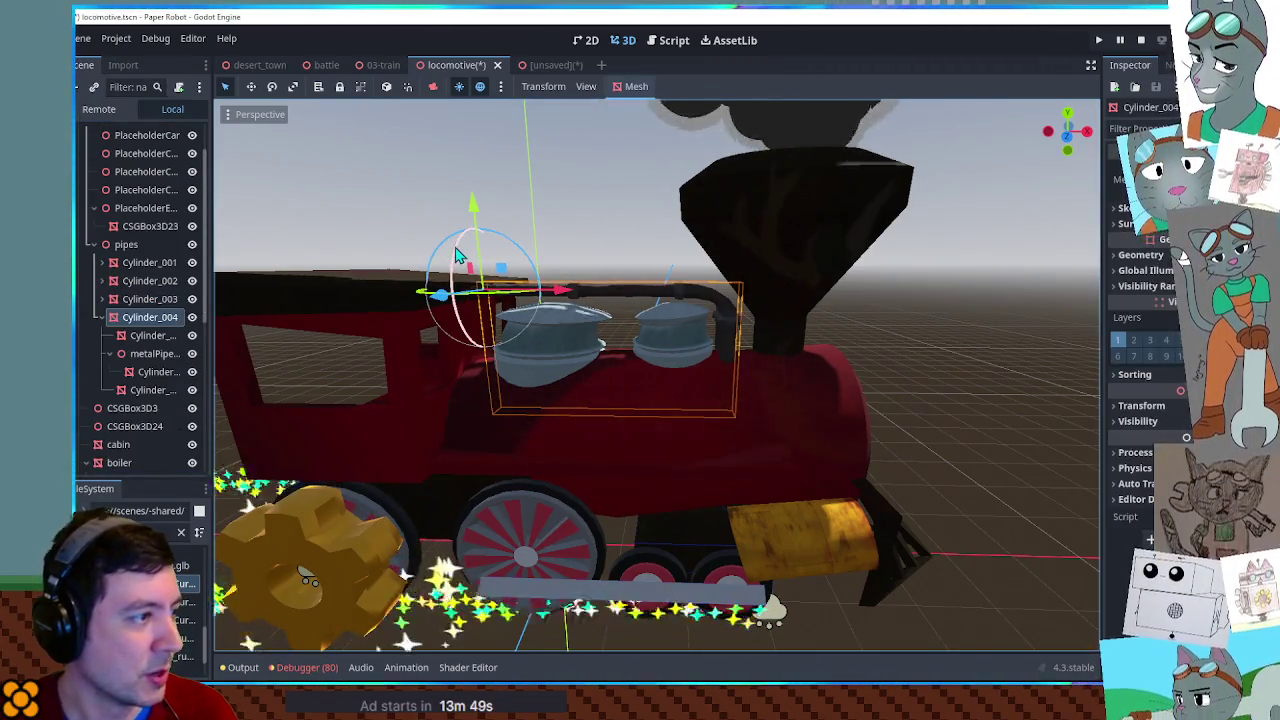
left_click_drag(458, 368, 440, 425)
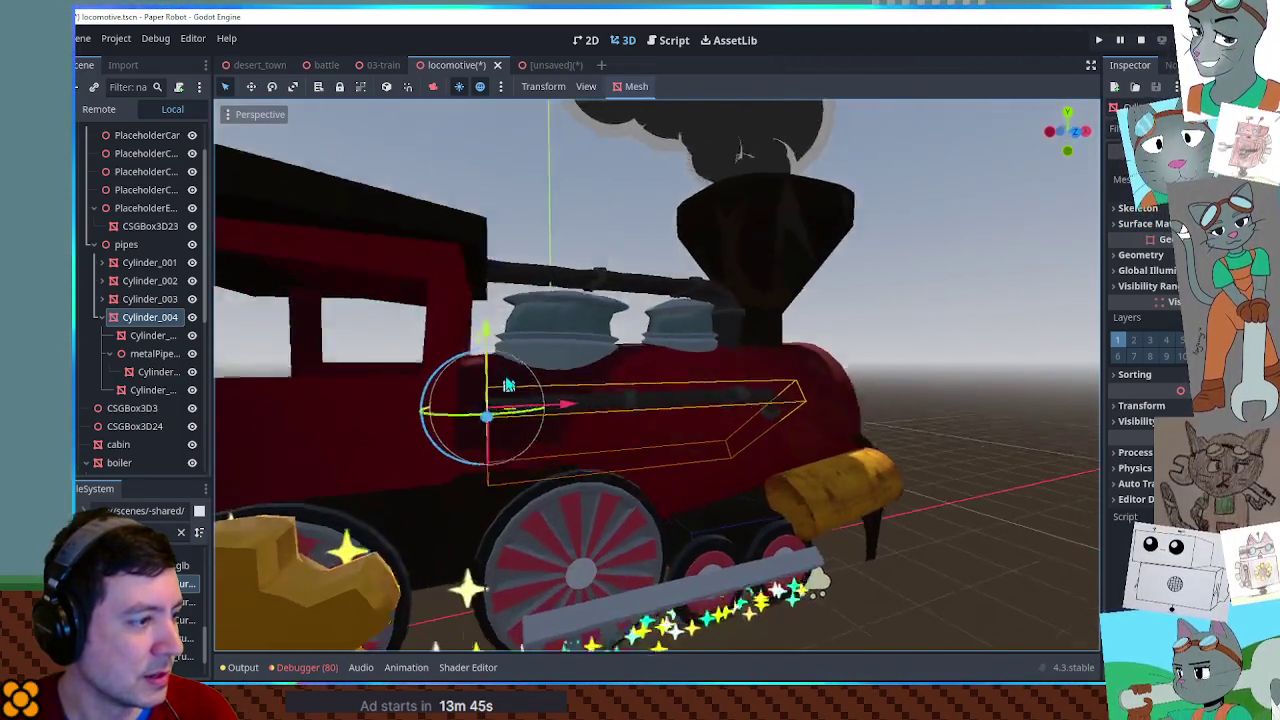
left_click_drag(540, 400, 545, 400)
Check the side pipe Cylinder_004 from several angles, then close the unsaved pipe scene.
left_click_drag(450, 395, 362, 395)
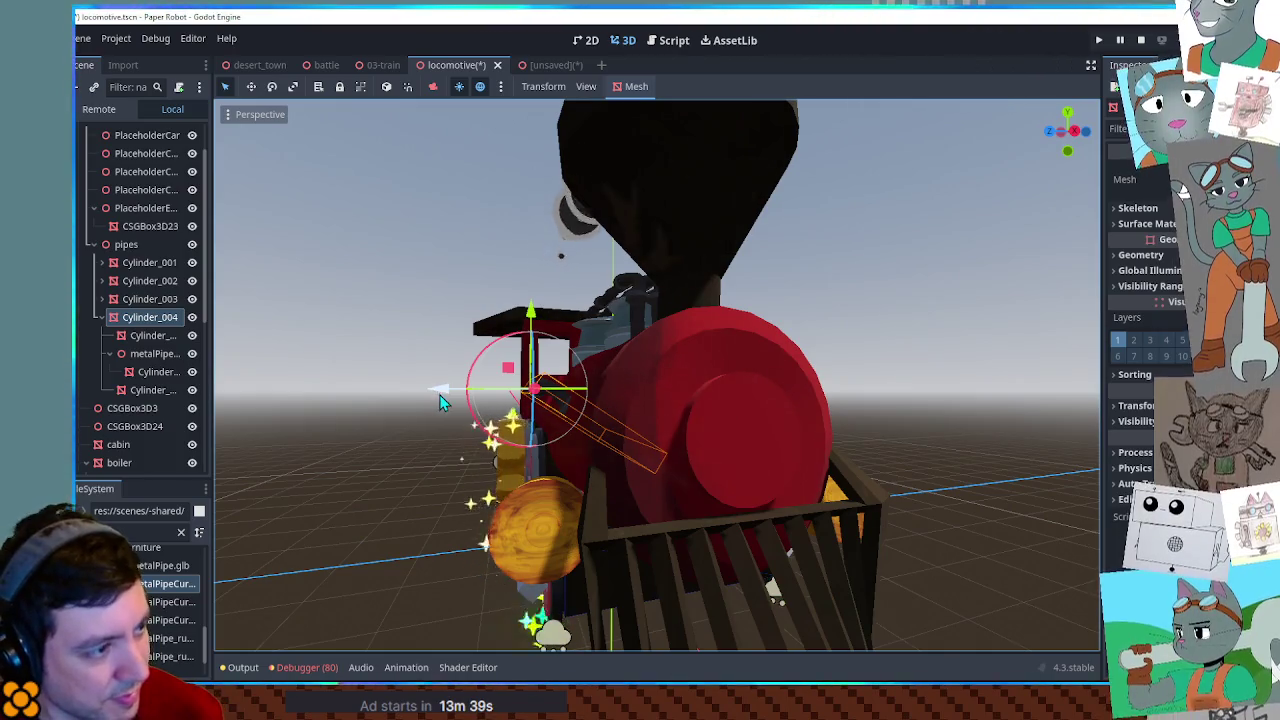
mouse_move(401, 401)
left_mouse_down()
mouse_move(606, 405)
mouse_move(390, 370)
left_mouse_up()
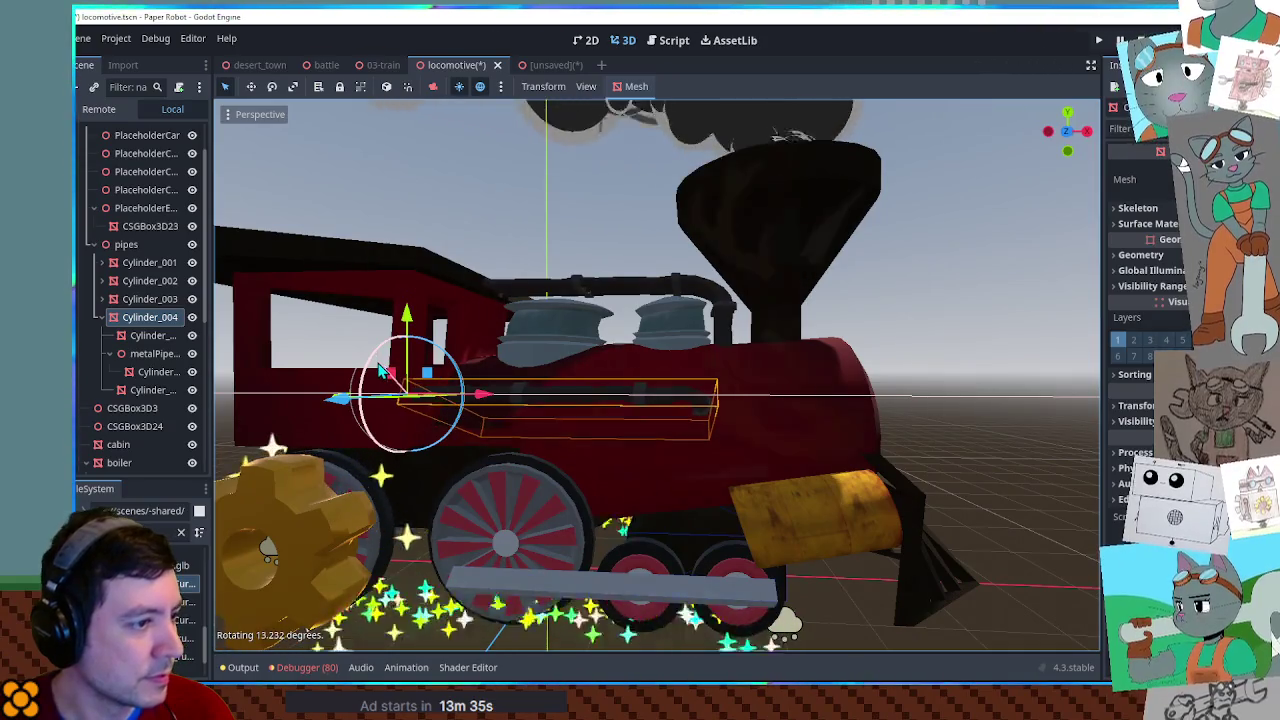
mouse_move(535, 384)
left_mouse_down()
mouse_move(440, 385)
mouse_move(900, 375)
left_mouse_up()
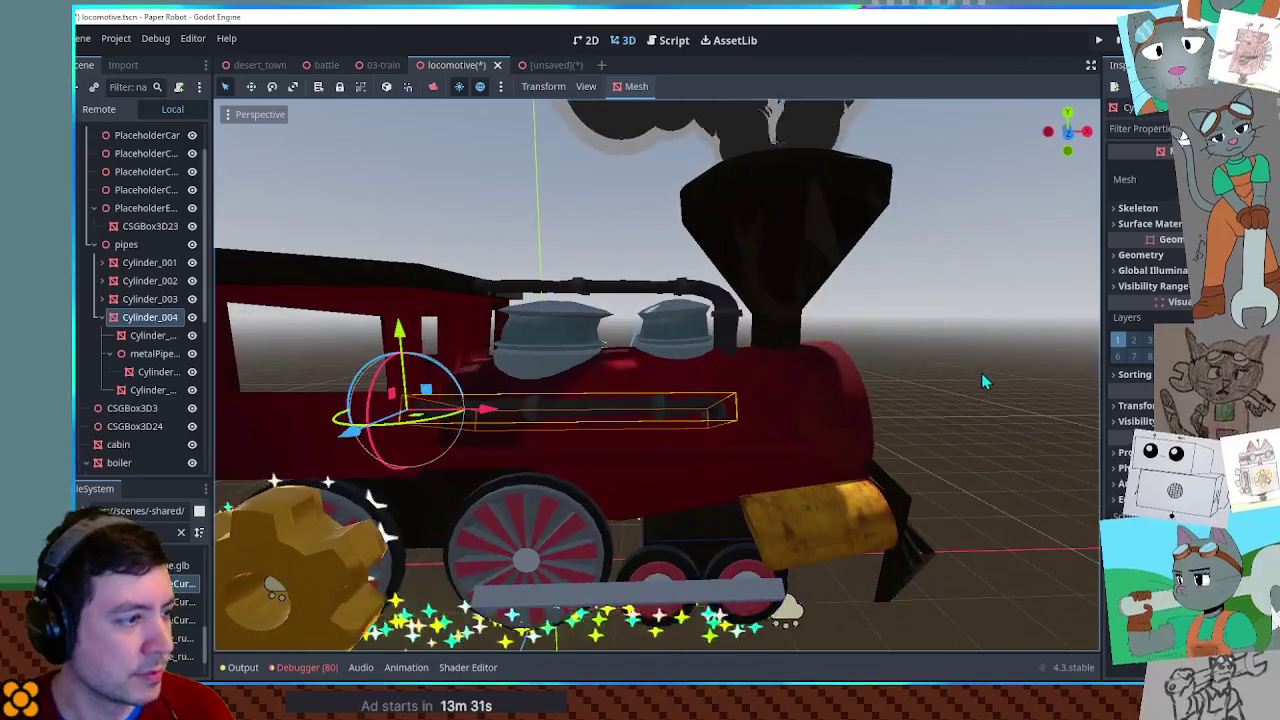
left_click(981, 373)
mouse_move(814, 386)
left_mouse_down()
mouse_move(907, 372)
mouse_move(740, 386)
mouse_move(761, 386)
mouse_move(771, 437)
mouse_move(763, 410)
mouse_move(449, 427)
left_mouse_up()
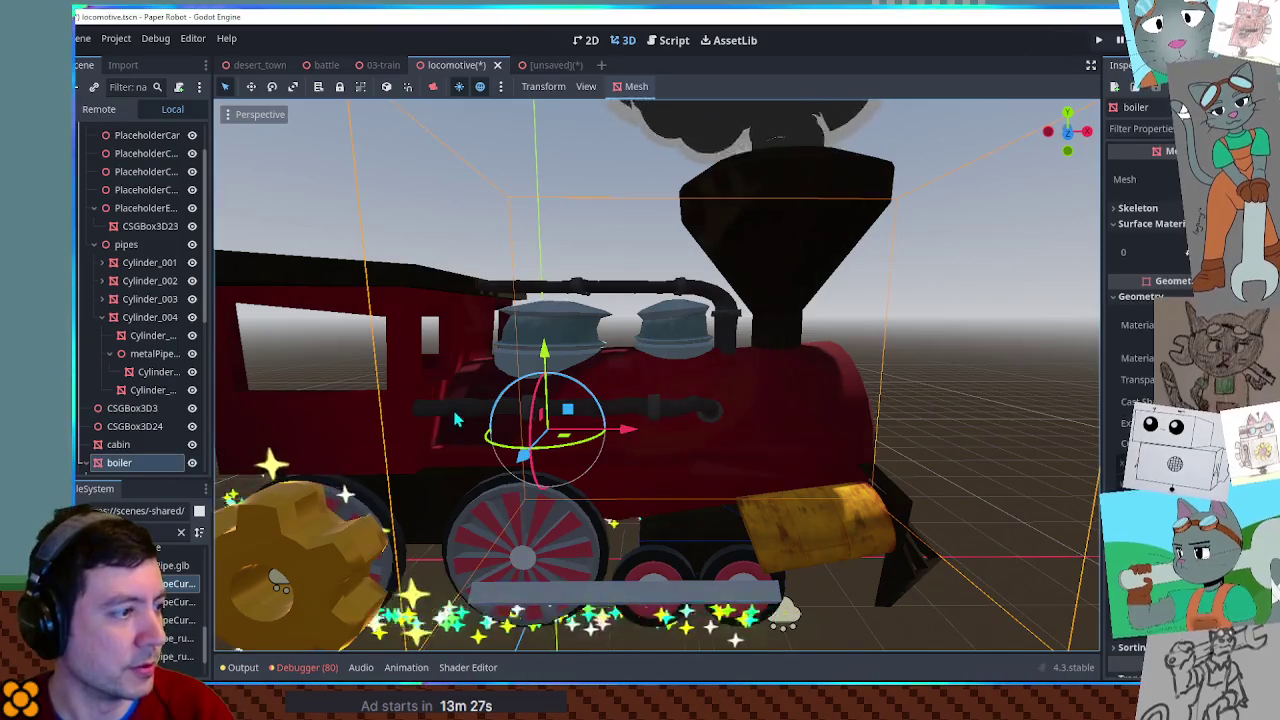
left_click(455, 418)
mouse_move(1028, 395)
left_mouse_down()
mouse_move(791, 380)
mouse_move(626, 400)
mouse_move(952, 395)
mouse_move(1000, 346)
mouse_move(808, 392)
left_mouse_up()
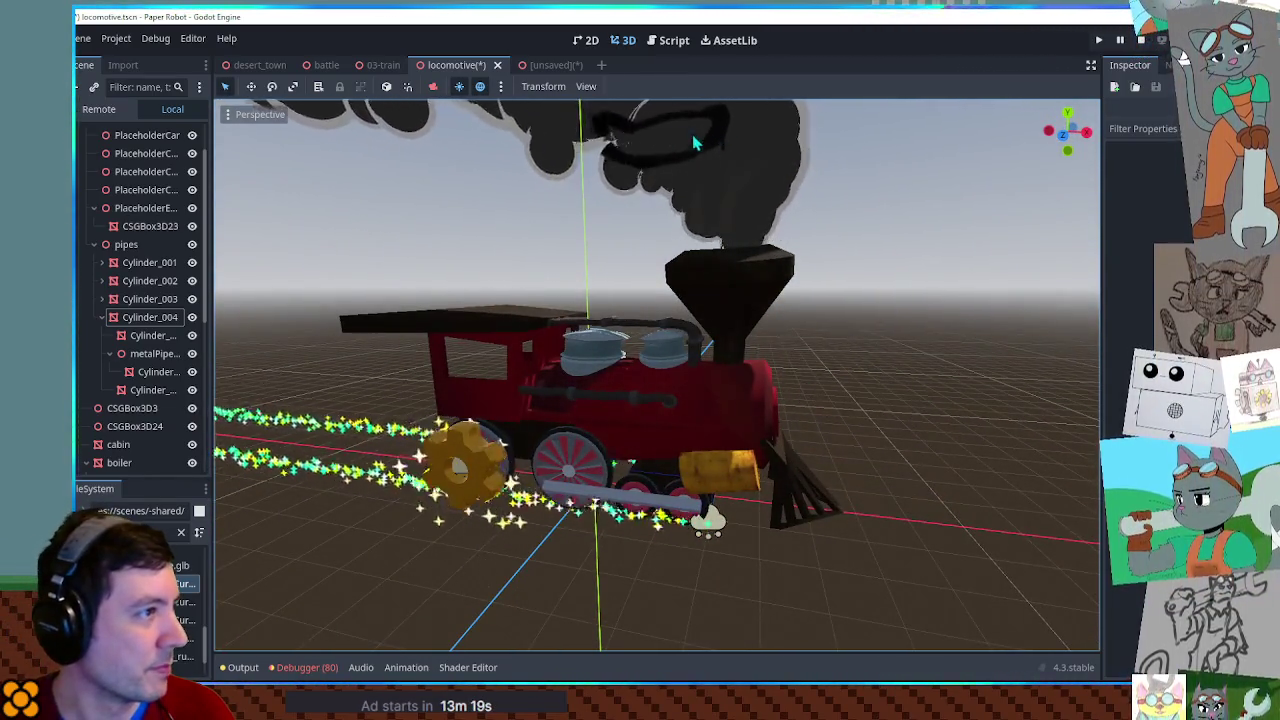
middle_click(547, 66)
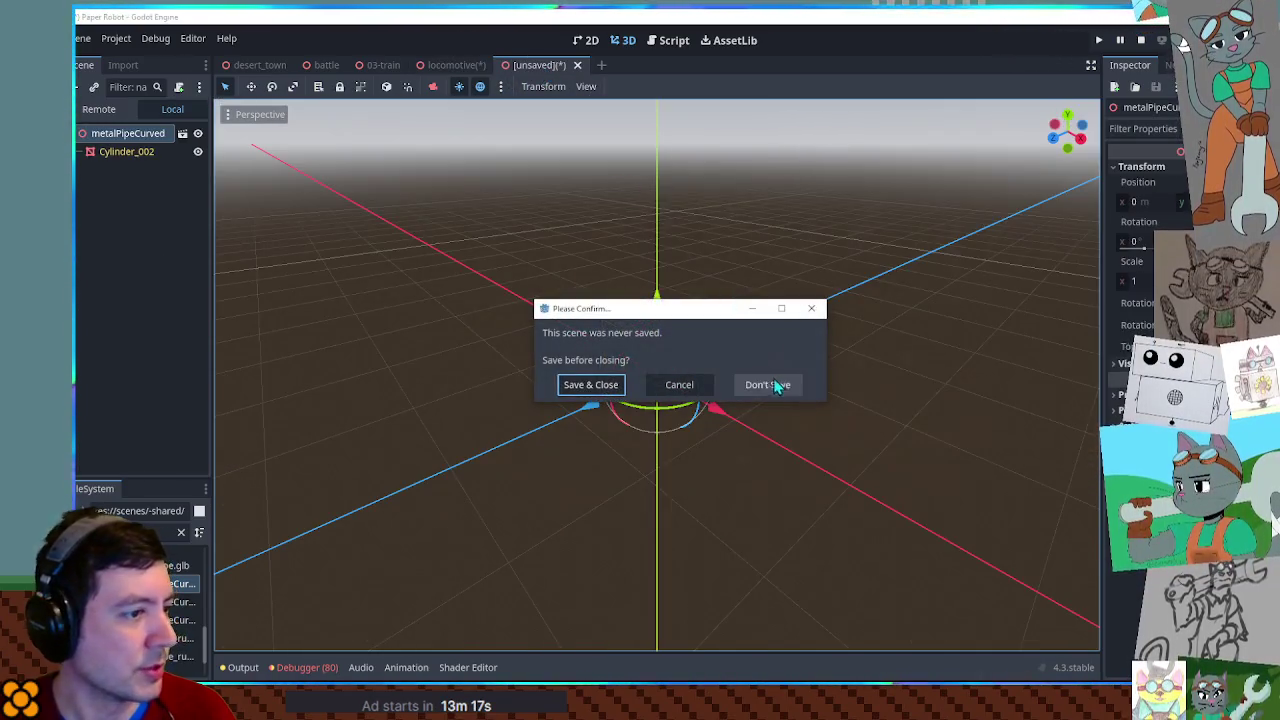
Discard the unsaved pipe scene, save the locomotive, and test-run the game before closing it.
left_click(766, 383)
key("ctrl+s")
key("F5")
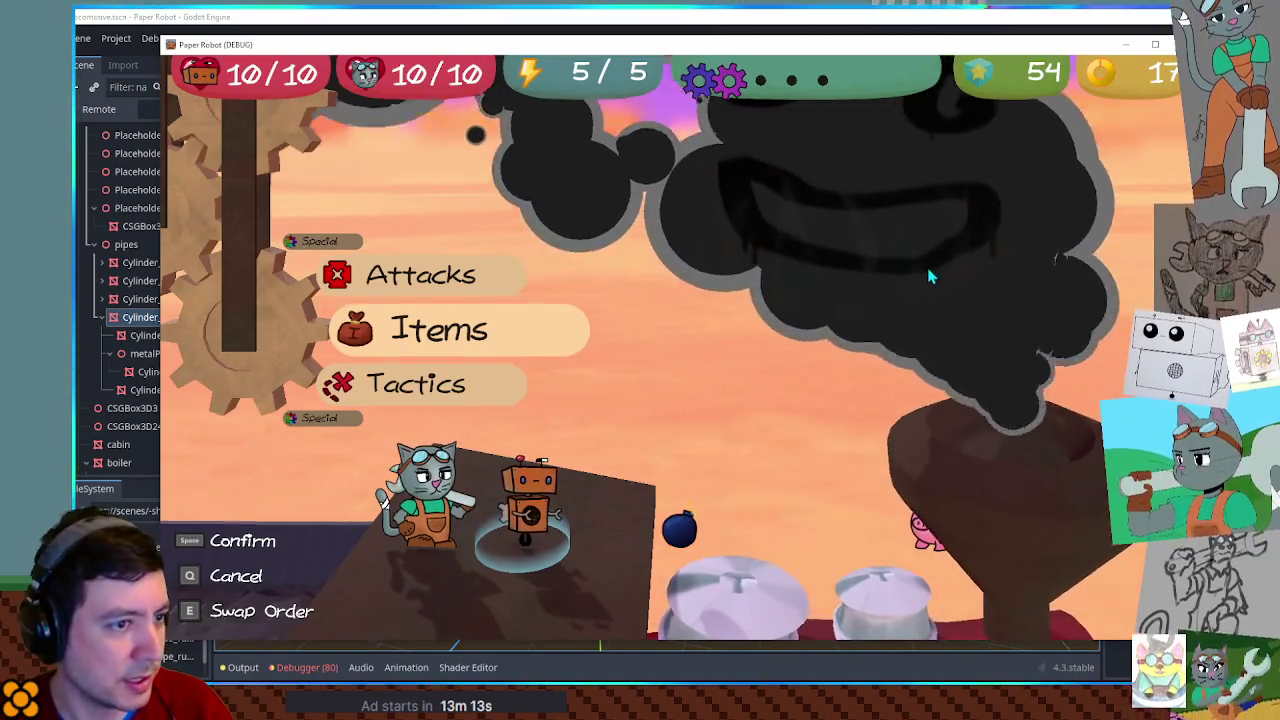
key("F1")
left_click(551, 390)
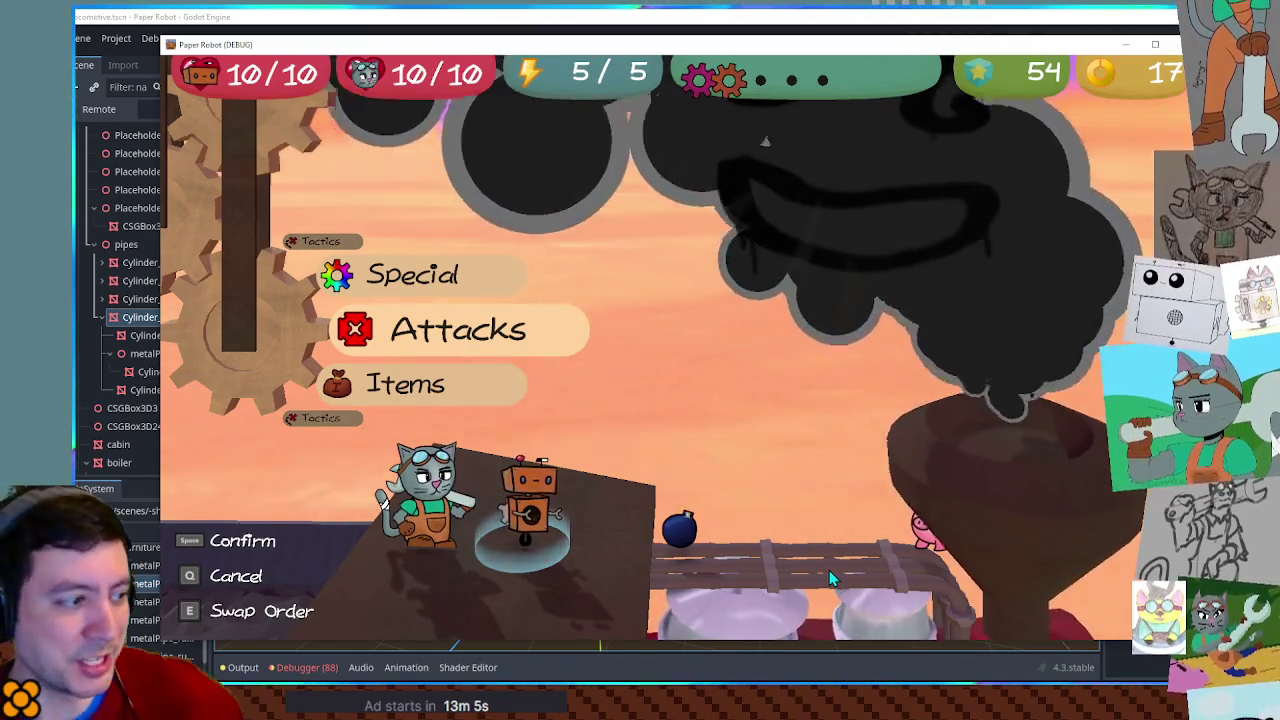
key("space")
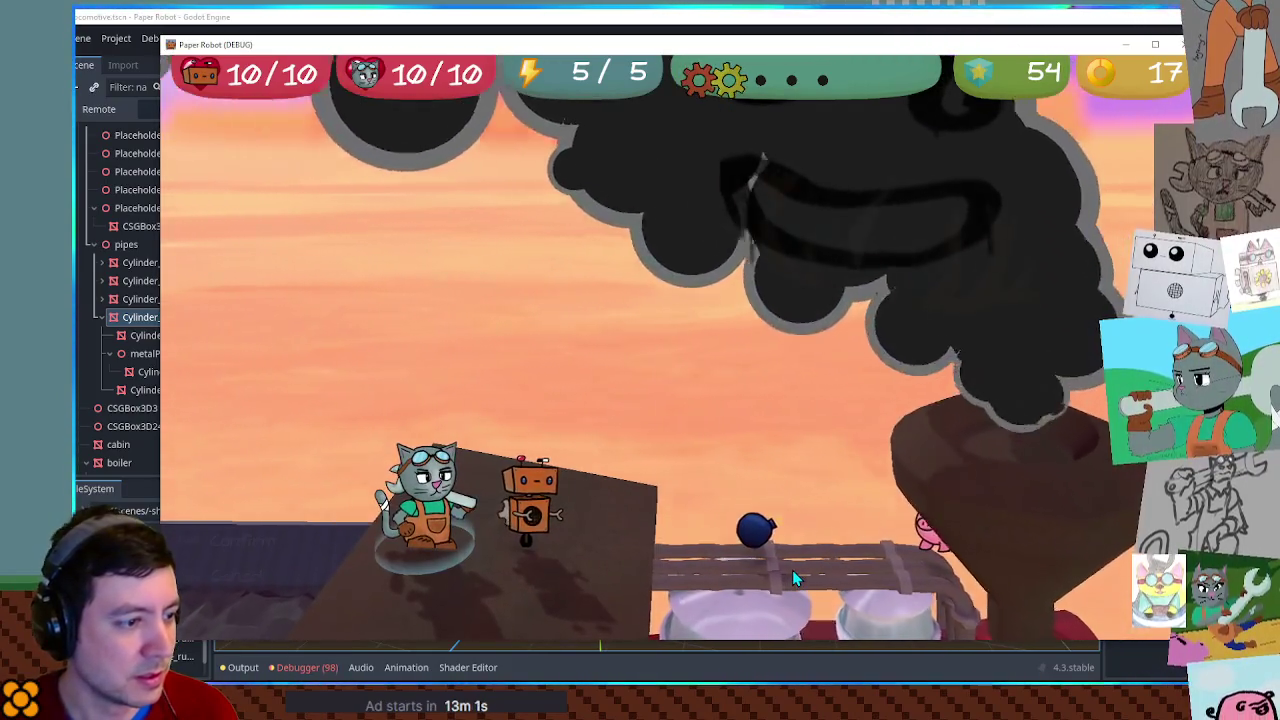
key("space")
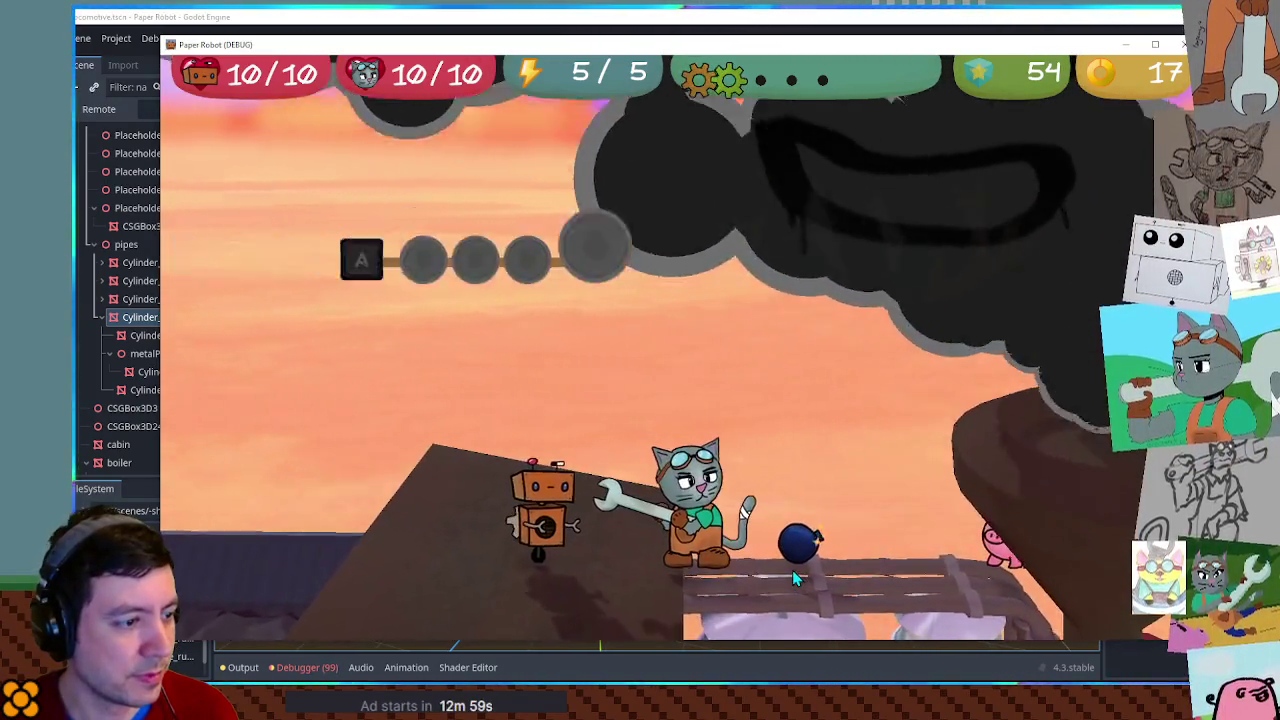
key("space")
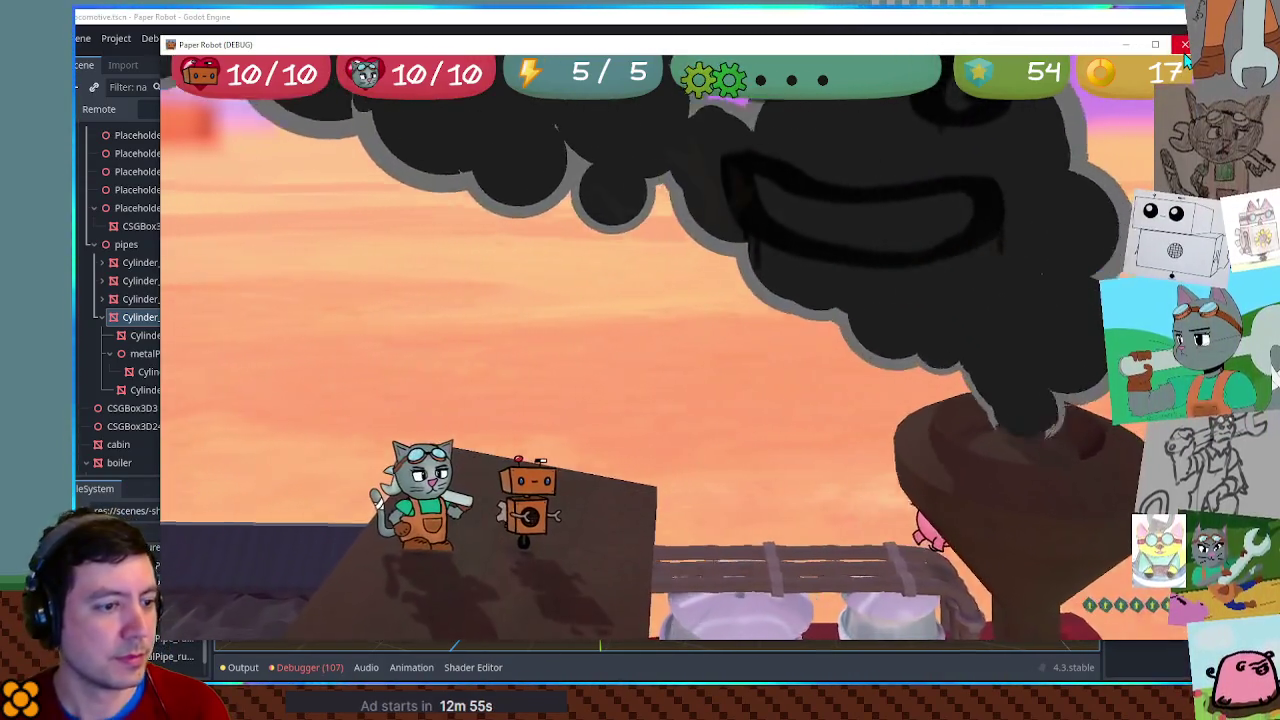
left_click(1184, 46)
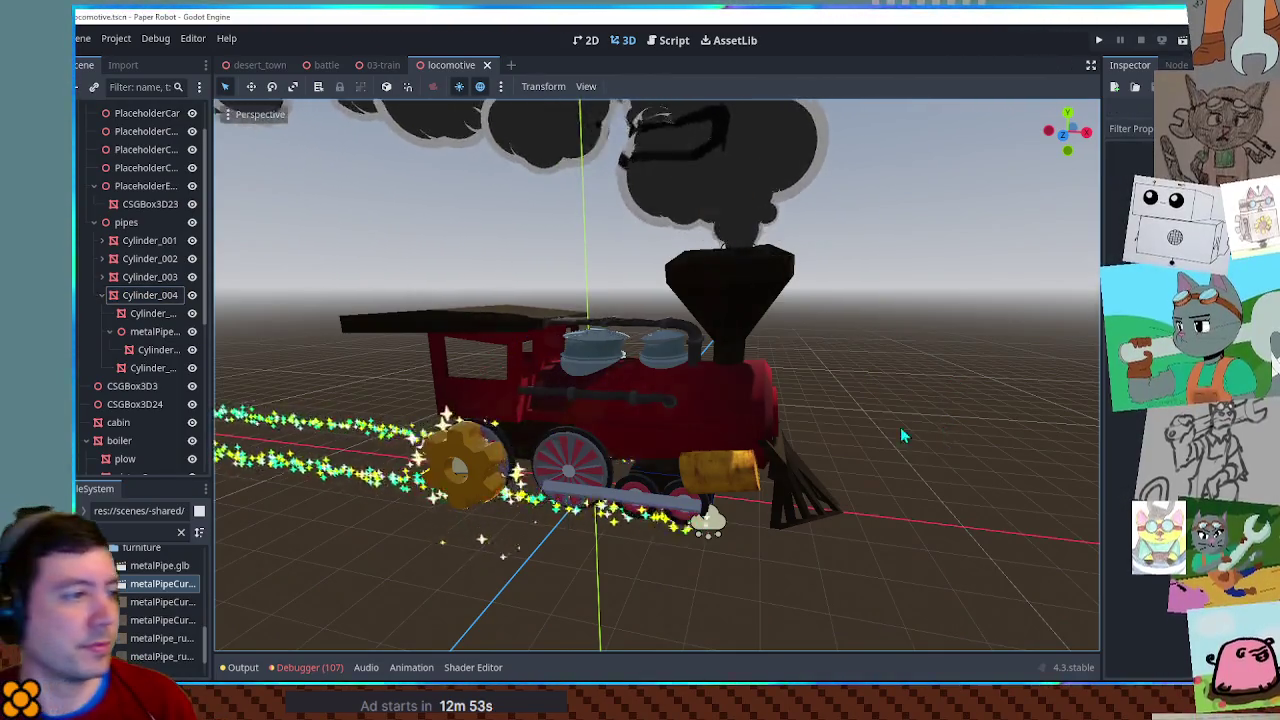
Check the locomotive in the 03-train scene, then return and select the pipe bracket over the domes.
left_click_drag(900, 435, 963, 408)
left_click(380, 65)
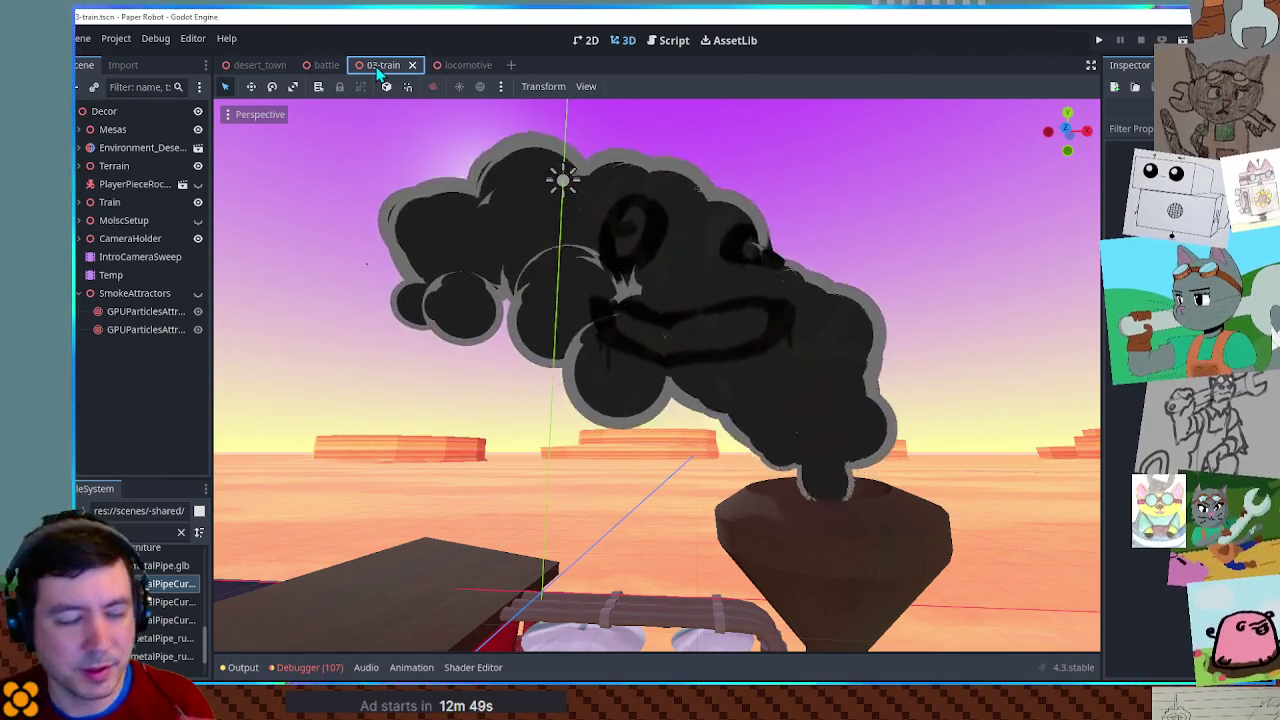
mouse_move(608, 391)
left_mouse_down()
mouse_move(615, 427)
mouse_move(586, 534)
mouse_move(611, 423)
mouse_move(643, 460)
mouse_move(631, 337)
mouse_move(620, 370)
mouse_move(603, 342)
mouse_move(608, 417)
left_mouse_up()
left_click(608, 417)
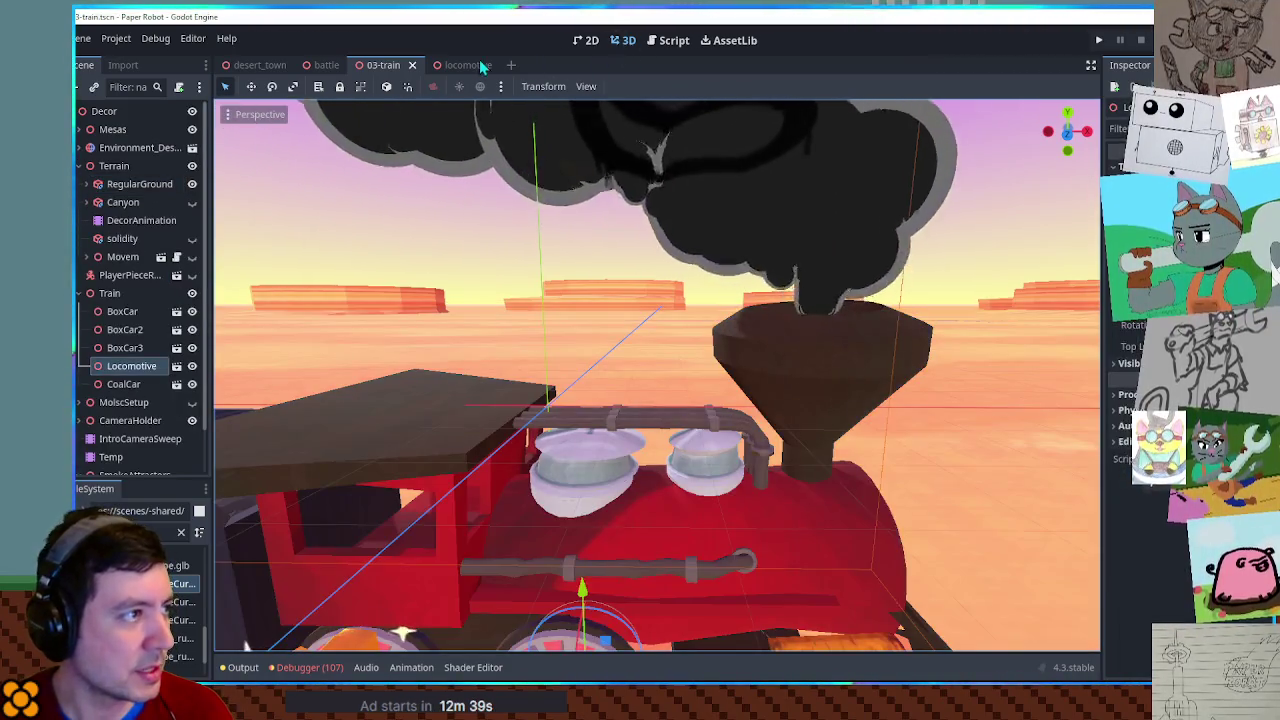
left_click(462, 65)
left_click_drag(543, 209, 642, 424)
left_click(605, 338)
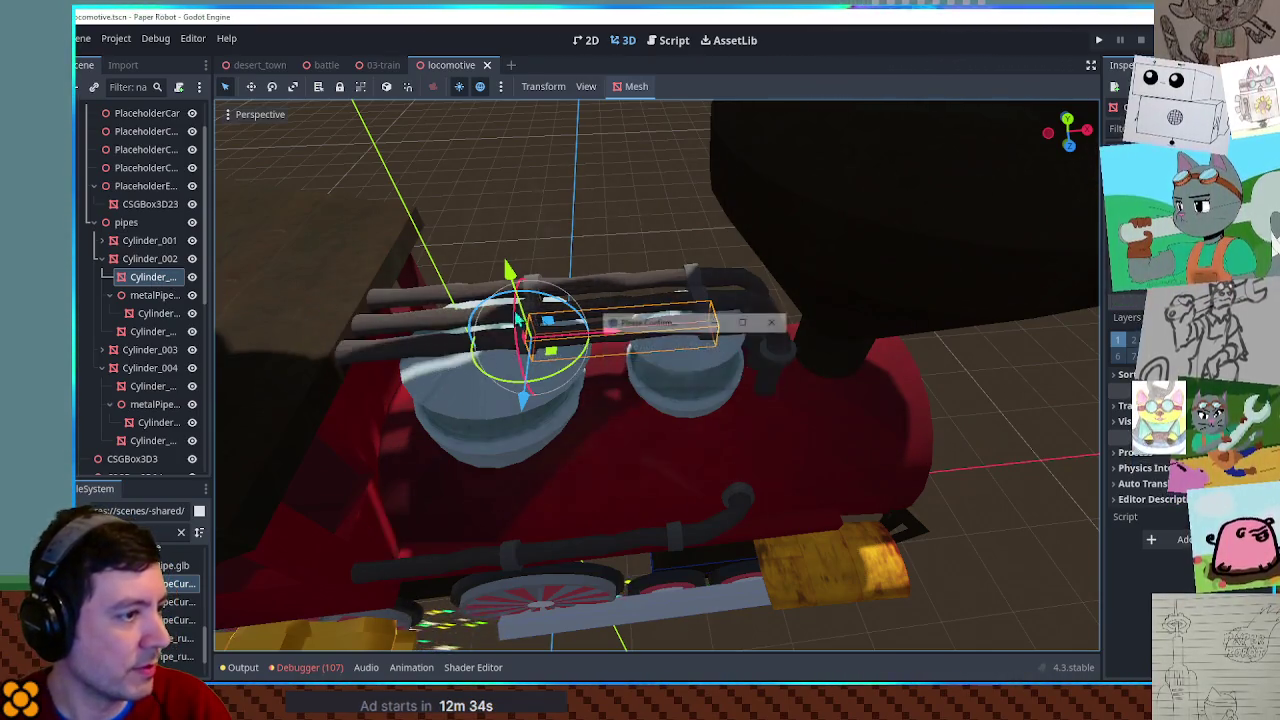
Delete the pipe bracket, shift the two remaining cylinders left along X, and save.
key("Return")
left_click(773, 378, "shift")
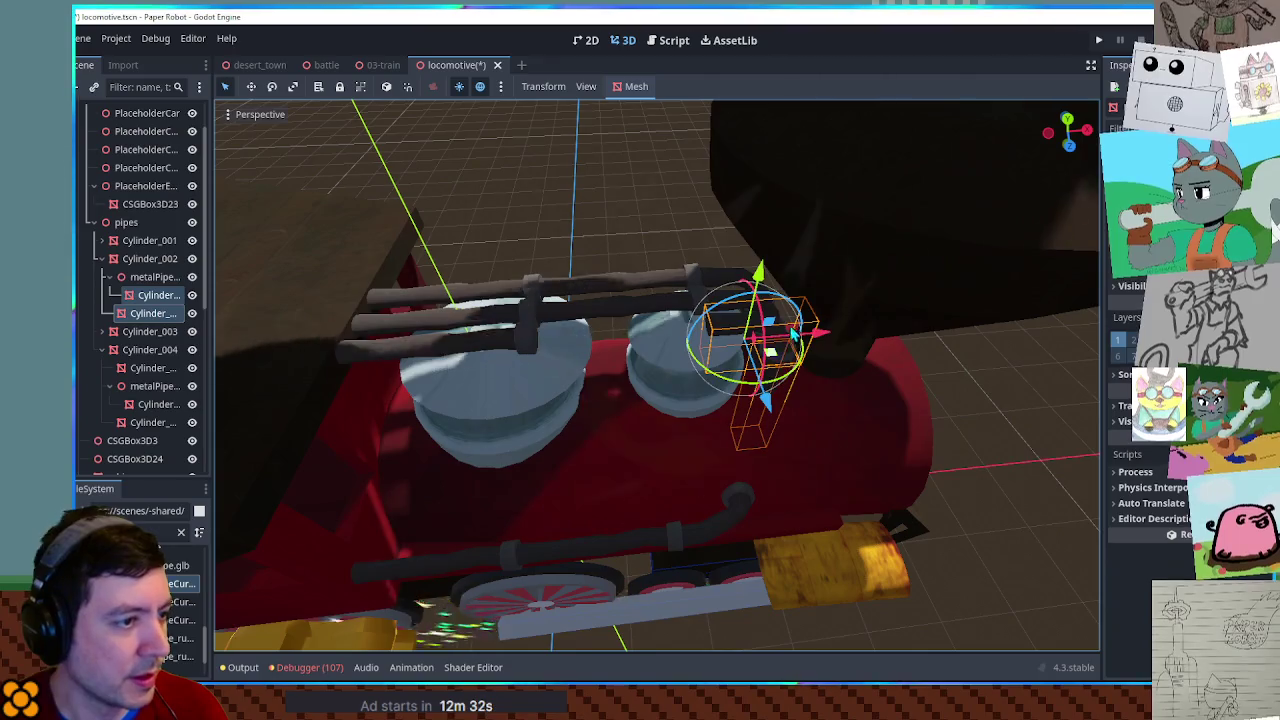
left_click_drag(818, 336, 679, 344)
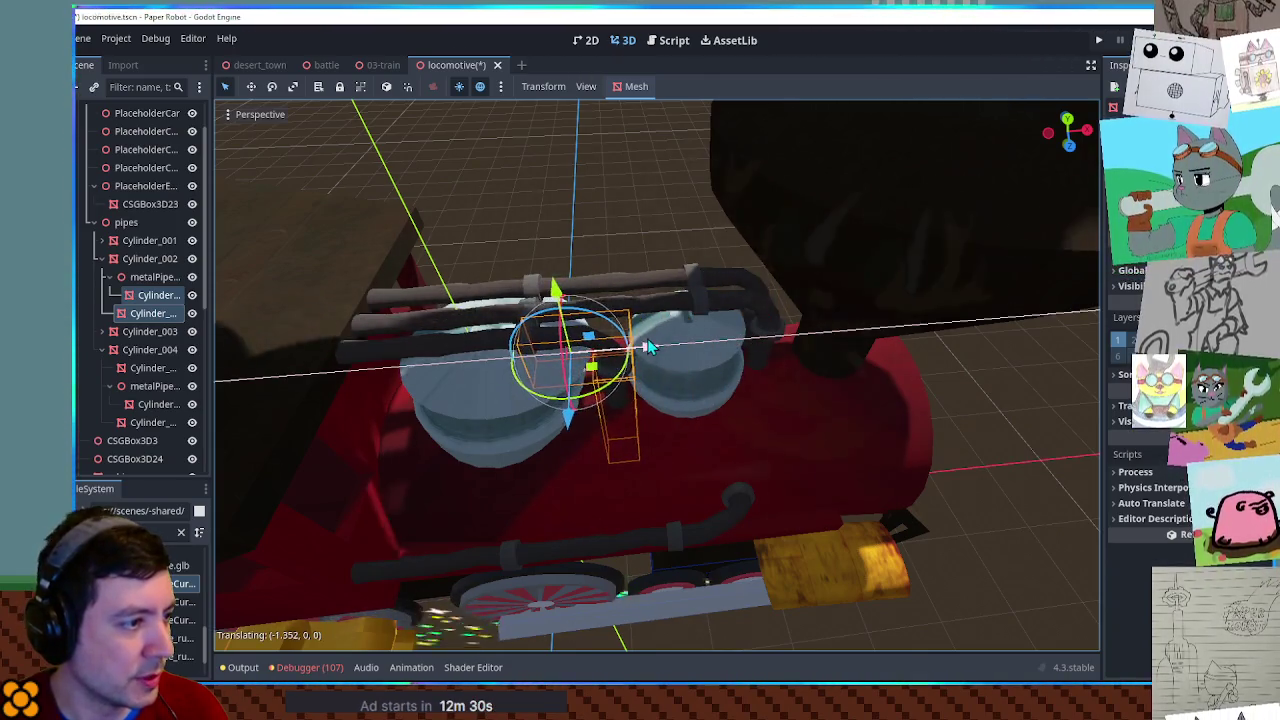
scroll(604, 350, "up", 3)
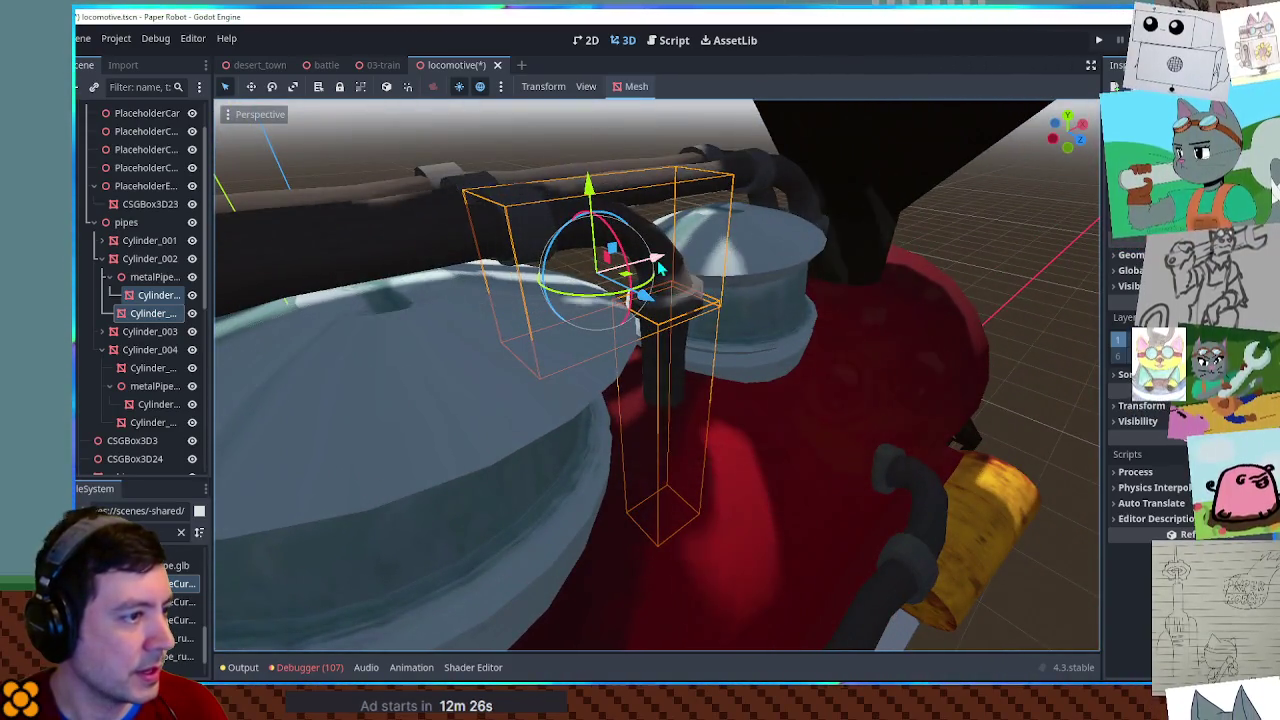
left_click_drag(675, 312, 700, 303)
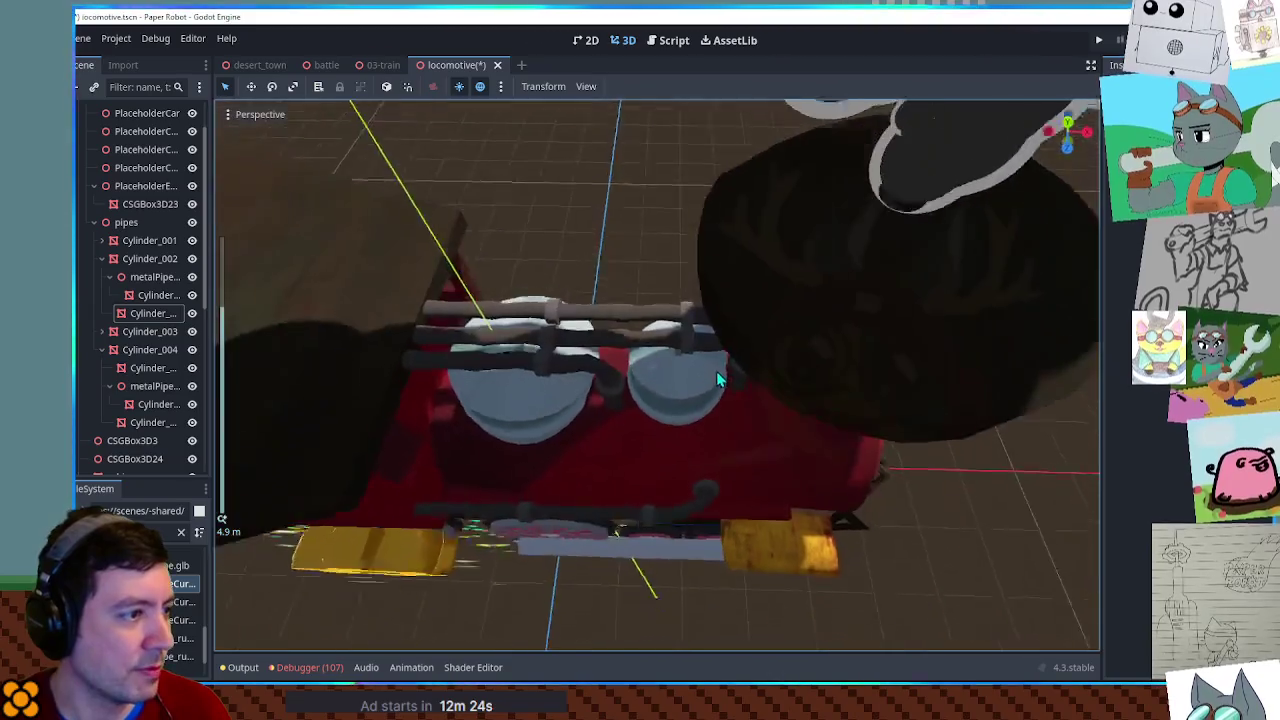
scroll(490, 345, "up", 3)
mouse_move(497, 365)
left_mouse_down()
mouse_move(666, 314)
mouse_move(677, 380)
mouse_move(760, 386)
left_mouse_up()
key("ctrl+s")
Select the curved metal pipe piece under Cylinder_002 and set its X scale to 1.
scroll(666, 300, "up", 2)
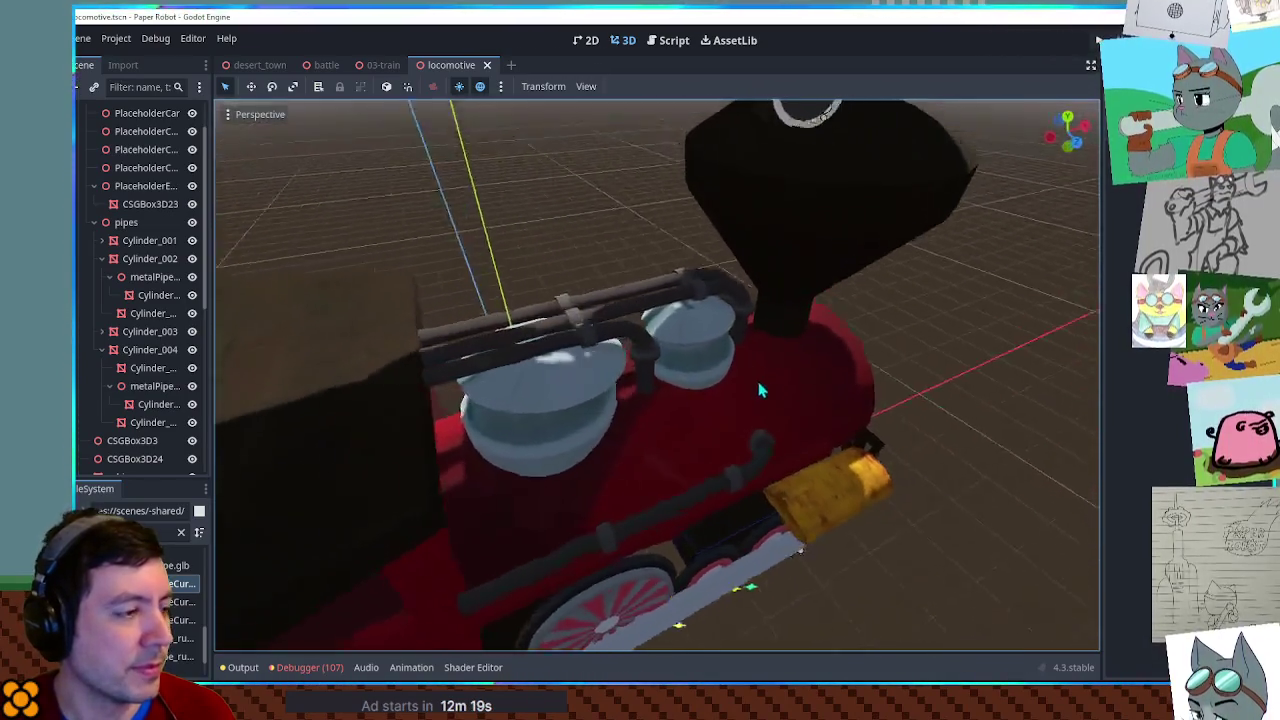
scroll(634, 351, "down", 3)
mouse_move(634, 351)
left_mouse_down()
mouse_move(608, 337)
mouse_move(612, 350)
mouse_move(621, 296)
mouse_move(600, 294)
mouse_move(631, 346)
mouse_move(673, 344)
mouse_move(617, 291)
mouse_move(648, 324)
mouse_move(677, 329)
mouse_move(638, 327)
mouse_move(825, 360)
mouse_move(685, 336)
mouse_move(594, 294)
mouse_move(597, 348)
mouse_move(558, 349)
mouse_move(632, 365)
left_mouse_up()
scroll(612, 350, "up", 5)
scroll(638, 327, "down", 2)
left_click(603, 350)
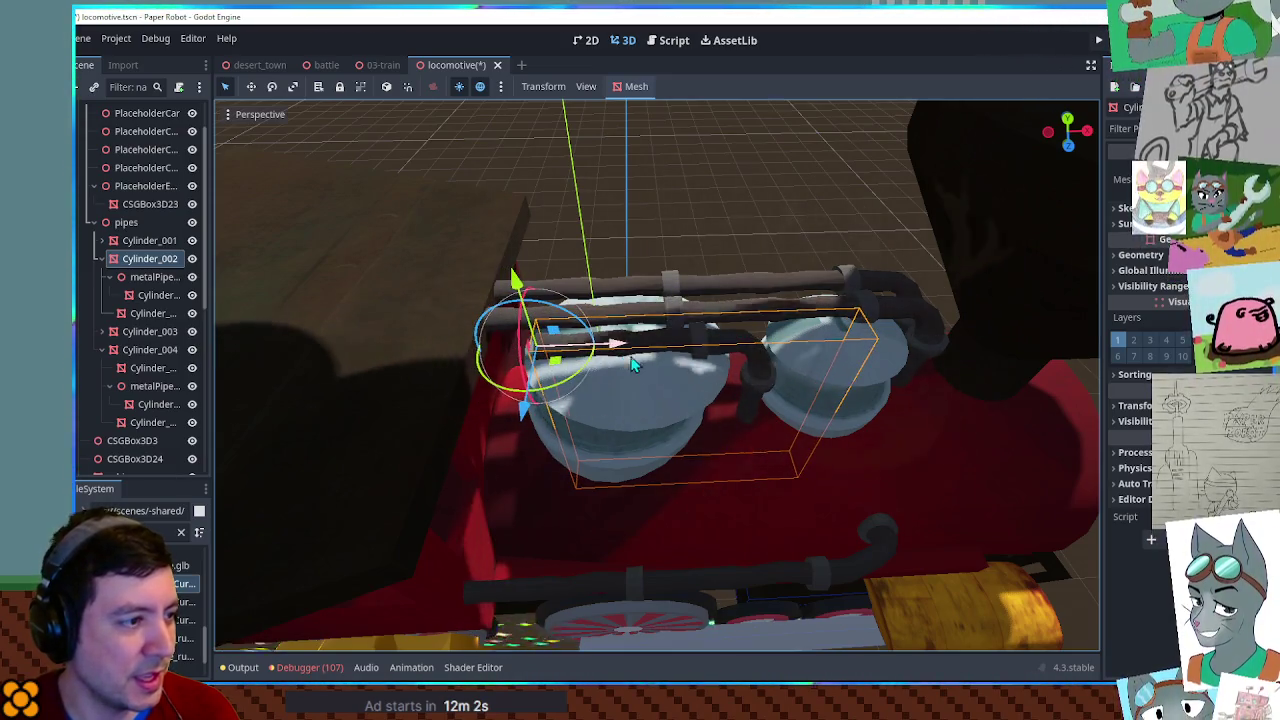
left_click(140, 314)
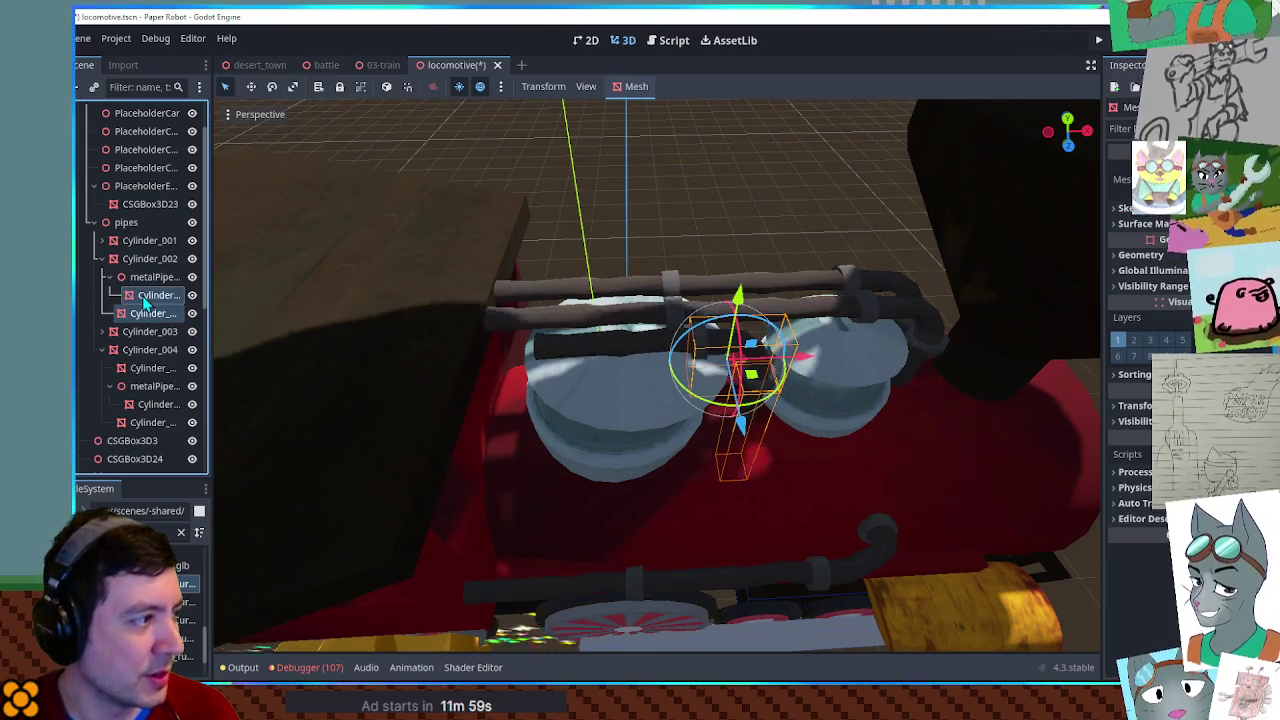
left_click(153, 281)
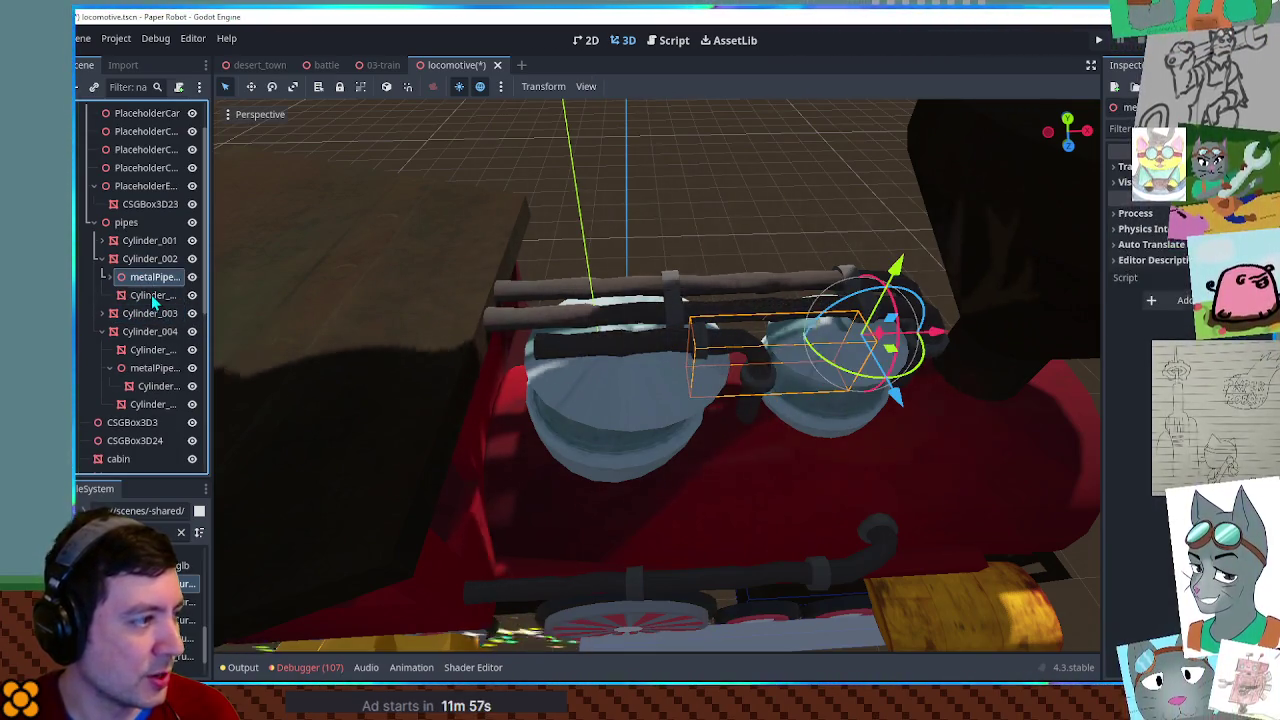
mouse_move(867, 392)
left_mouse_down()
mouse_move(831, 418)
mouse_move(771, 401)
left_mouse_up()
right_click(779, 402)
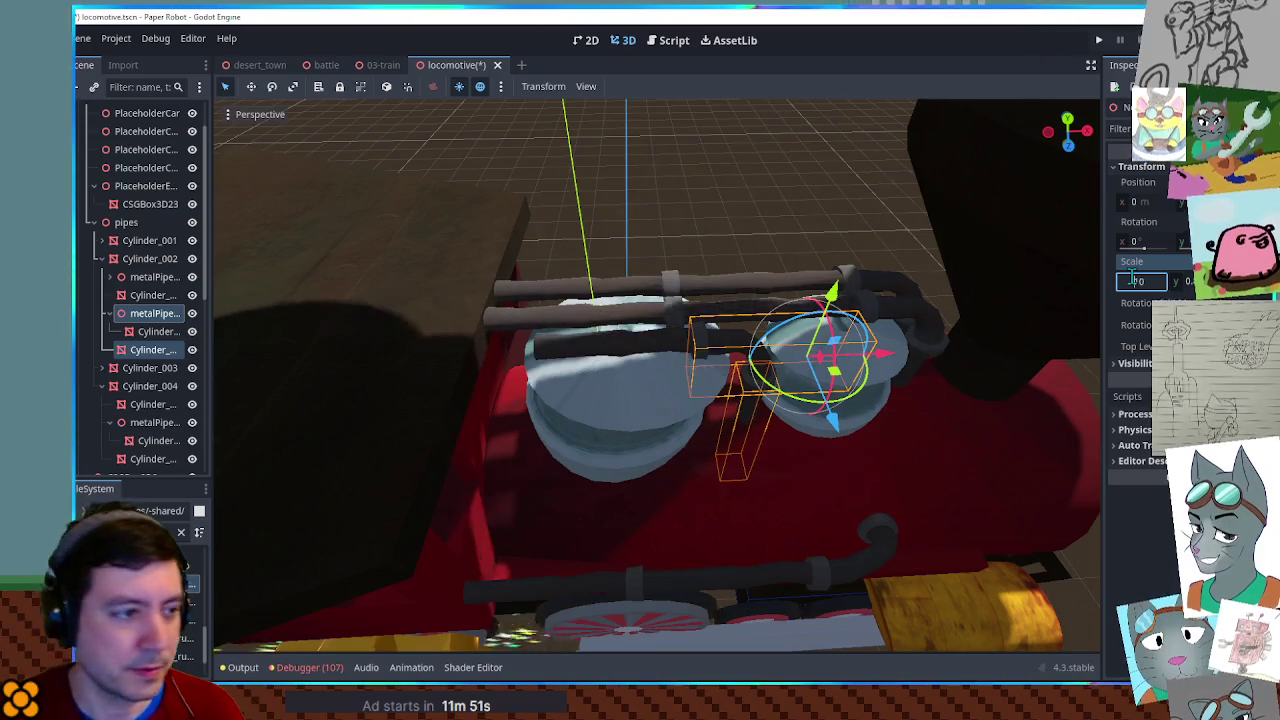
type("1")
key("Return")
key("Tab")
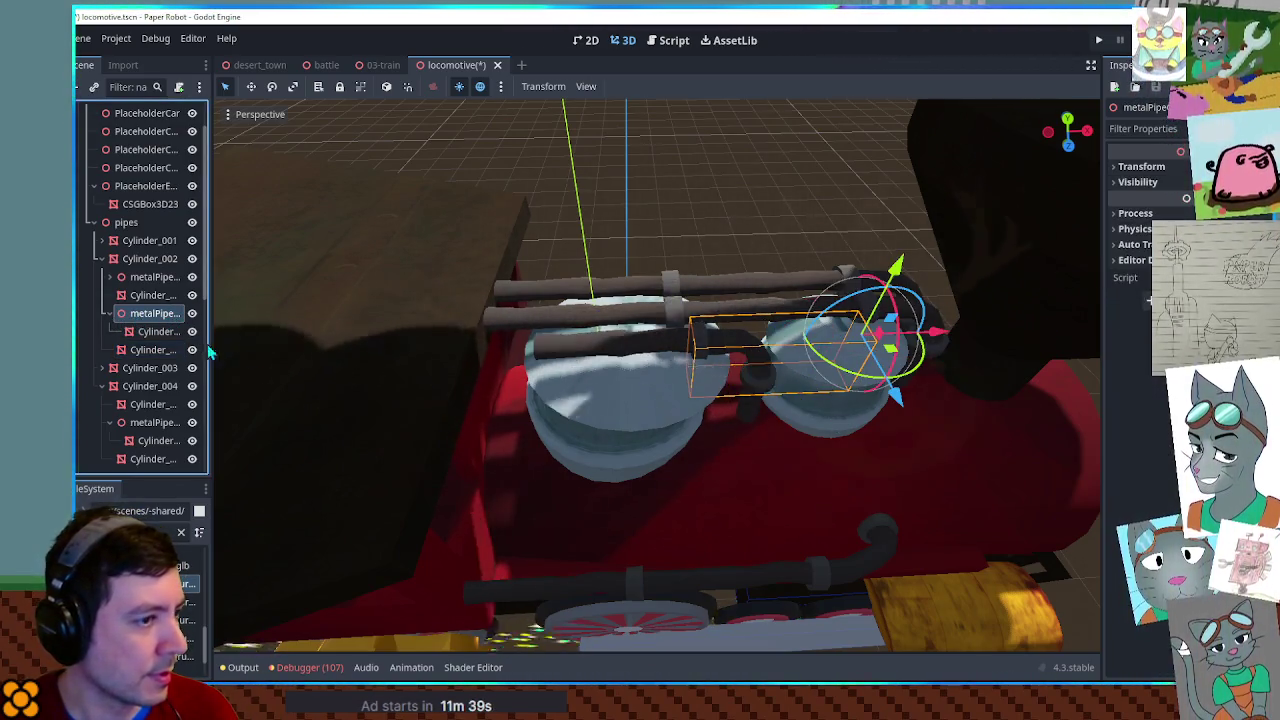
Rotate the curved pipe a half turn to lie lengthwise and move it left over the domes.
left_click_drag(921, 367, 840, 380)
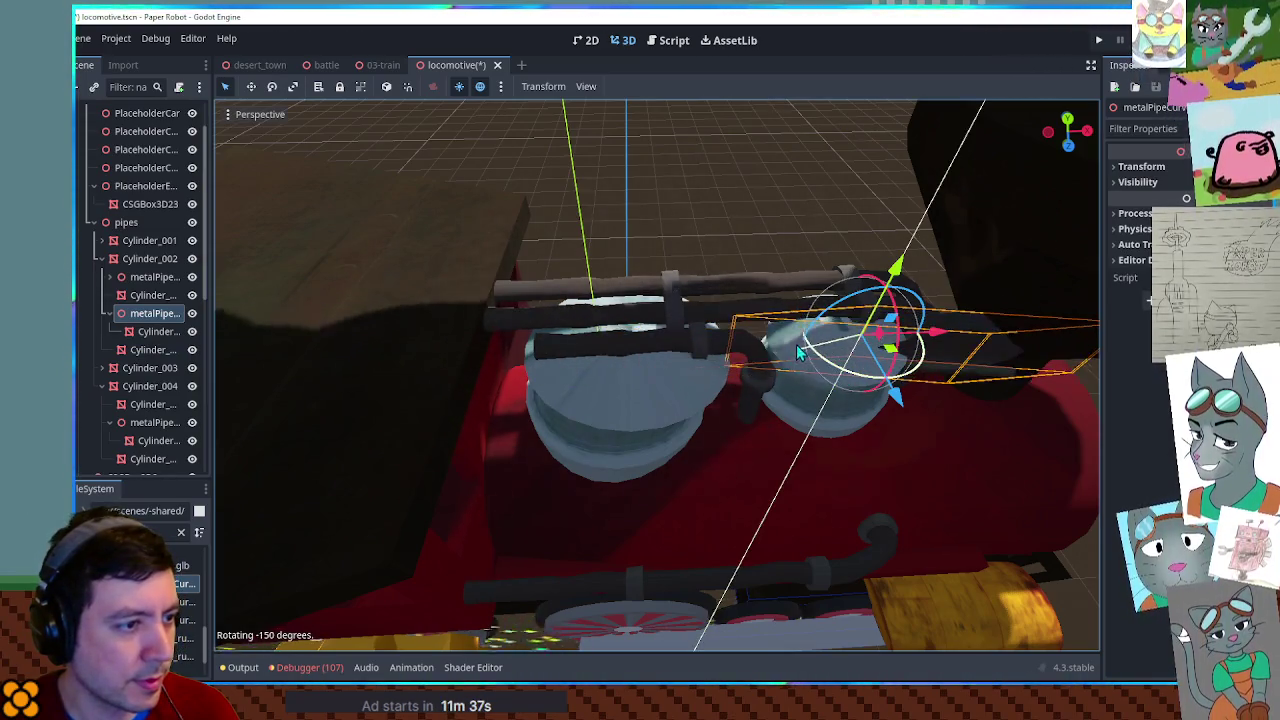
left_click_drag(818, 328, 832, 326)
left_click_drag(932, 340, 427, 345)
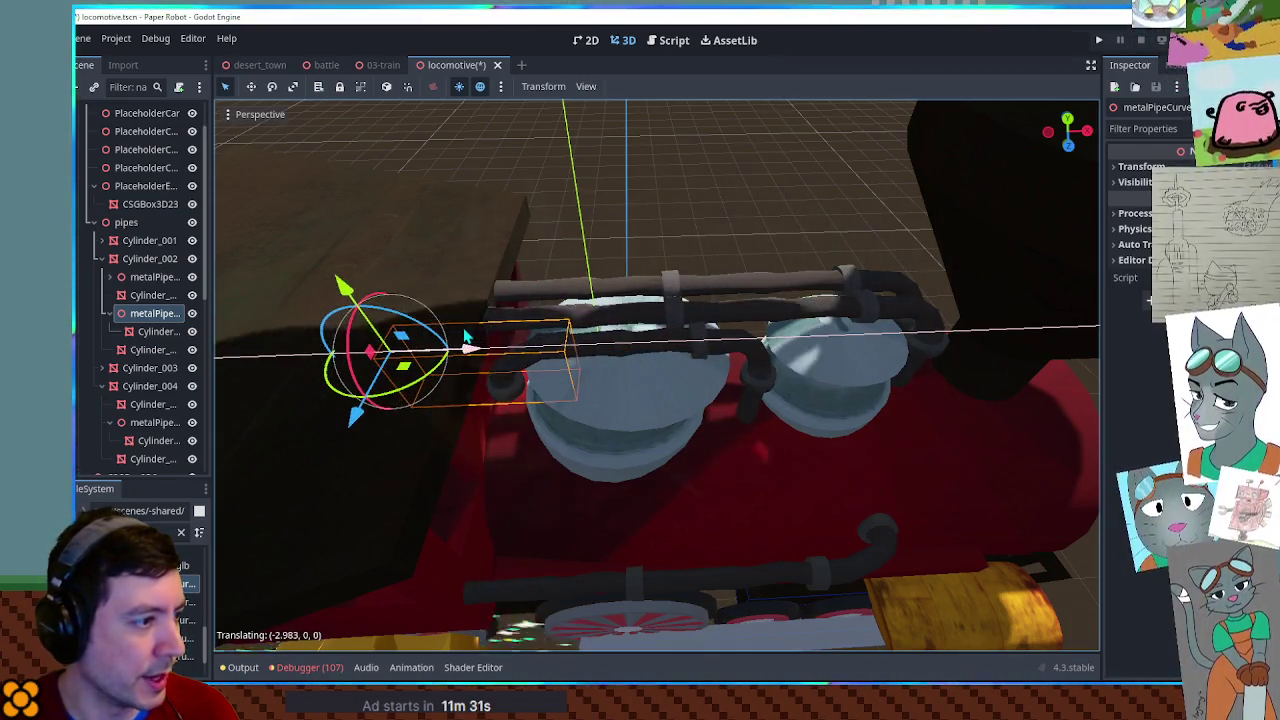
mouse_move(420, 333)
left_mouse_down()
mouse_move(375, 338)
mouse_move(363, 365)
left_mouse_up()
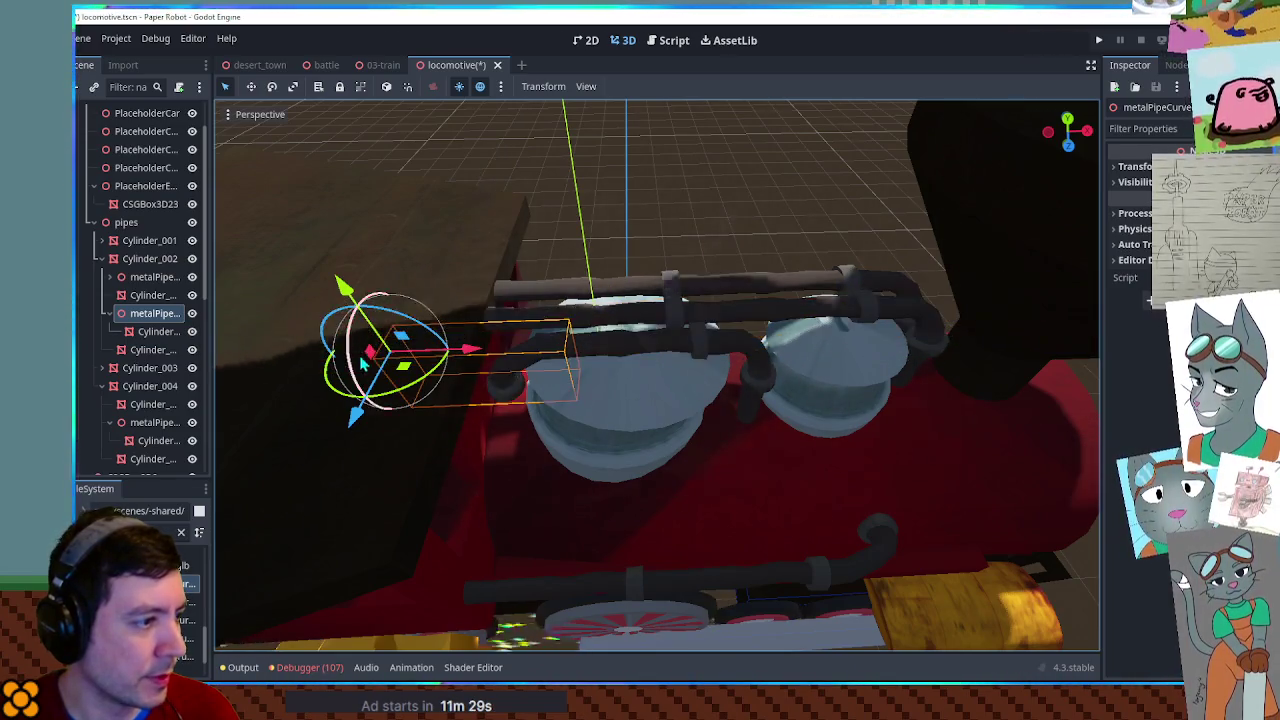
scroll(602, 393, "up", 6)
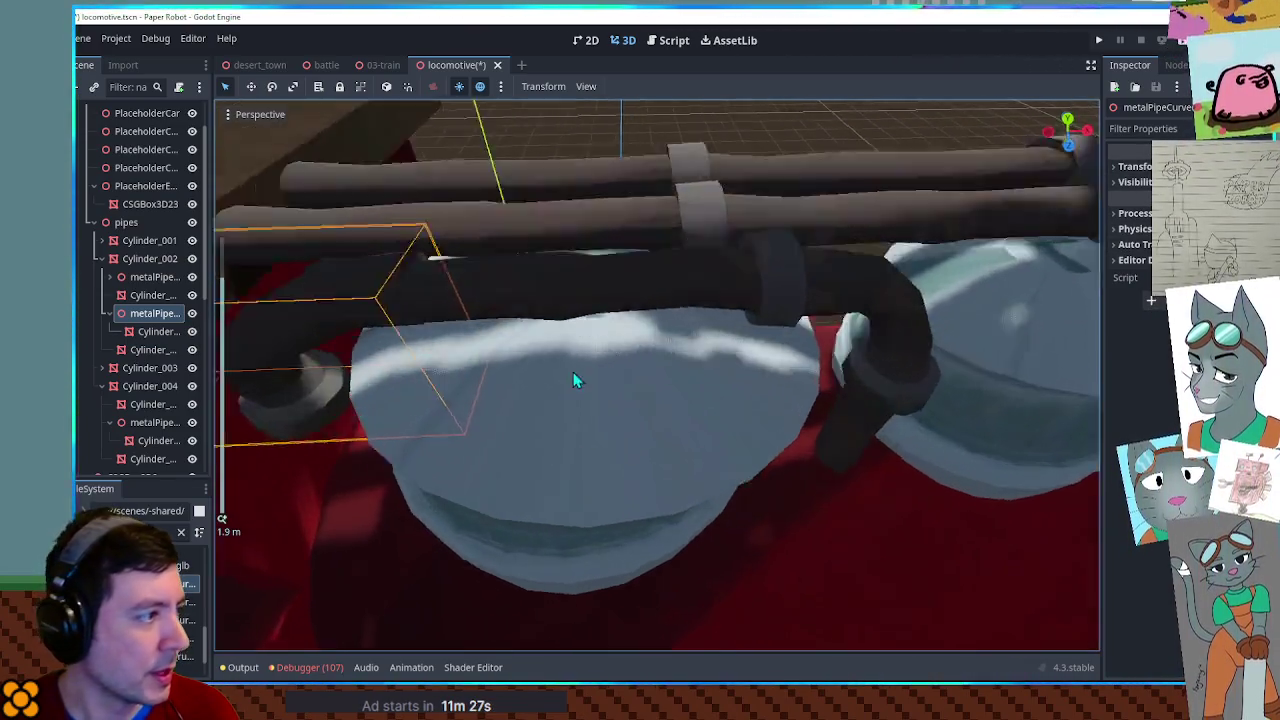
scroll(593, 358, "down", 5)
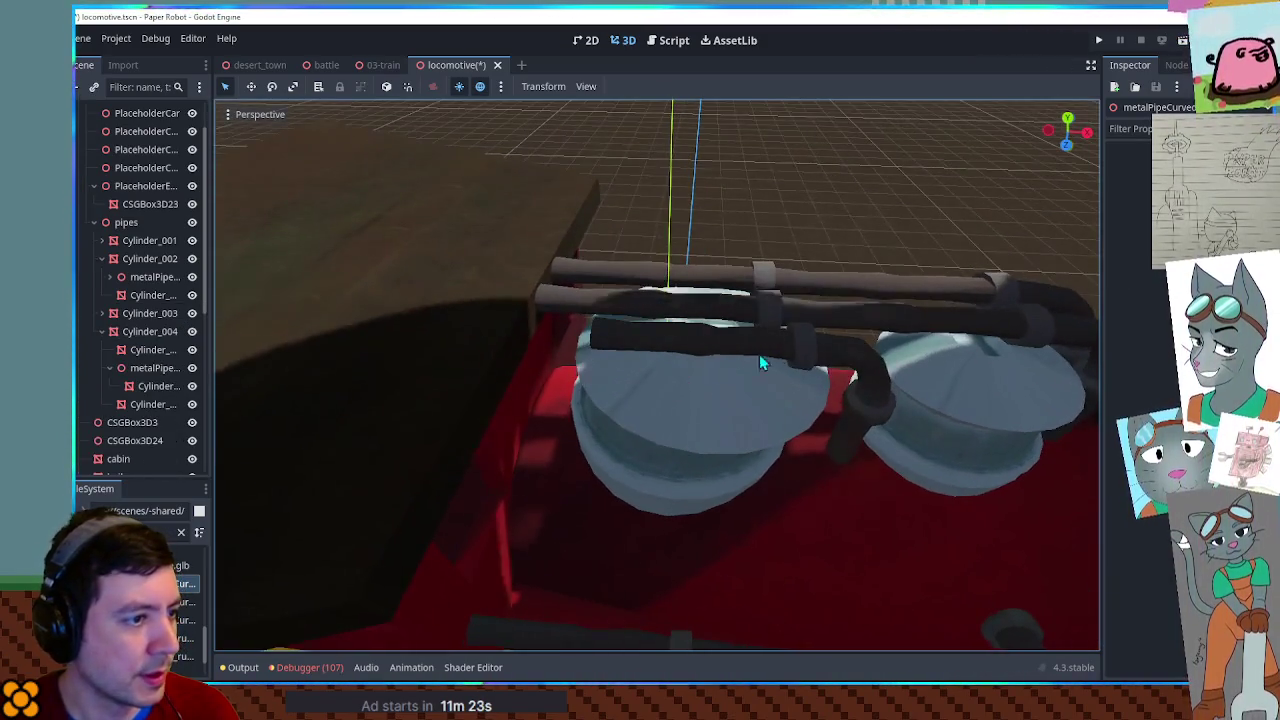
left_click(806, 347)
mouse_move(805, 340)
left_mouse_down()
mouse_move(811, 295)
mouse_move(815, 340)
mouse_move(812, 313)
left_mouse_up()
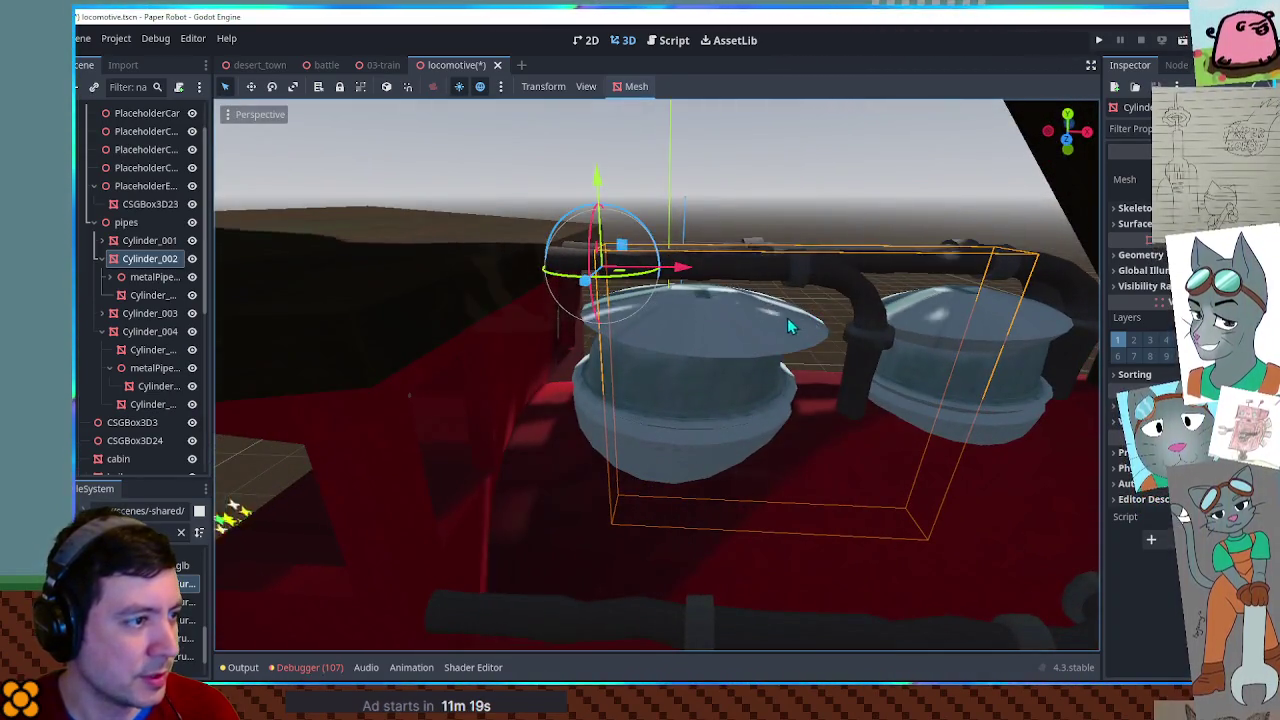
Duplicate the Cylinder_002 pipe into a Cylinder_005 copy and switch to the Front orthogonal view.
key("ctrl+d")
key("ctrl+z")
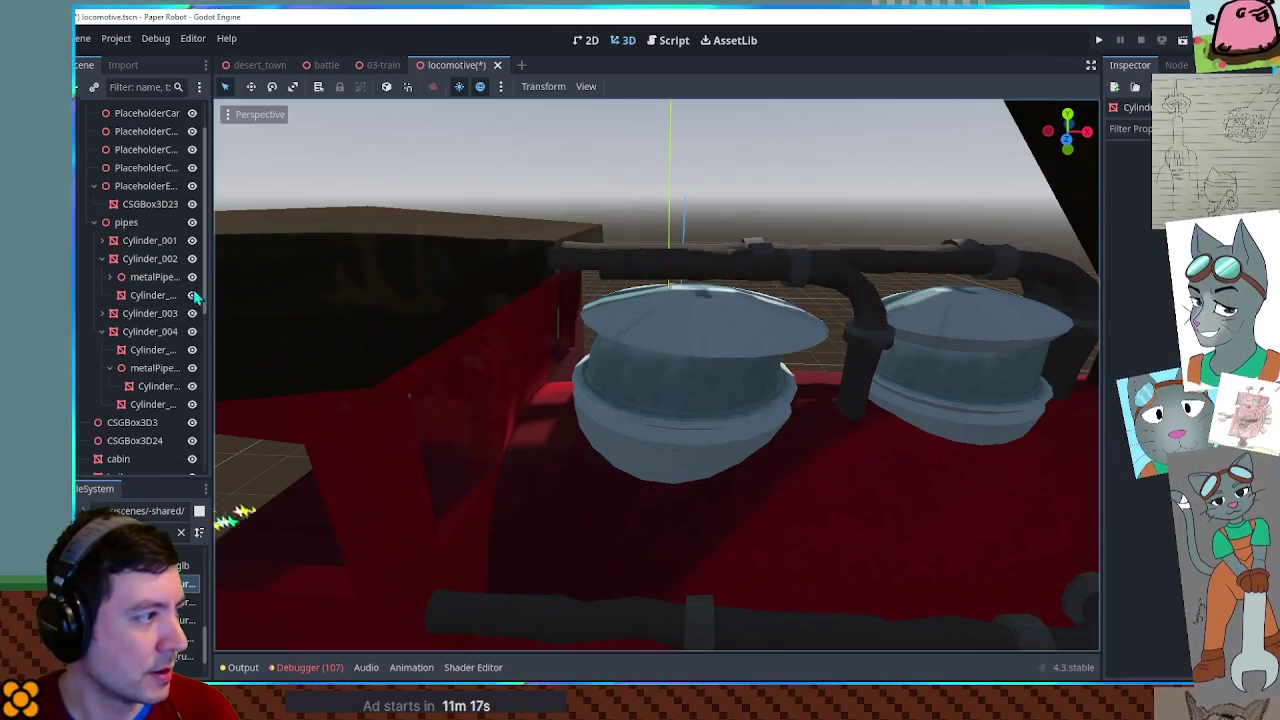
left_click(143, 316)
left_click_drag(555, 290, 550, 330)
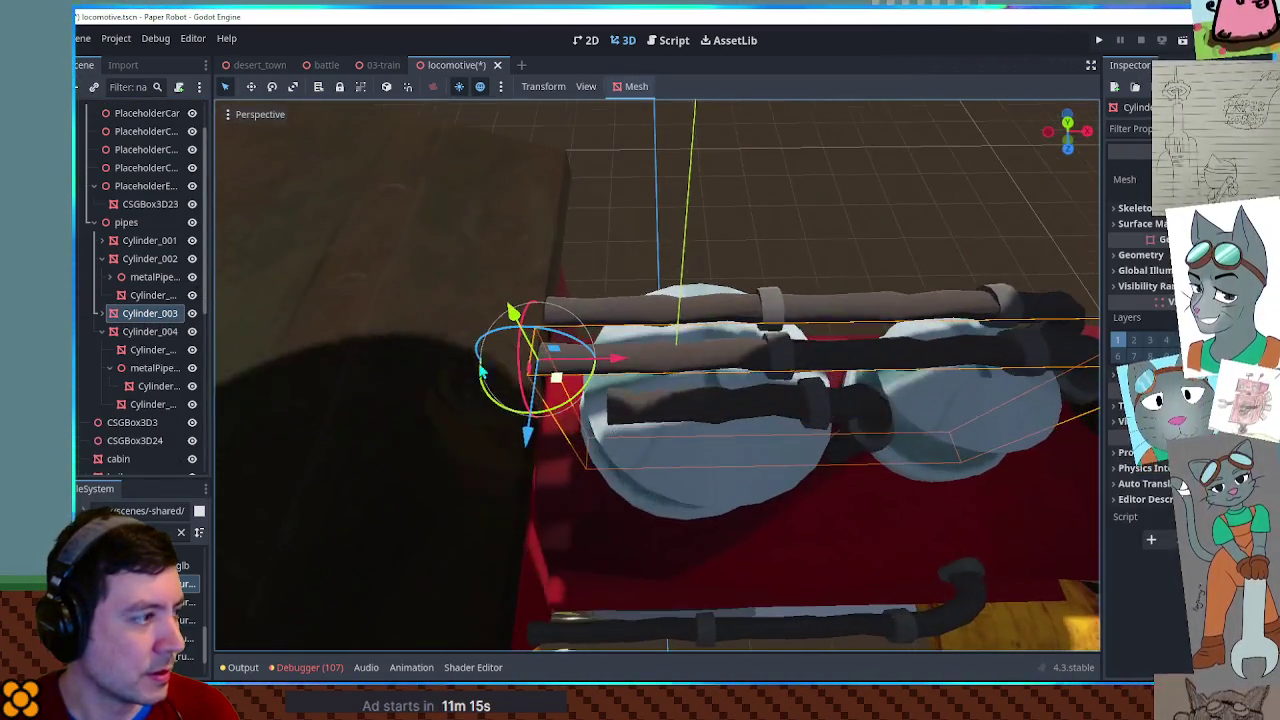
key("ctrl+shift+z")
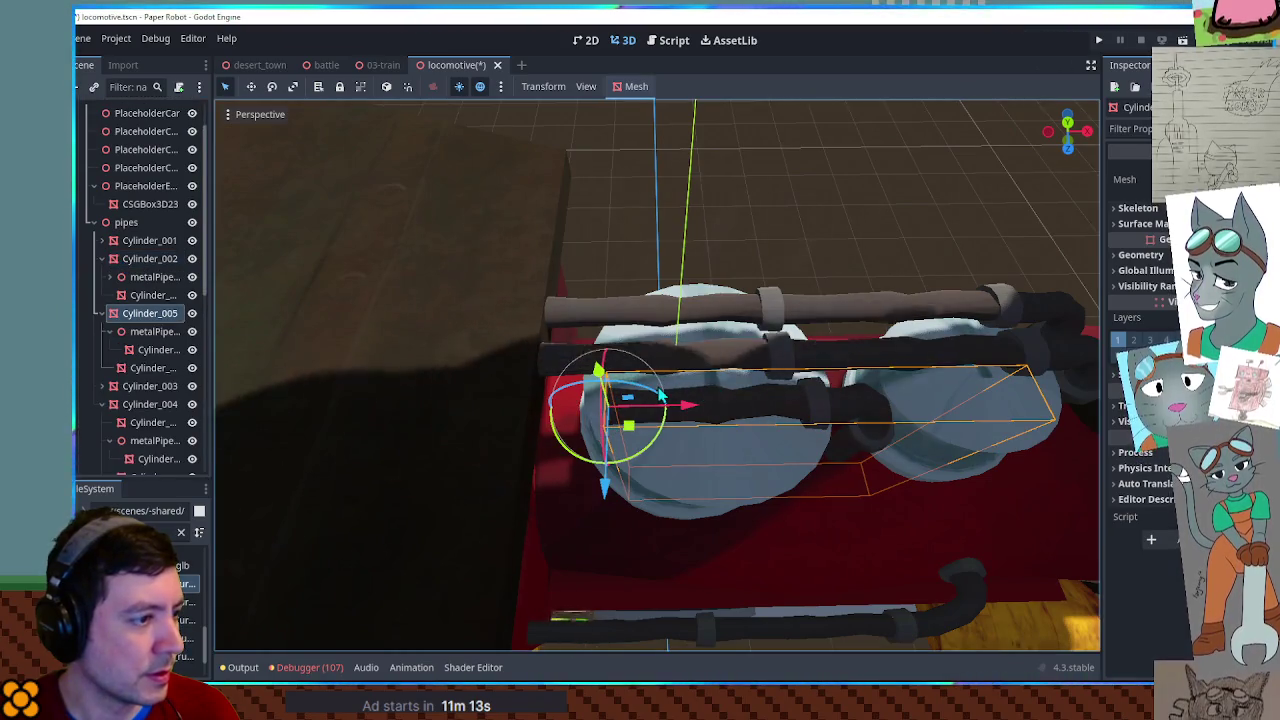
key("KP_1")
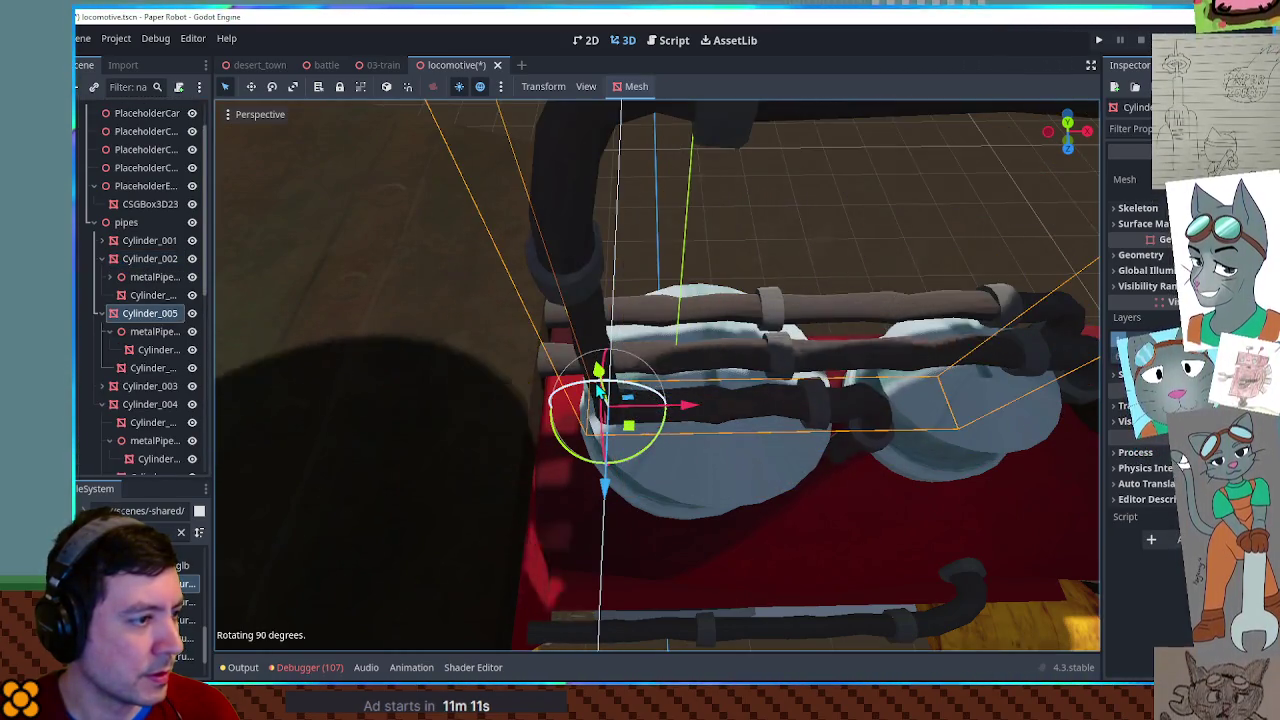
Move the Cylinder_005 copy down beside the cabin front, raising it slightly and shifting it along X.
scroll(652, 248, "down", 4)
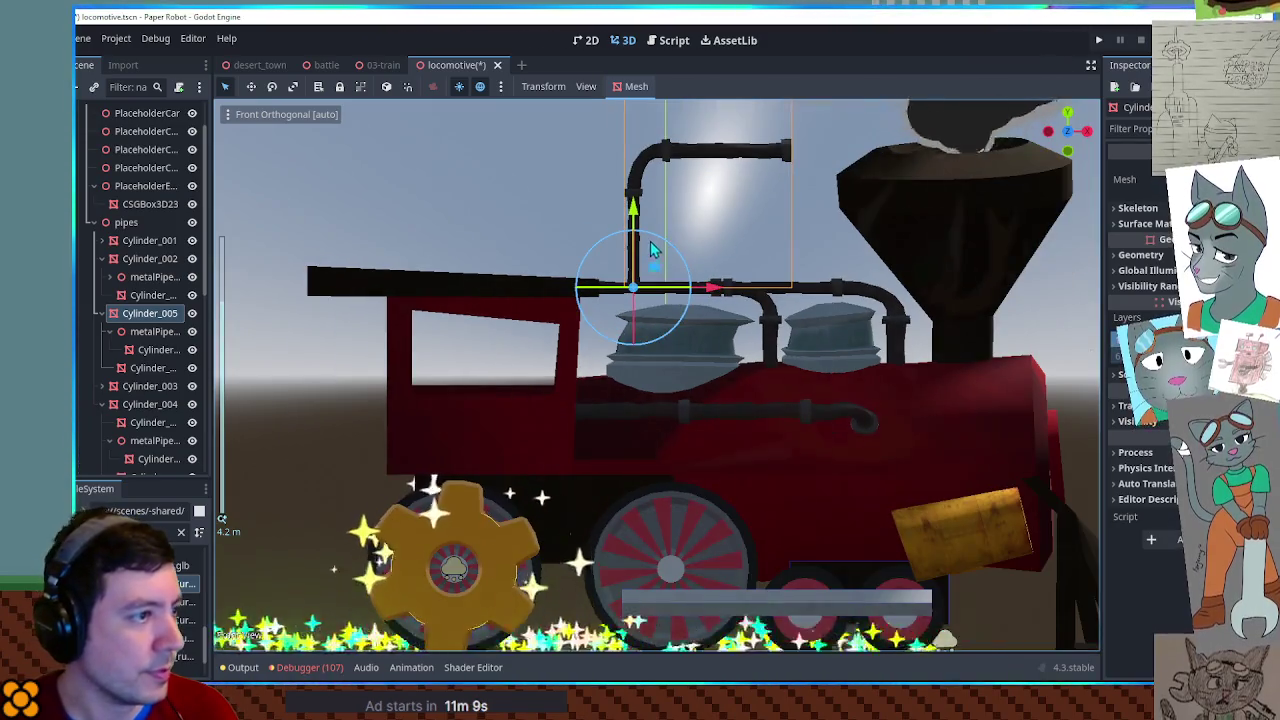
left_click_drag(623, 350, 598, 400)
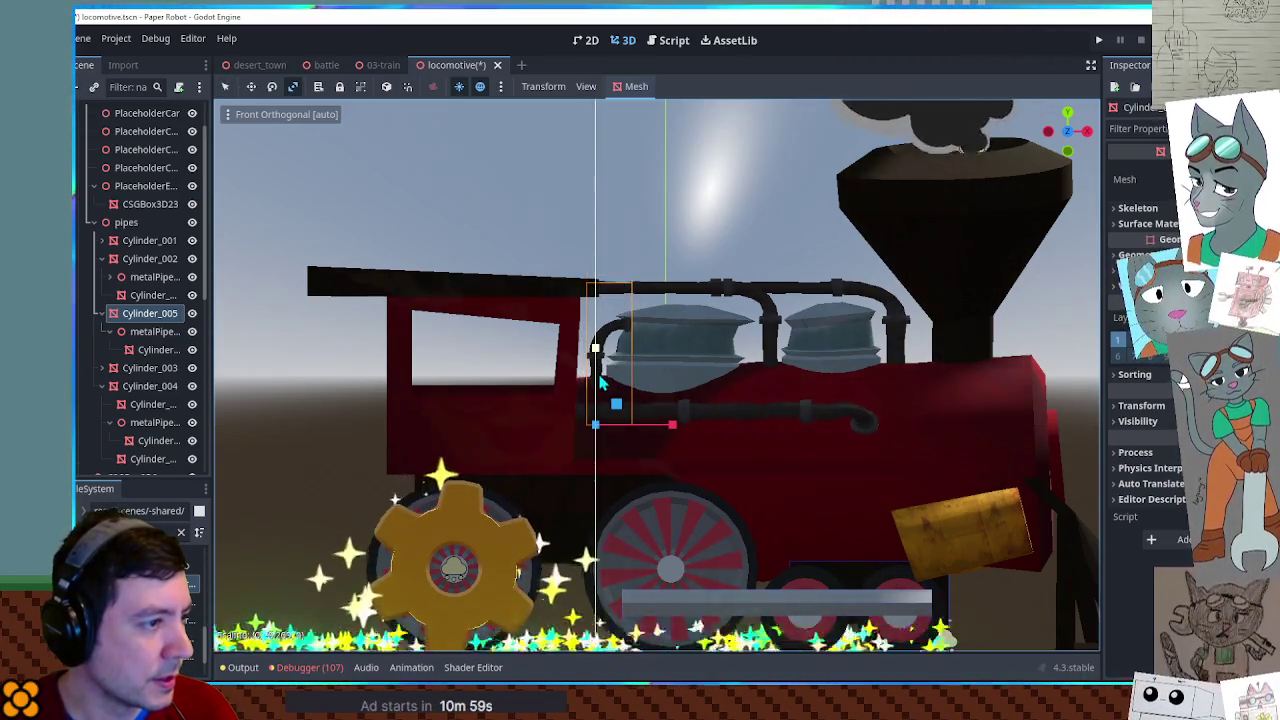
left_click_drag(595, 340, 595, 318)
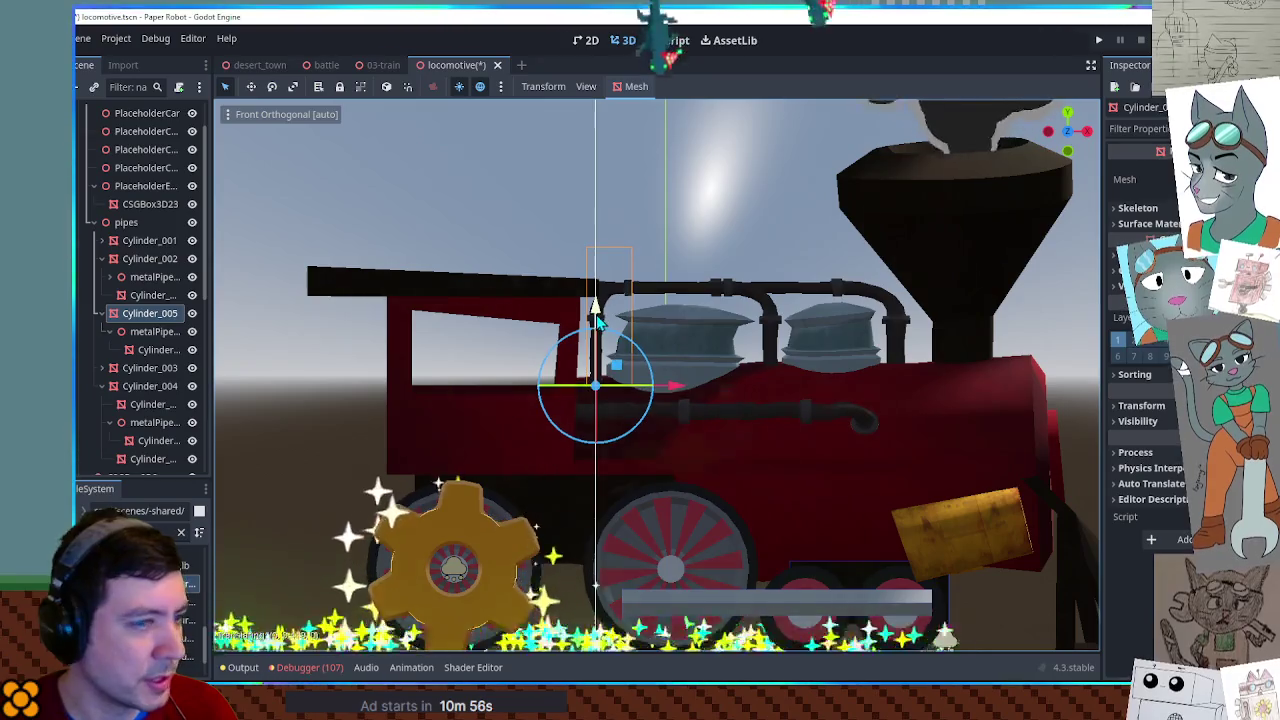
scroll(595, 318, "up", 5)
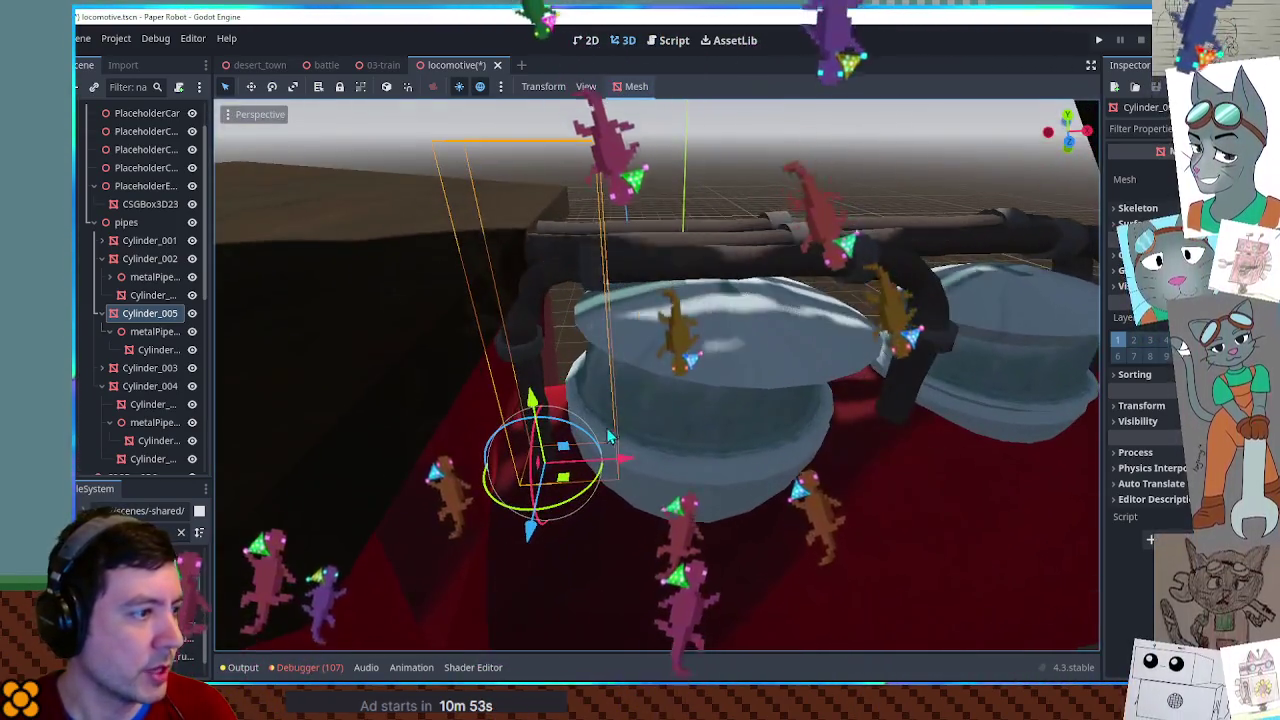
mouse_move(618, 466)
left_mouse_down()
mouse_move(650, 462)
mouse_move(632, 462)
left_mouse_up()
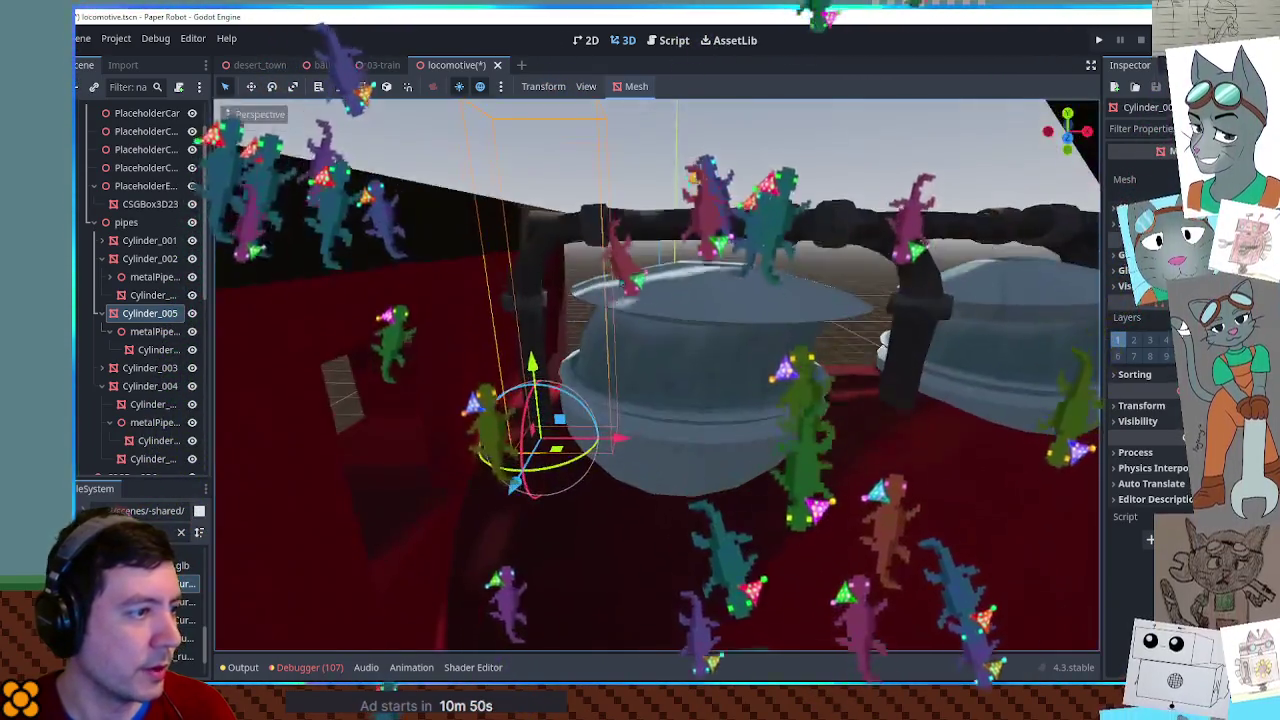
mouse_move(520, 280)
left_mouse_down()
mouse_move(530, 270)
mouse_move(520, 300)
mouse_move(512, 268)
mouse_move(470, 300)
mouse_move(565, 310)
left_mouse_up()
left_click(565, 310)
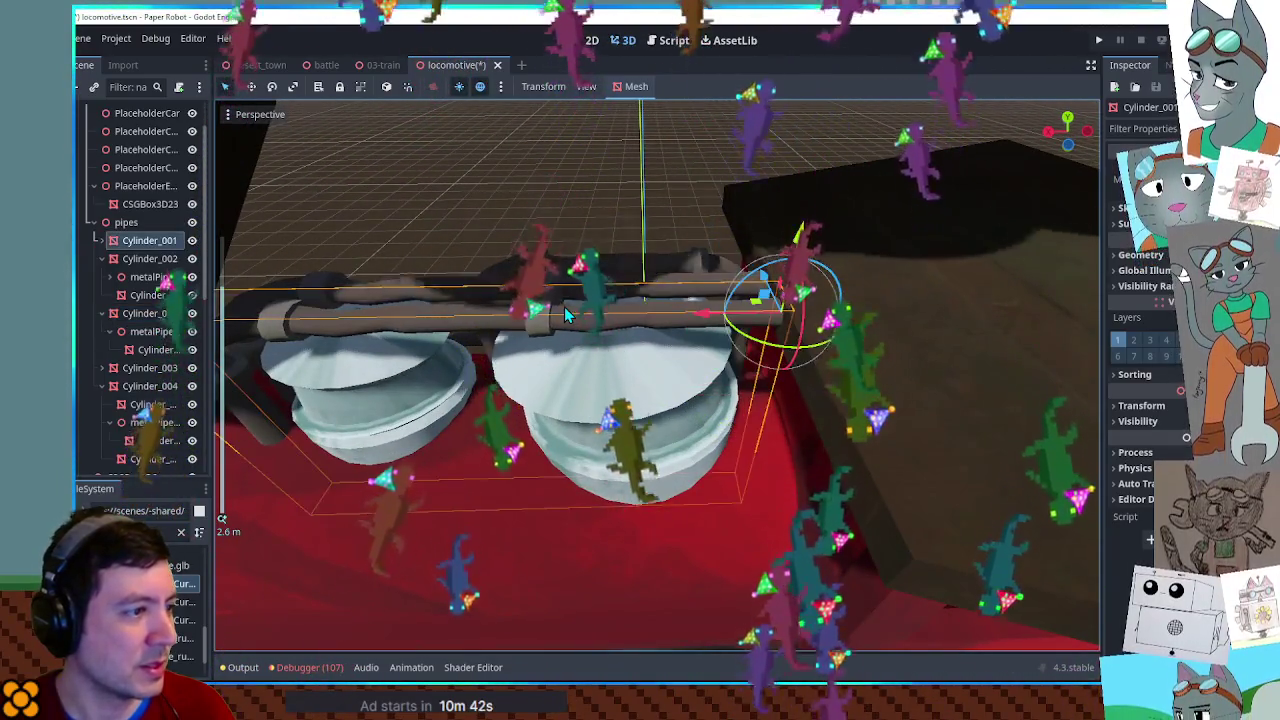
Shorten the selected pipe along X and delete the pipe end piece over the right dome.
key("r")
mouse_move(705, 316)
left_mouse_down()
mouse_move(715, 323)
mouse_move(567, 318)
mouse_move(600, 315)
mouse_move(673, 352)
left_mouse_up()
key("w")
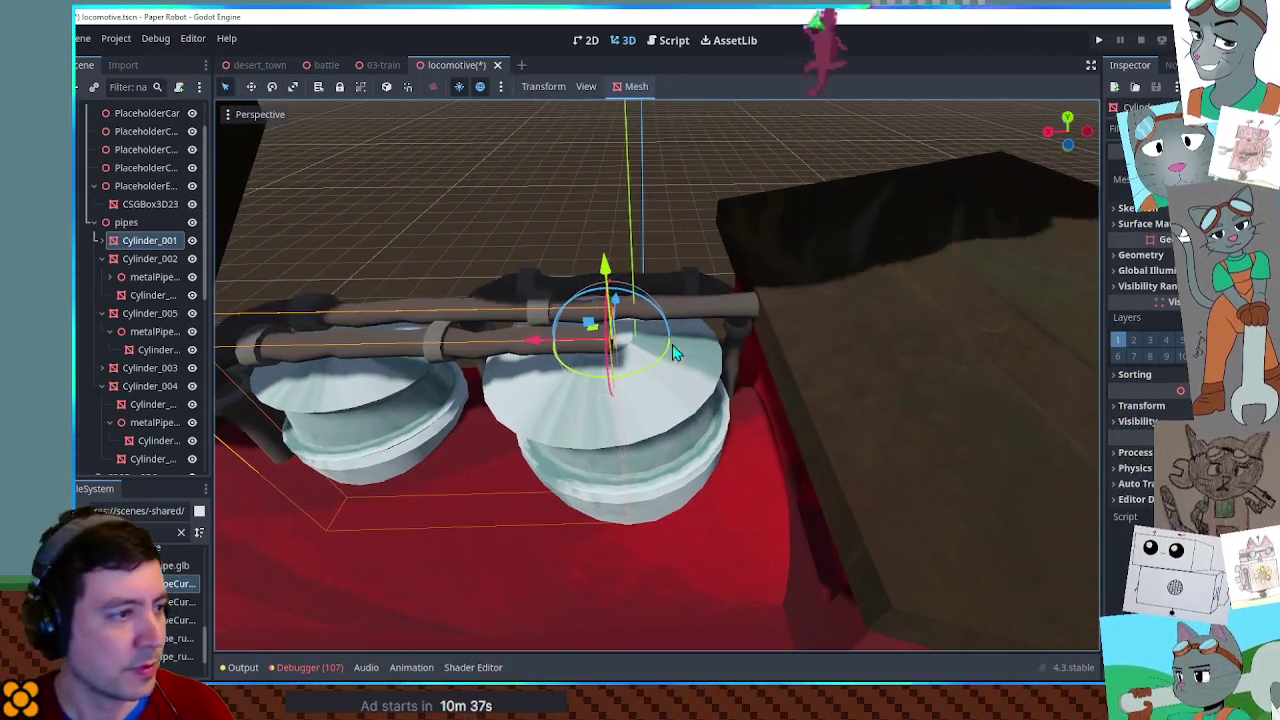
left_click(712, 316)
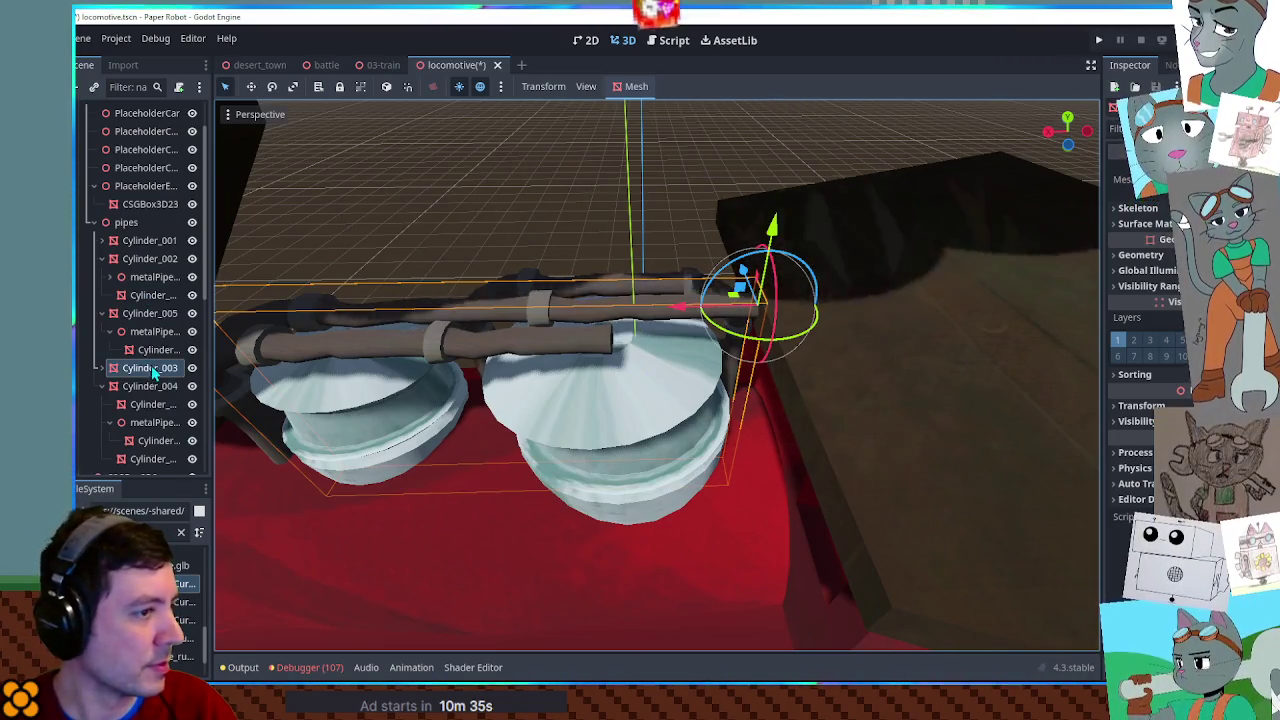
key("Delete")
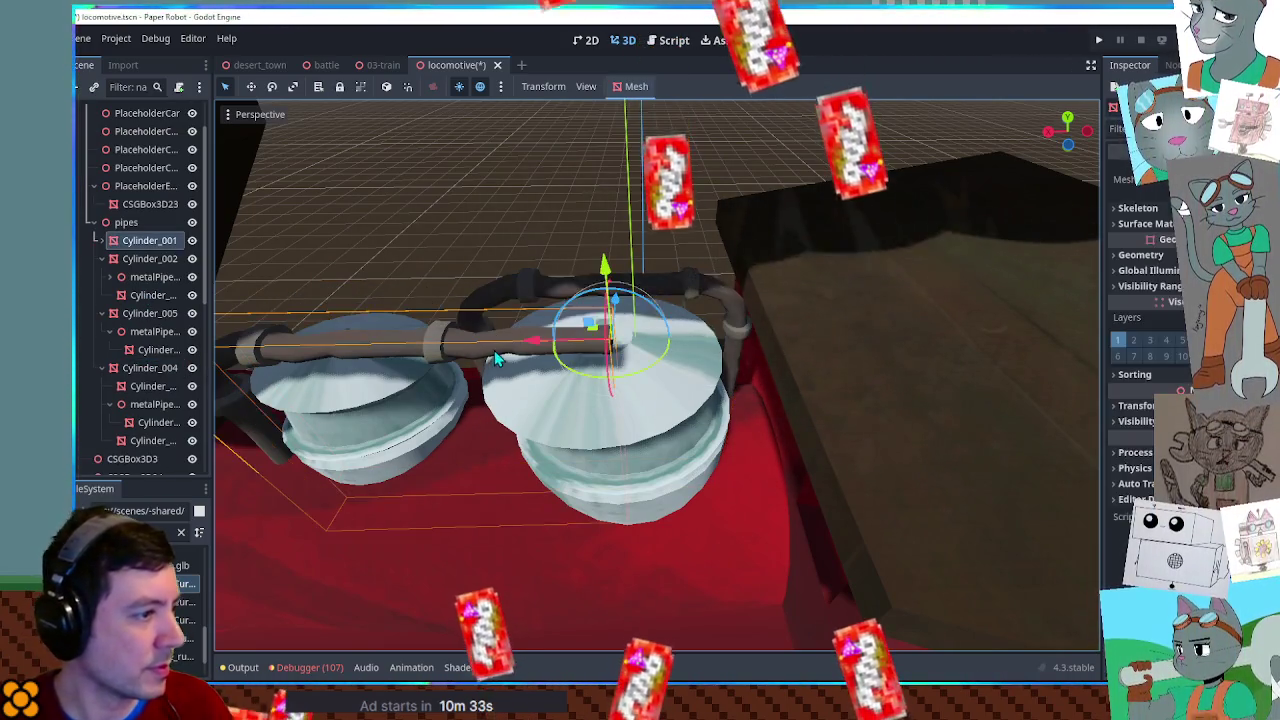
Collapse the expanded pipe groups in the Scene tree and check the Cylinder_002 and Cylinder_004 pipes.
left_click(101, 258)
left_click(101, 276)
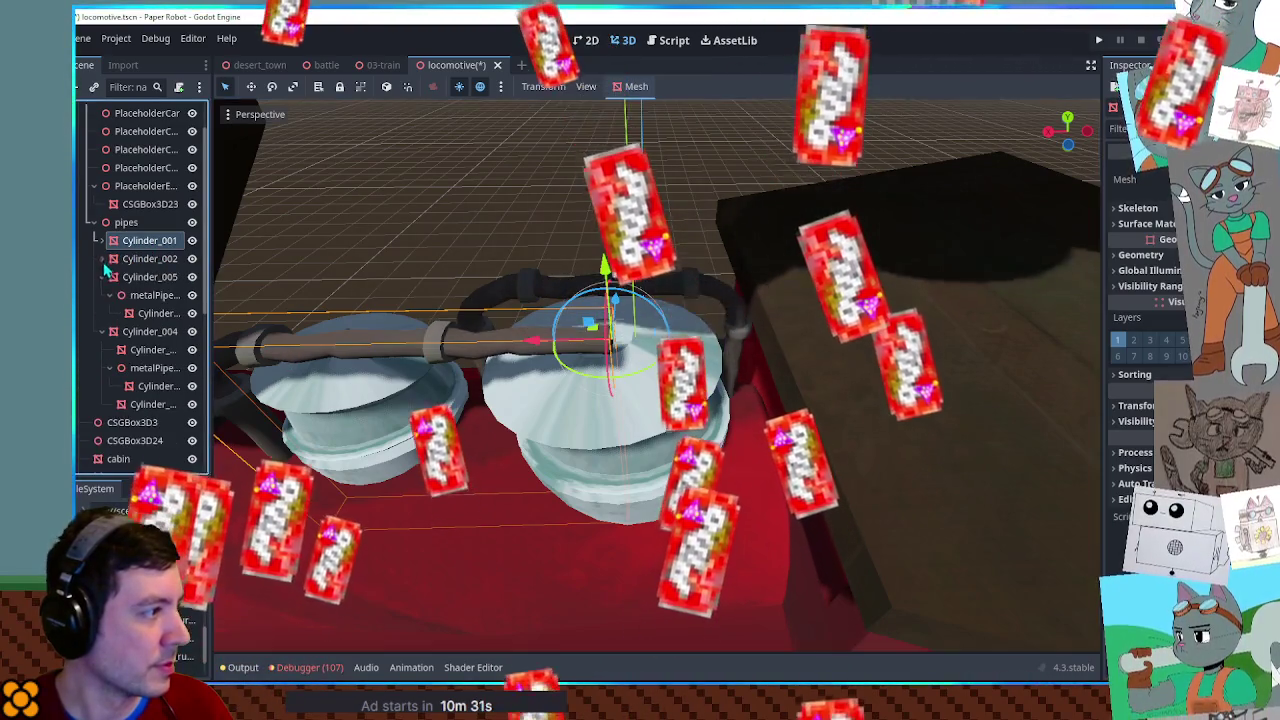
left_click(101, 294)
left_click(150, 258)
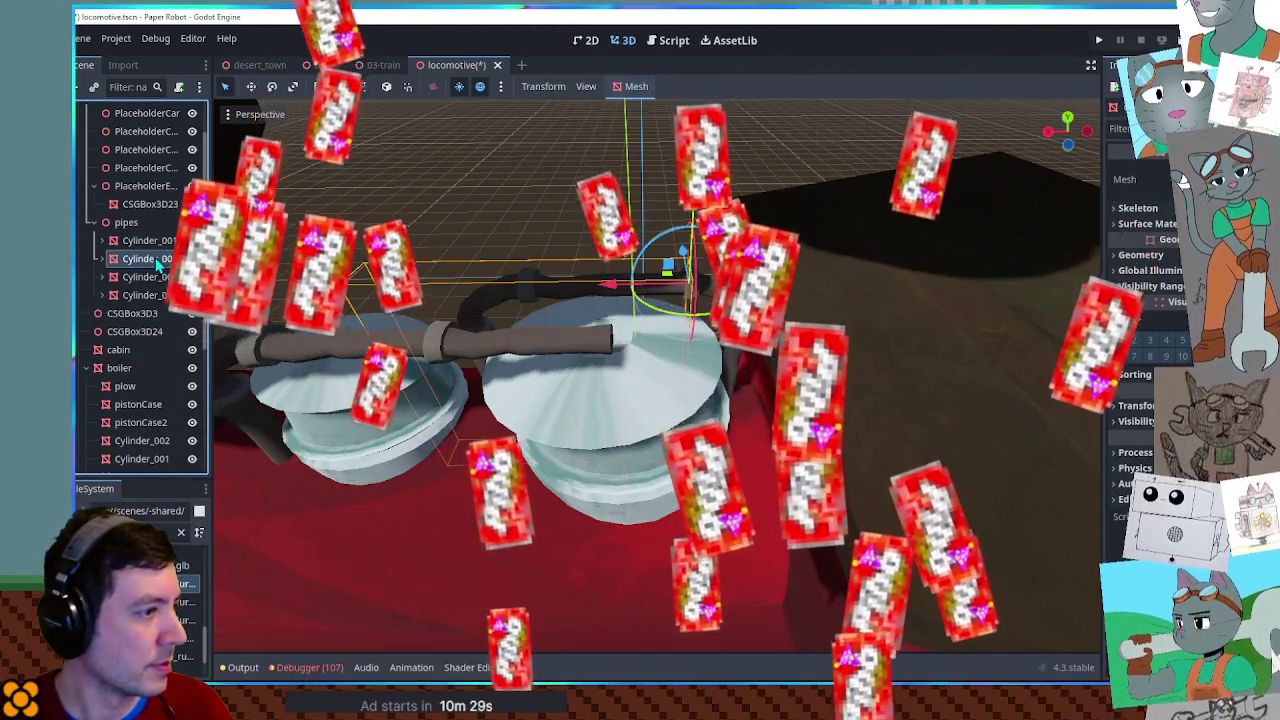
left_click(150, 276)
left_click(150, 294)
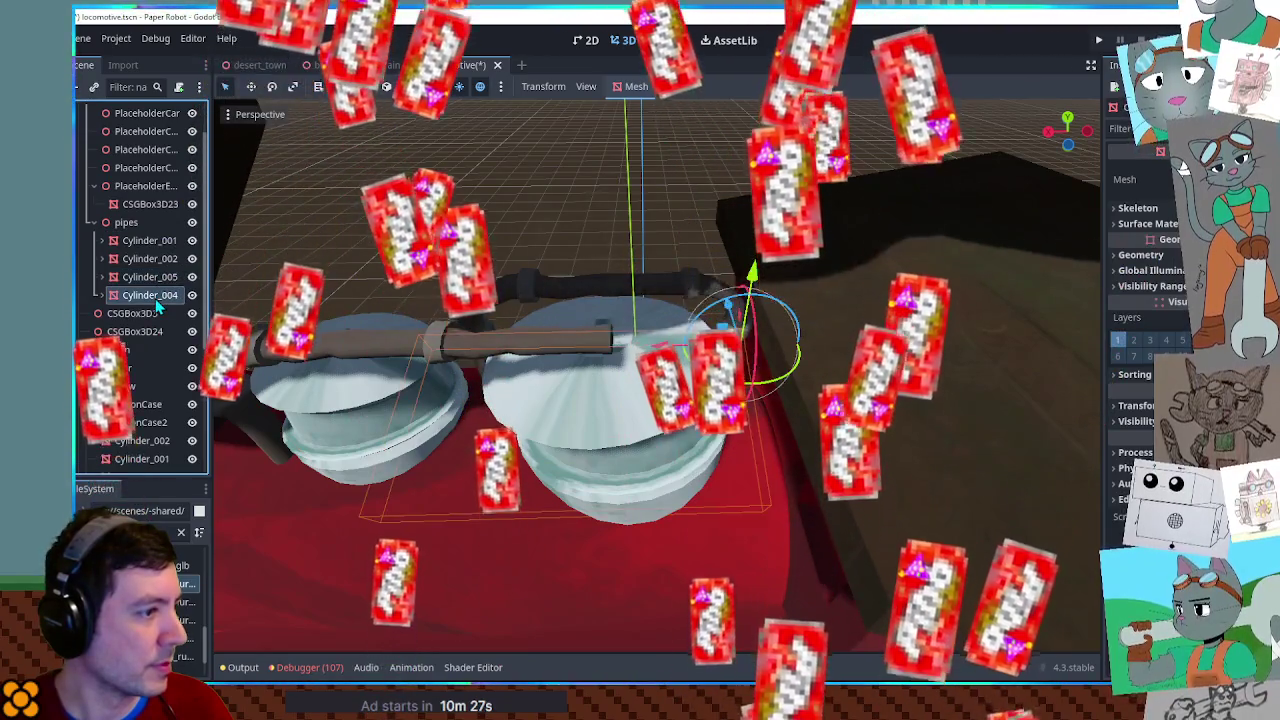
scroll(663, 237, "up", 5)
scroll(694, 237, "down", 5)
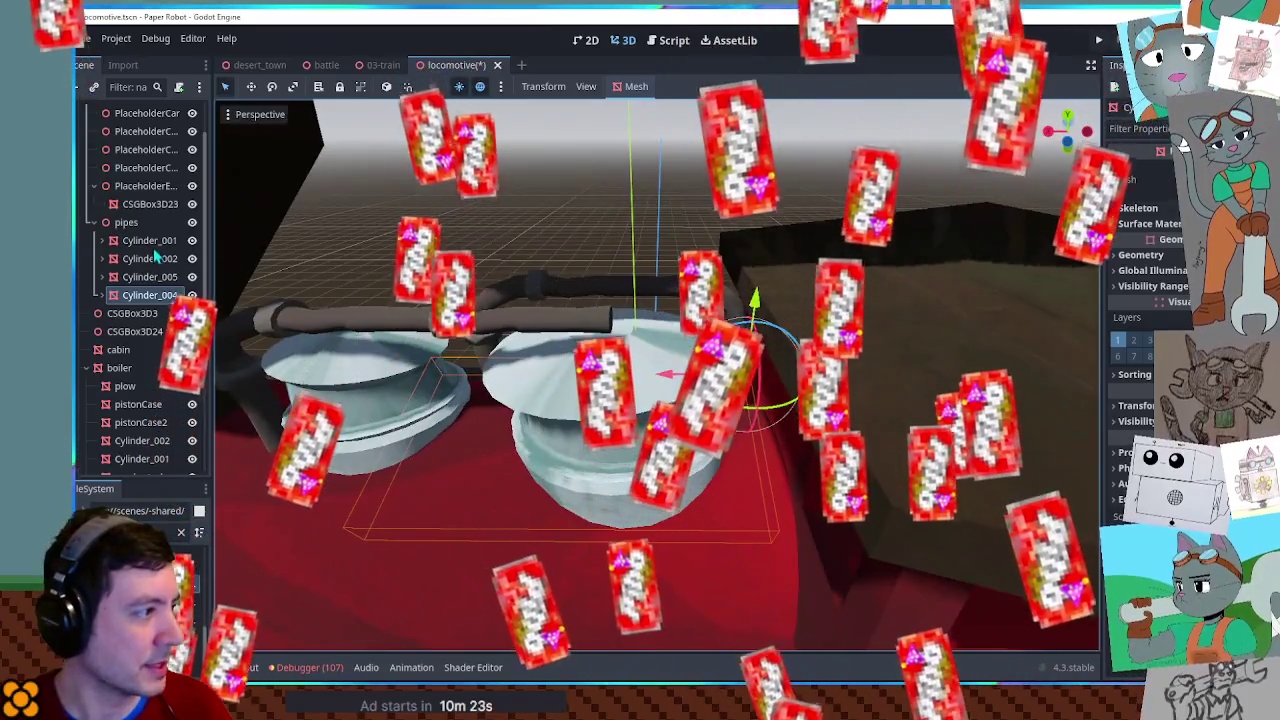
Select the vertical pipe piece under Cylinder_003 above the dome and delete it.
left_click(150, 240)
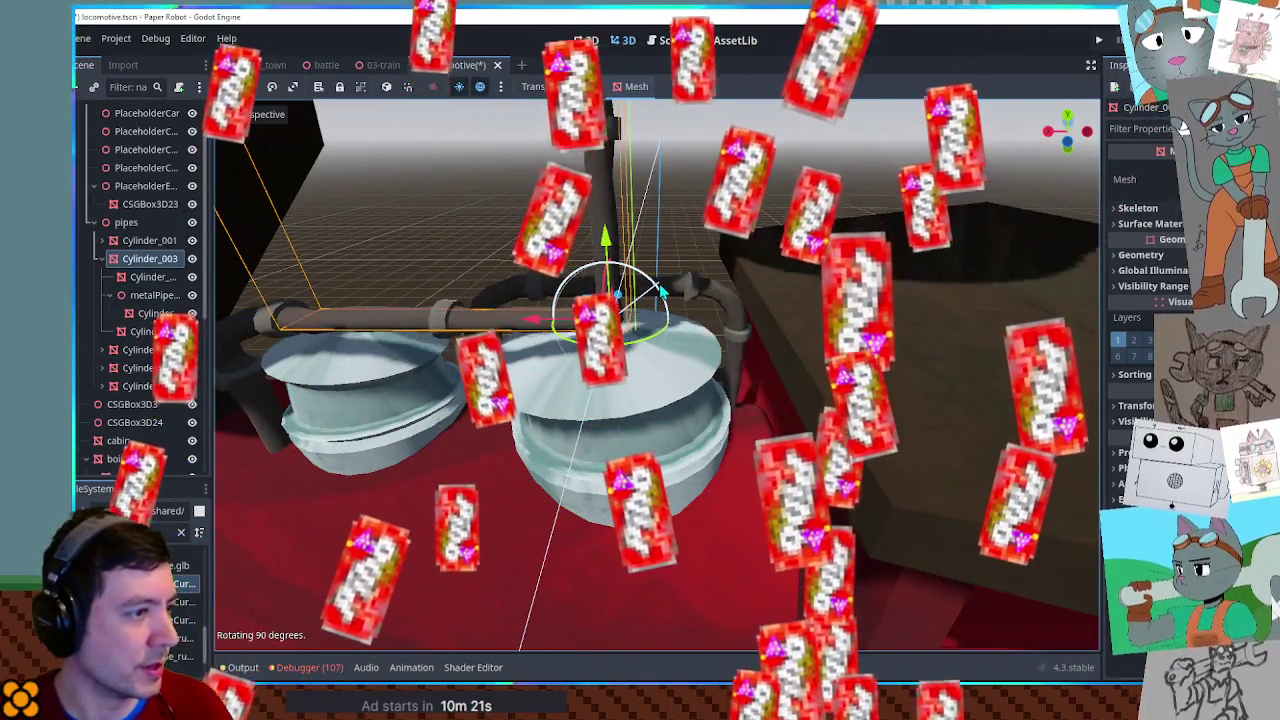
left_click(657, 290)
scroll(703, 232, "down", 4)
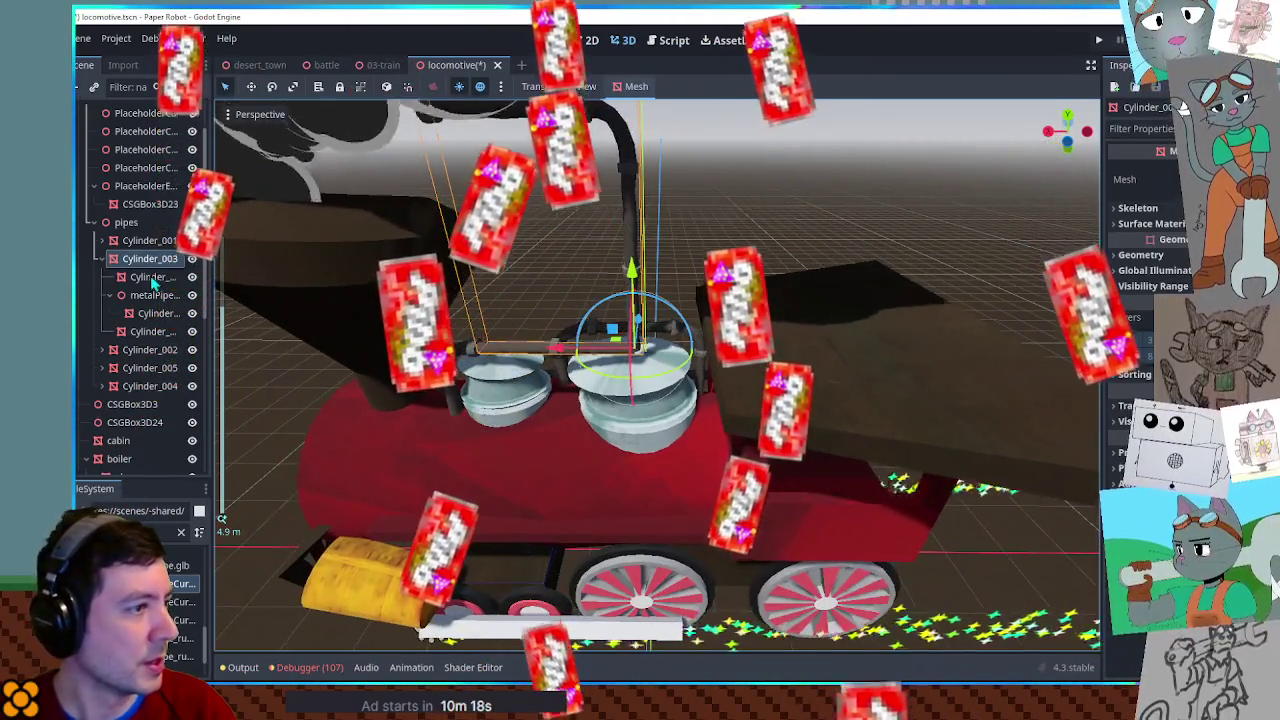
left_click(148, 277)
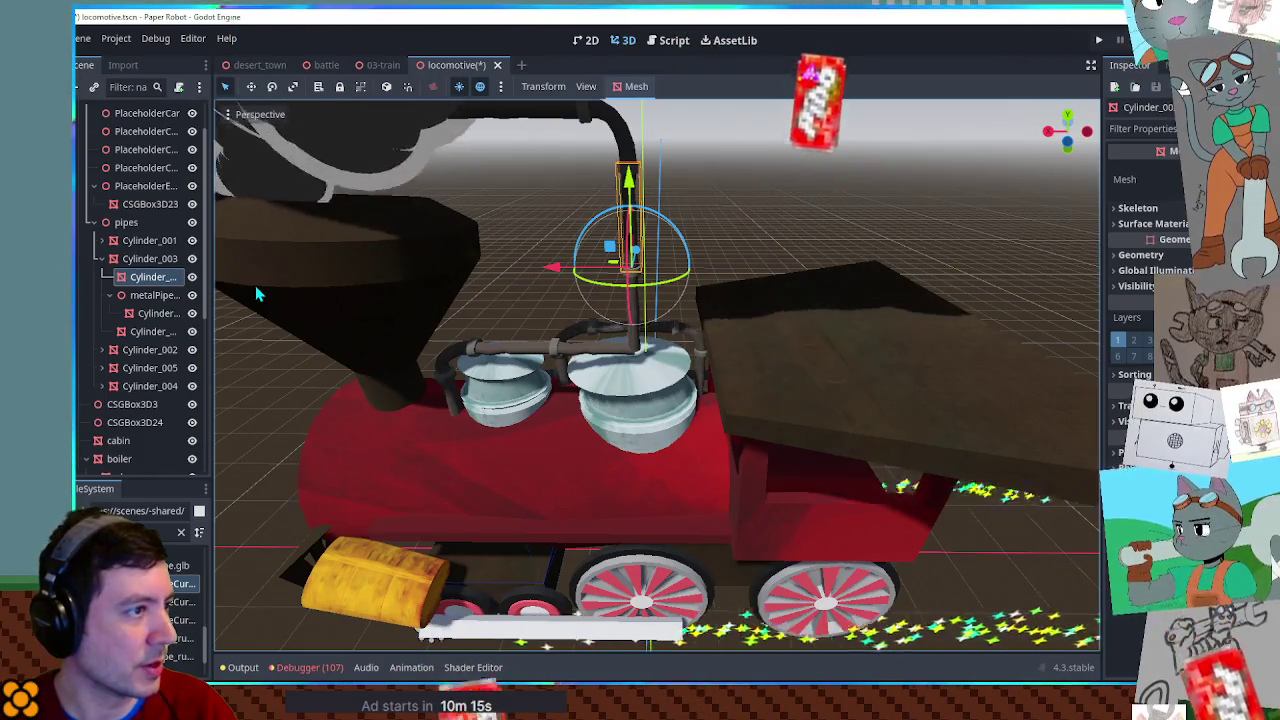
key("Delete")
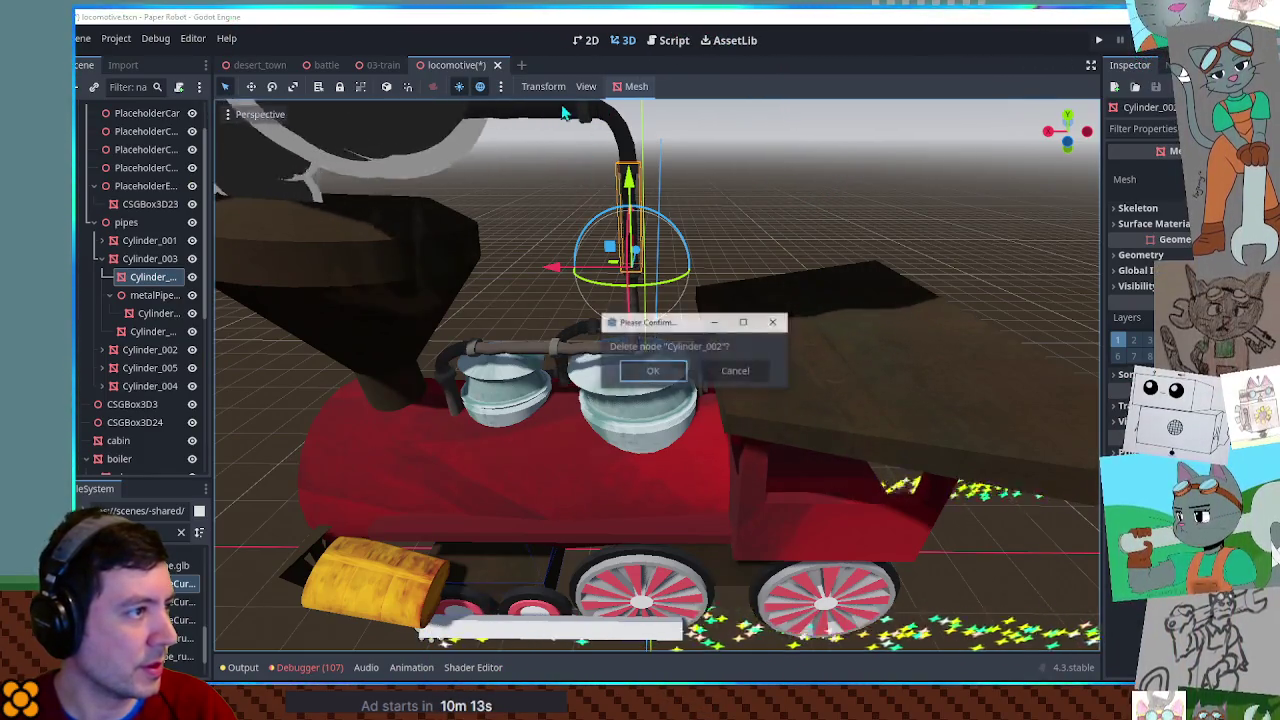
Confirm the deletion, then move Cylinder_003 down toward the cabin in the front view.
key("Return")
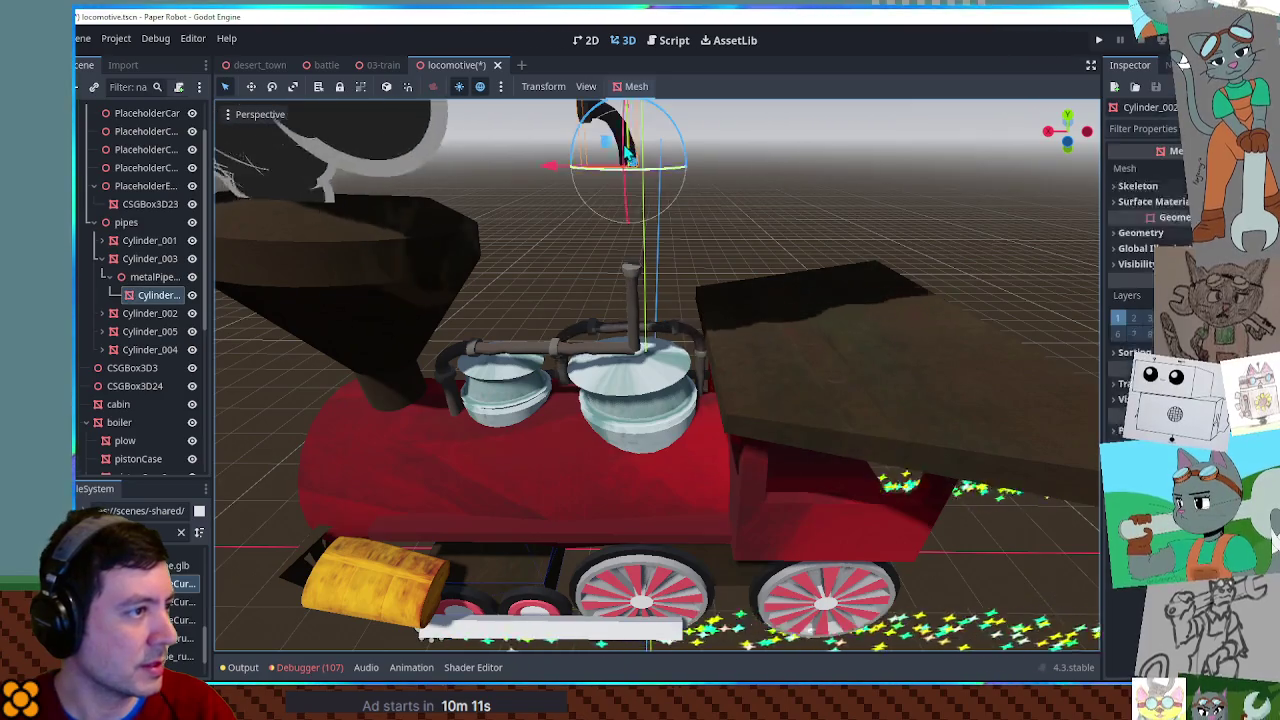
scroll(627, 143, "down", 2)
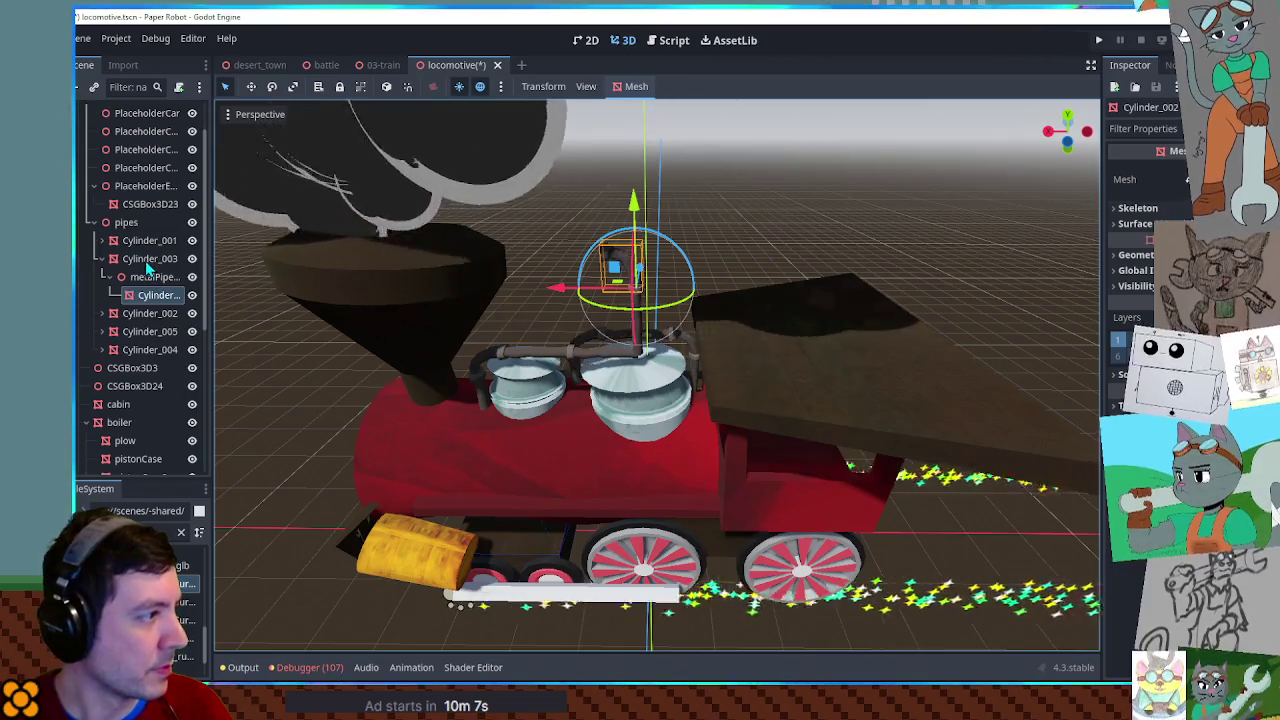
left_click(615, 265)
scroll(620, 260, "up", 3)
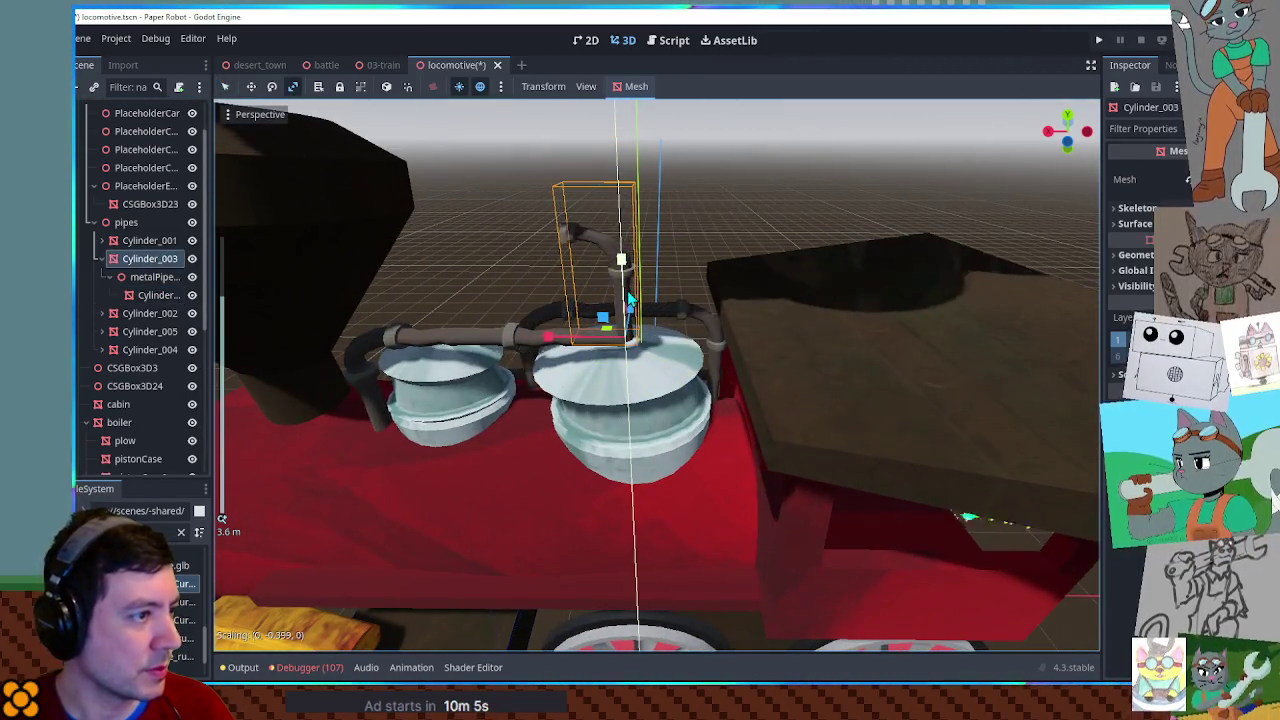
key("KP_1")
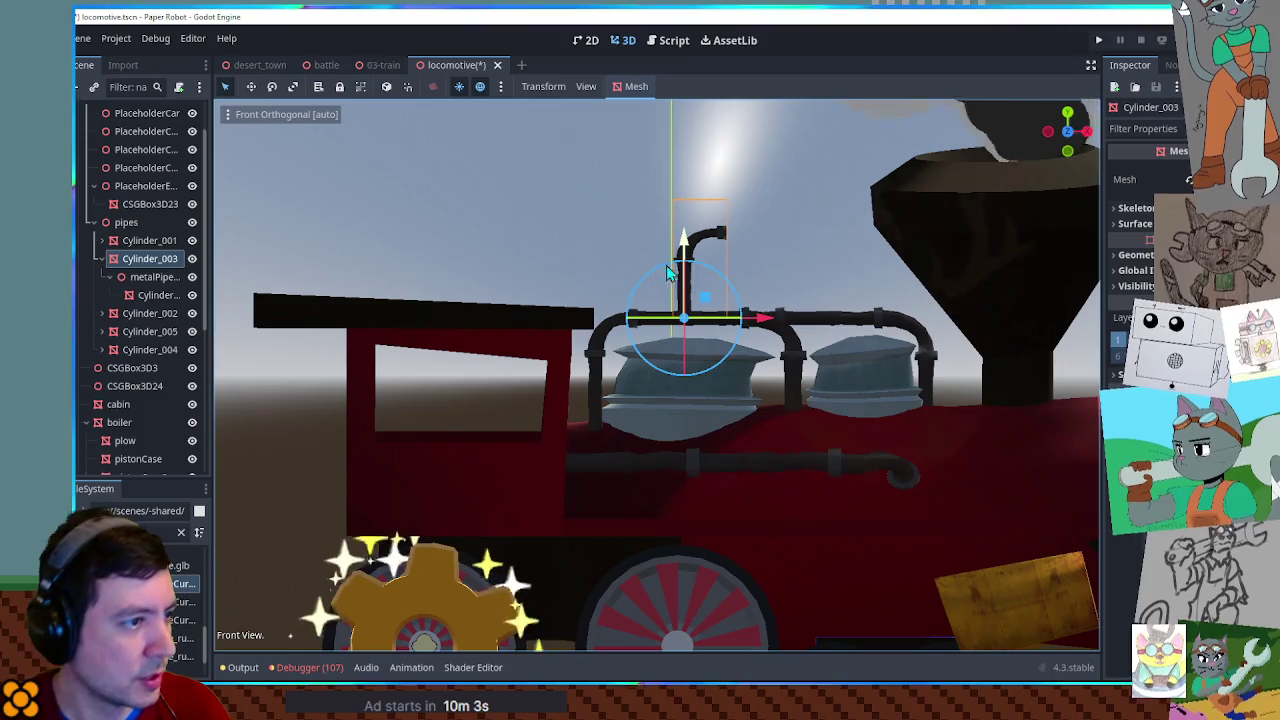
left_click_drag(705, 303, 618, 386)
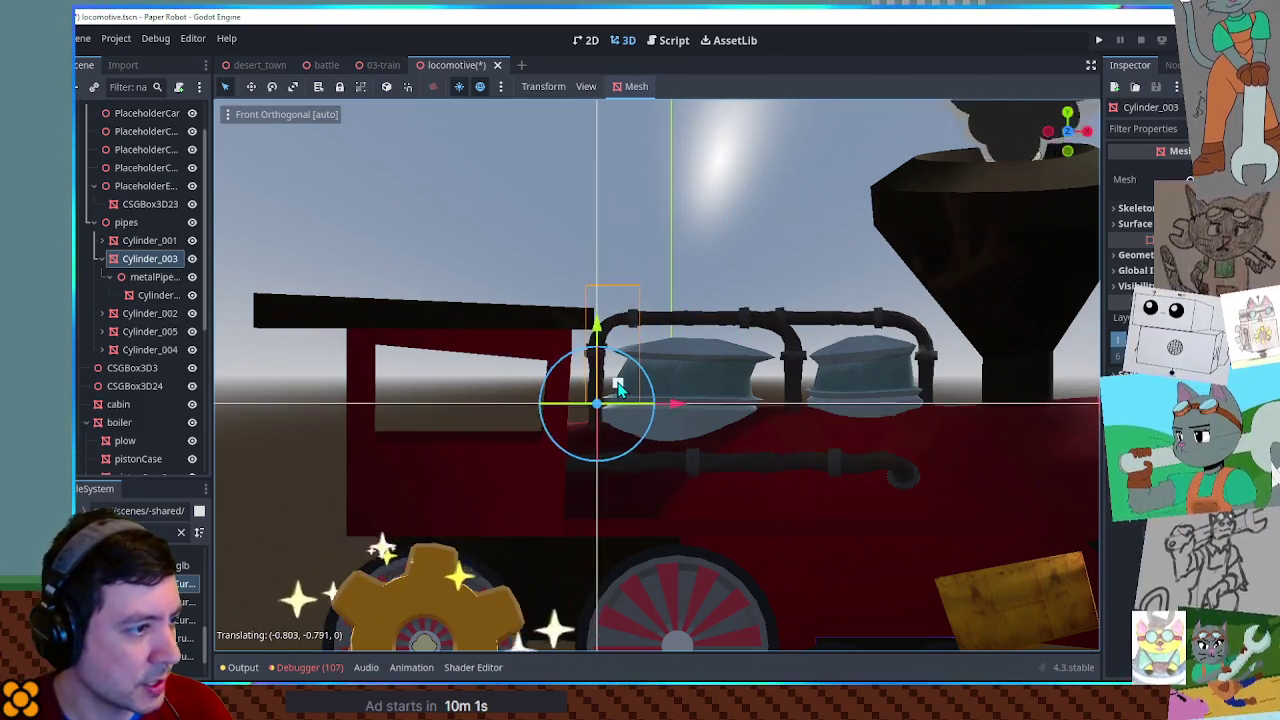
Slide the upper Cylinder_001 pipe along its length and lower the vertical Cylinder_003 pipe slightly.
mouse_move(576, 320)
left_mouse_down()
mouse_move(1032, 459)
mouse_move(1043, 423)
mouse_move(745, 380)
left_mouse_up()
left_click(565, 310)
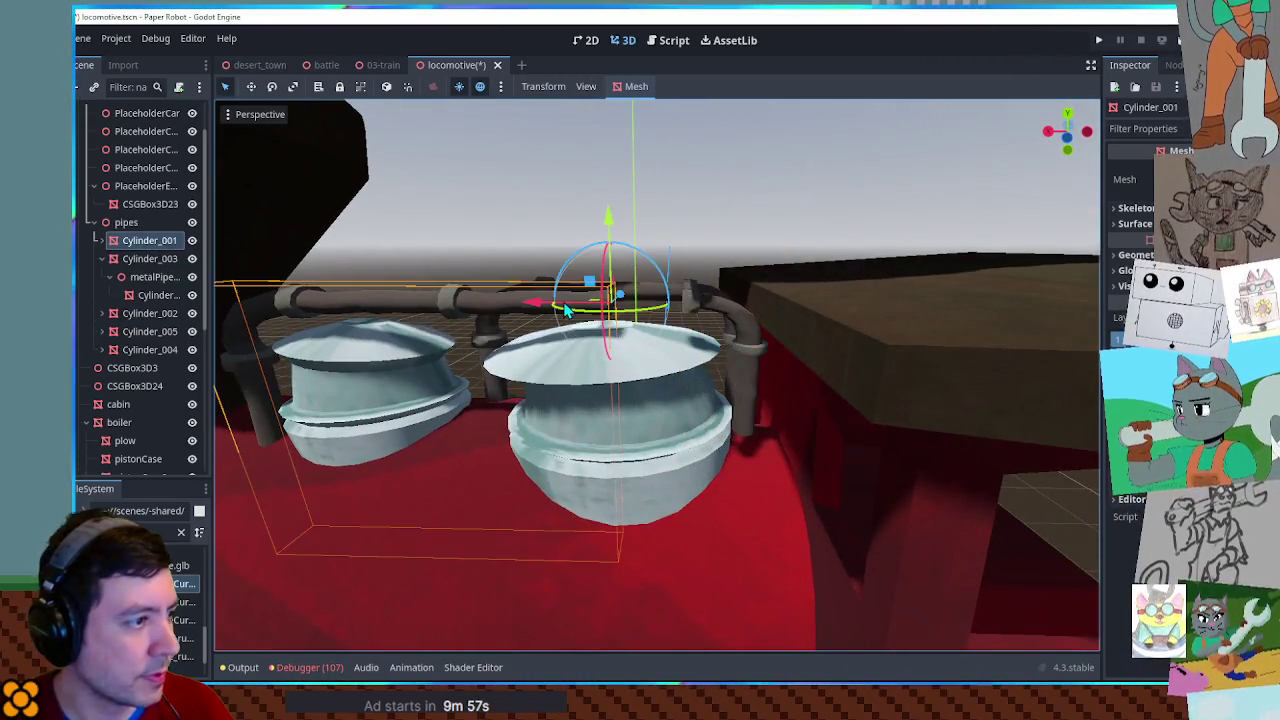
mouse_move(551, 308)
left_mouse_down()
mouse_move(657, 337)
mouse_move(825, 328)
left_mouse_up()
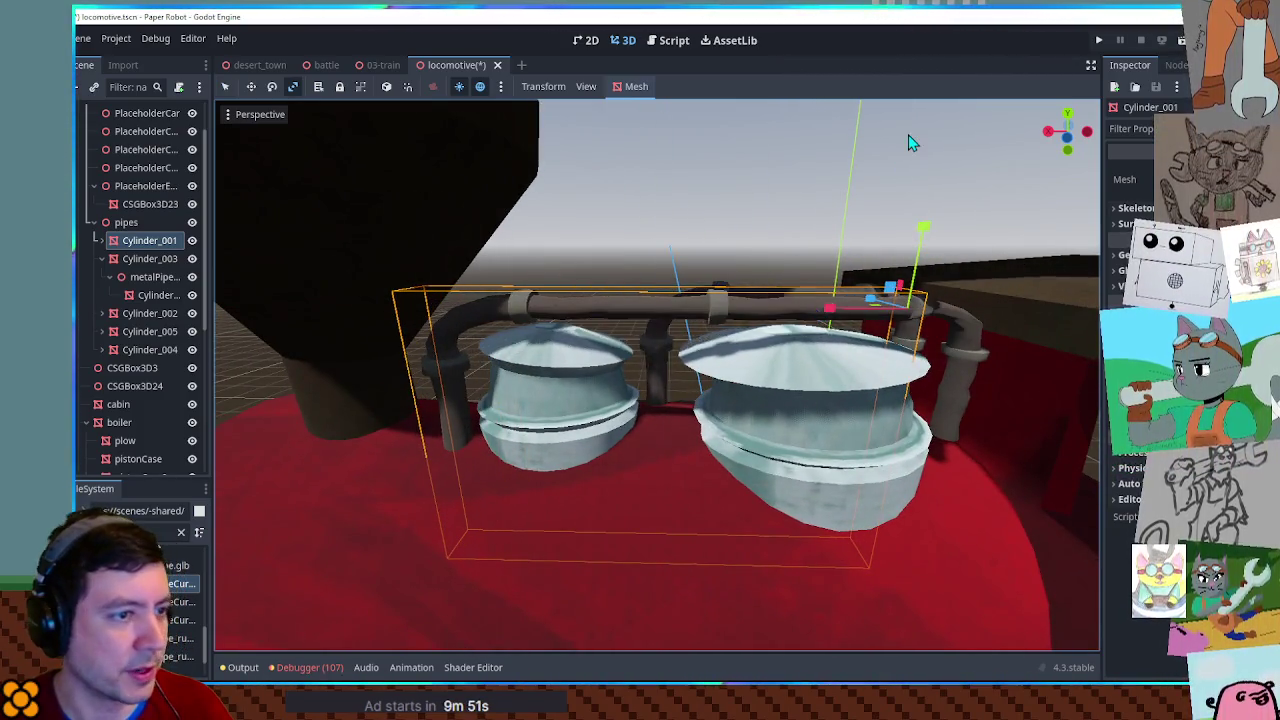
mouse_move(898, 182)
left_mouse_down()
mouse_move(851, 137)
mouse_move(825, 322)
left_mouse_up()
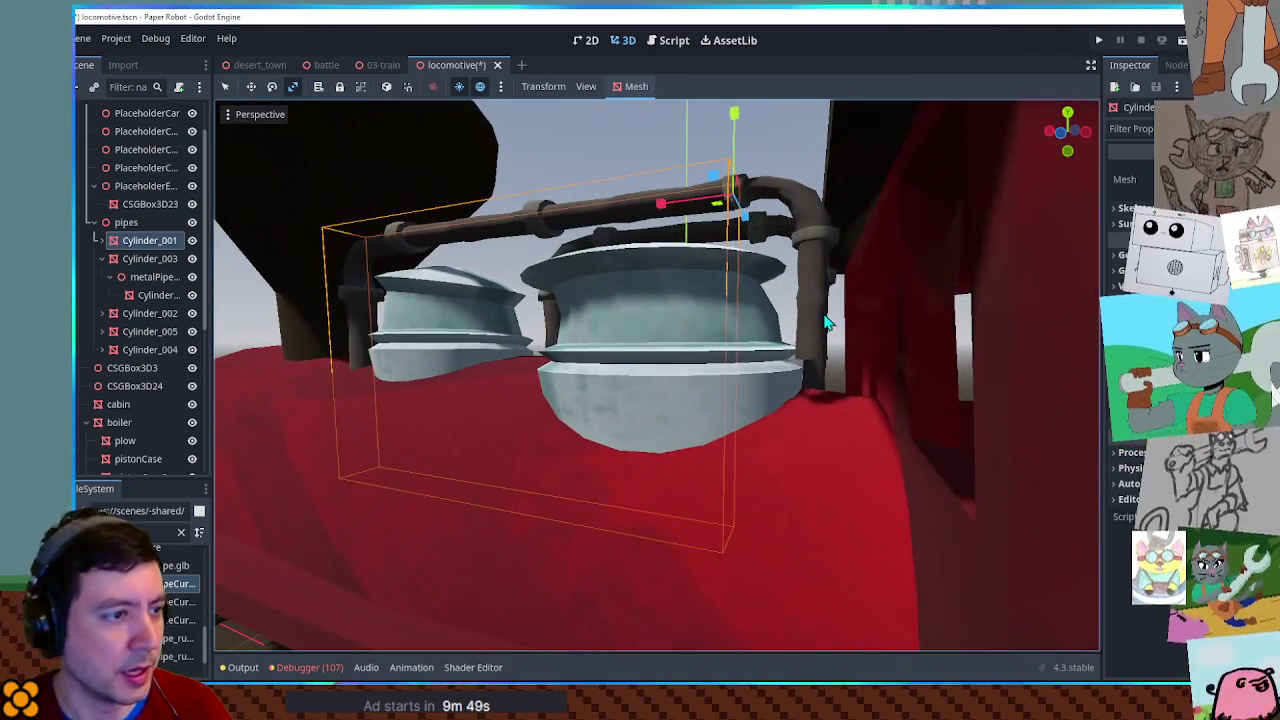
left_click(824, 322)
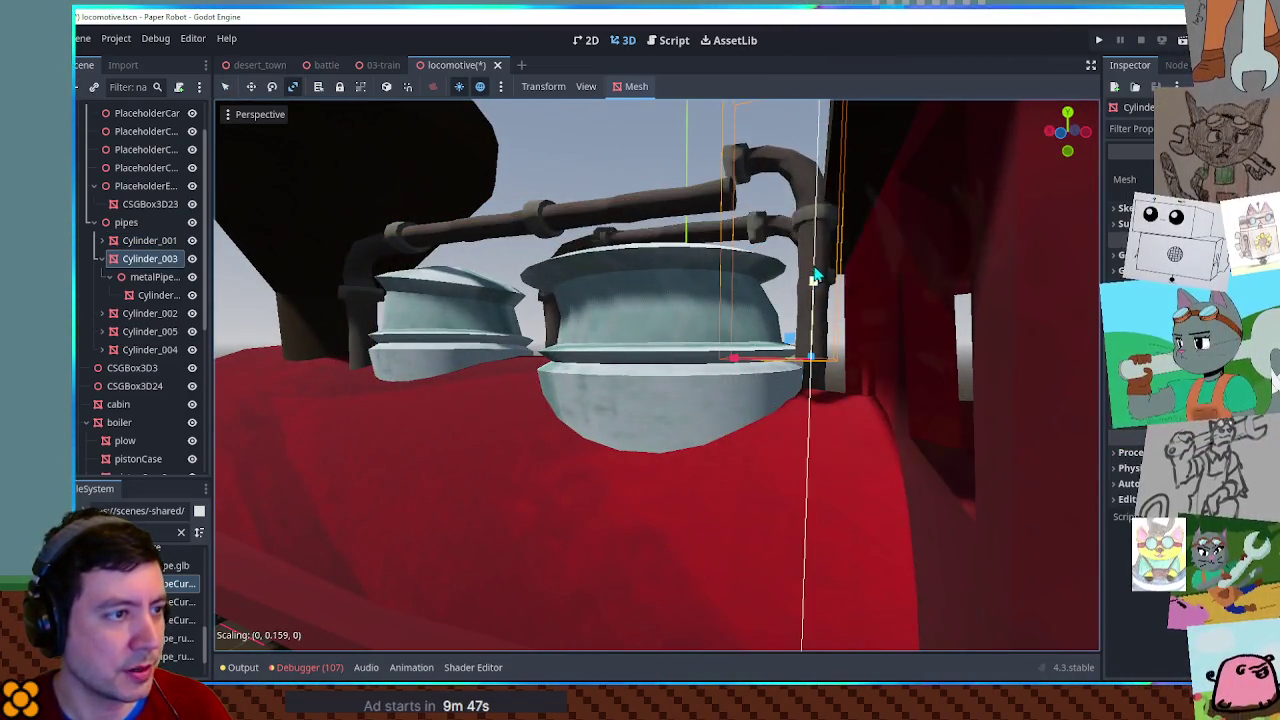
left_click_drag(815, 282, 823, 320)
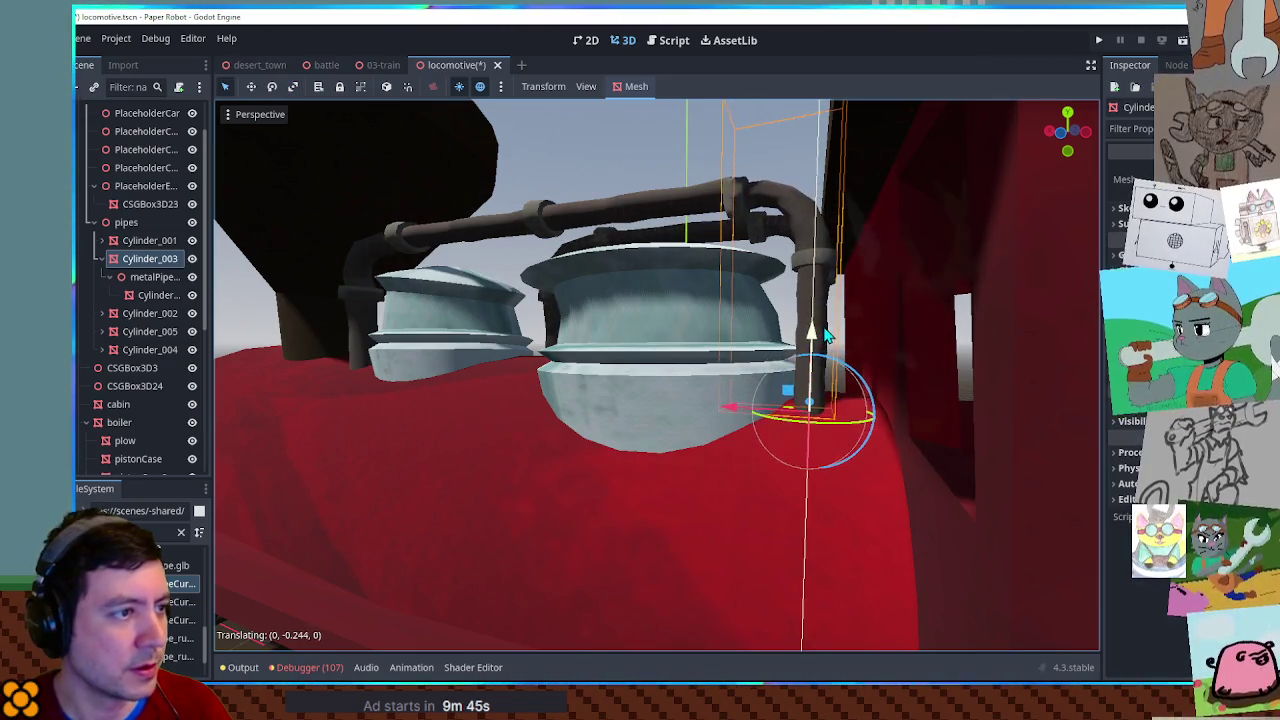
scroll(815, 330, "down", 3)
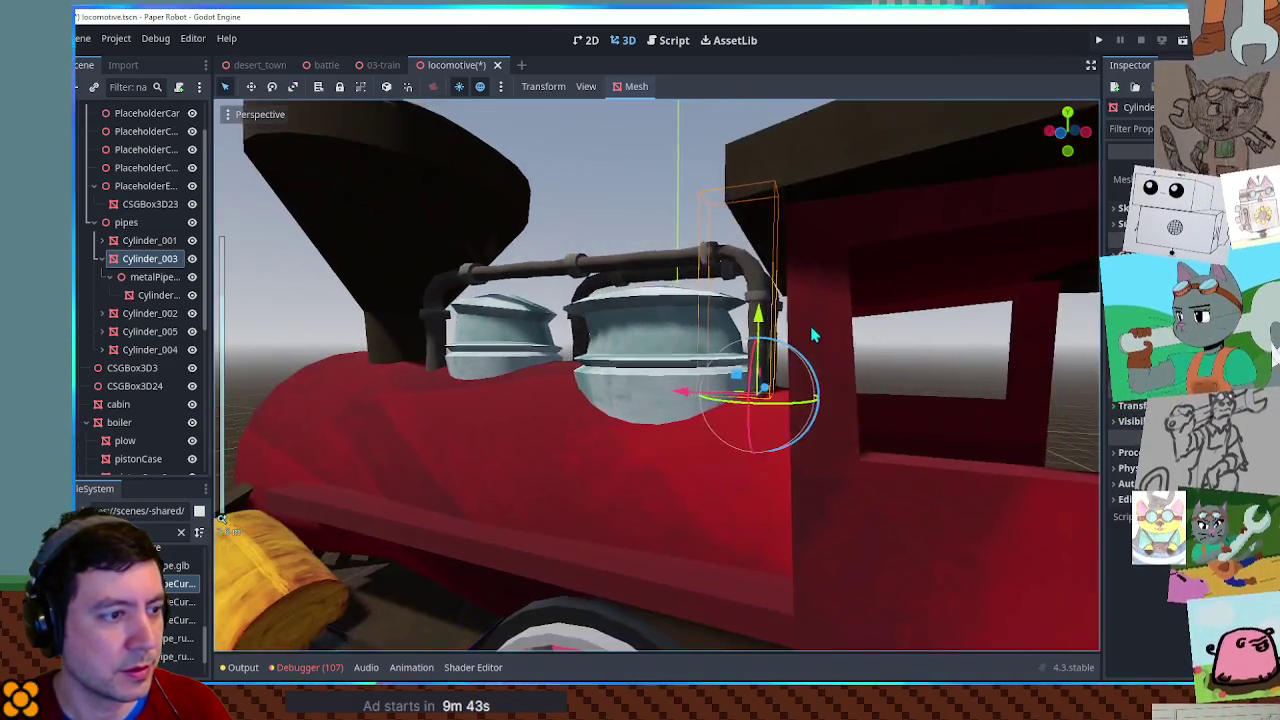
scroll(823, 295, "up", 3)
key("r")
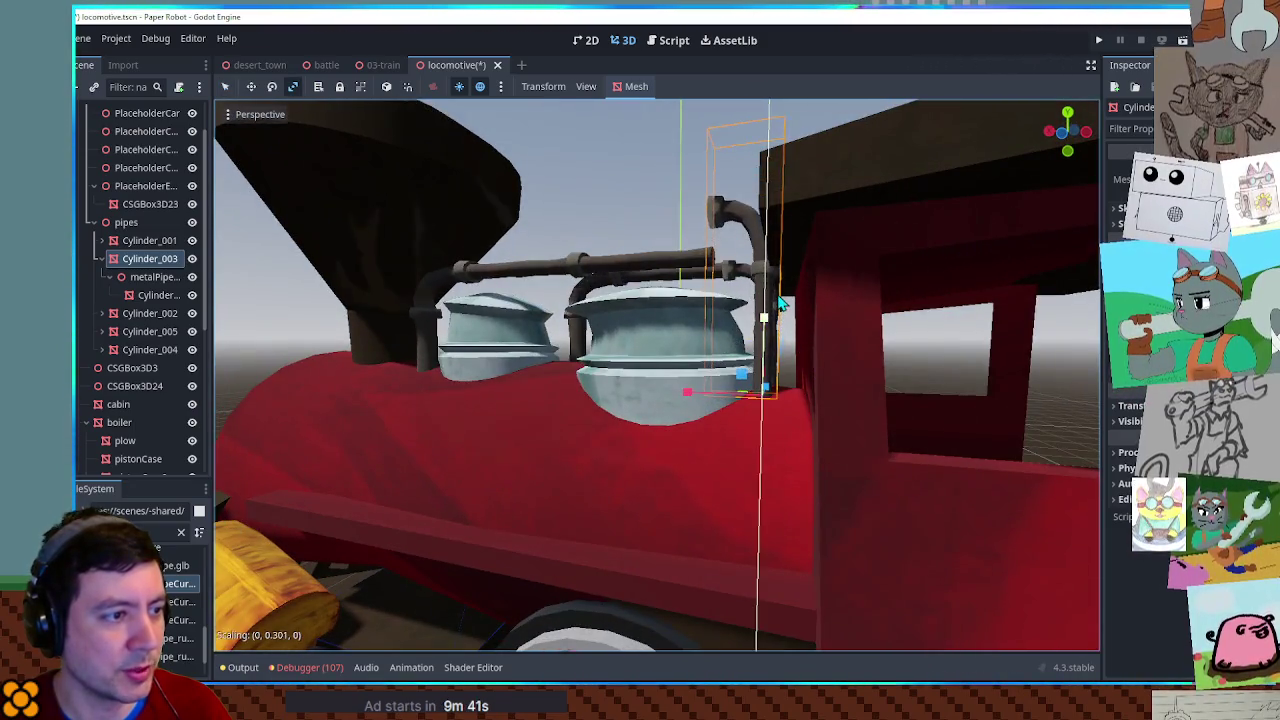
Duplicate Cylinder_003 and Cylinder_001 together and shift the copies to the boiler's other side.
mouse_move(772, 332)
left_mouse_down()
mouse_move(817, 337)
mouse_move(600, 420)
mouse_move(337, 477)
mouse_move(230, 400)
left_mouse_up()
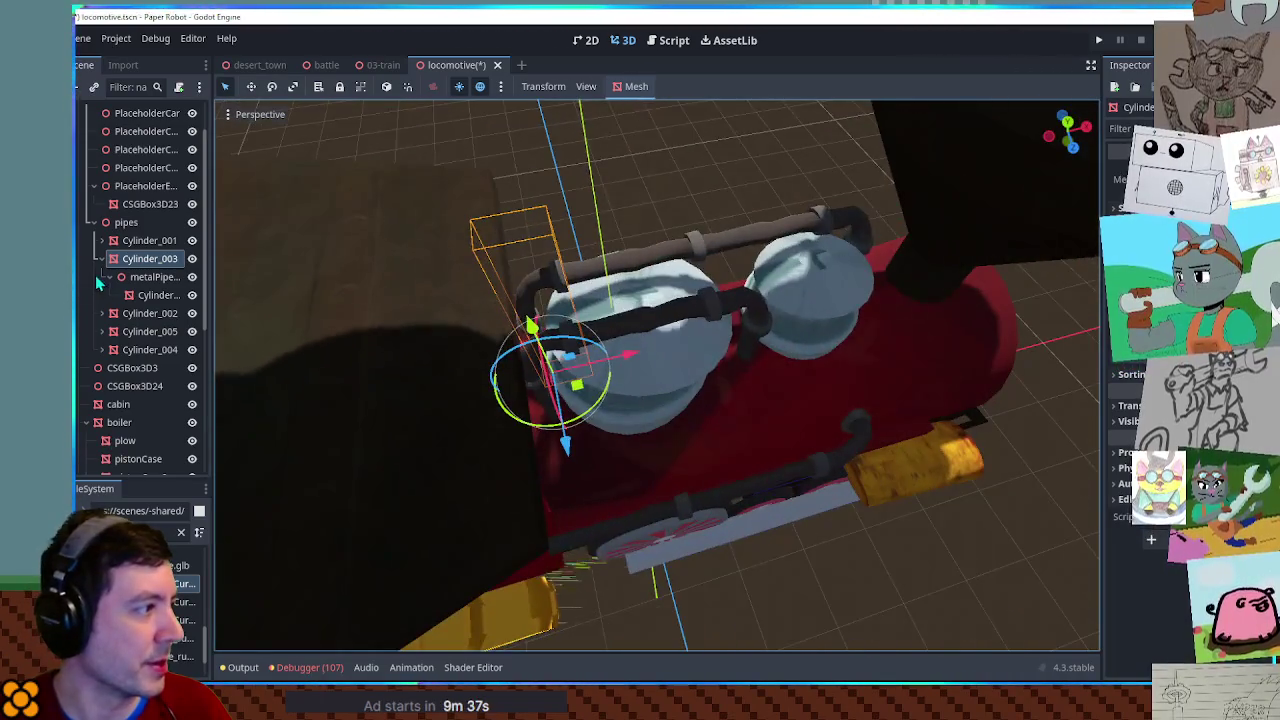
left_click(101, 258)
left_click(158, 240, "ctrl")
left_click_drag(520, 350, 737, 350)
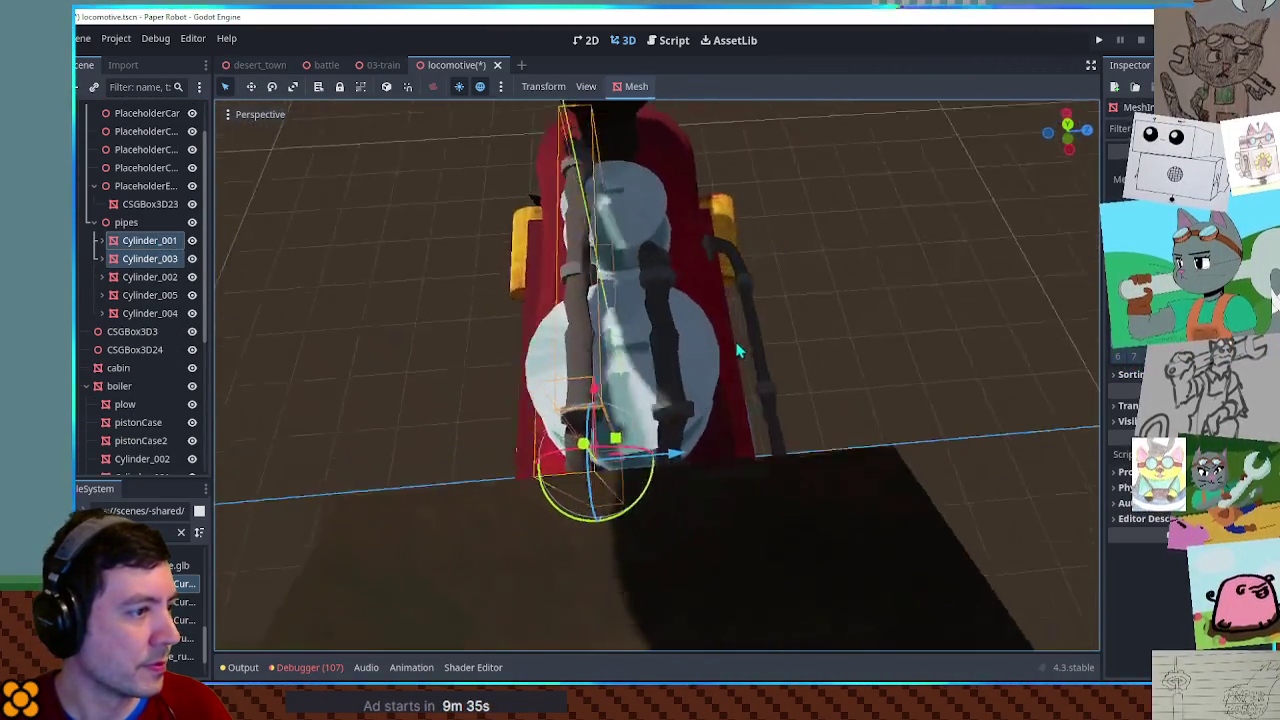
key("ctrl+d")
mouse_move(678, 453)
left_mouse_down()
mouse_move(717, 453)
mouse_move(960, 340)
mouse_move(659, 297)
left_mouse_up()
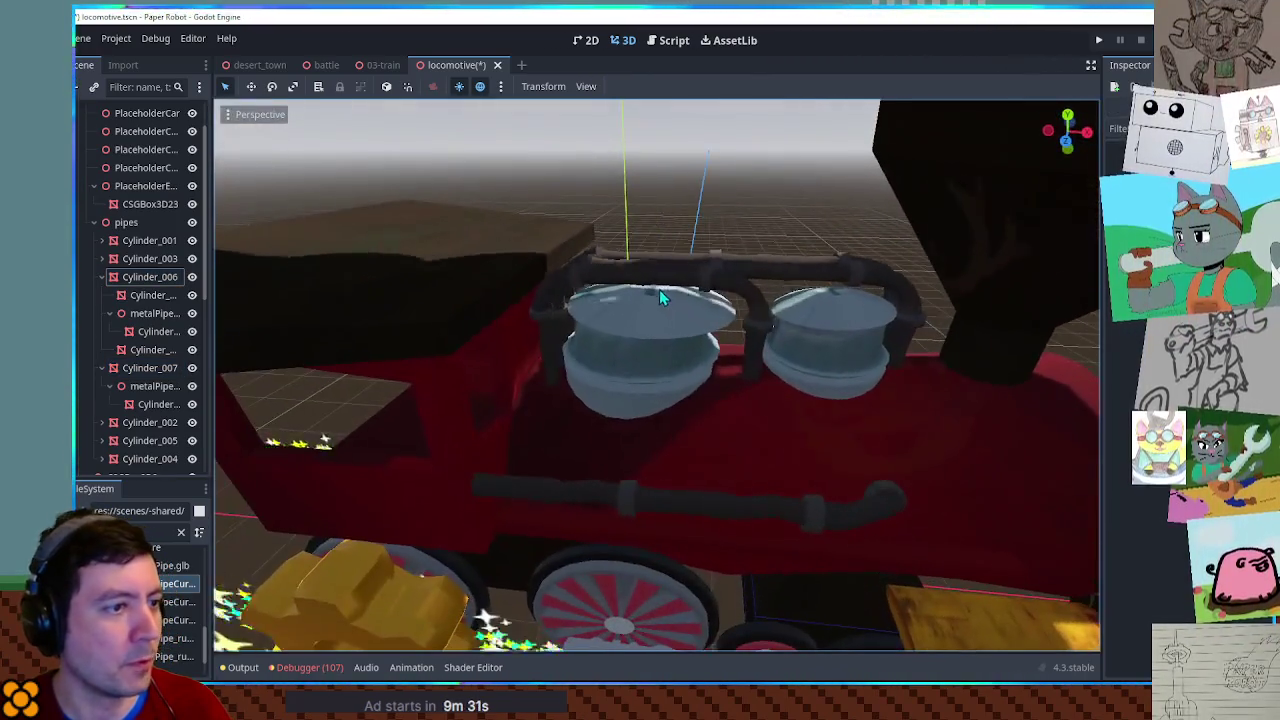
Save the locomotive scene and view the funnel from the side.
key("ctrl+s")
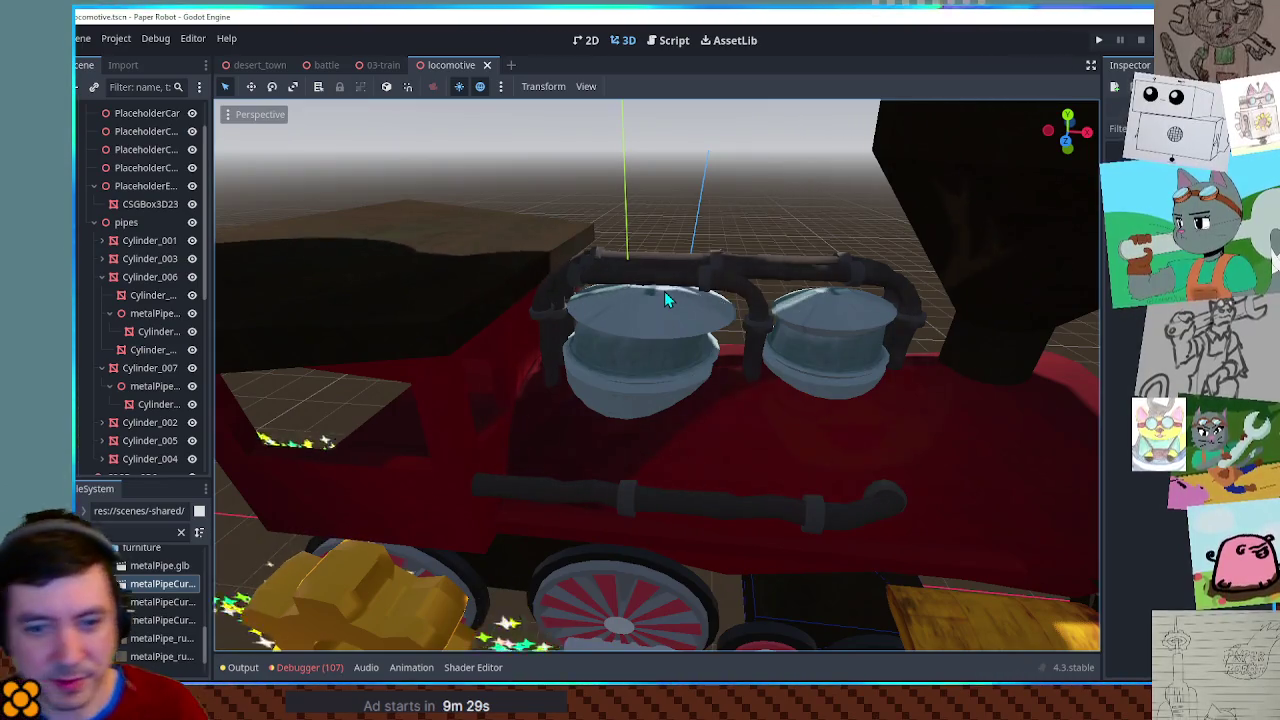
scroll(664, 291, "down", 5)
left_click_drag(664, 291, 740, 444)
scroll(740, 444, "up", 5)
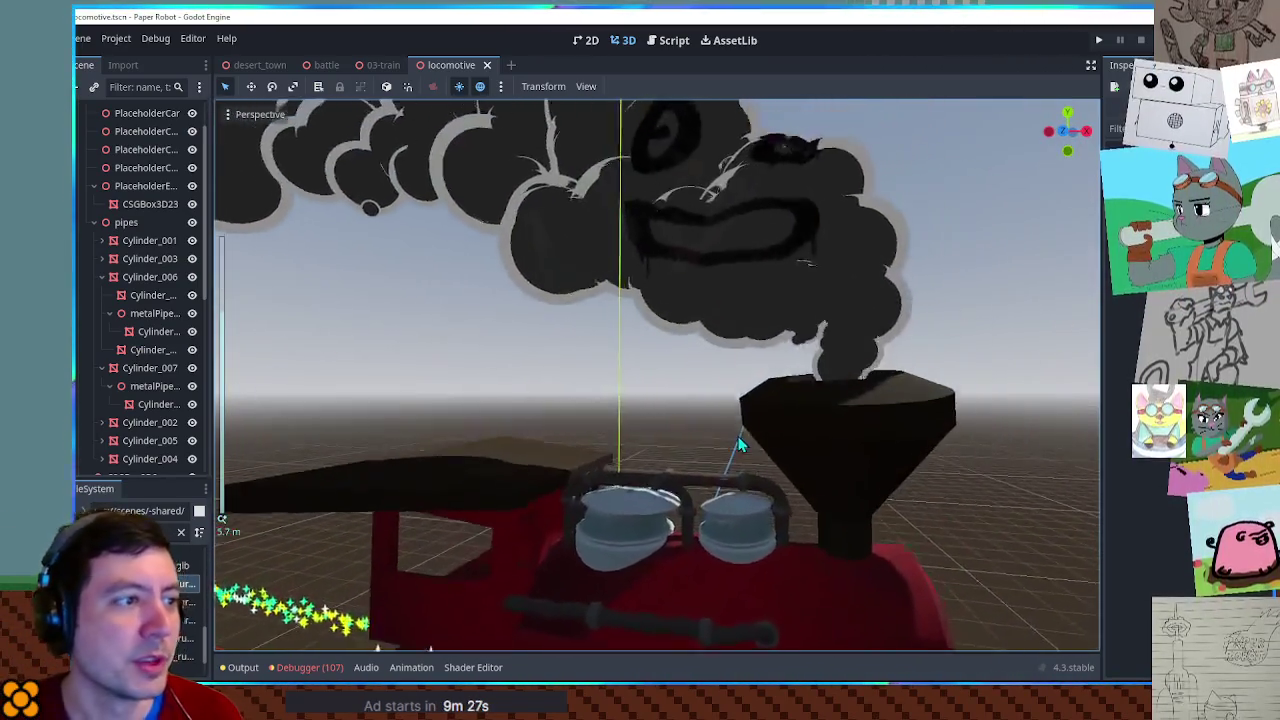